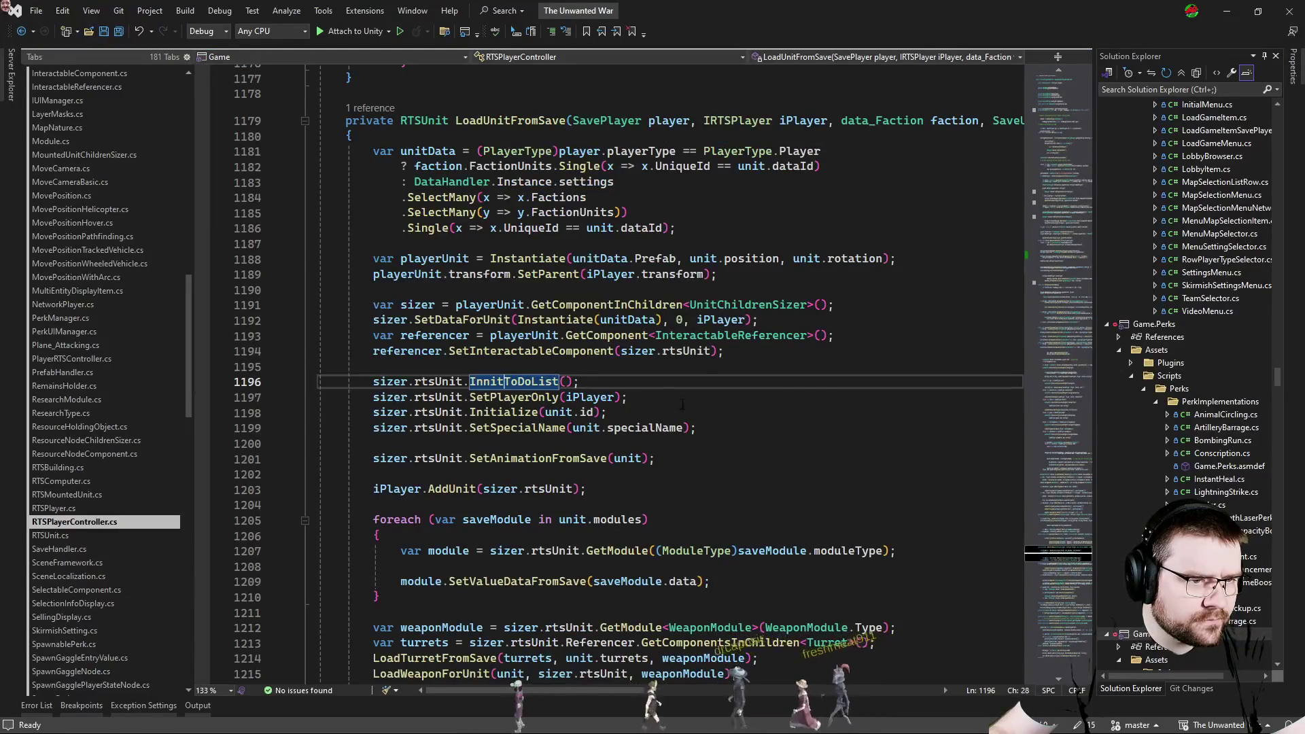
Show Git Blame for RTSPlayerController.cs and locate the older InnitToDoList call in LoadUnitFromSave.
double_click(548, 381)
left_click(714, 464)
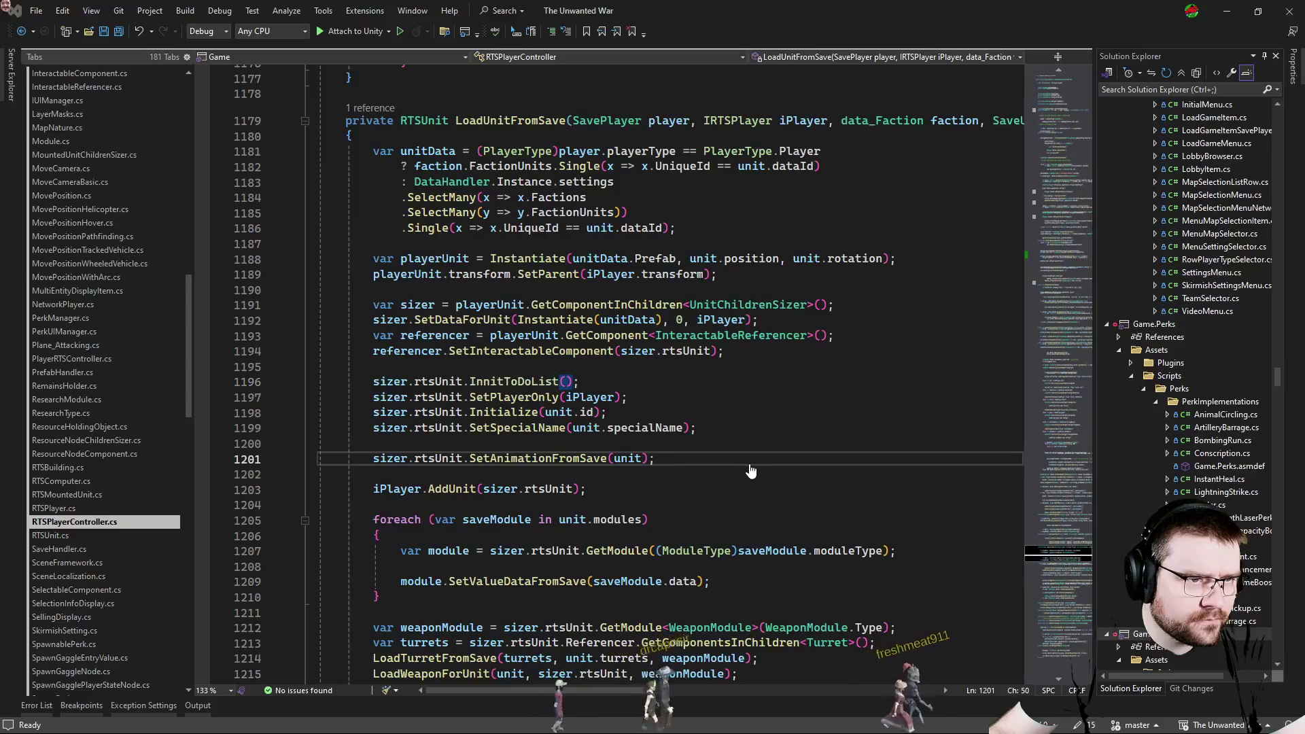
key("ctrl+Tab")
scroll(715, 408, "up", 3)
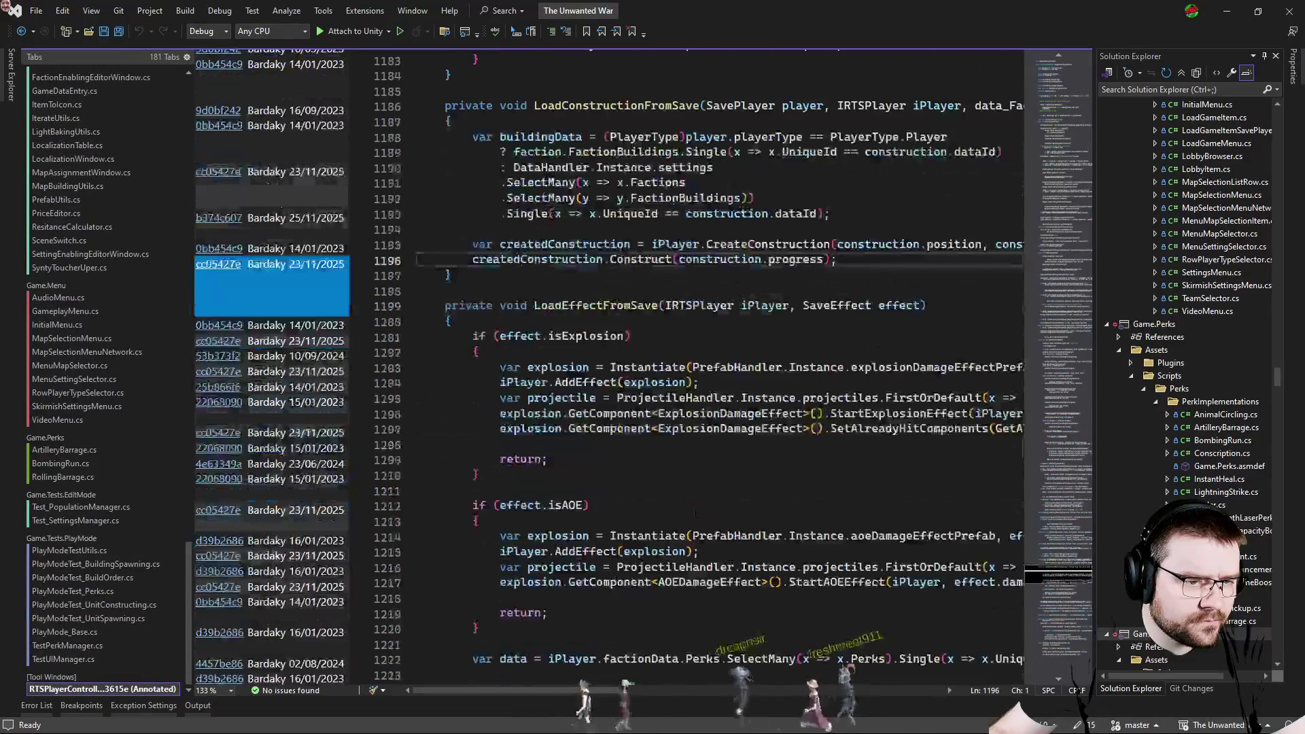
scroll(714, 408, "up", 3)
scroll(714, 409, "up", 2)
scroll(714, 407, "up", 6)
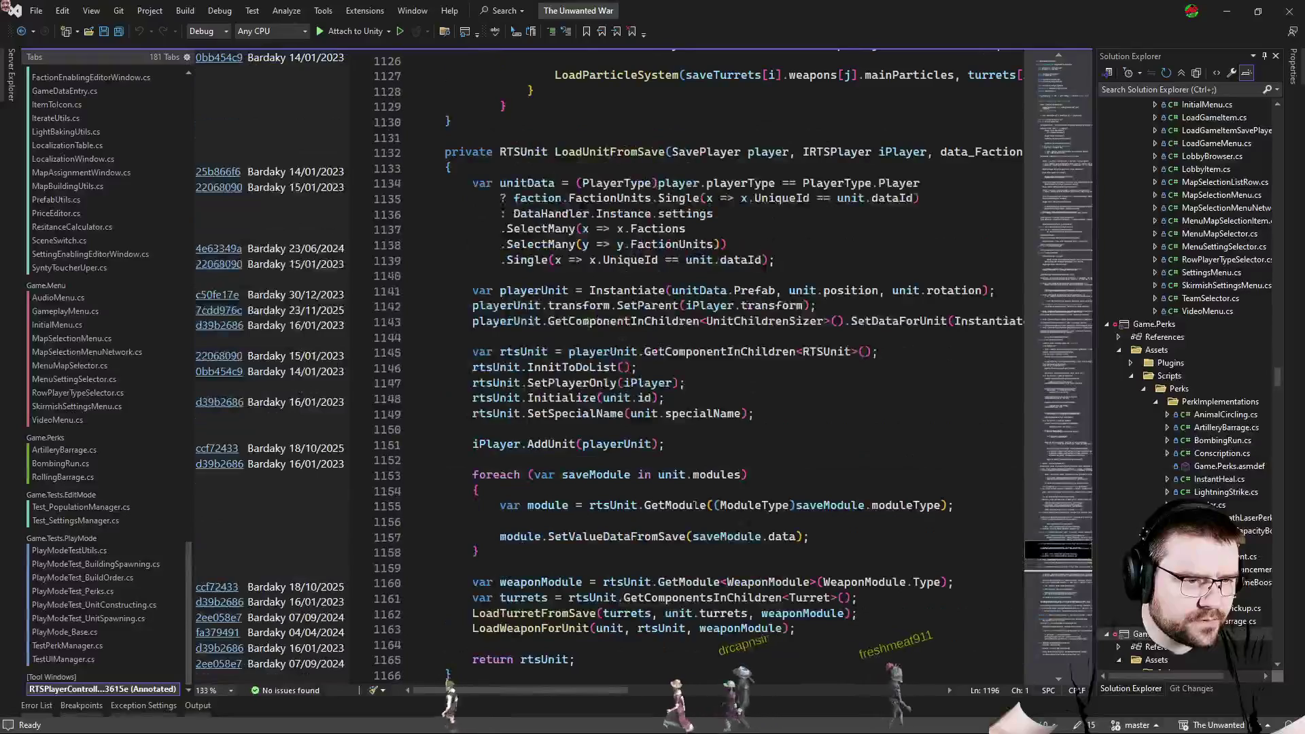
left_click(639, 367)
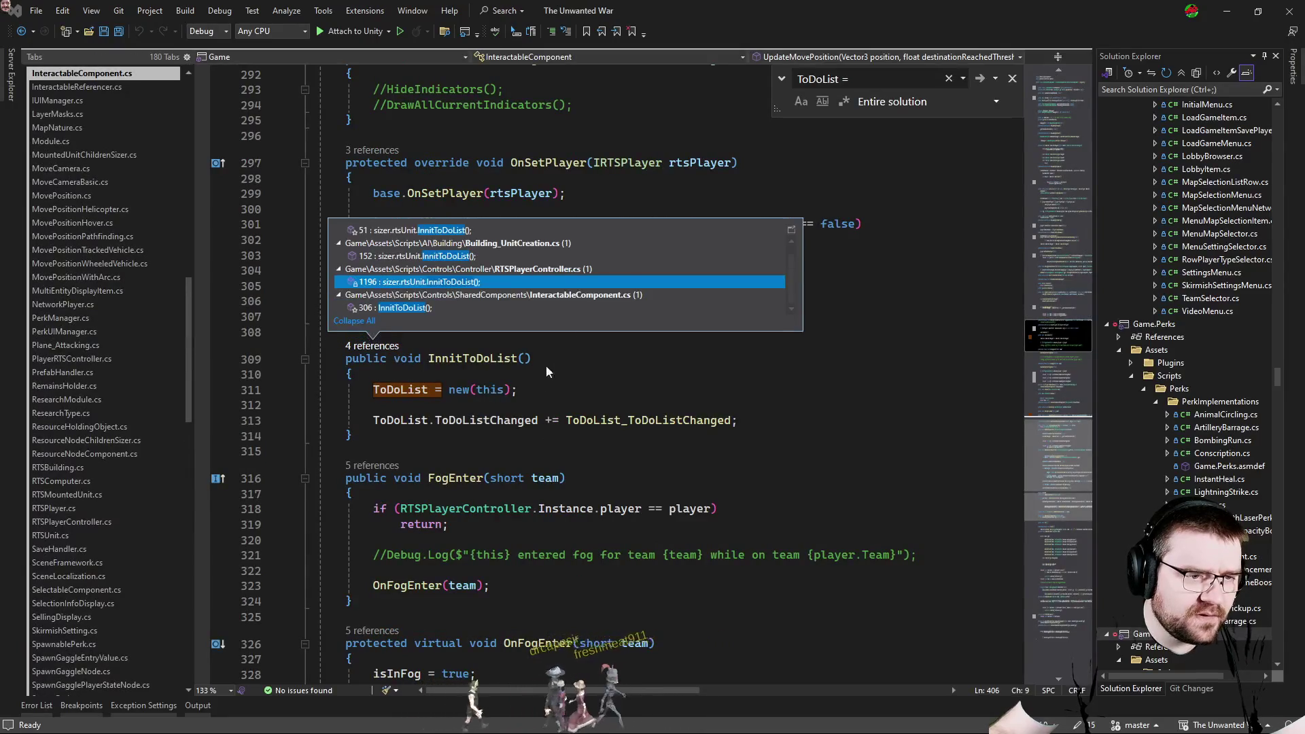
scroll(602, 265, "up", 1)
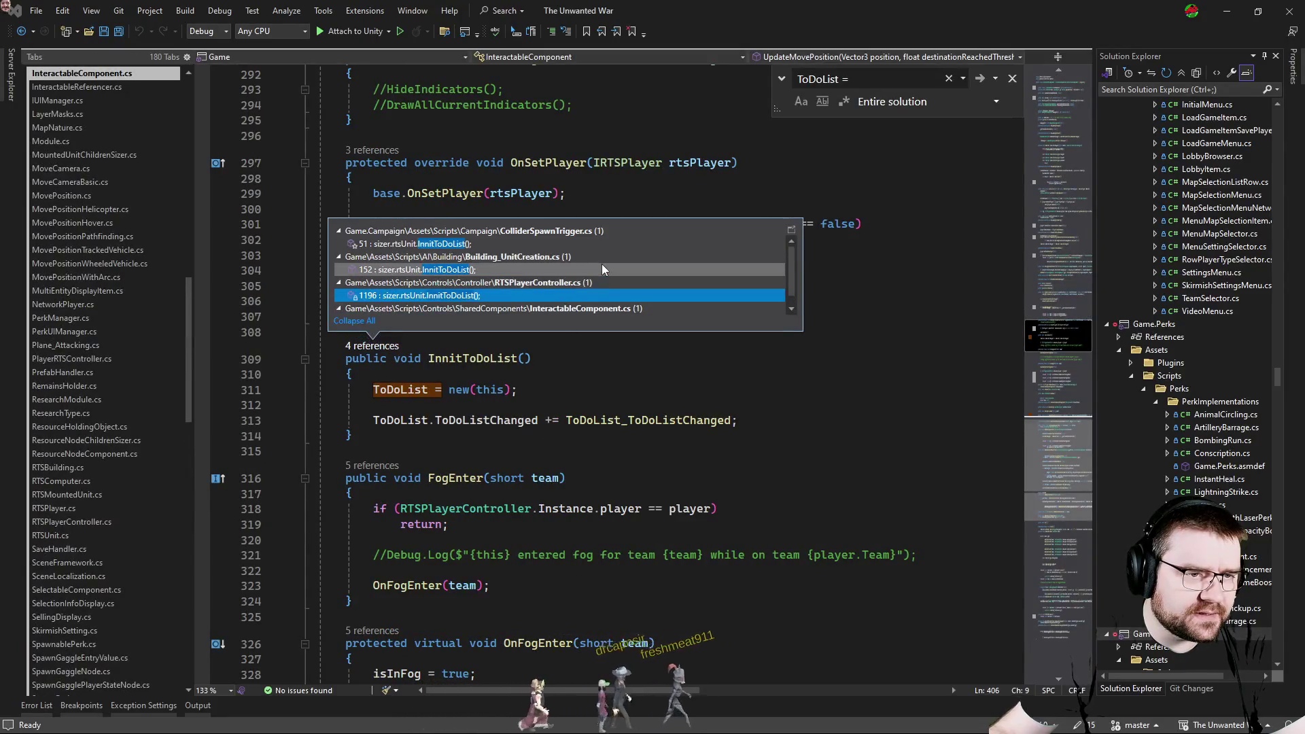
Follow InnitToDoList references to Building_UnitCreation, then to its line 306 call in InteractableComponent's OnSetPlayer.
double_click(758, 270)
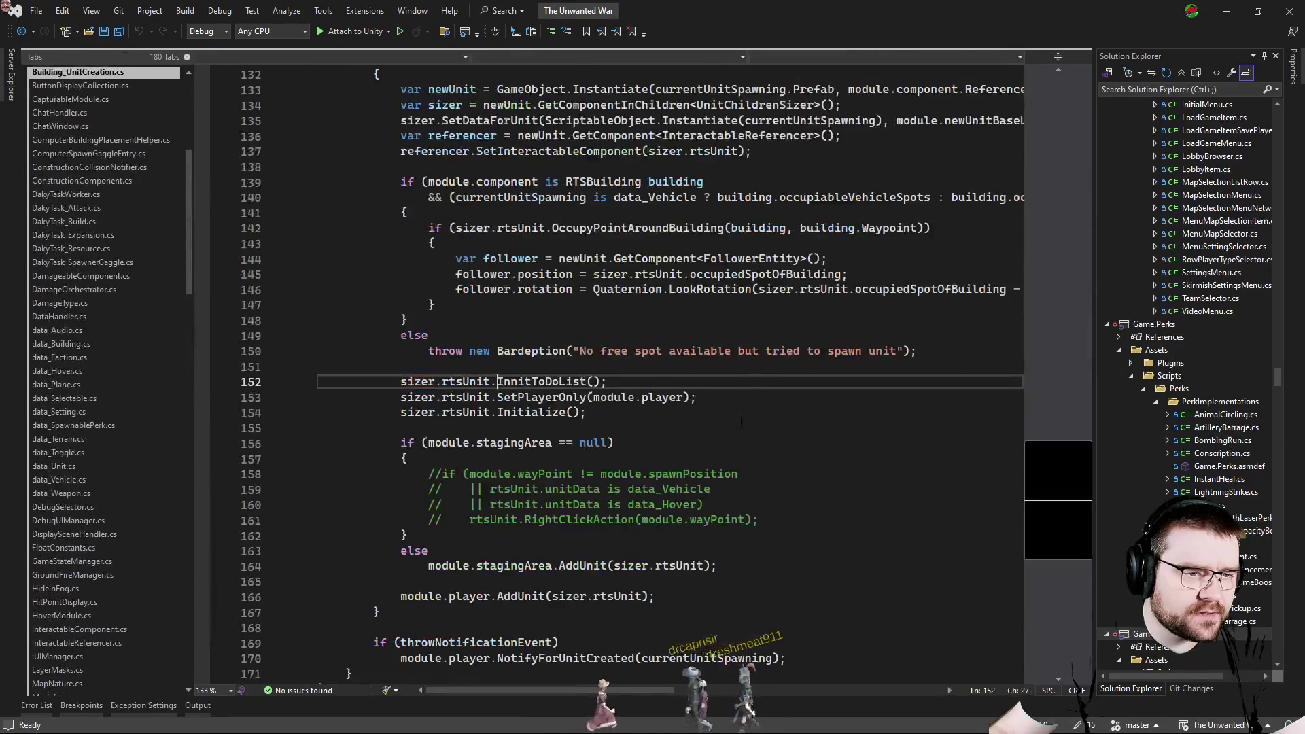
key("ctrl+minus")
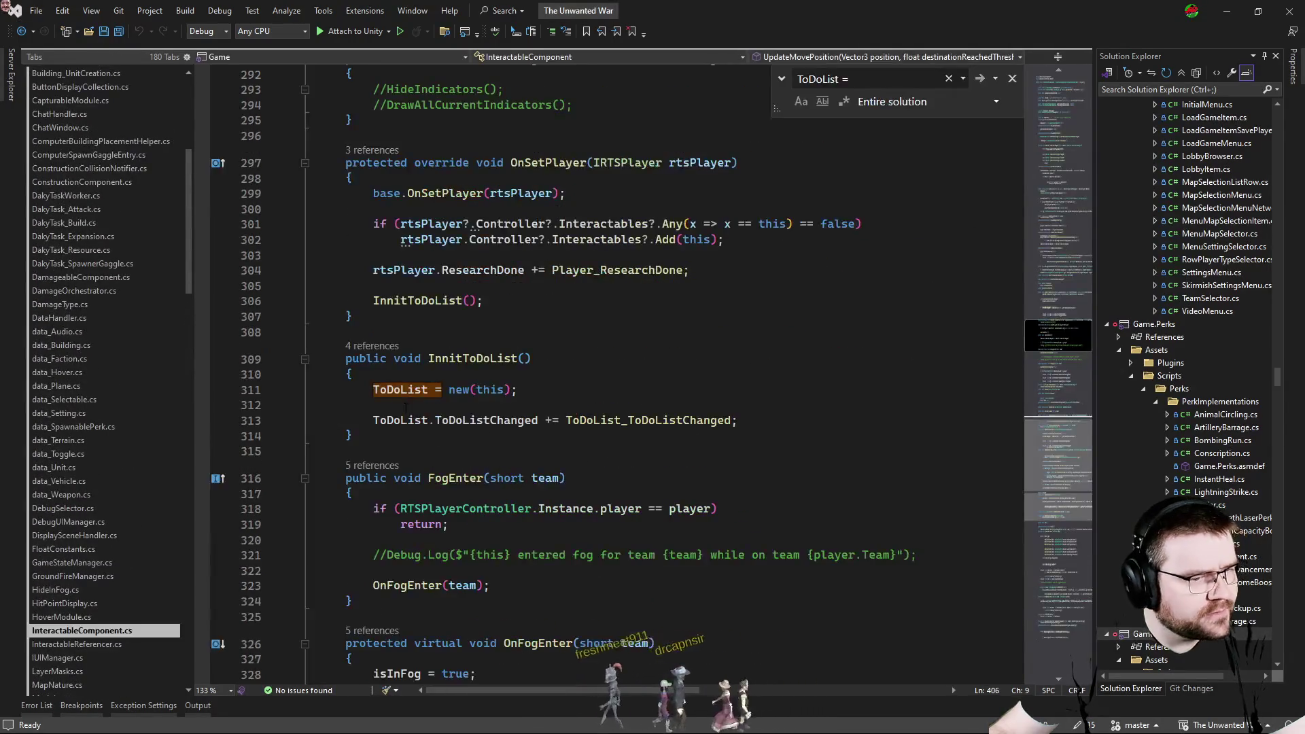
left_click(372, 345)
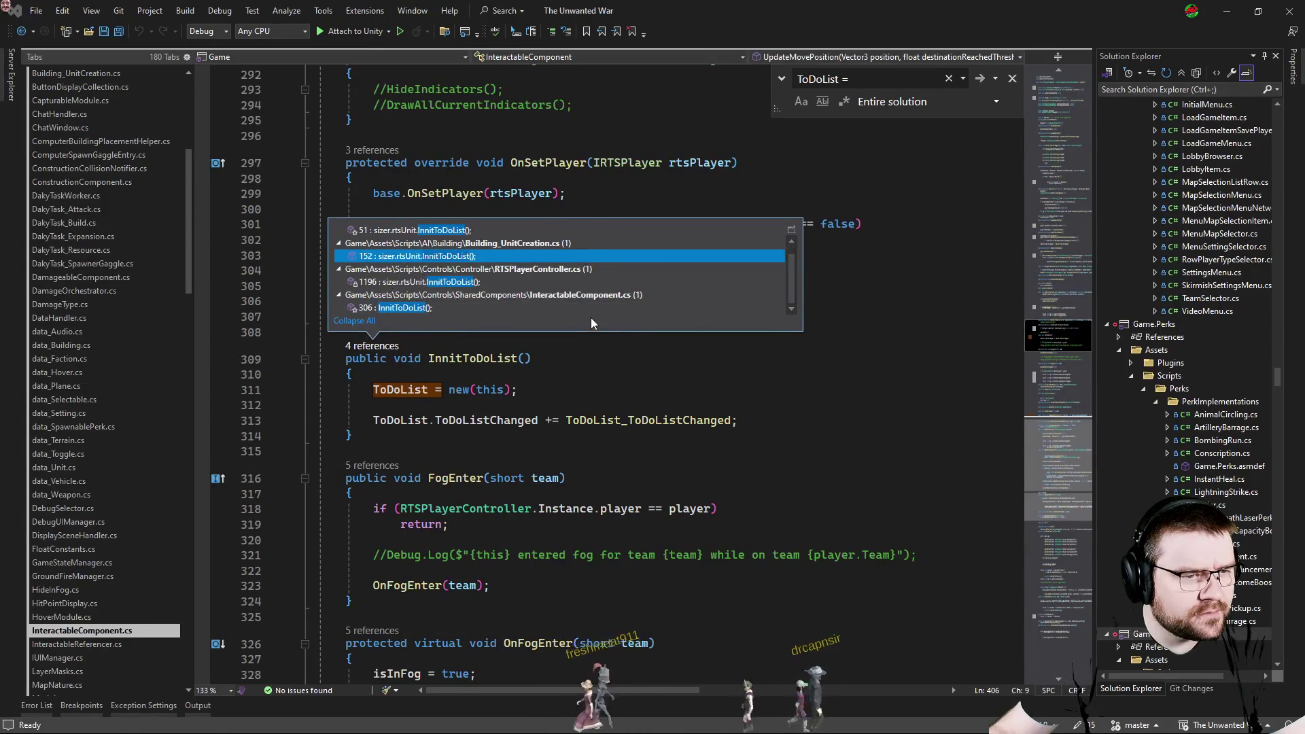
double_click(571, 306)
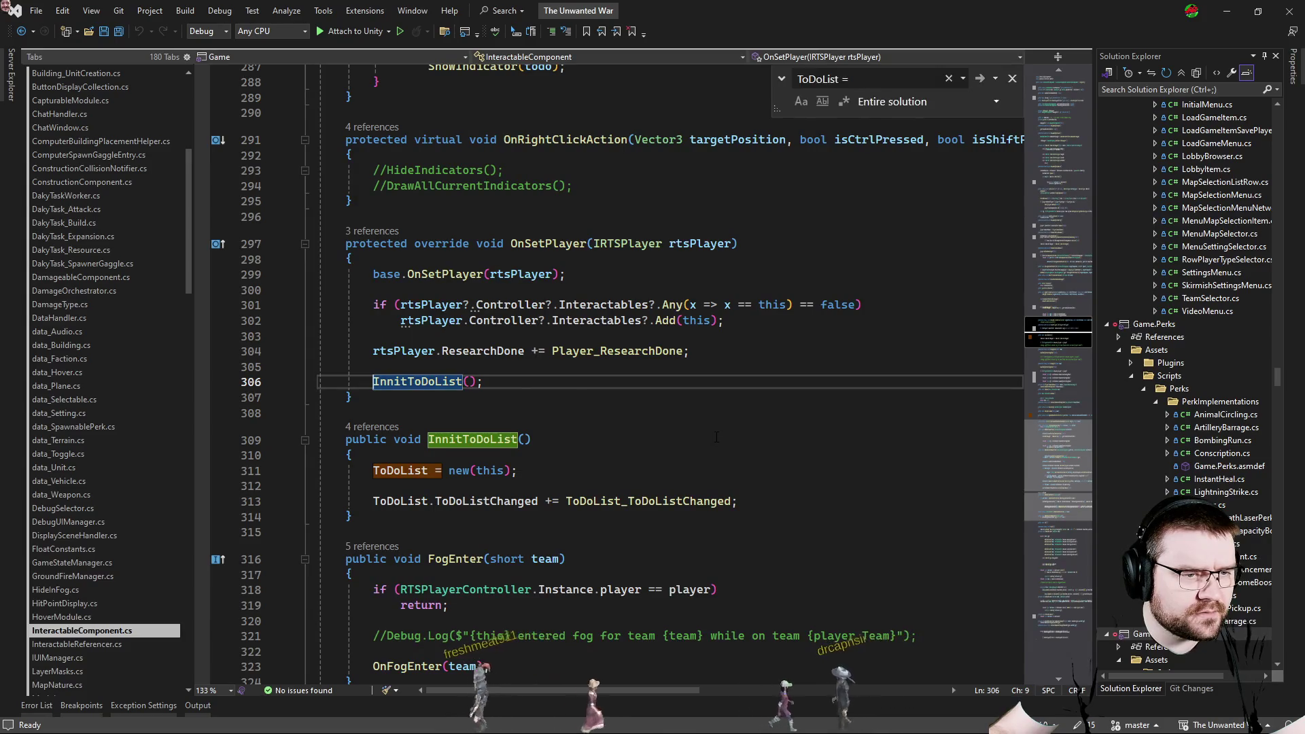
key("ctrl+Tab")
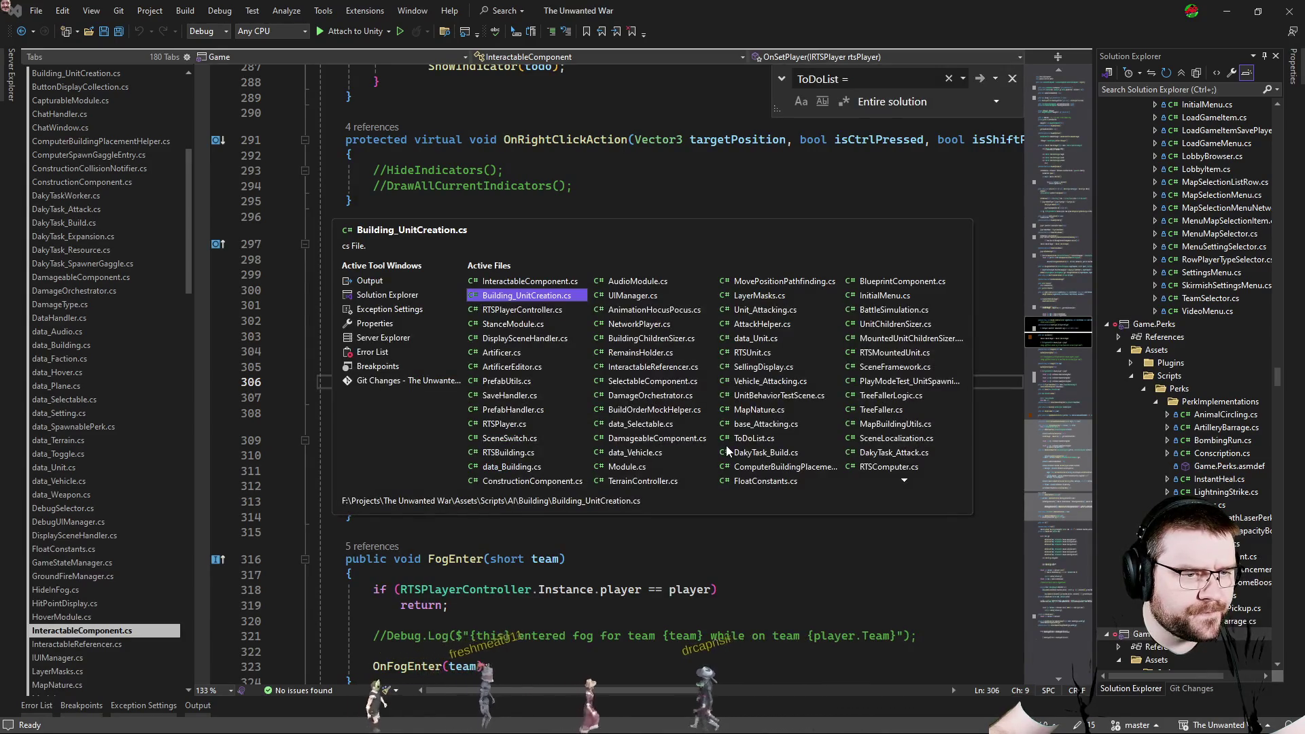
Cycle through open scripts and check references to StanceModule's OnSetPlayer.
key("Tab")
key("ctrl+Tab")
key("Tab")
key("Tab")
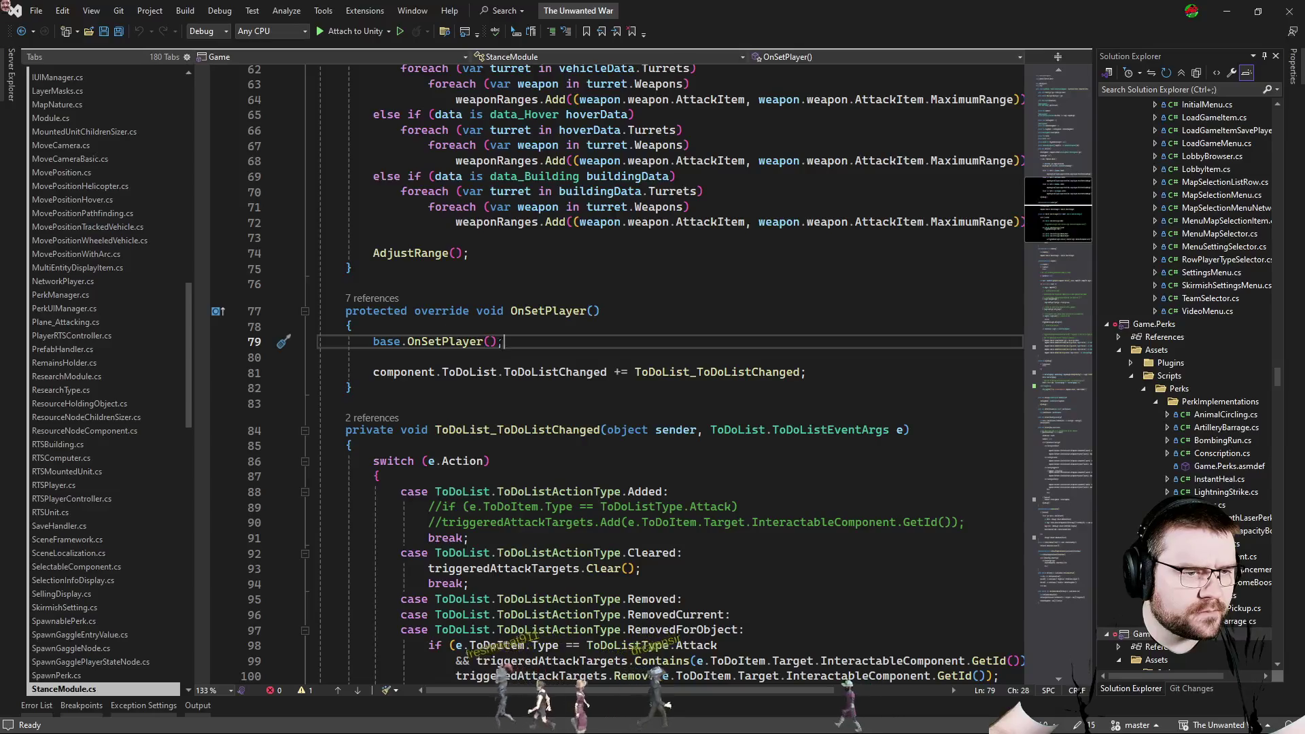
left_click(371, 297)
key("Escape")
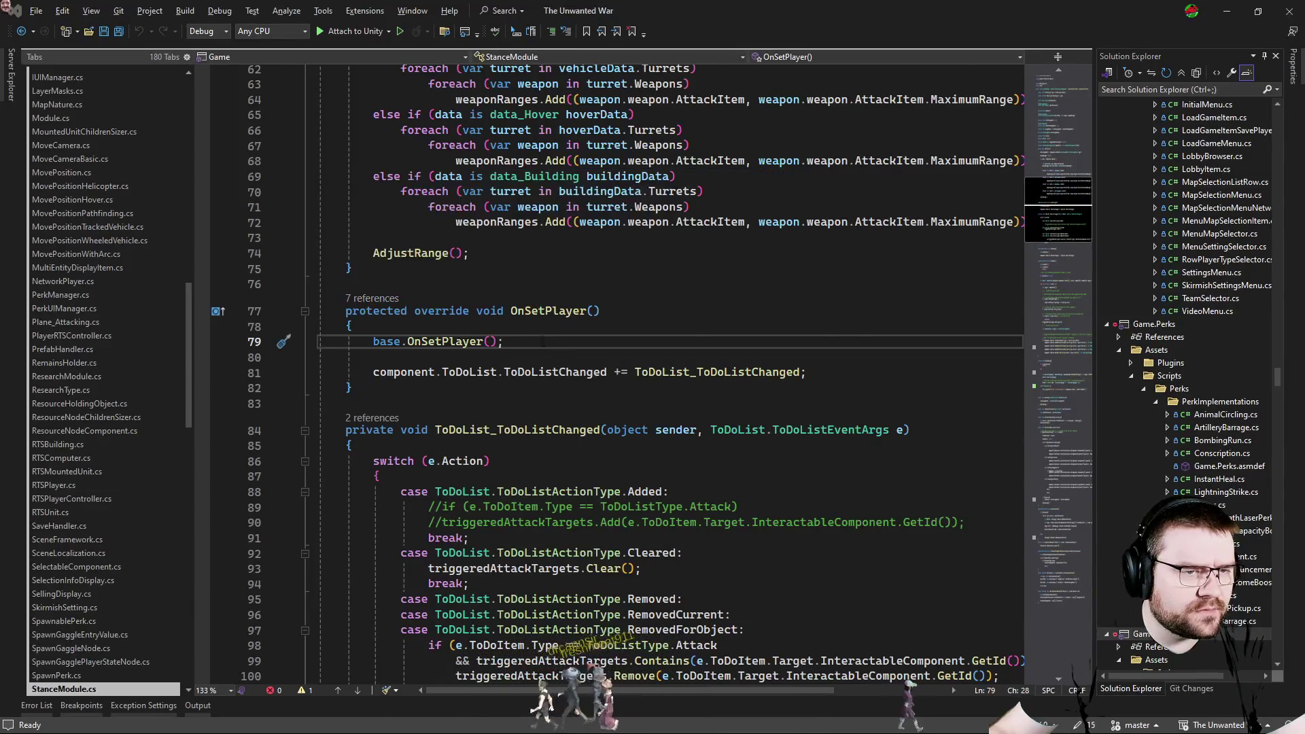
From Unity's console stack trace, jump to SelectableComponent.cs line 130 near SetPlayer.
key("alt+Tab")
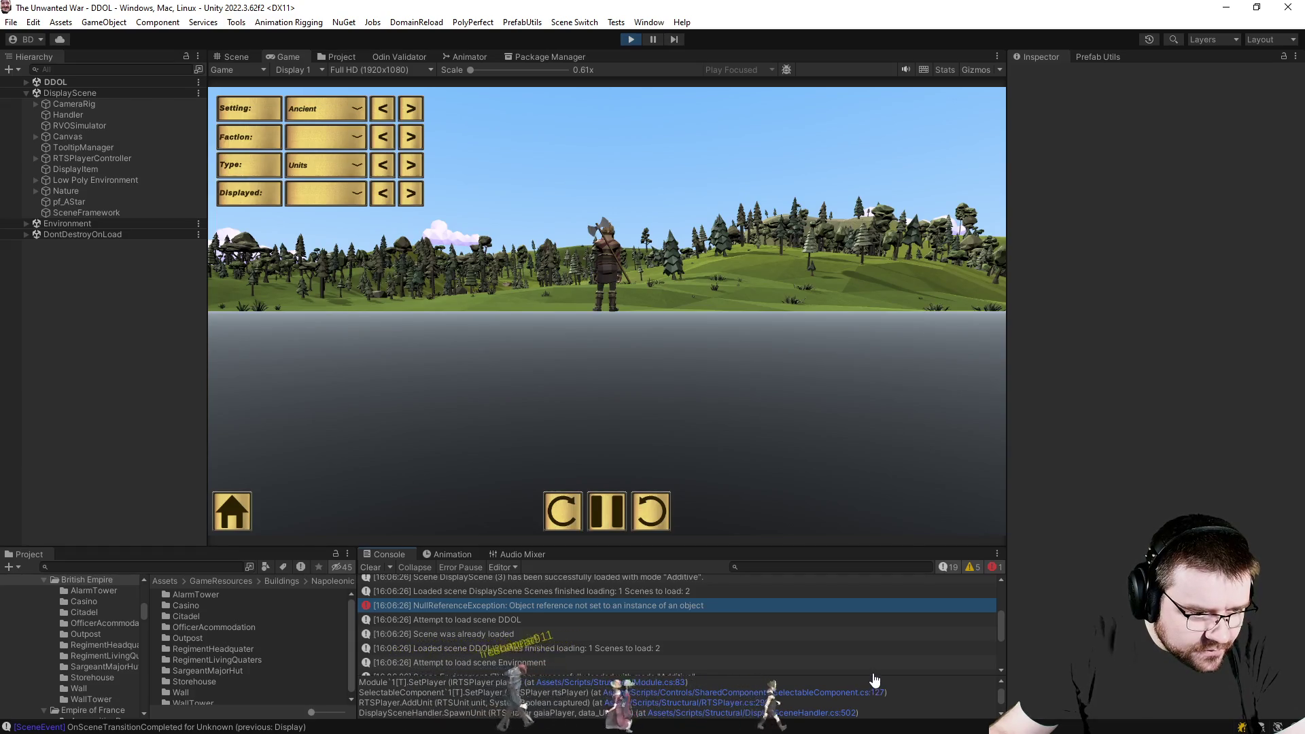
left_click(861, 692)
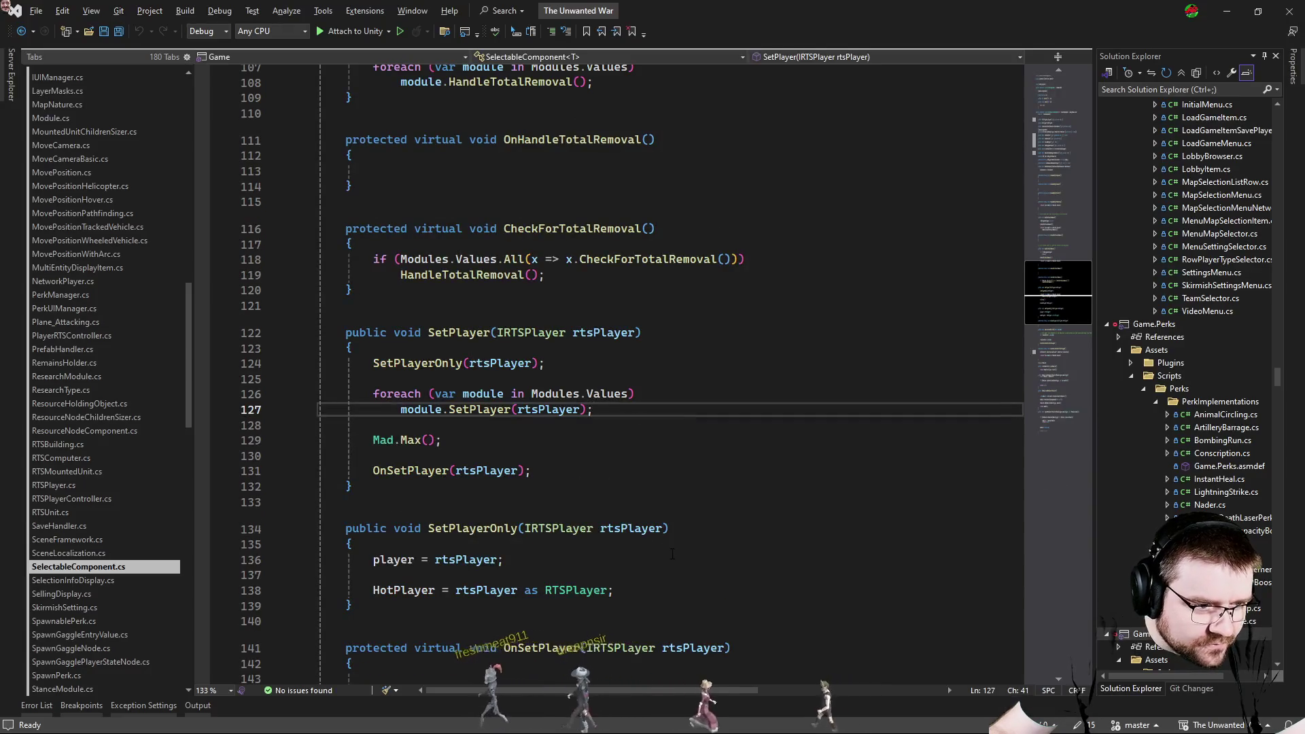
left_click(544, 455)
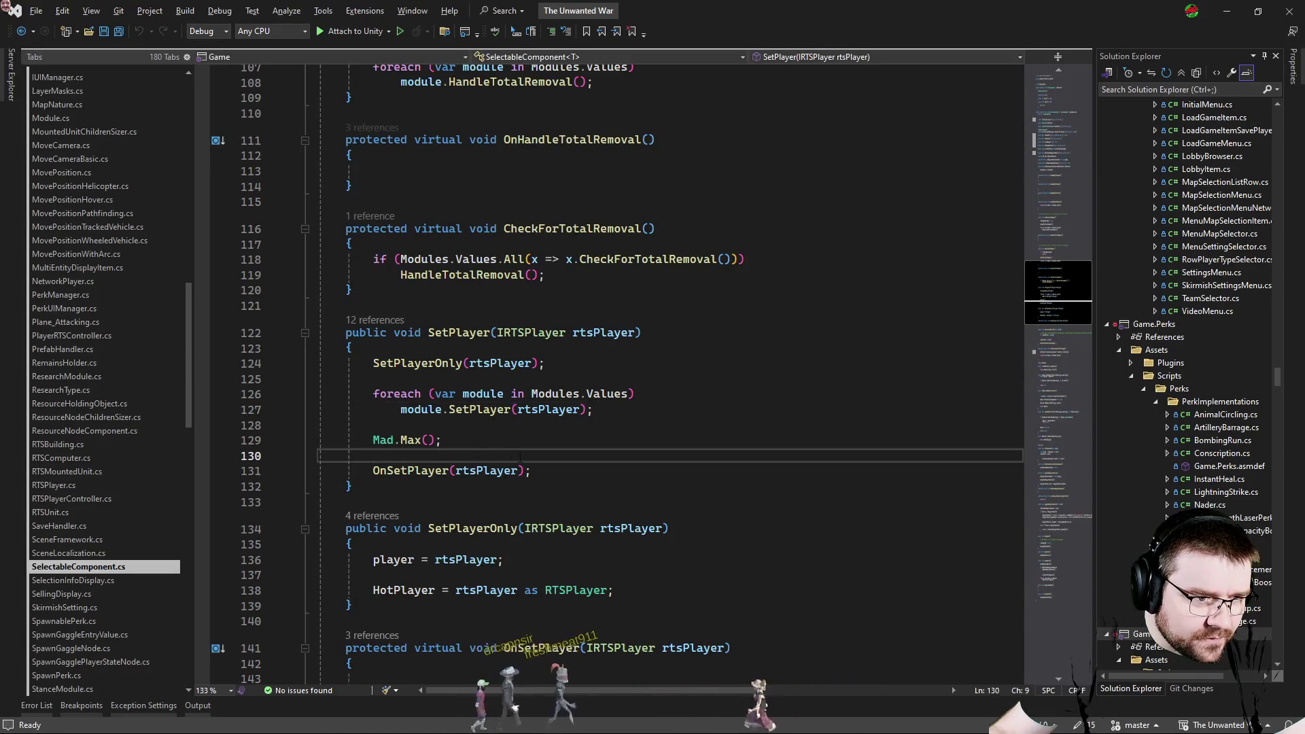
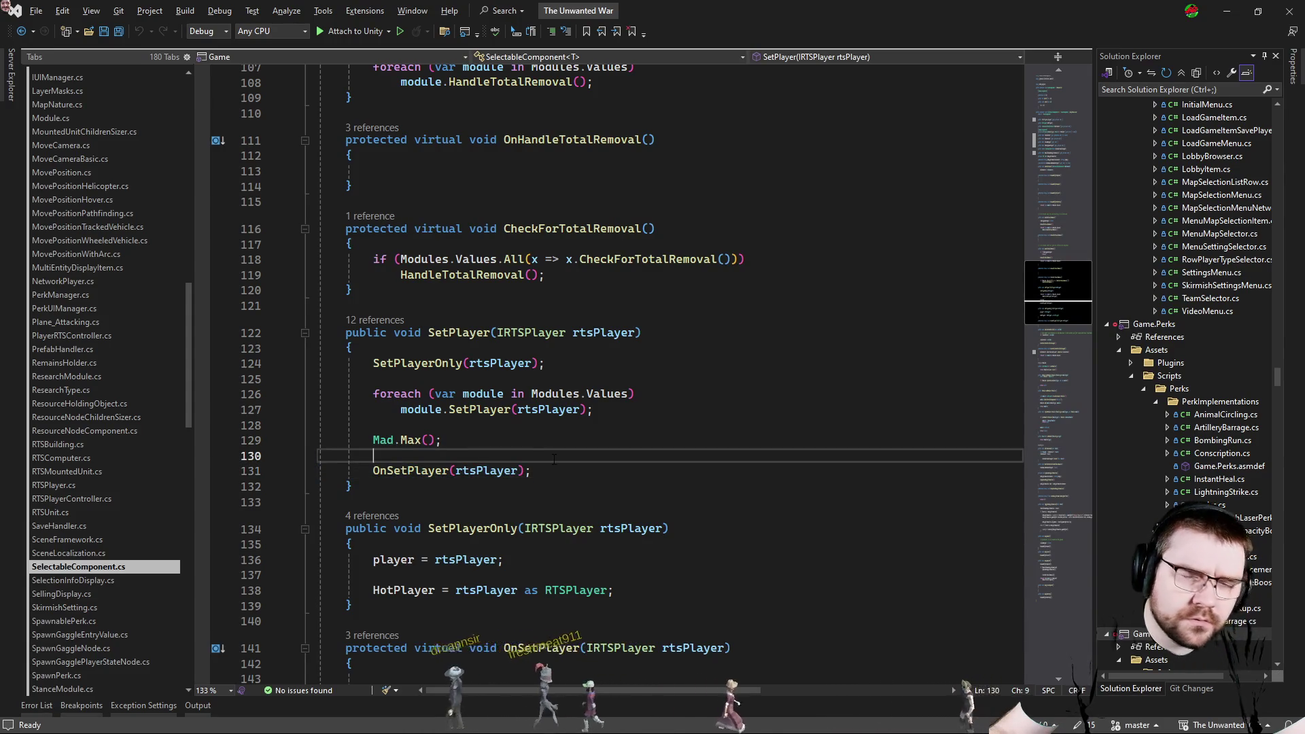
Move the OnSetPlayer(rtsPlayer) call to directly below the SetPlayerOnly line in SetPlayer.
key("shift+Up")
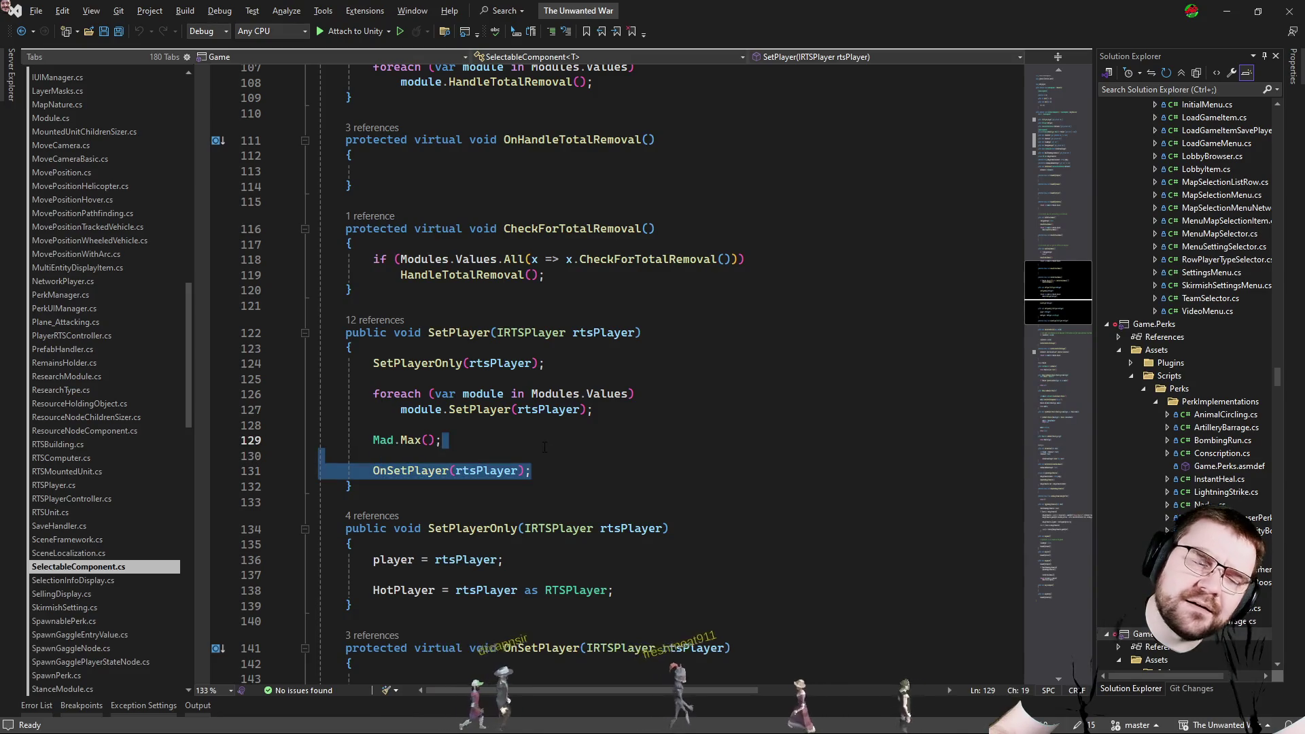
key("ctrl+x")
key("Up")
key("Up")
key("Up")
key("End")
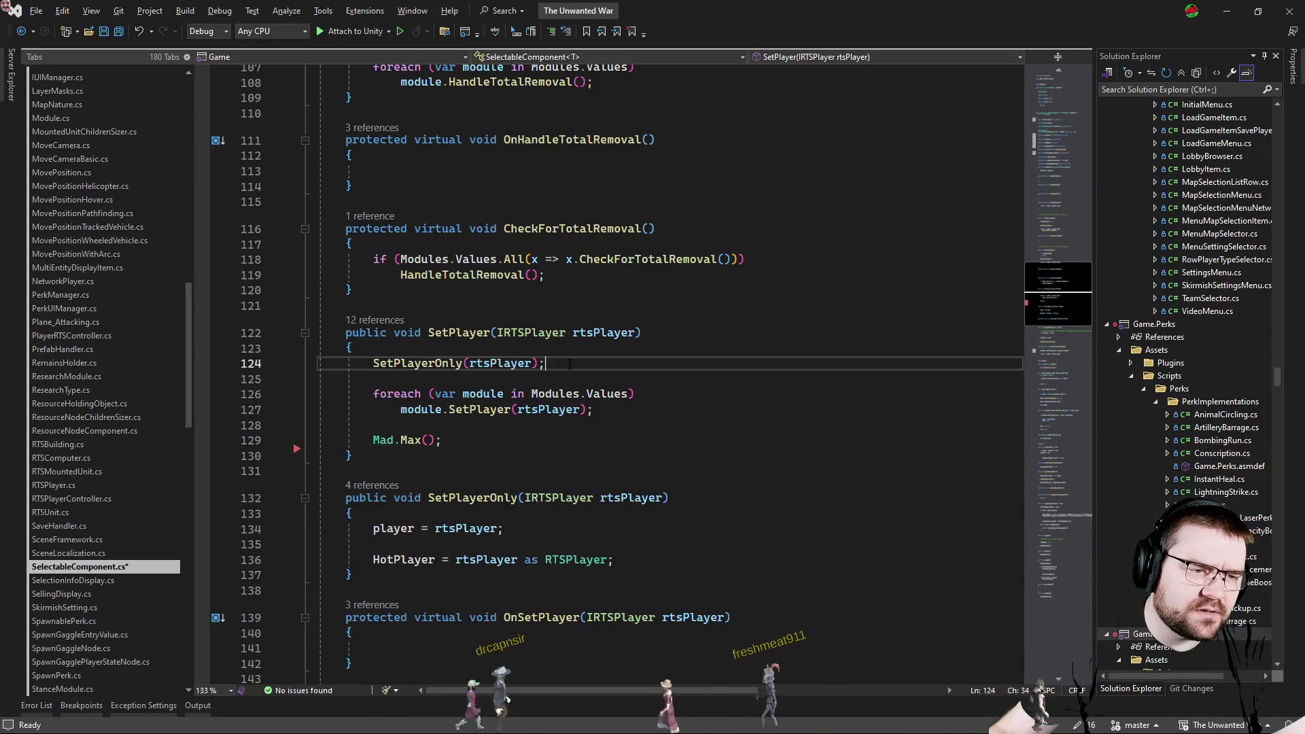
key("ctrl+v")
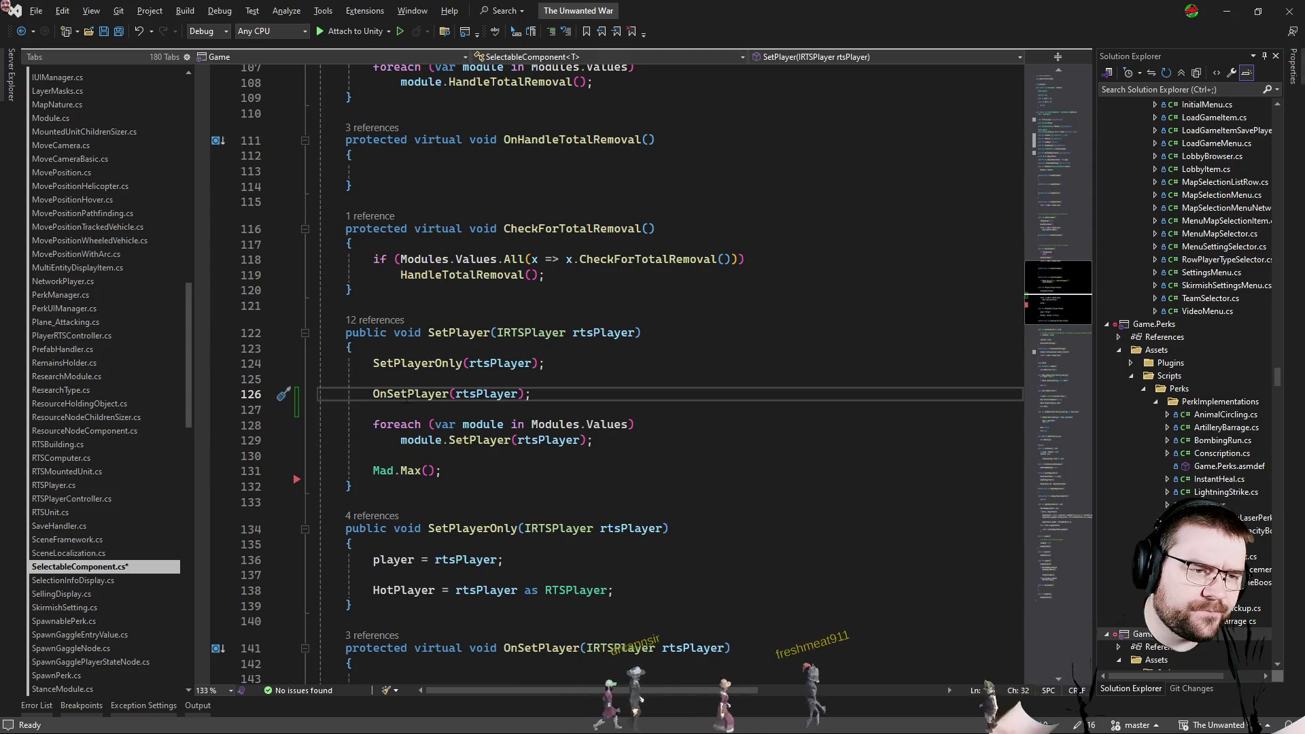
Jump to the OnSetPlayer definition and review its override in InteractableComponent, then switch to Unity.
key("F12")
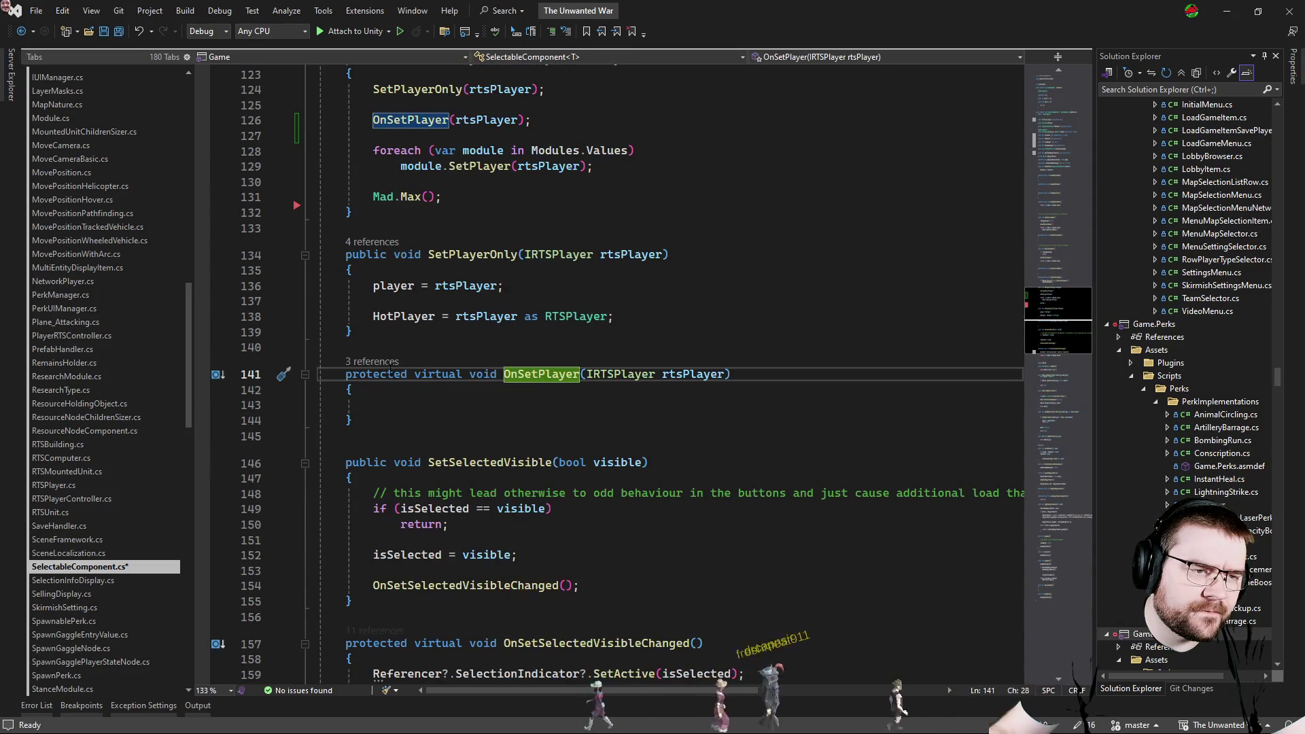
left_click(372, 361)
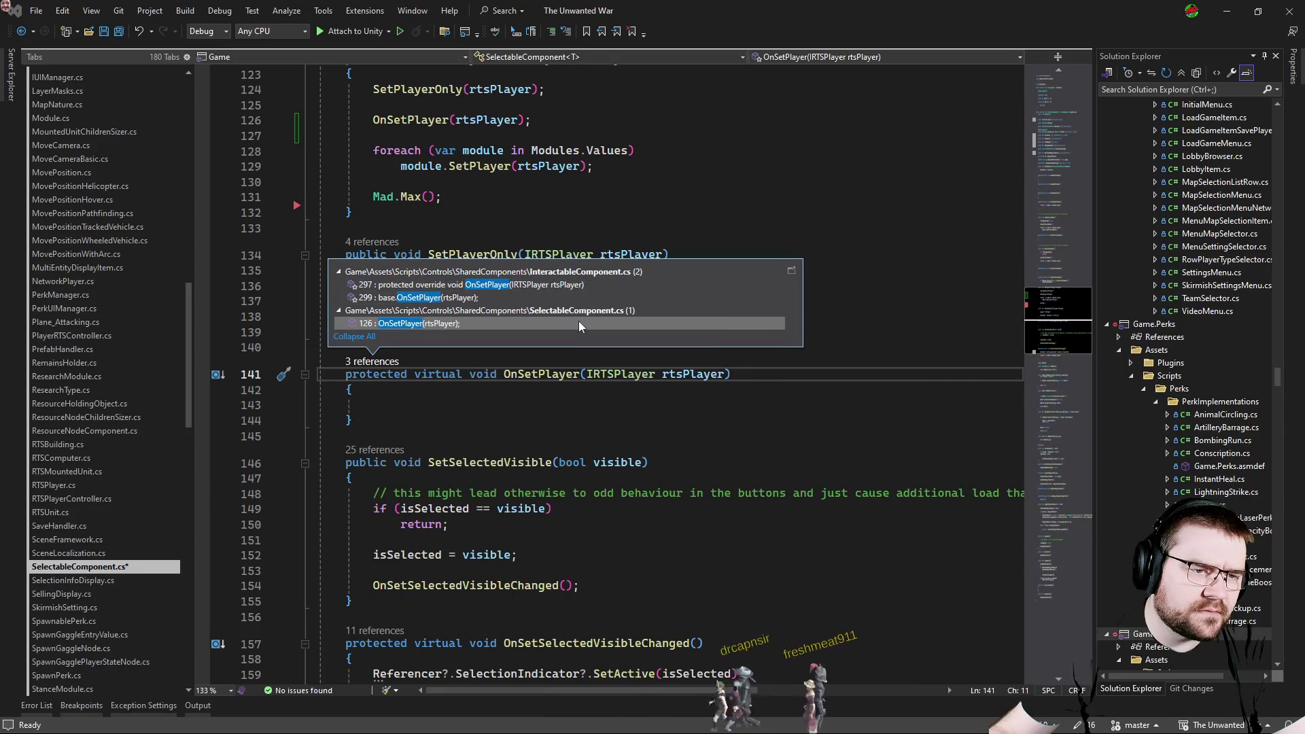
double_click(599, 286)
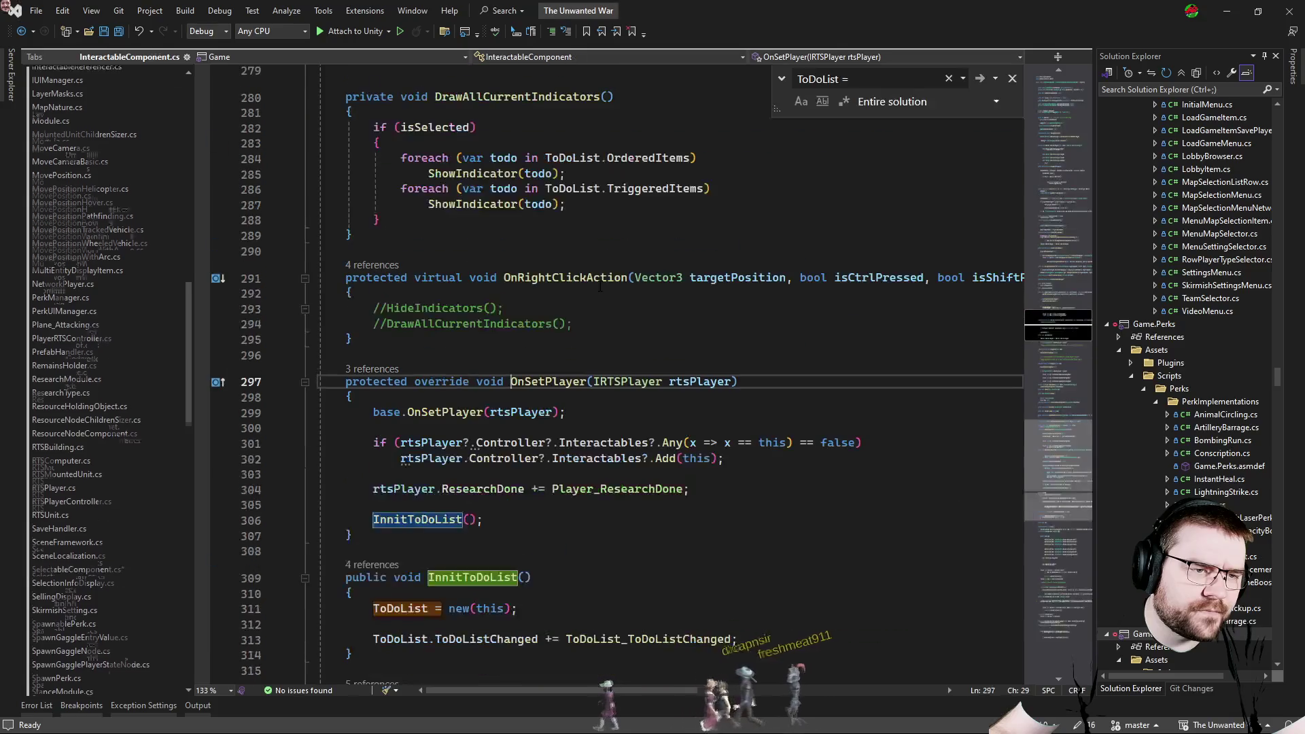
scroll(580, 431, "down", 3)
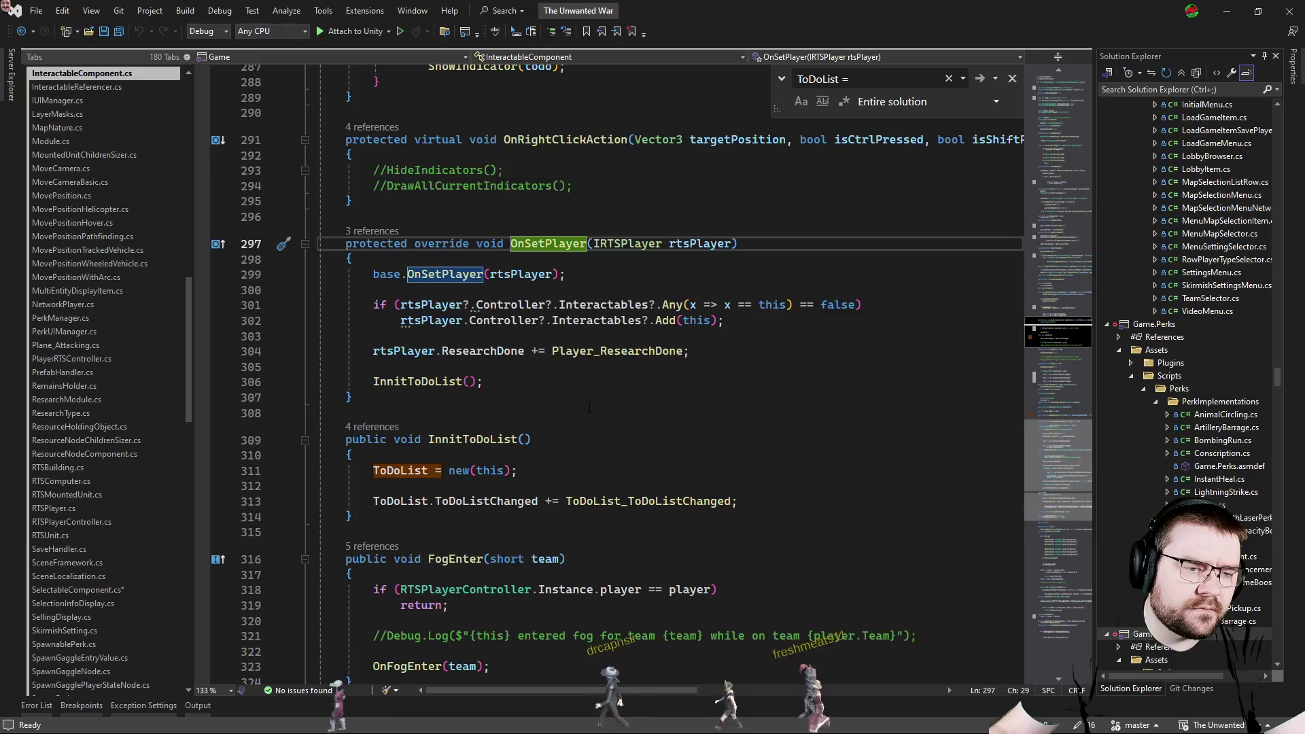
key("Escape")
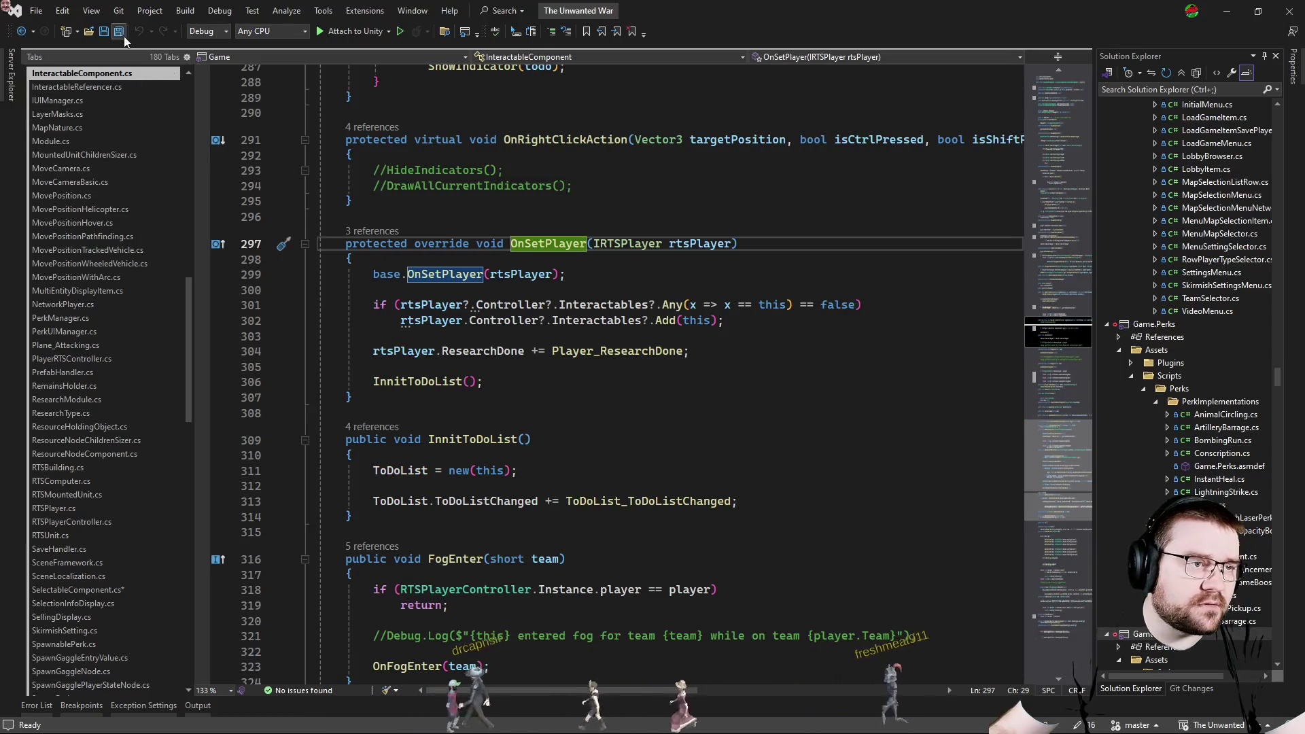
key("alt+Tab")
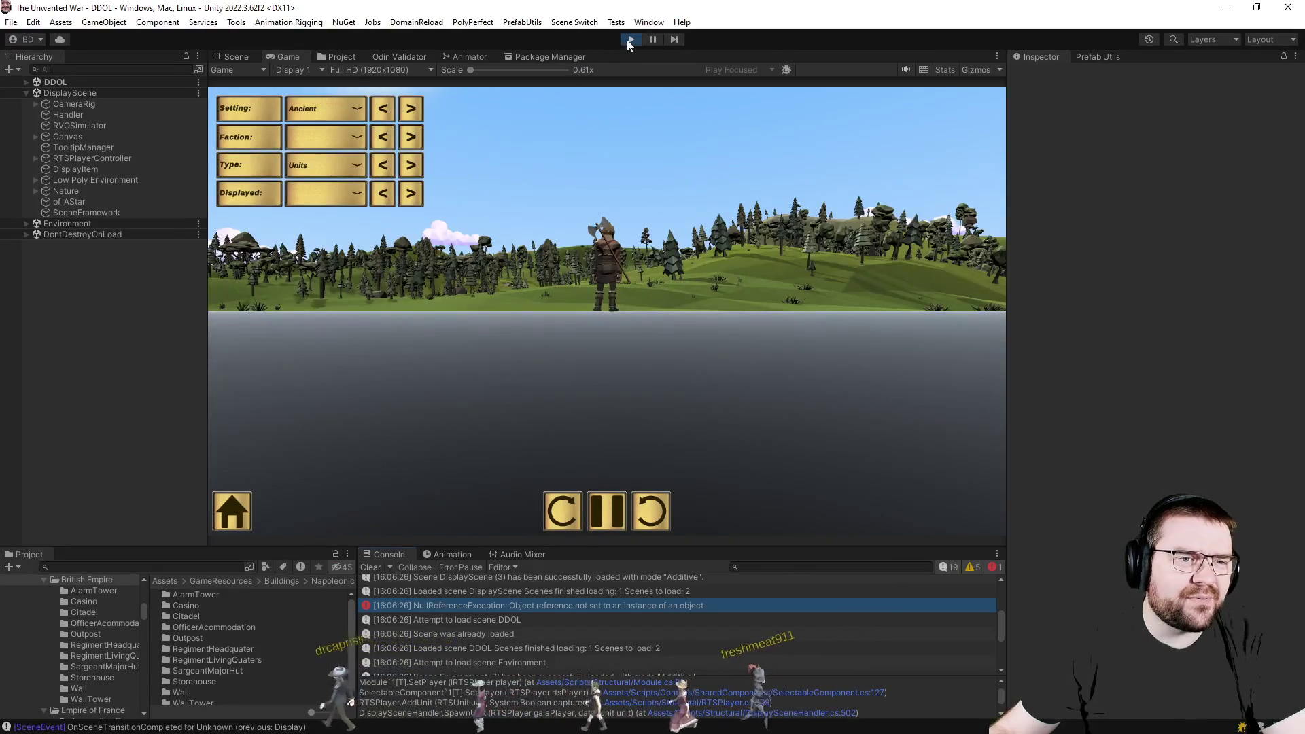
Stop the play session, clear the Console, and enter play mode again to reach the main menu.
left_click(629, 39)
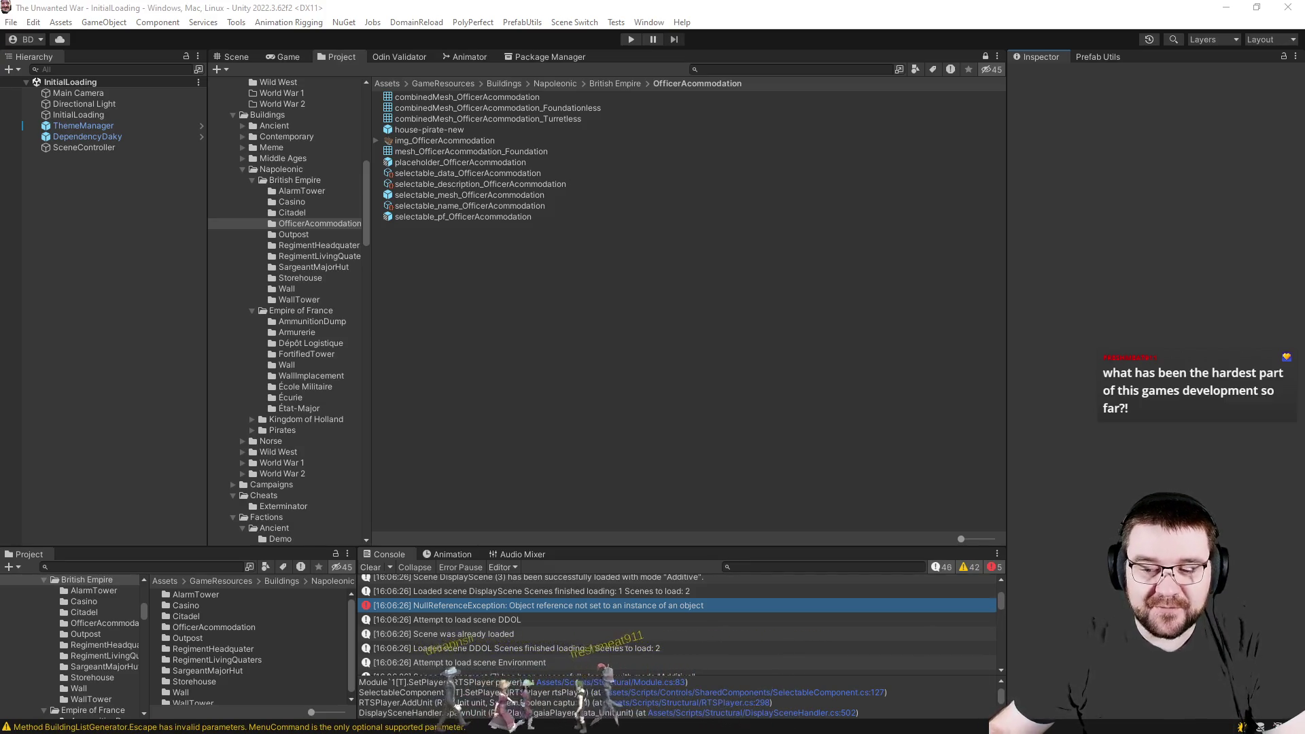
left_click(371, 568)
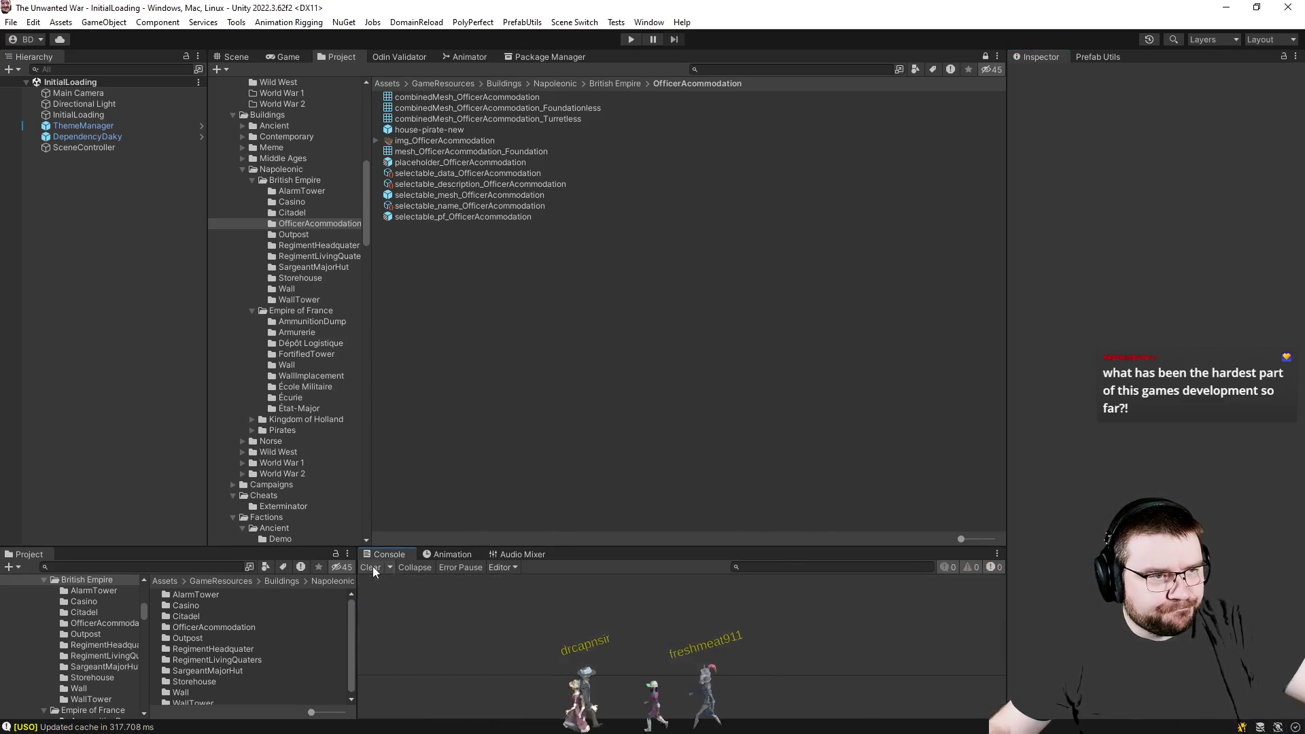
left_click(631, 39)
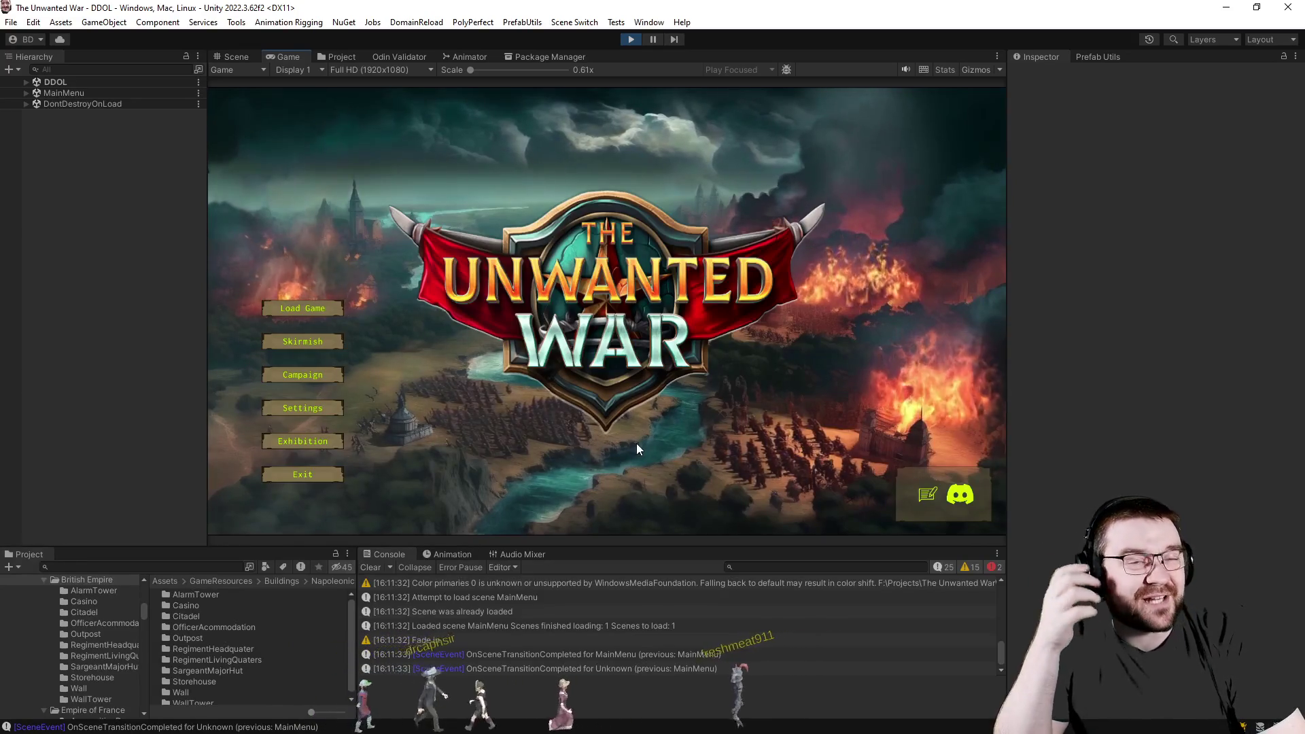
Go from Skirmish back Home into the Exhibition scene and switch the displayed type to Buildings.
left_click(322, 335)
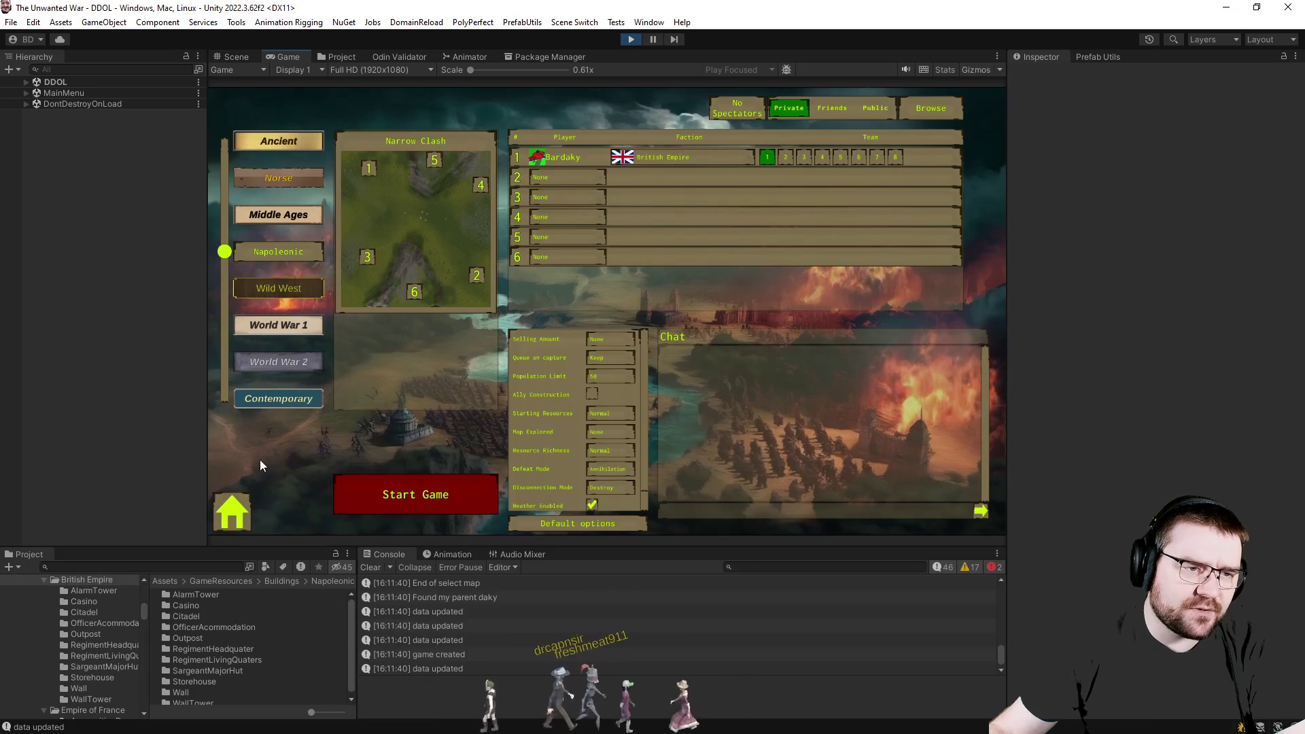
left_click(244, 508)
left_click(315, 443)
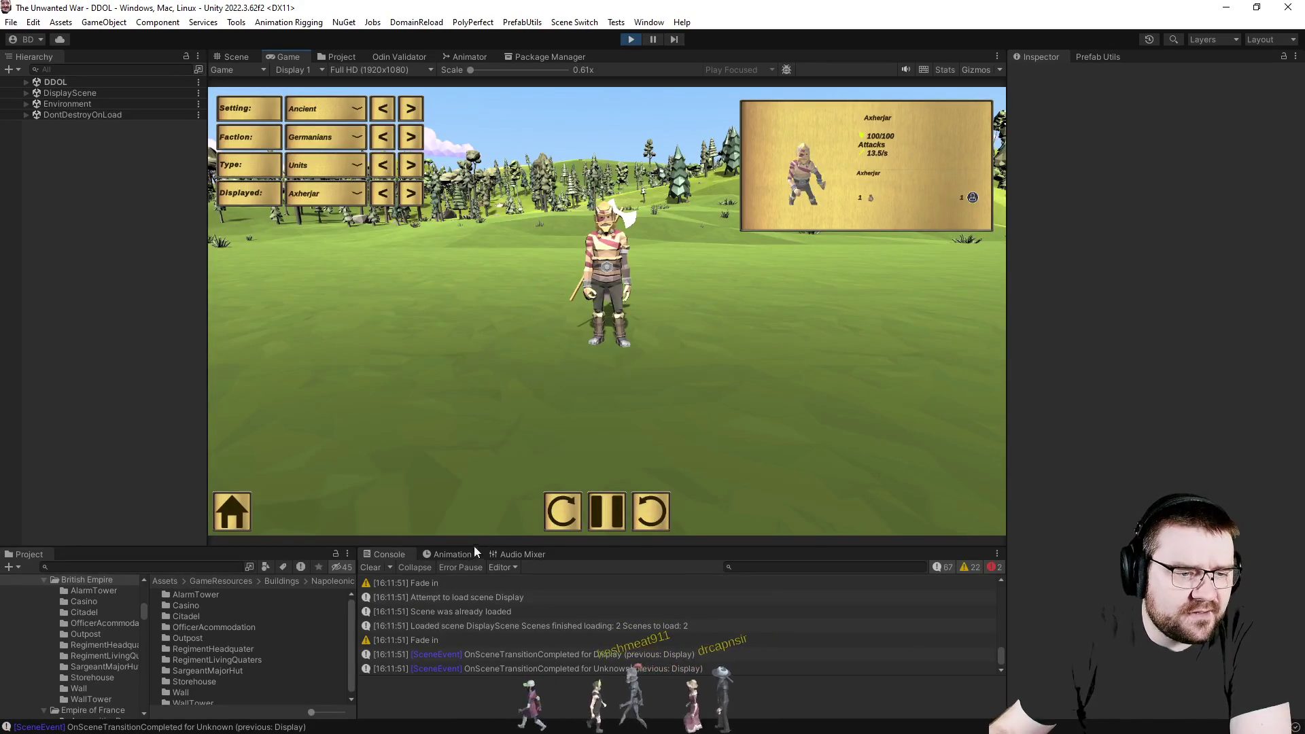
left_click(373, 567)
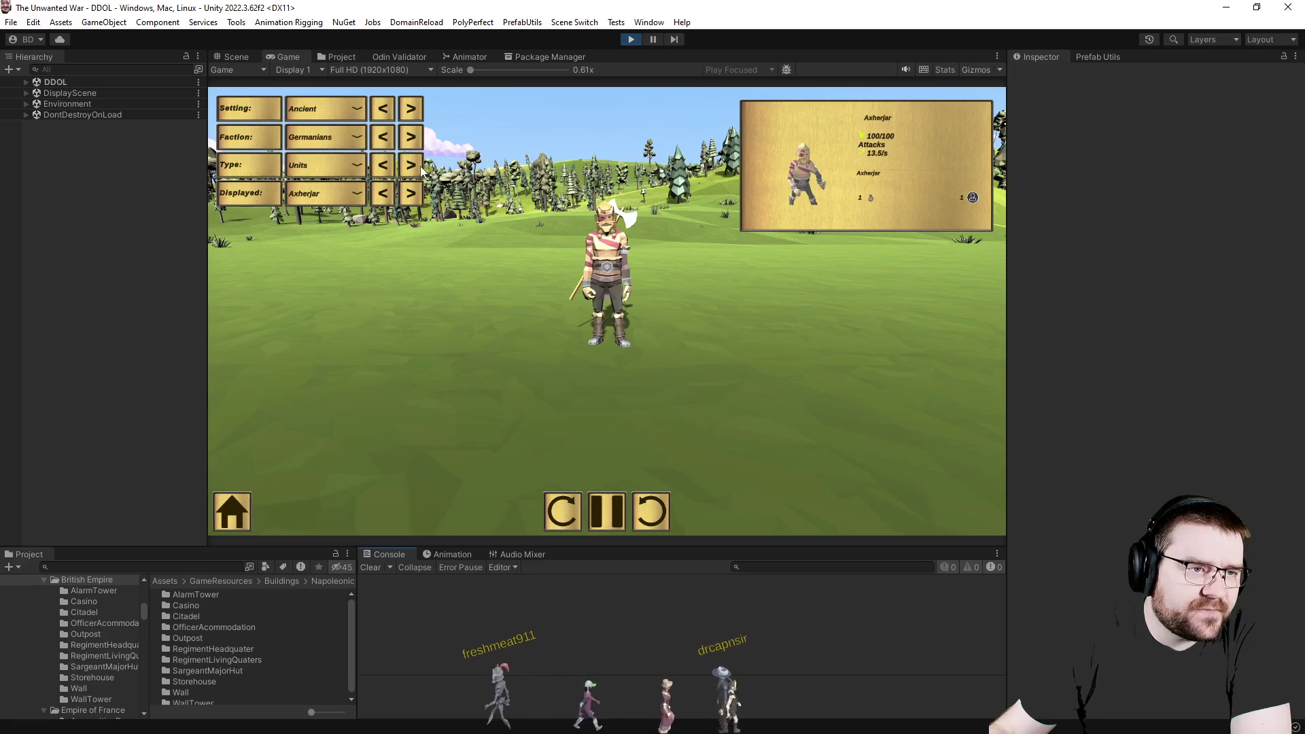
left_click(410, 165)
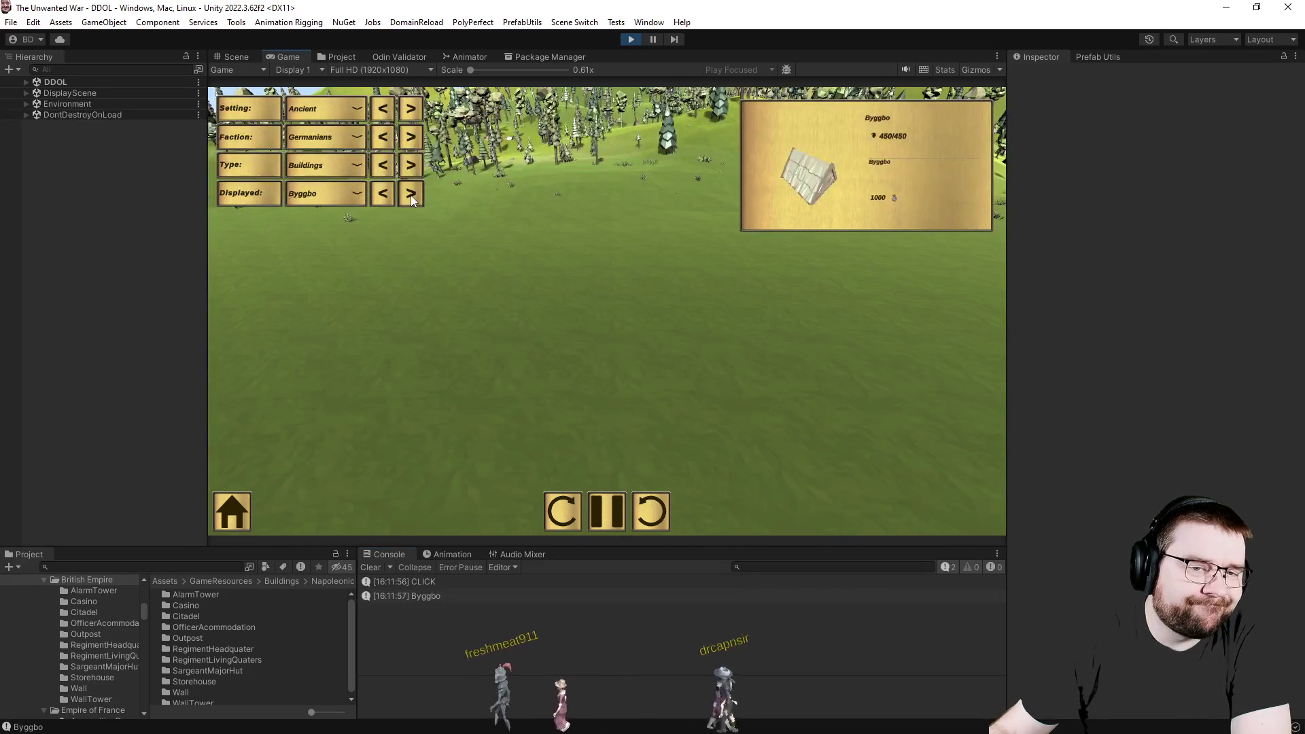
Cycle through Germanian buildings up to Vafrahus, inspect the ArgumentOutOfRangeException, and stop play mode.
left_click(411, 195)
left_click(410, 195)
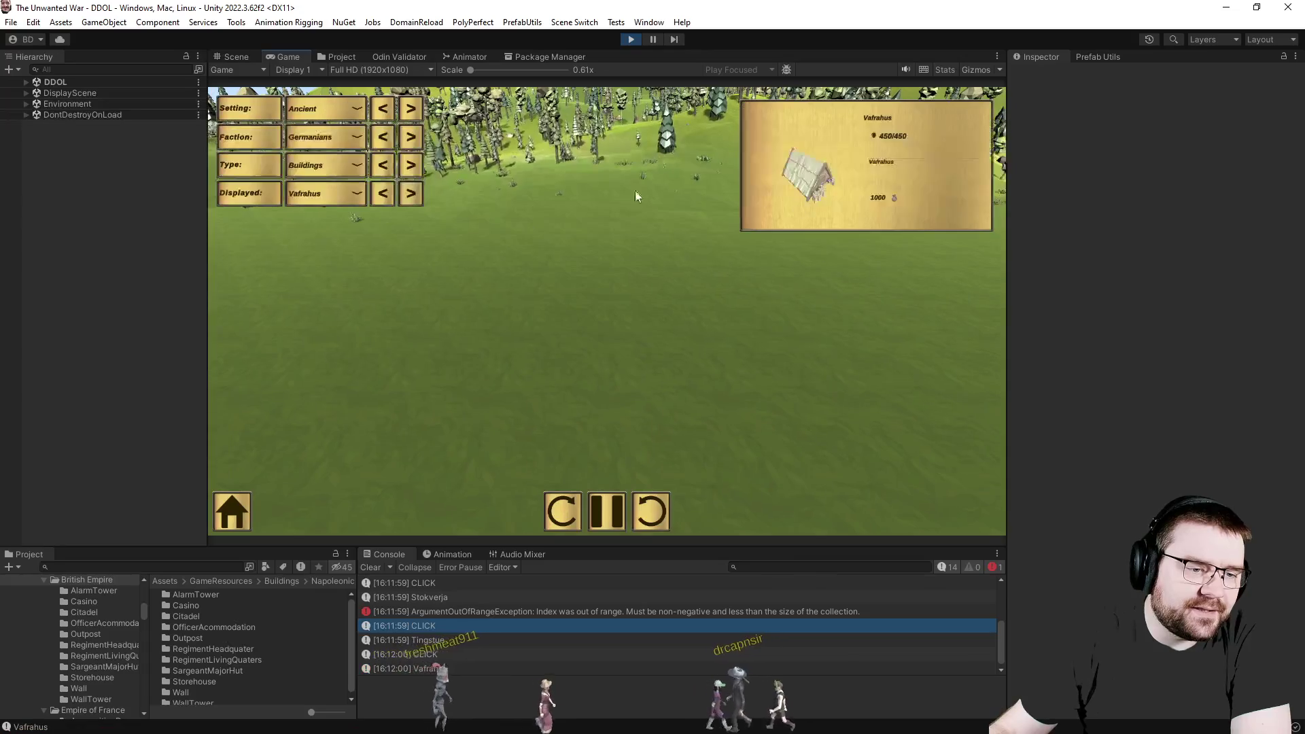
left_click(697, 611)
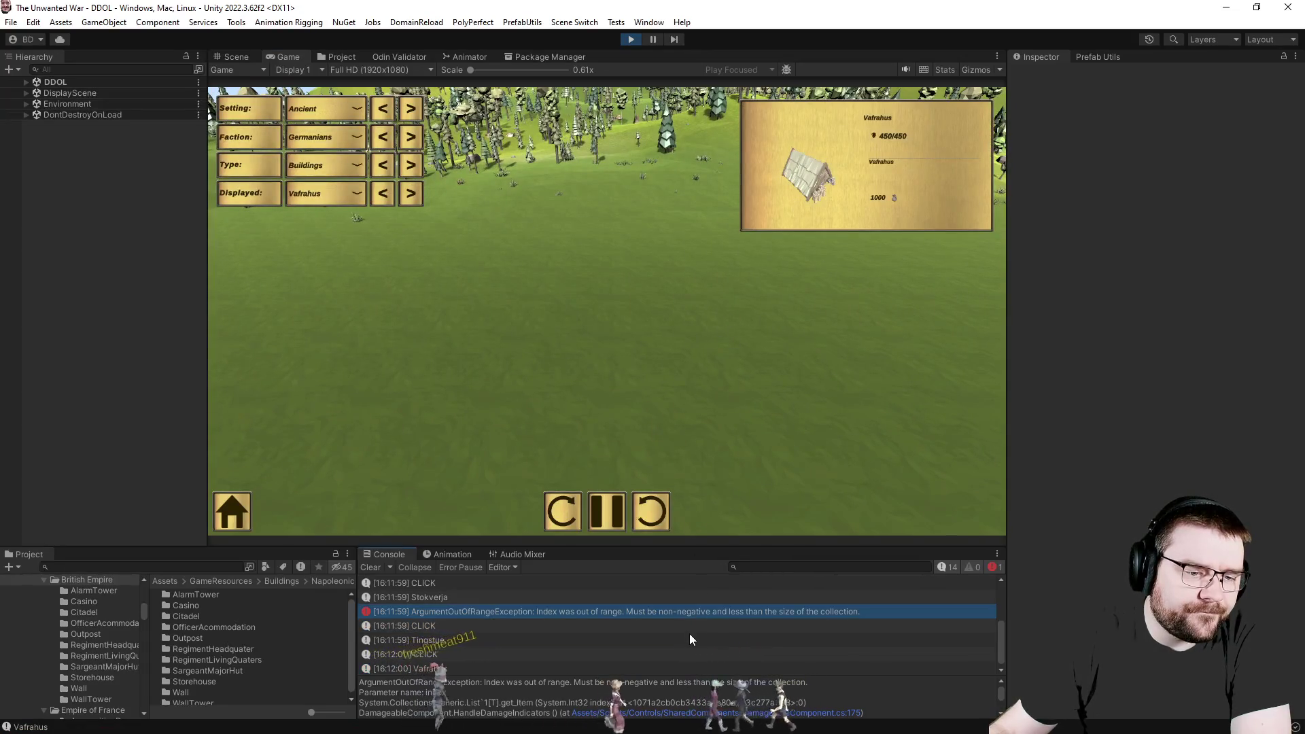
left_click(628, 41)
key("alt+Tab")
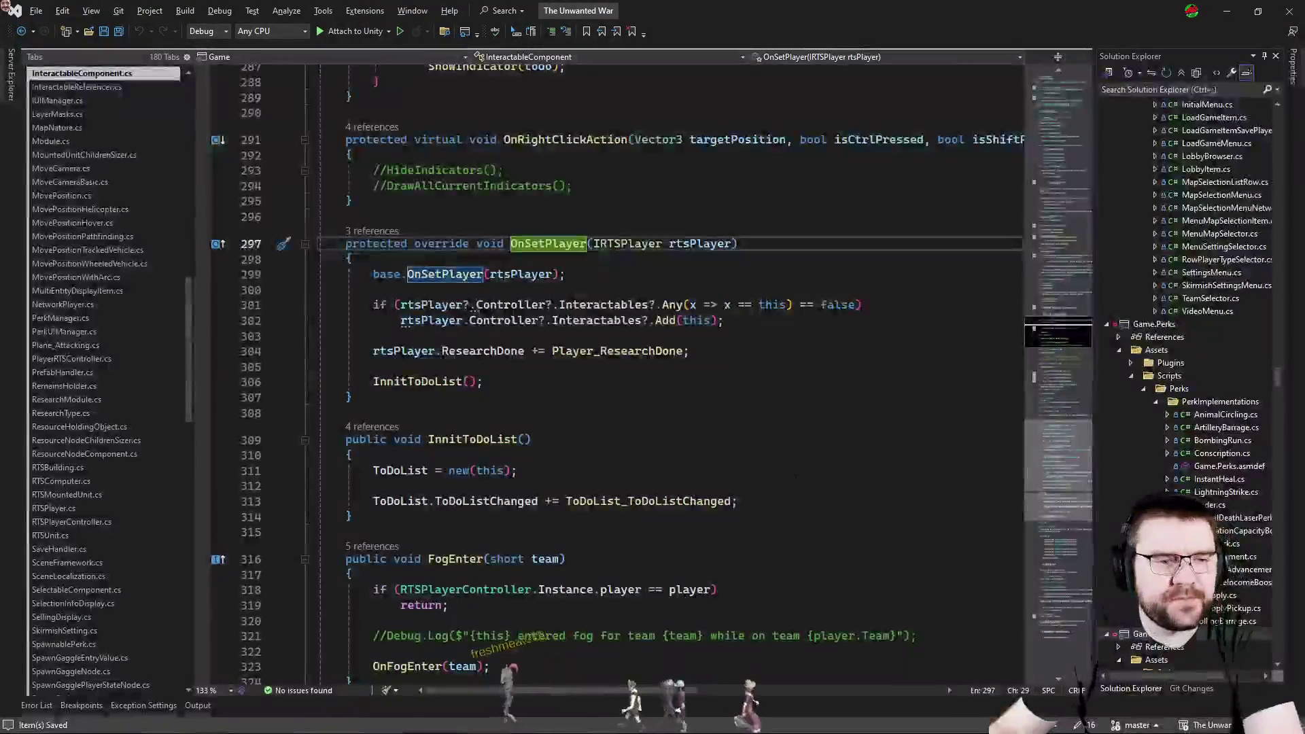
In DisplaySceneHandler.cs, start a new line after the LookAt line in SpawnBuilding.
key("ctrl+Tab")
key("ctrl+Tab")
key("ctrl+Tab")
key("ctrl+Tab")
key("ctrl+Tab")
left_click(790, 481)
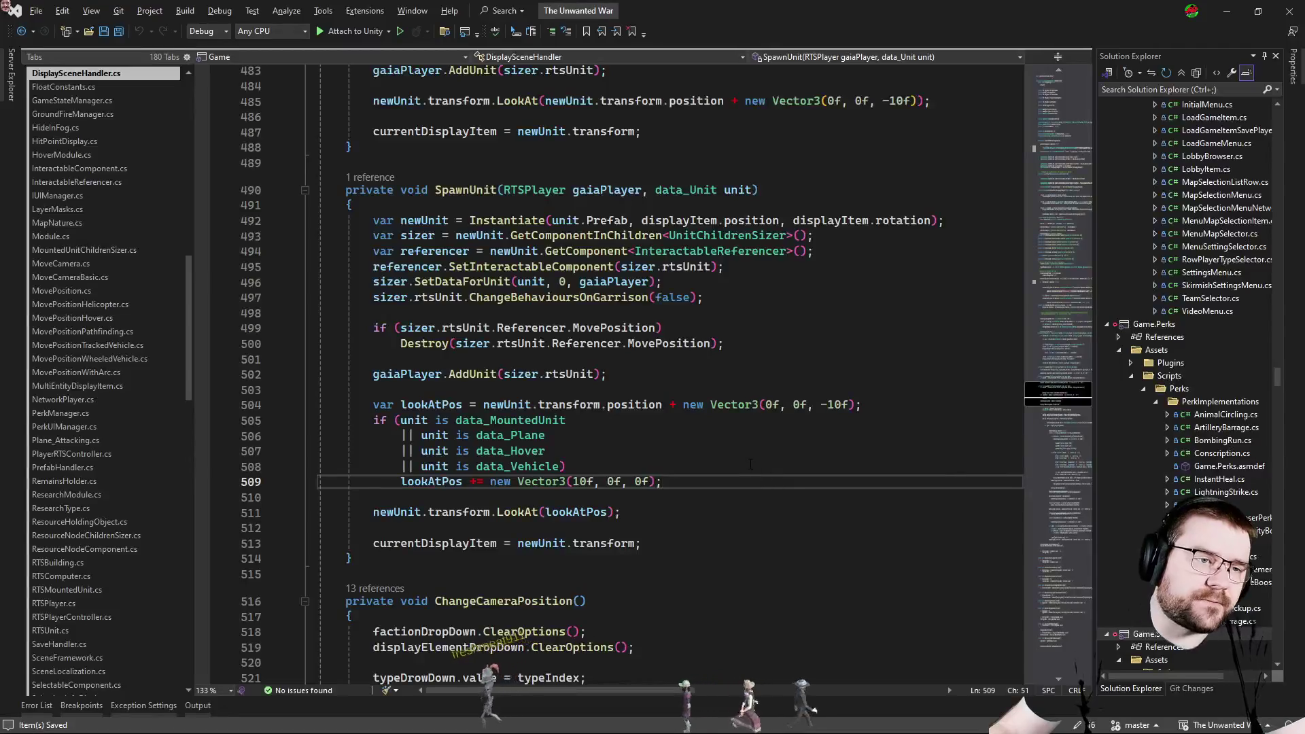
scroll(751, 465, "down", 3)
scroll(751, 465, "up", 5)
scroll(751, 466, "up", 5)
scroll(733, 459, "up", 3)
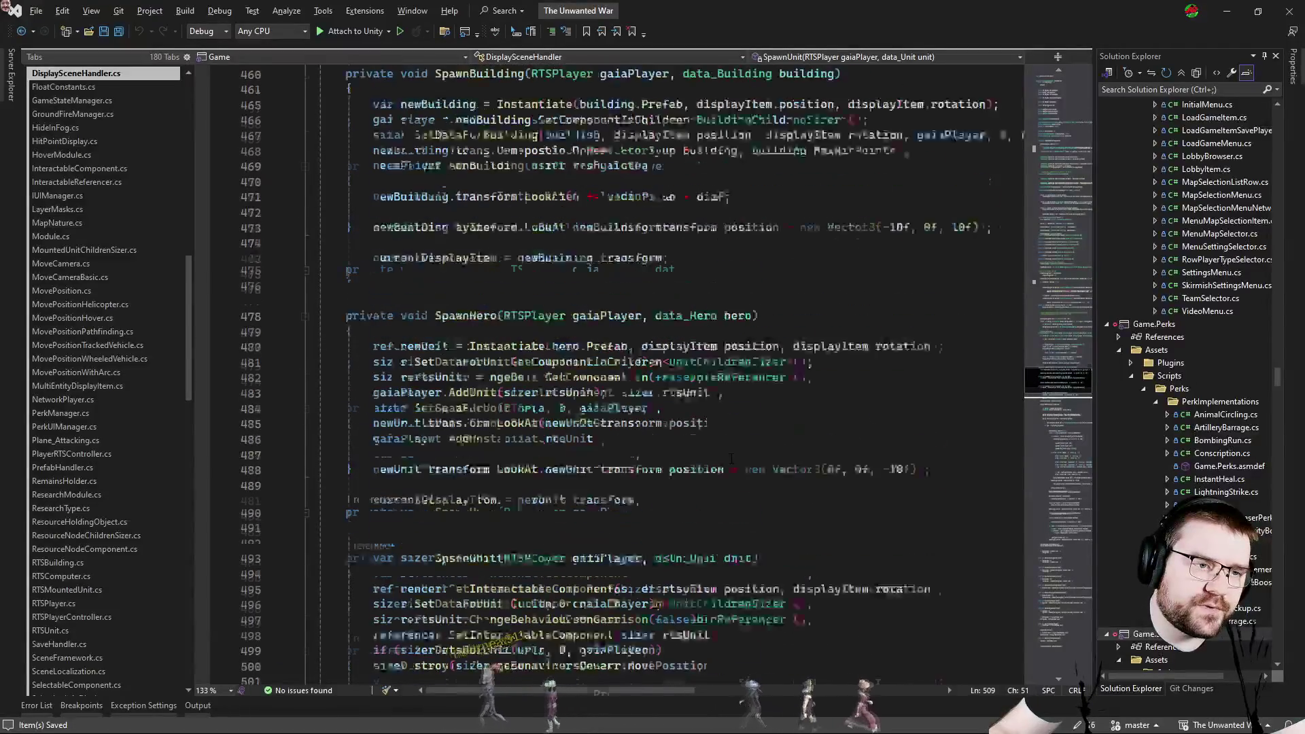
scroll(733, 459, "up", 3)
scroll(732, 459, "down", 3)
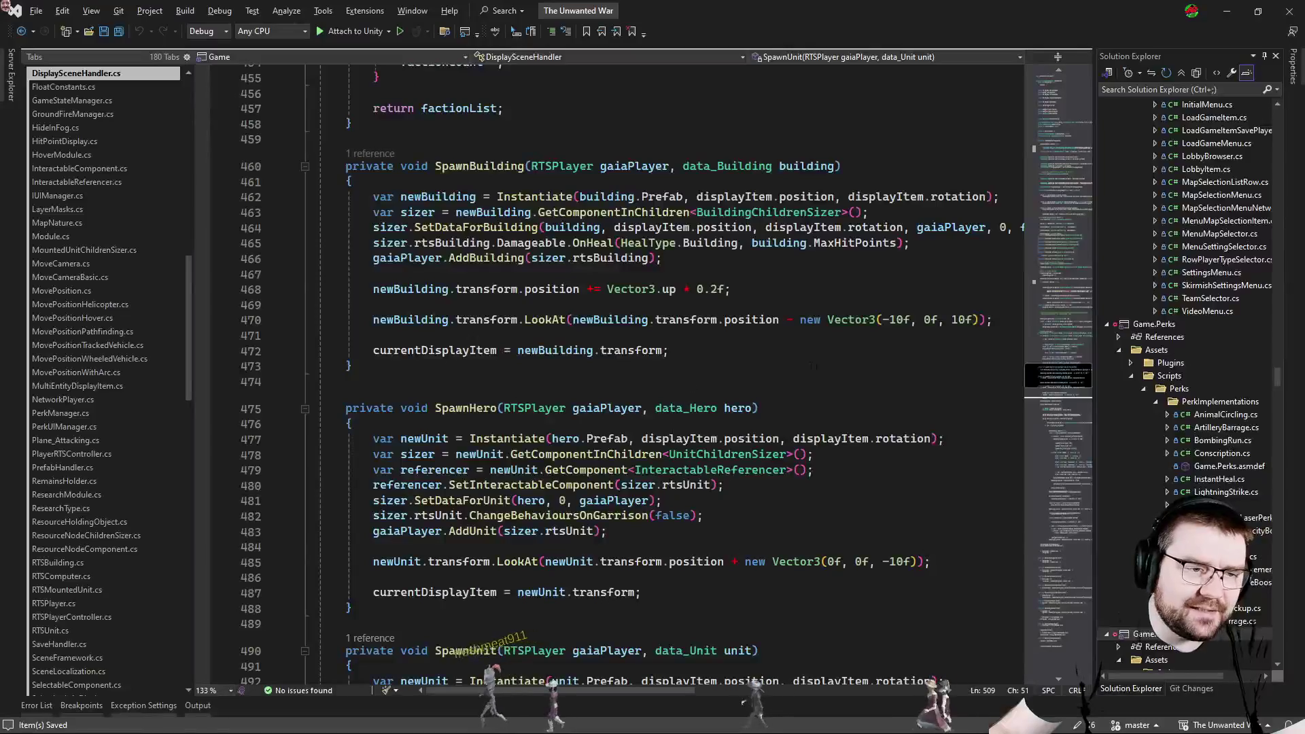
left_click(898, 323)
left_click(906, 350)
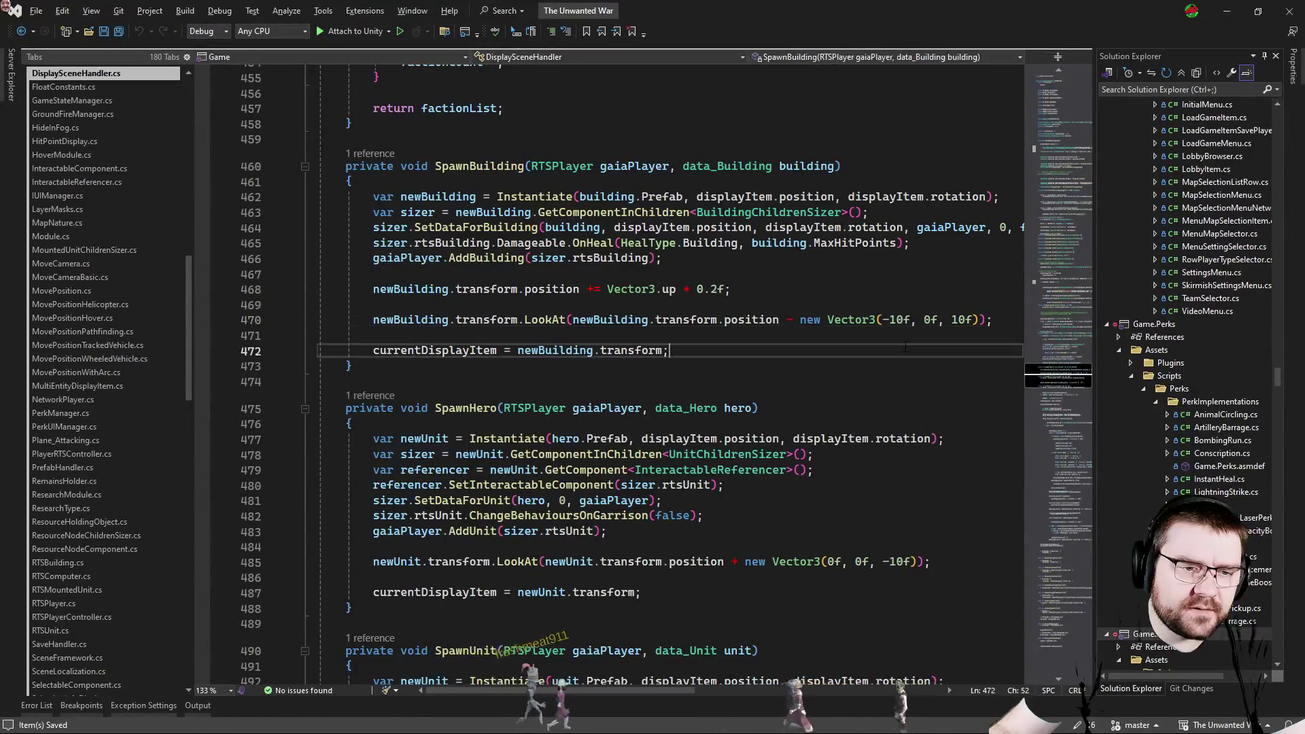
left_click(987, 319)
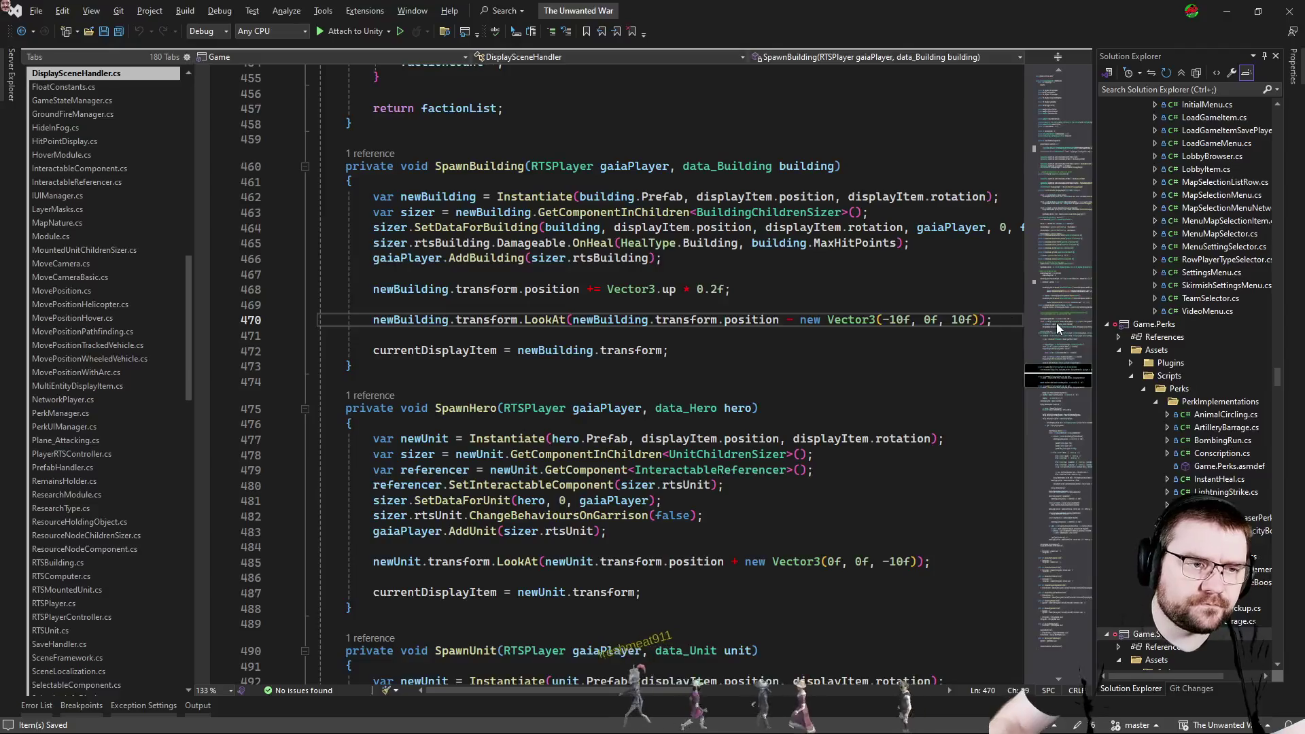
key("Return")
key("Return")
type("newBuilding")
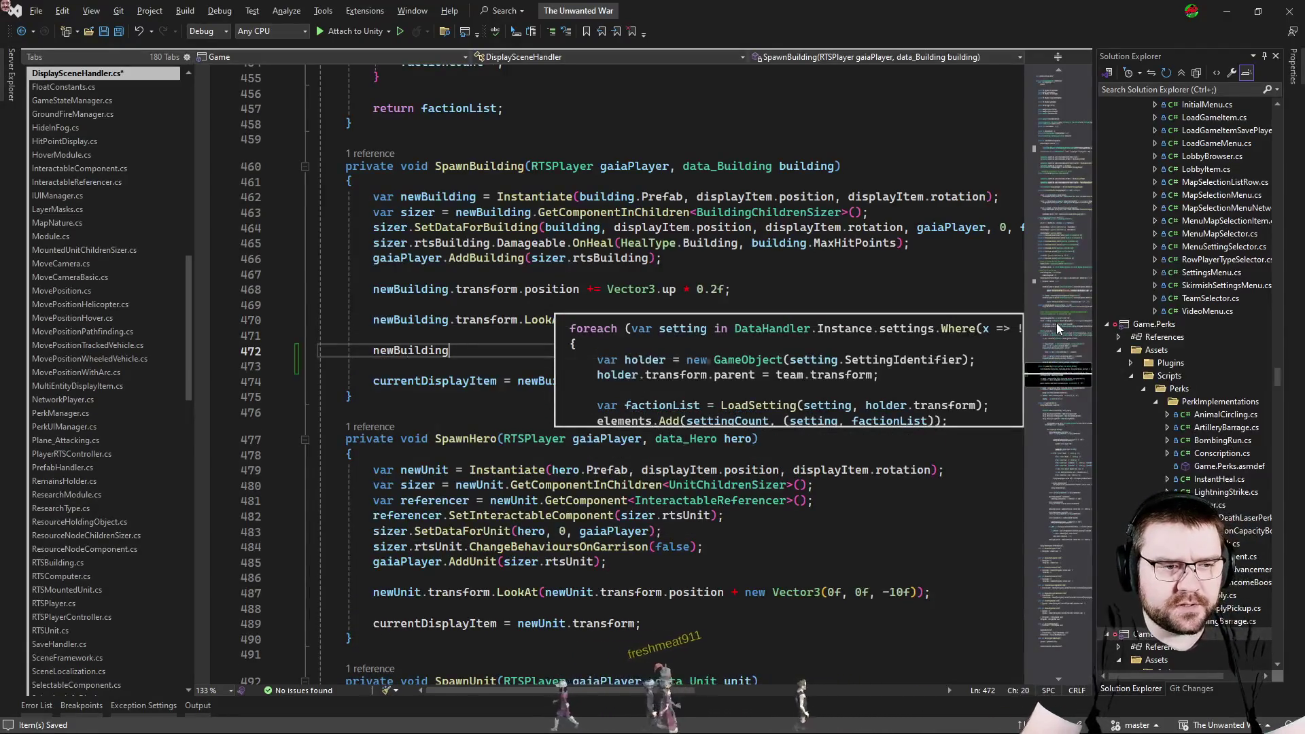
type(".getcom")
Add newBuilding.GetComponentInChildren<Artificer>().SetBuilt(); and return to Unity to recompile.
key("Down")
key("Down")
key("Down")
key("Down")
key("Tab")
type("<")
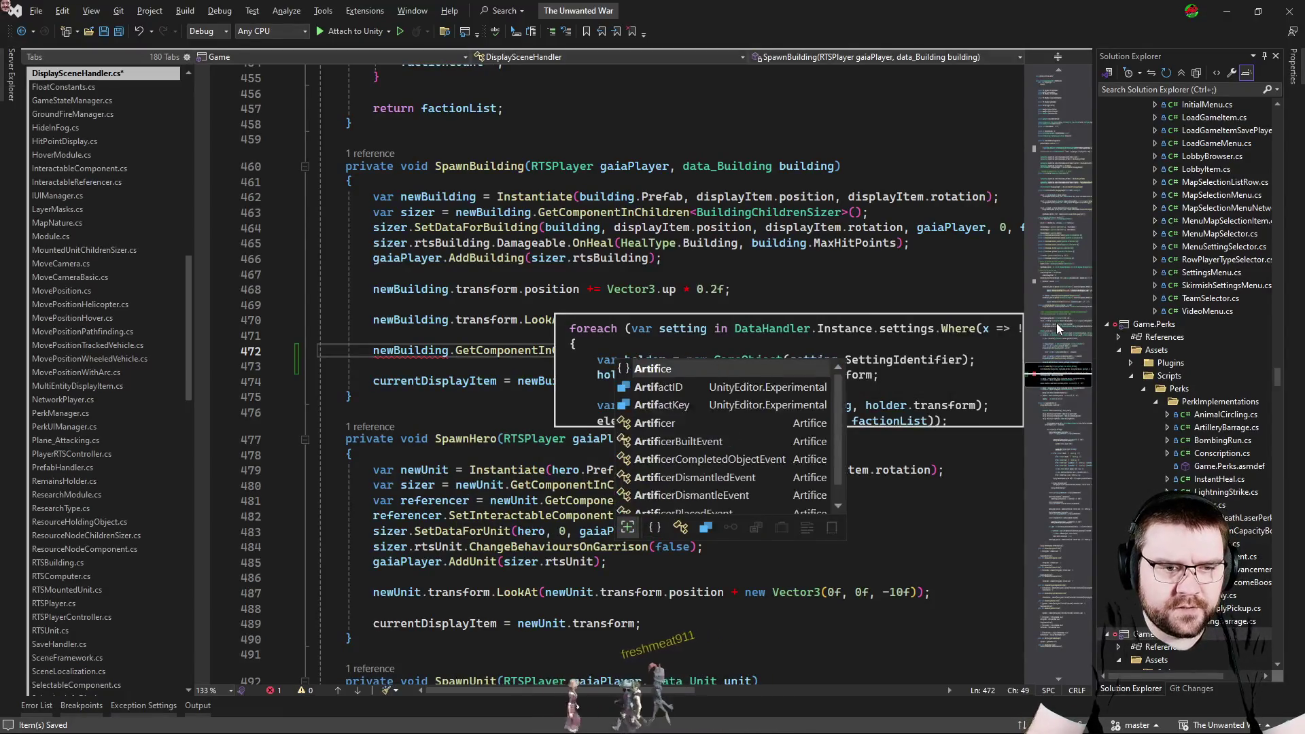
type("arti")
key("Tab")
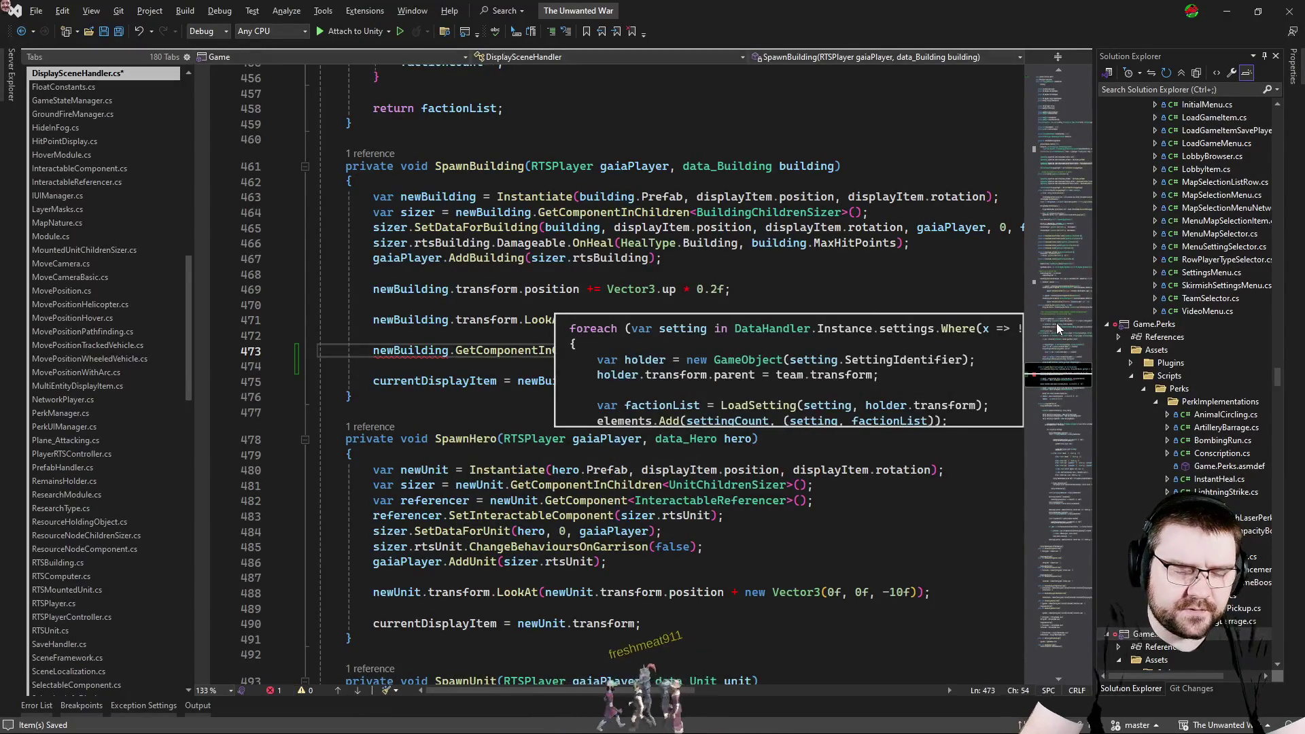
type(">().")
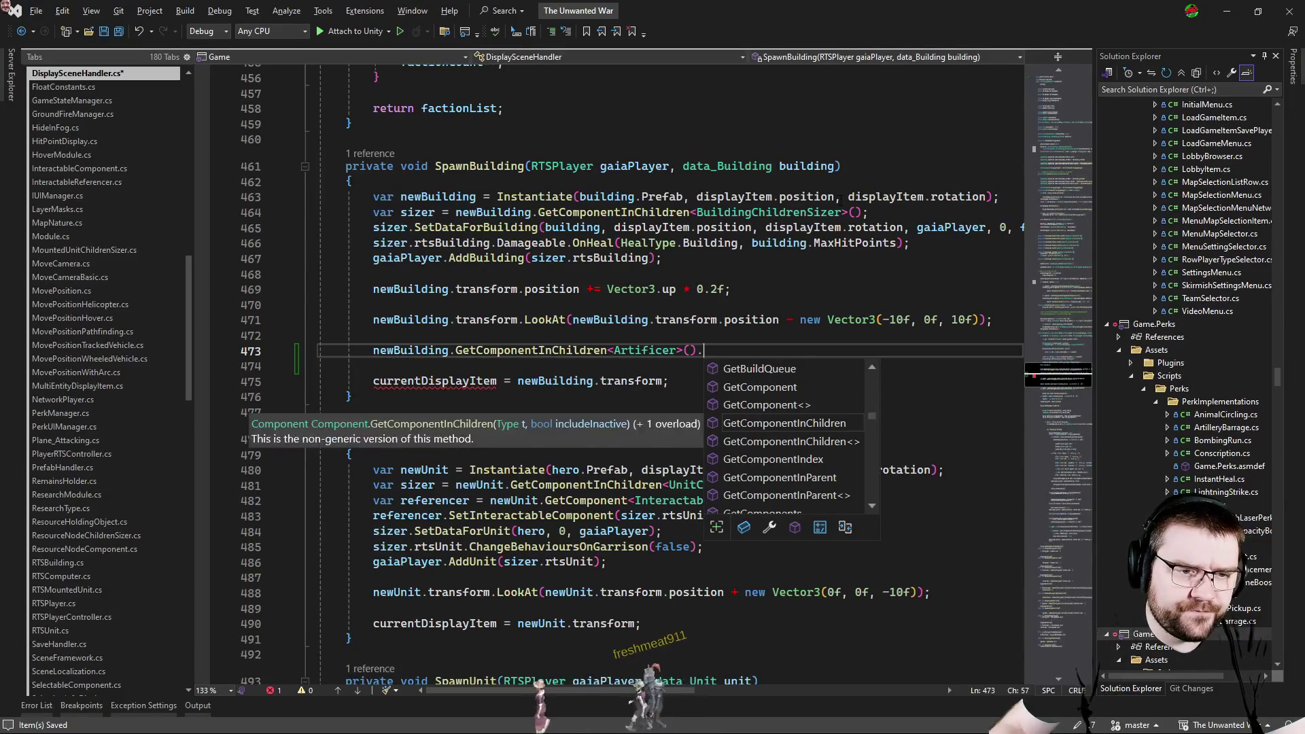
type("setbu")
key("Tab")
key("ctrl+shift+Left")
type("Setbu")
key("Down")
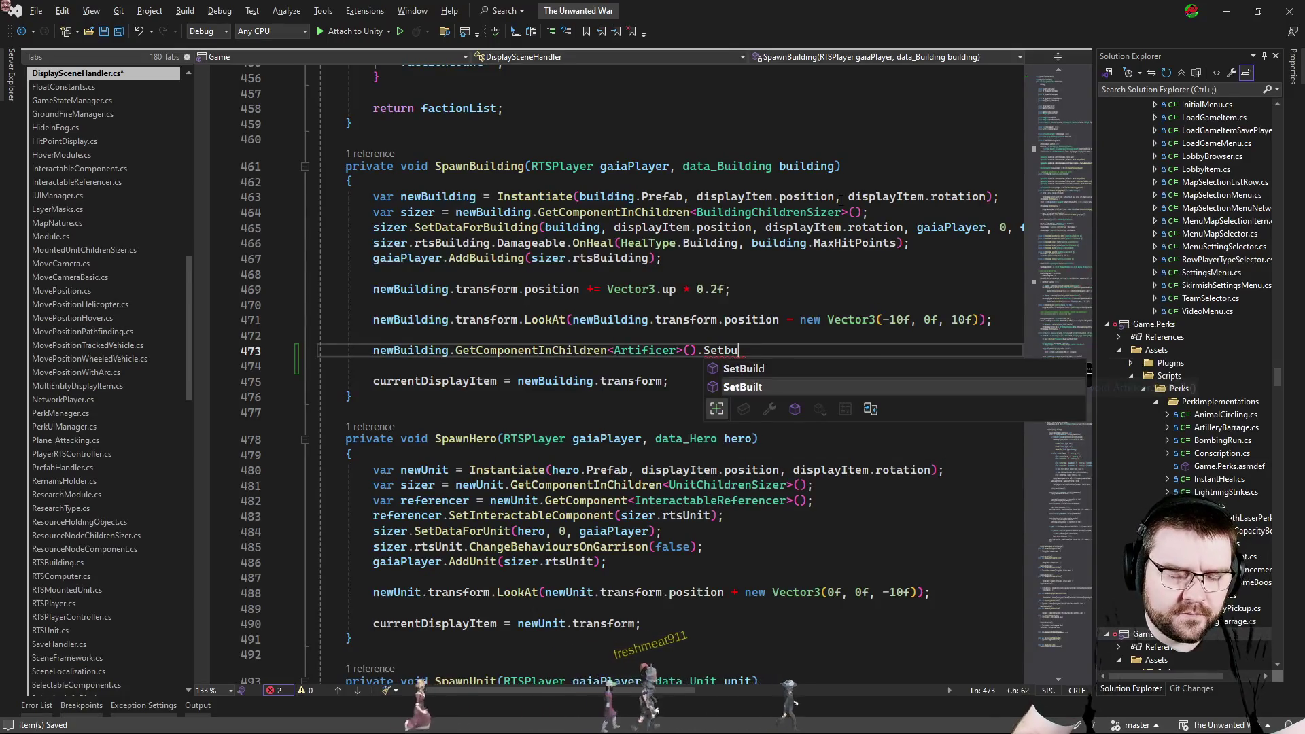
key("Tab")
type("();")
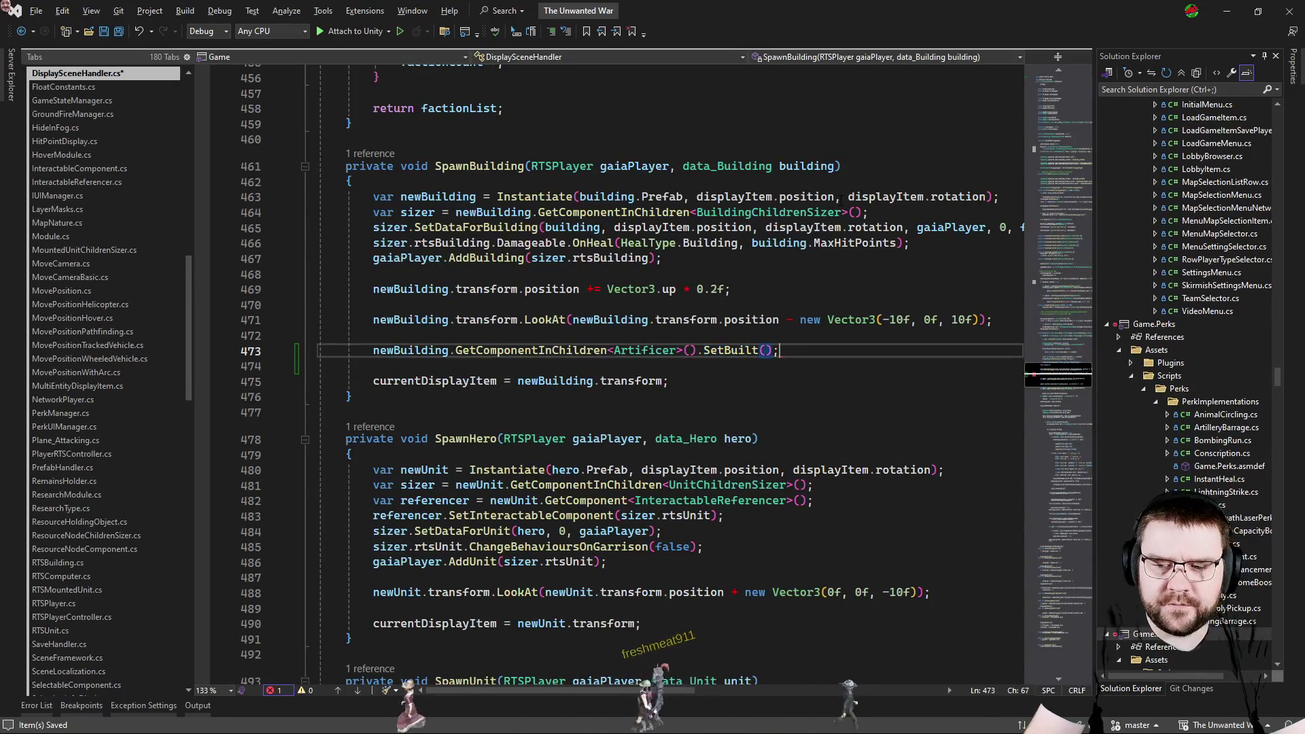
key("alt+Tab")
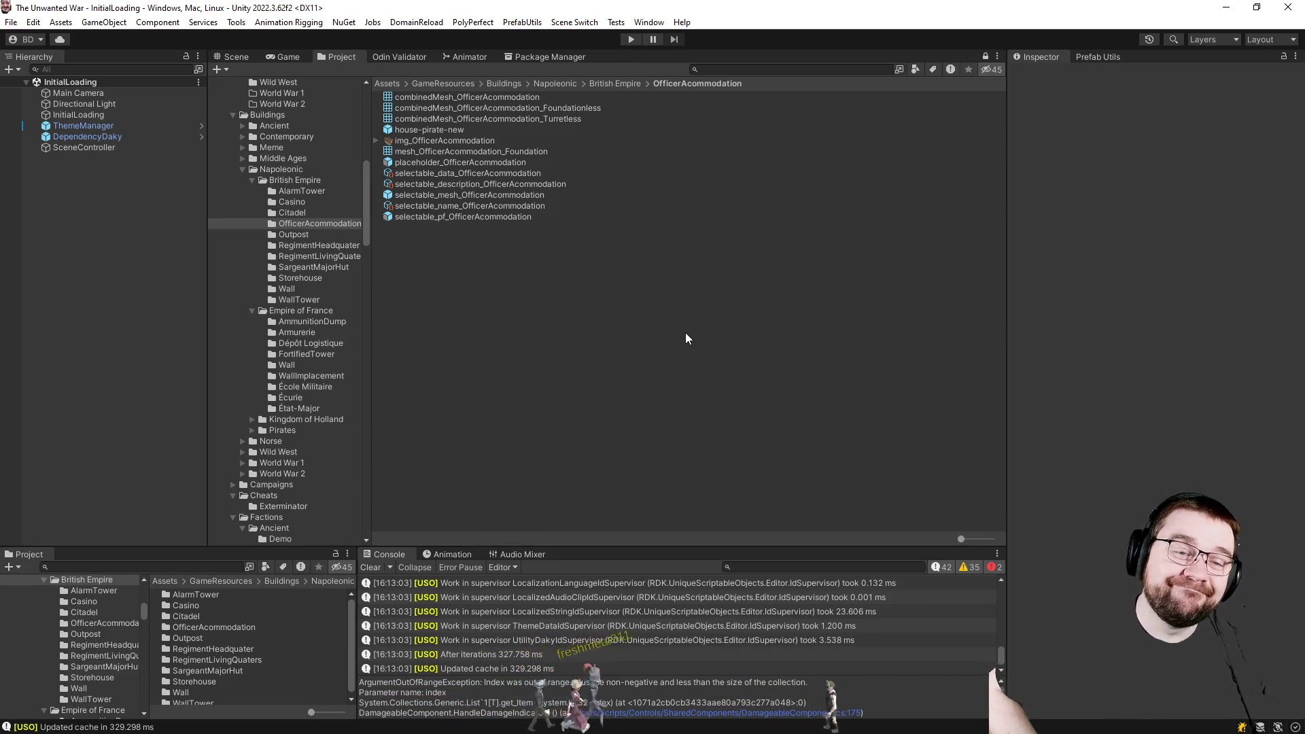
Enter play mode and wait for The Unwanted War main menu to load.
left_click(630, 40)
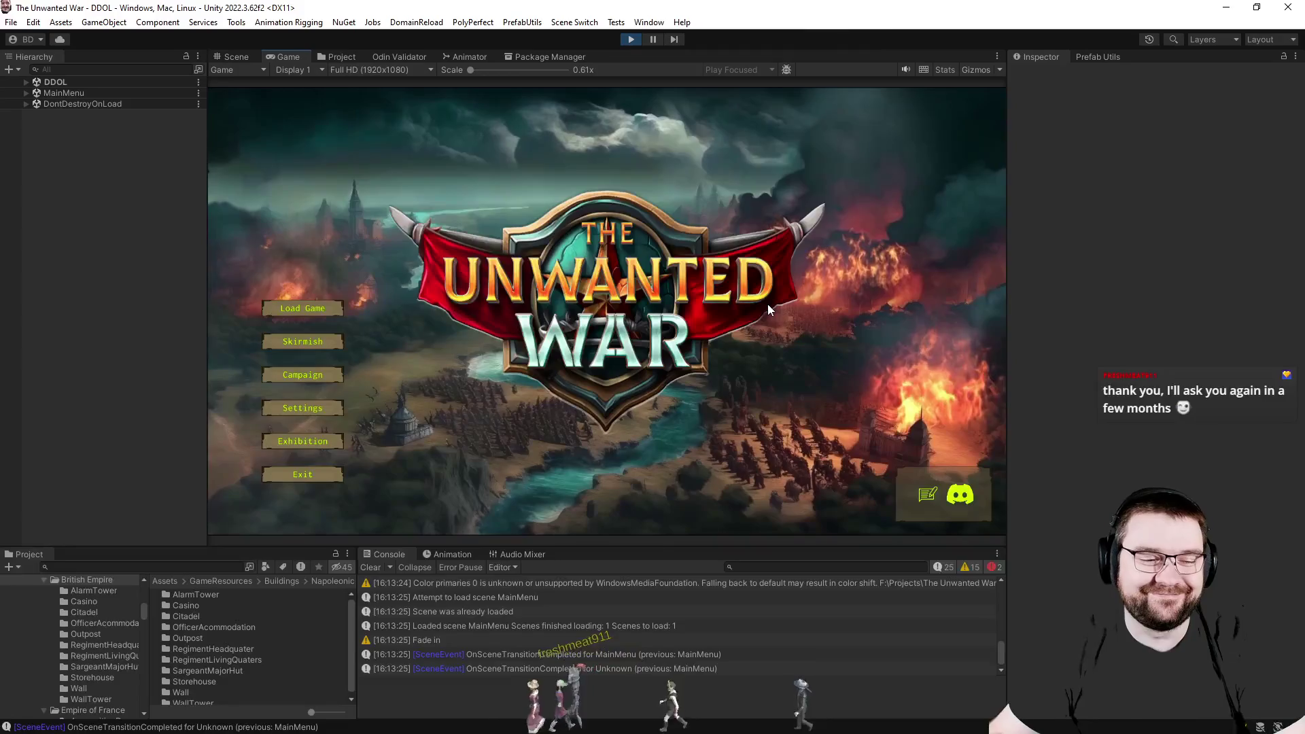
In the Exhibition scene show the Germanian Byggbo building, then switch back to Visual Studio.
left_click(301, 454)
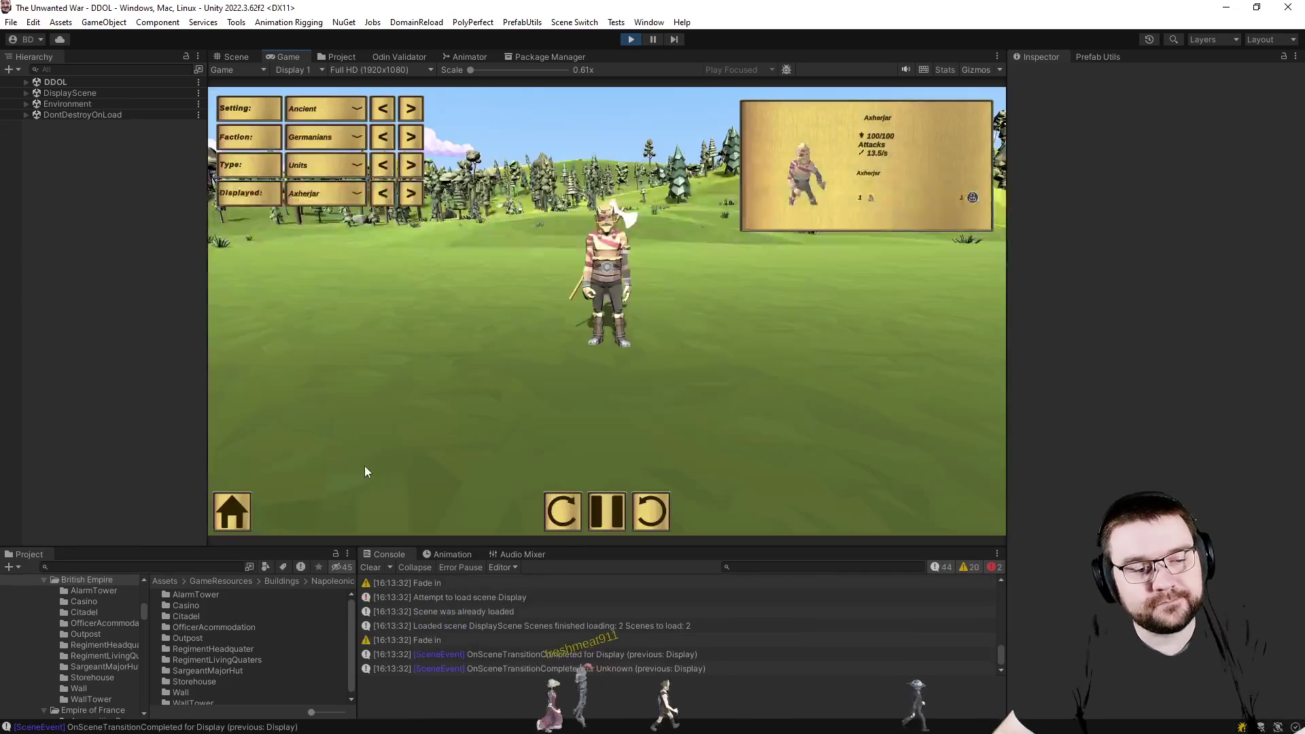
left_click(410, 164)
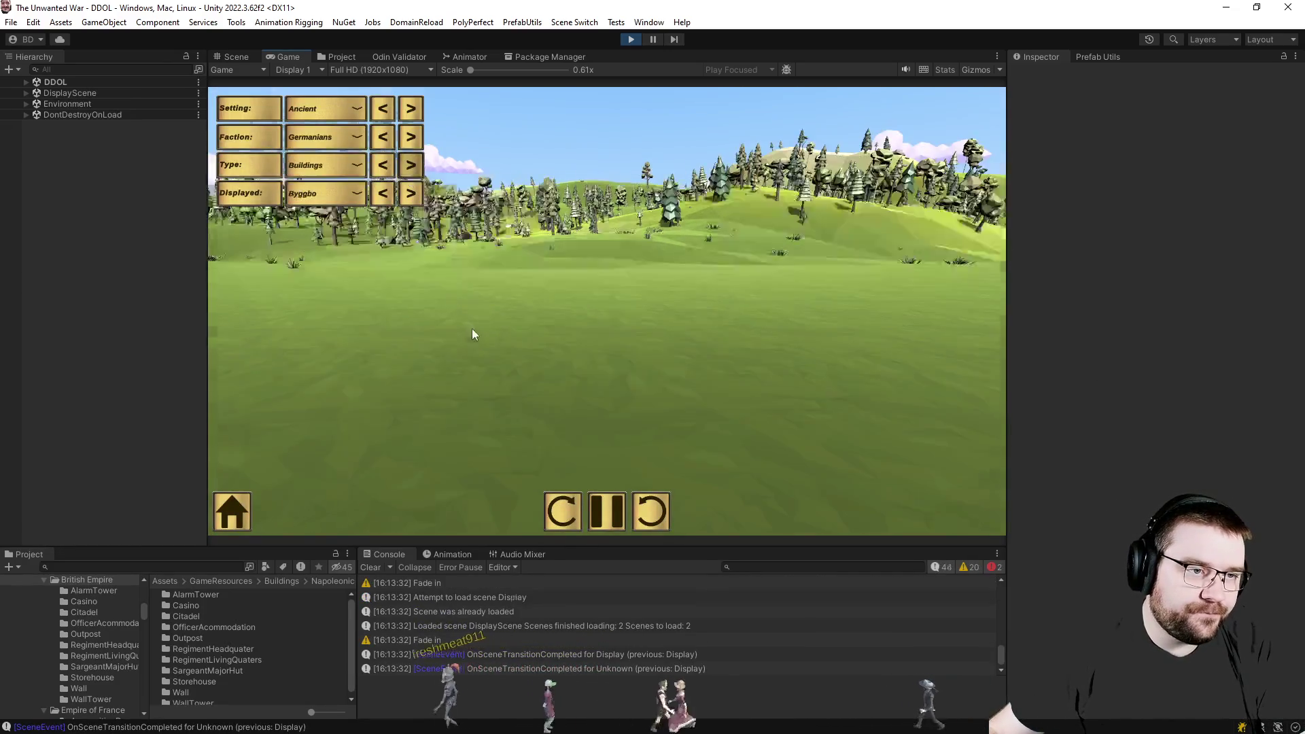
left_click(472, 334)
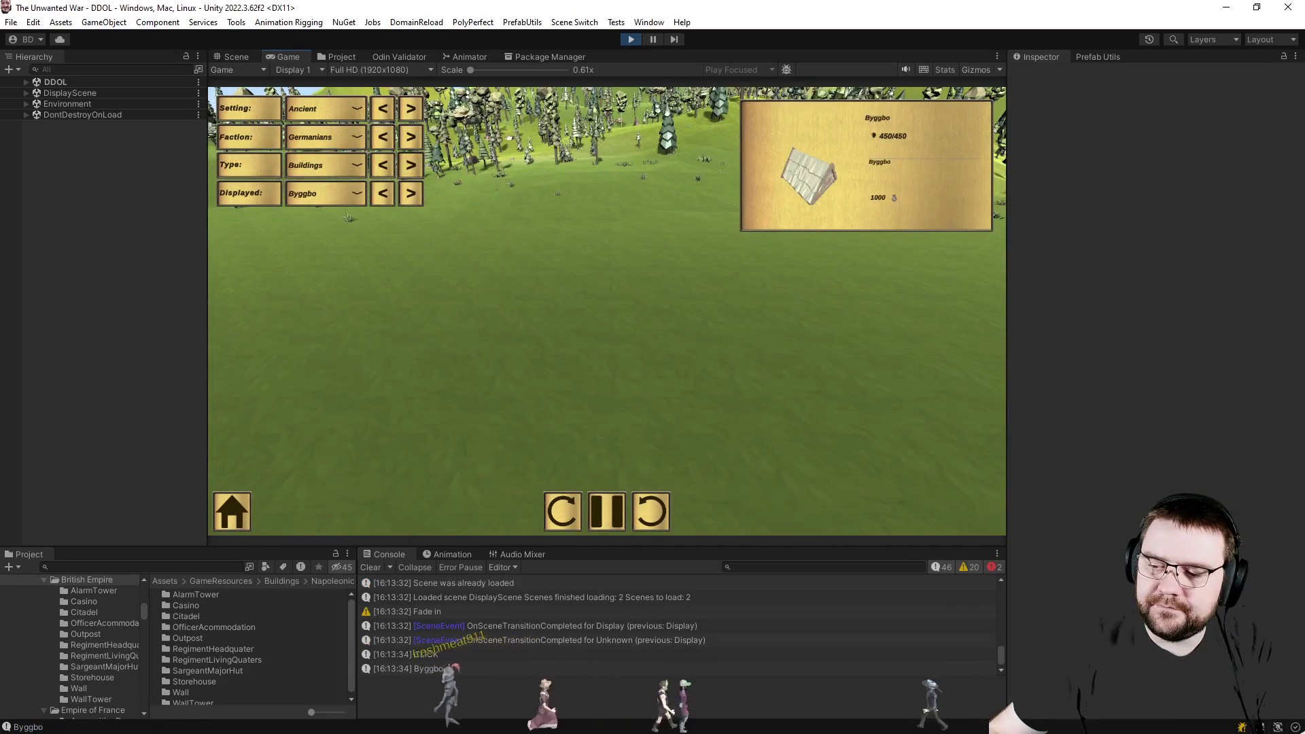
key("alt+Tab")
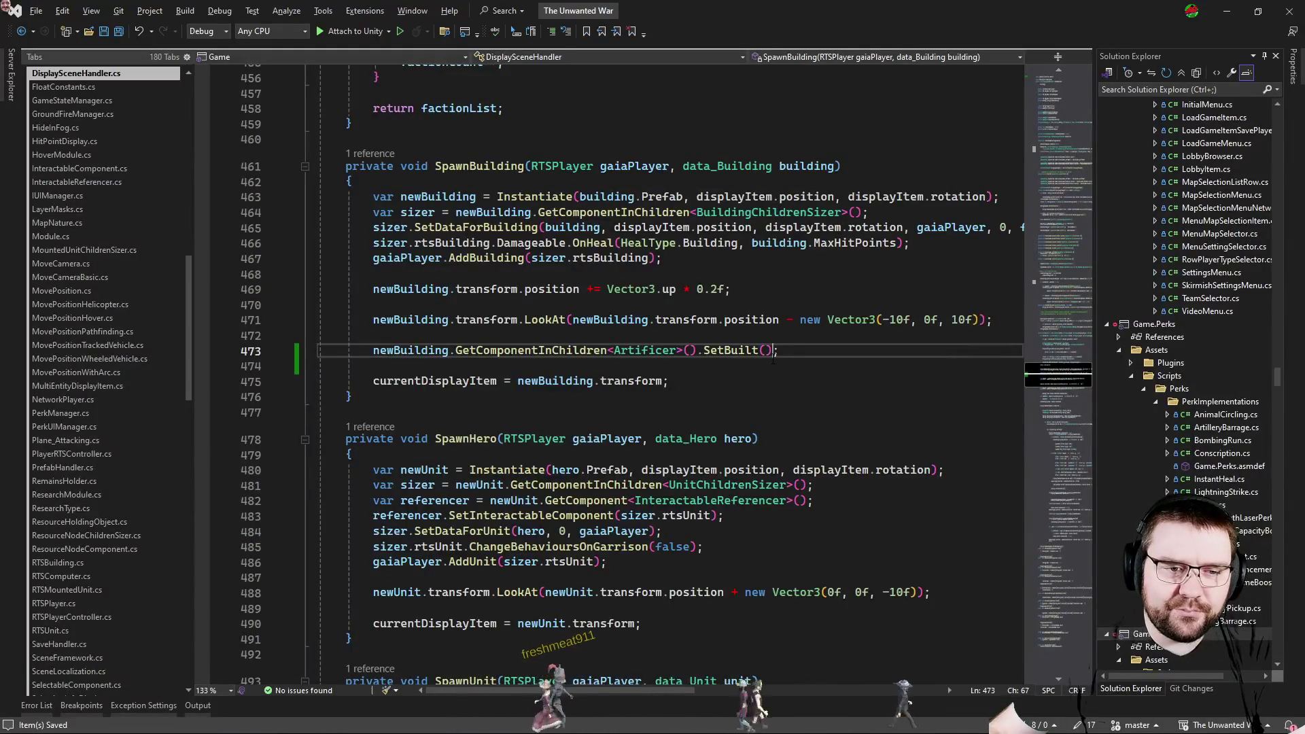
Switch to RTSPlayerController.cs and look through the artificer uses in the building and remains loading code.
key("Down")
key("ctrl+Tab")
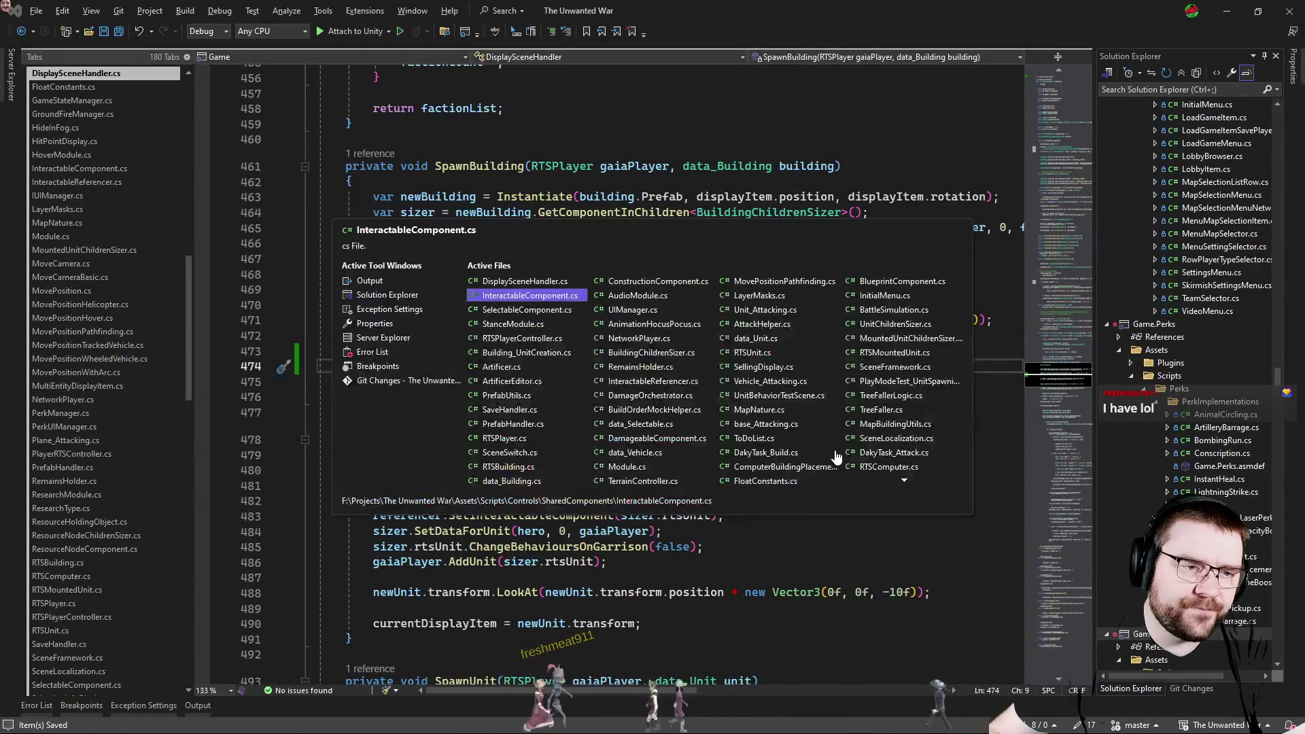
key("ctrl+Tab")
key("ctrl+Tab")
key("ctrl+Tab")
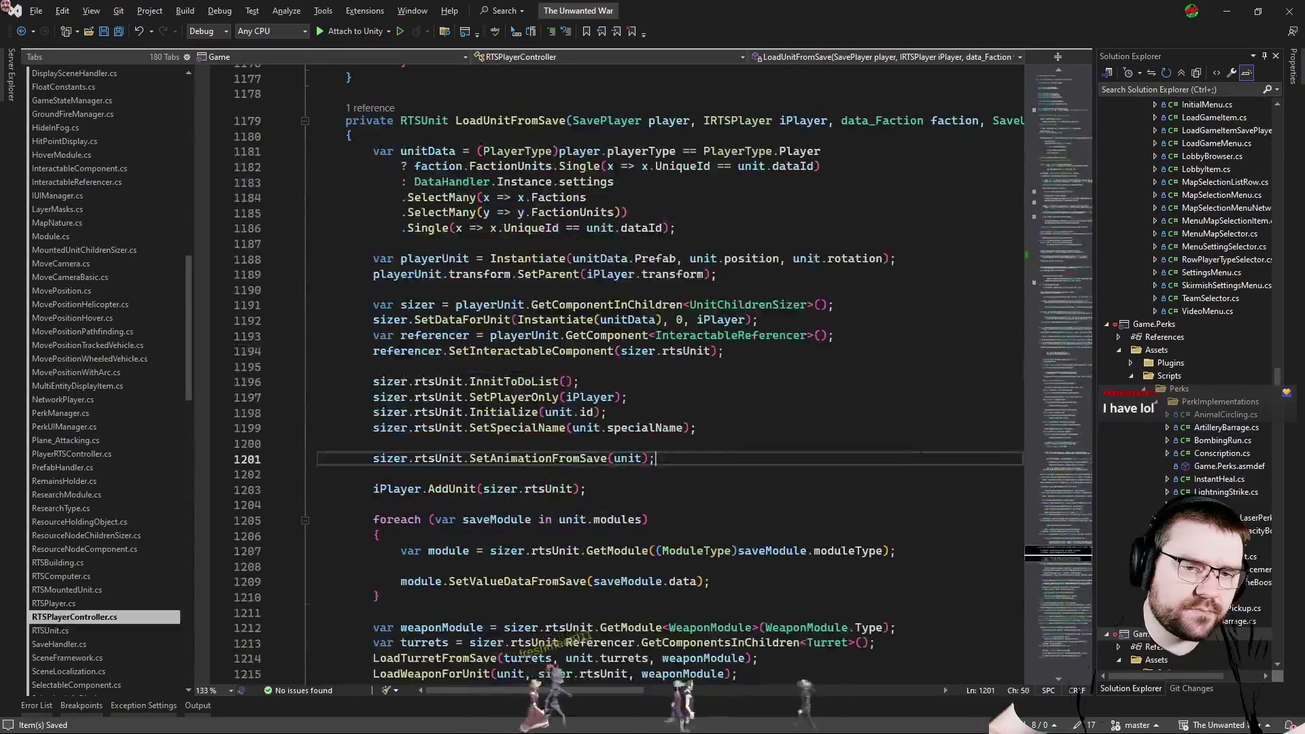
left_click_drag(1053, 551, 1053, 262)
left_click(511, 282)
double_click(431, 266)
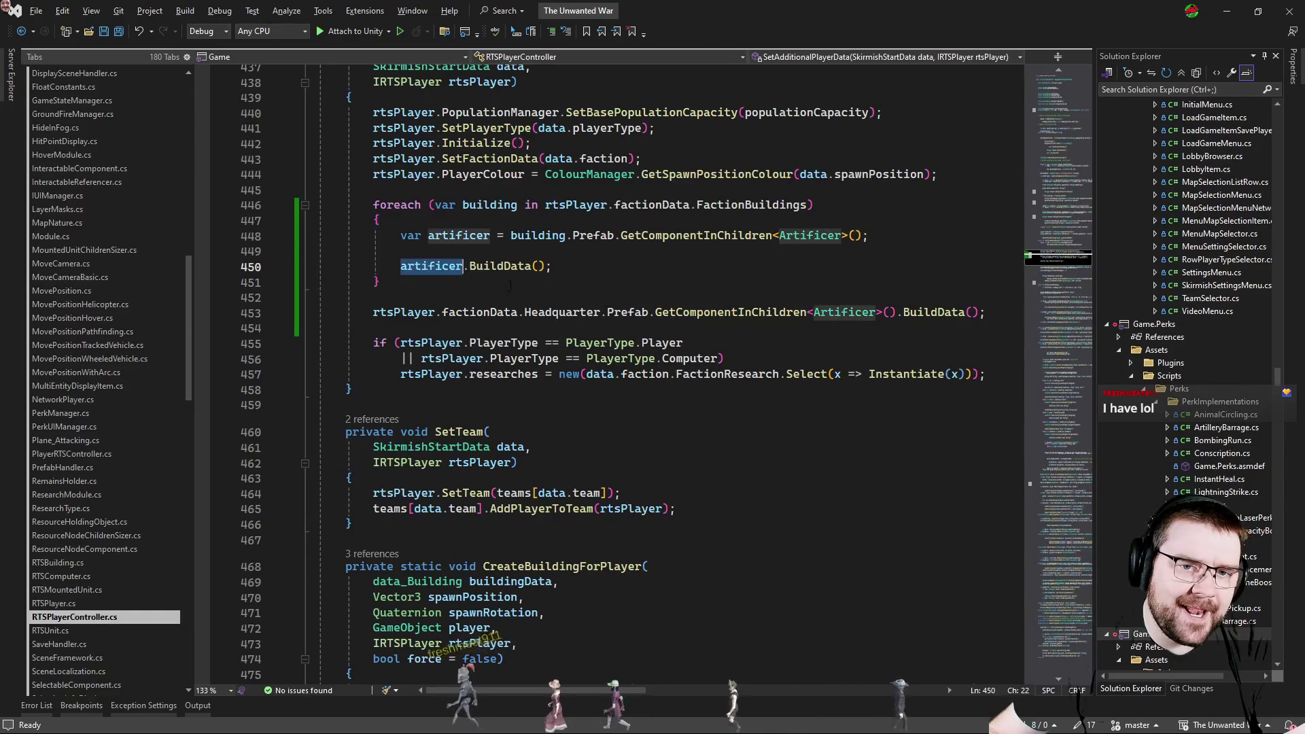
left_click(1053, 488)
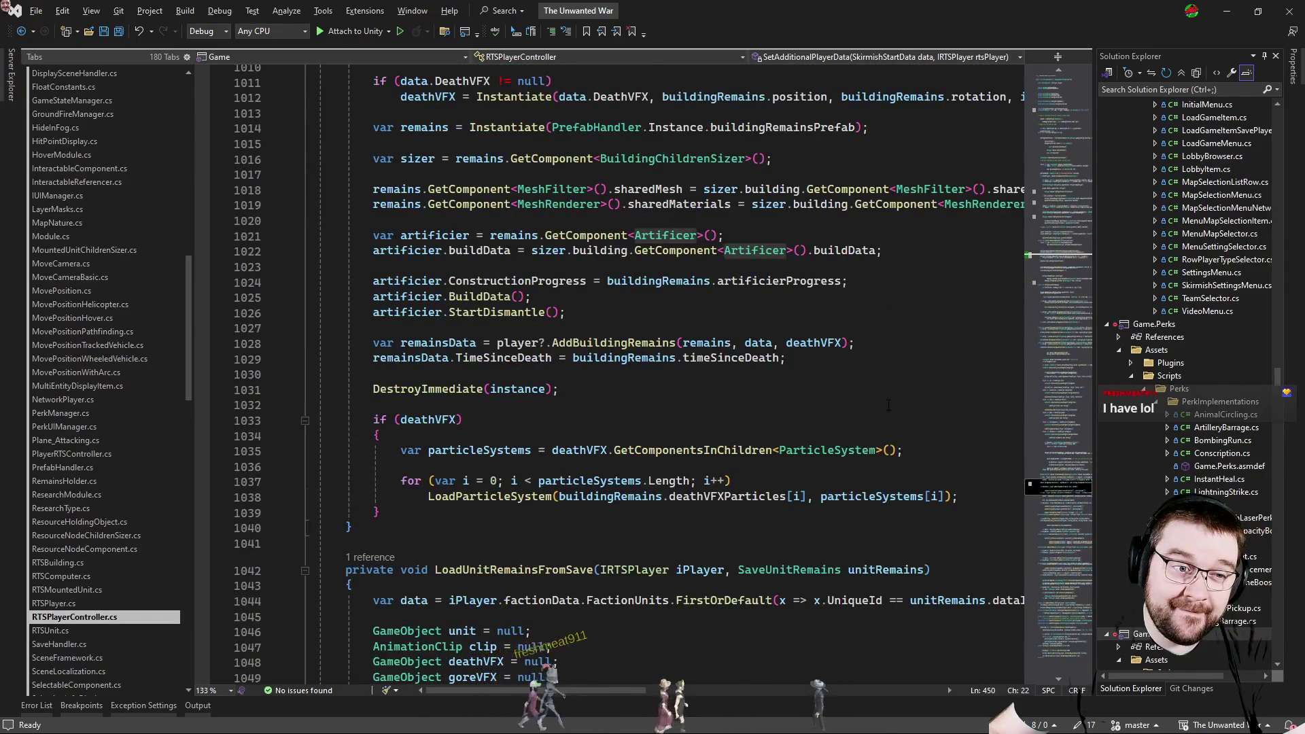
scroll(713, 409, "up", 3)
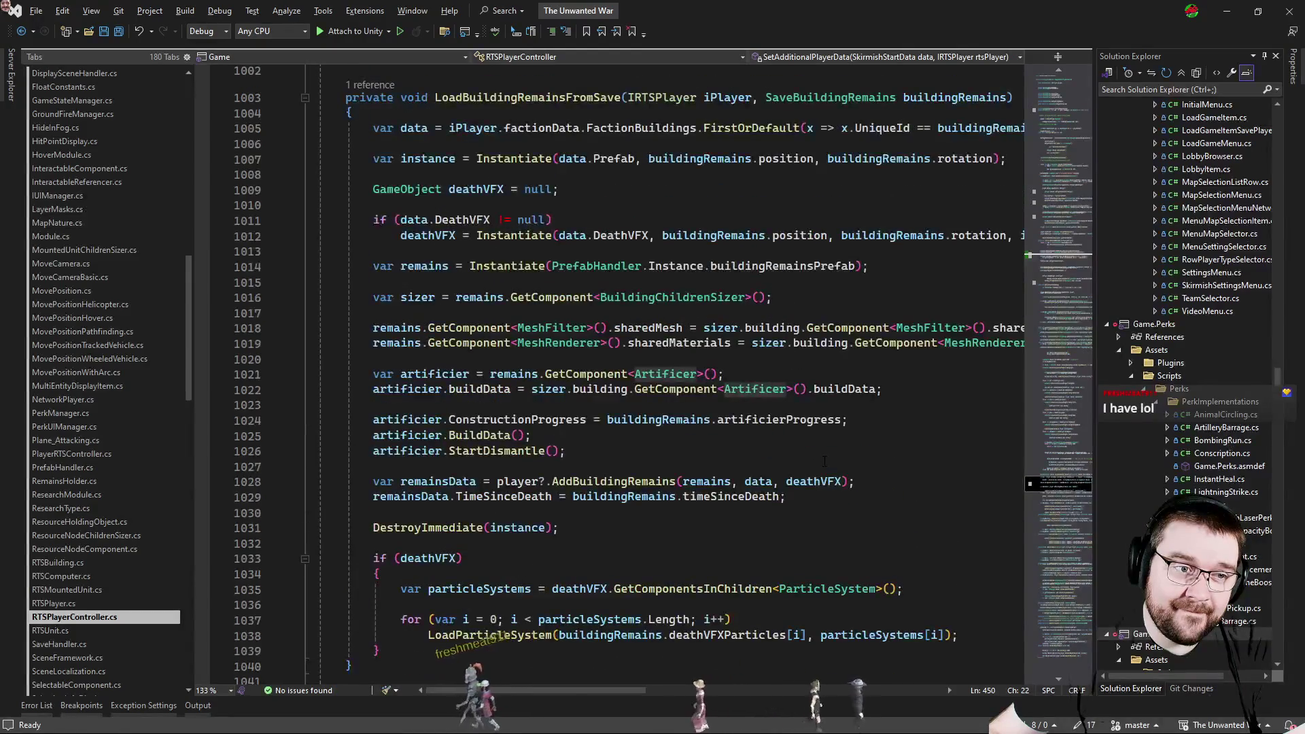
left_click(855, 436)
key("Up")
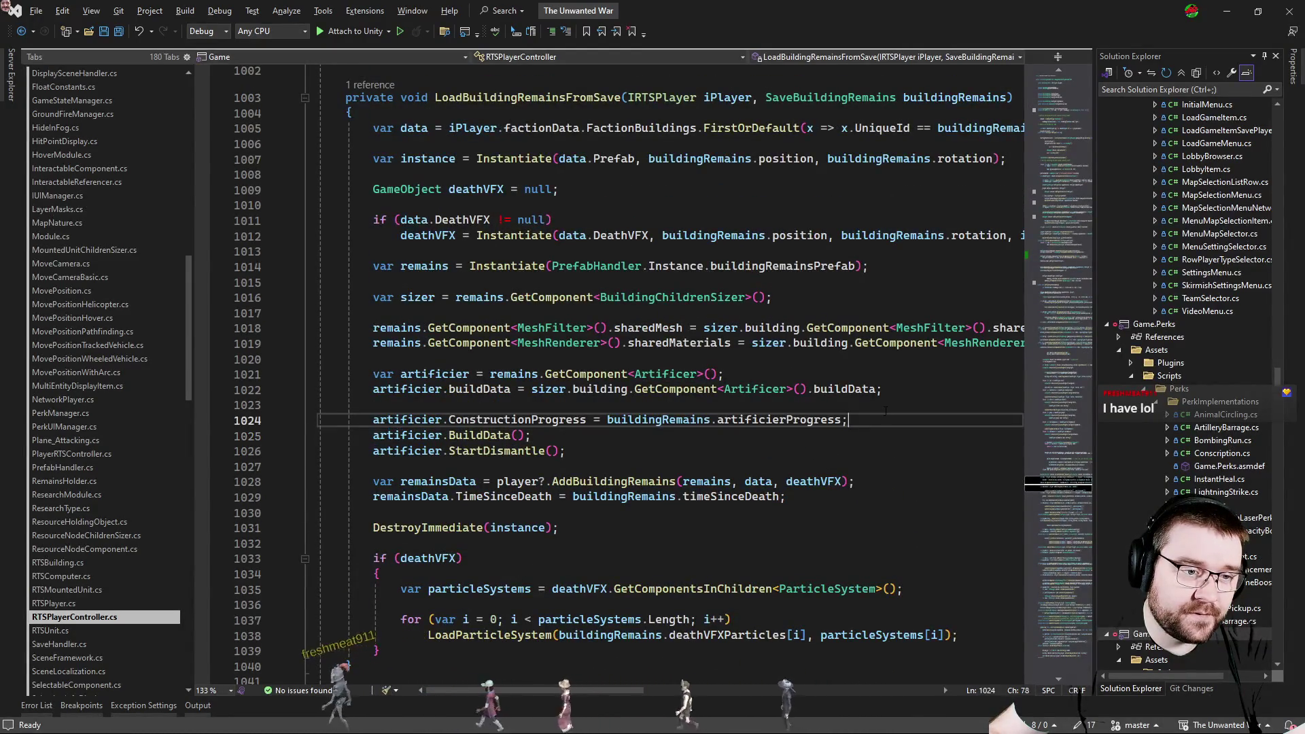
key("Up")
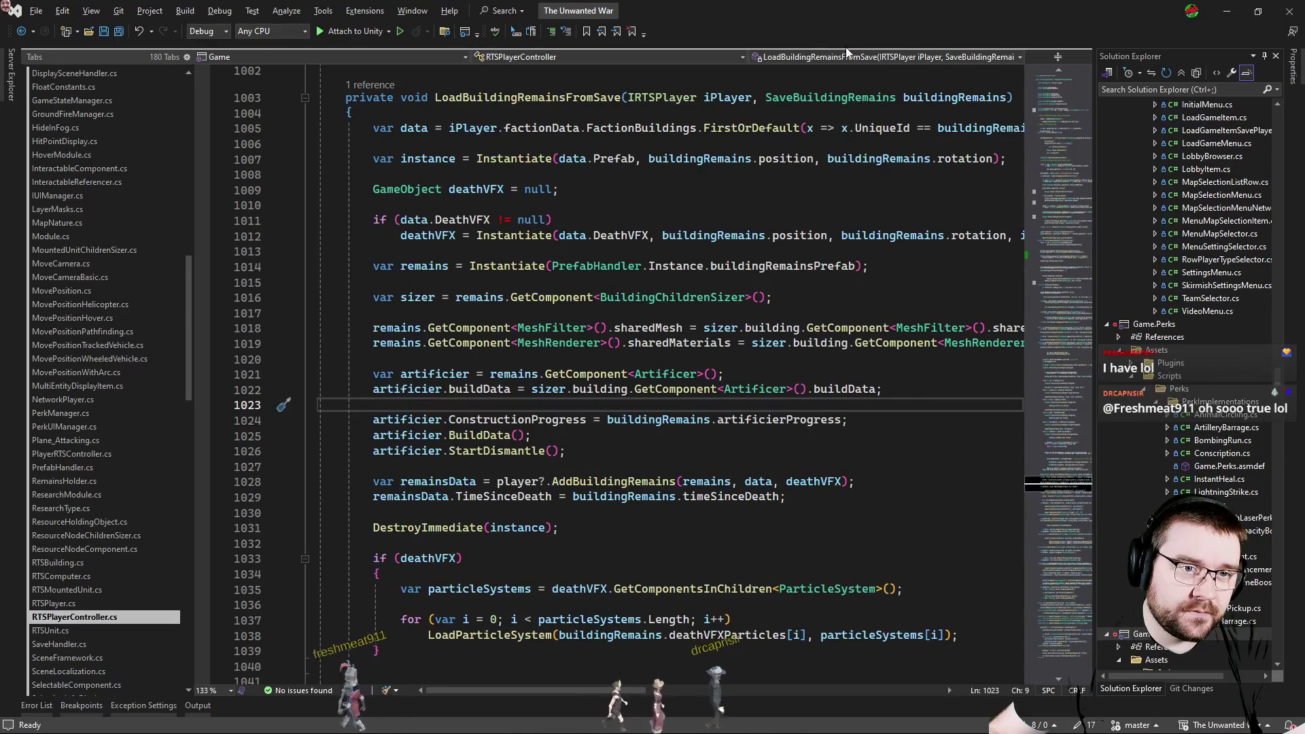
Search the solution for 'headquar' and go to the CreateBuildingForPlayer definition.
left_click(882, 56)
scroll(645, 239, "down", 3)
scroll(644, 242, "down", 3)
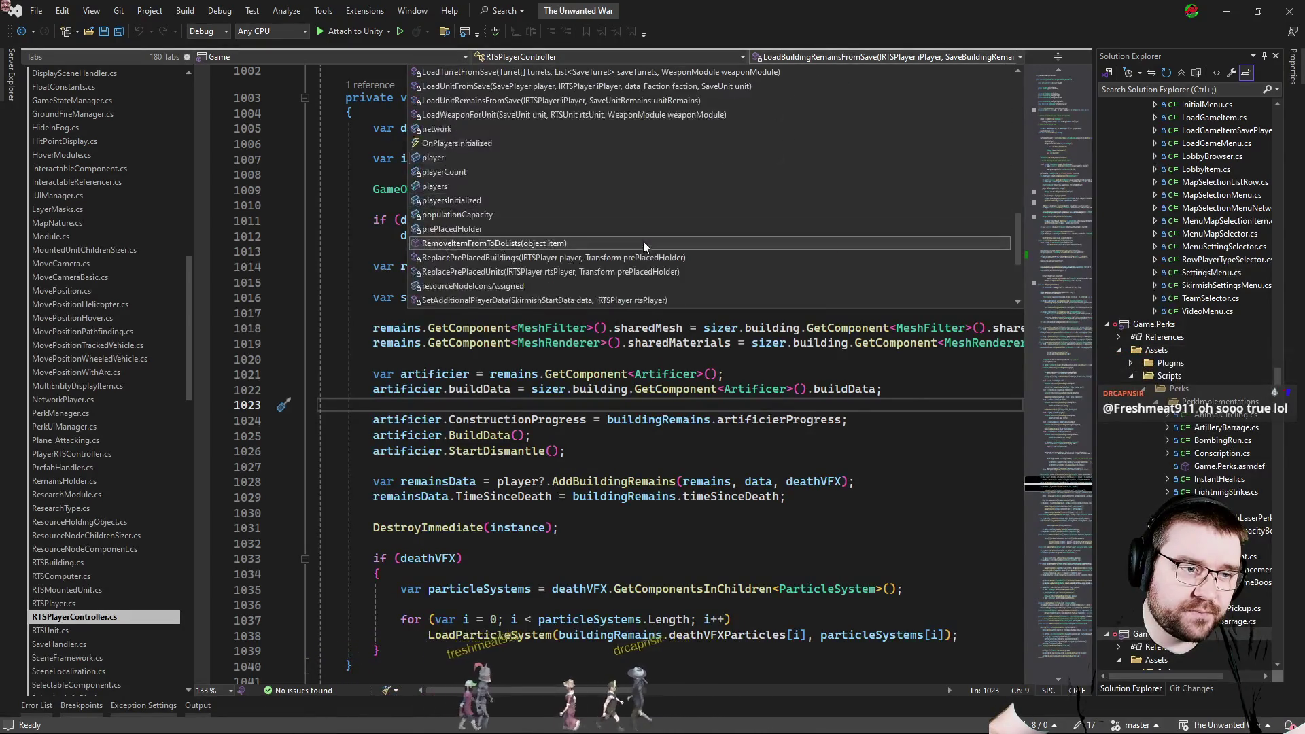
scroll(637, 244, "down", 2)
scroll(616, 266, "down", 3)
scroll(617, 266, "down", 2)
key("Escape")
key("ctrl+f")
type("headquar")
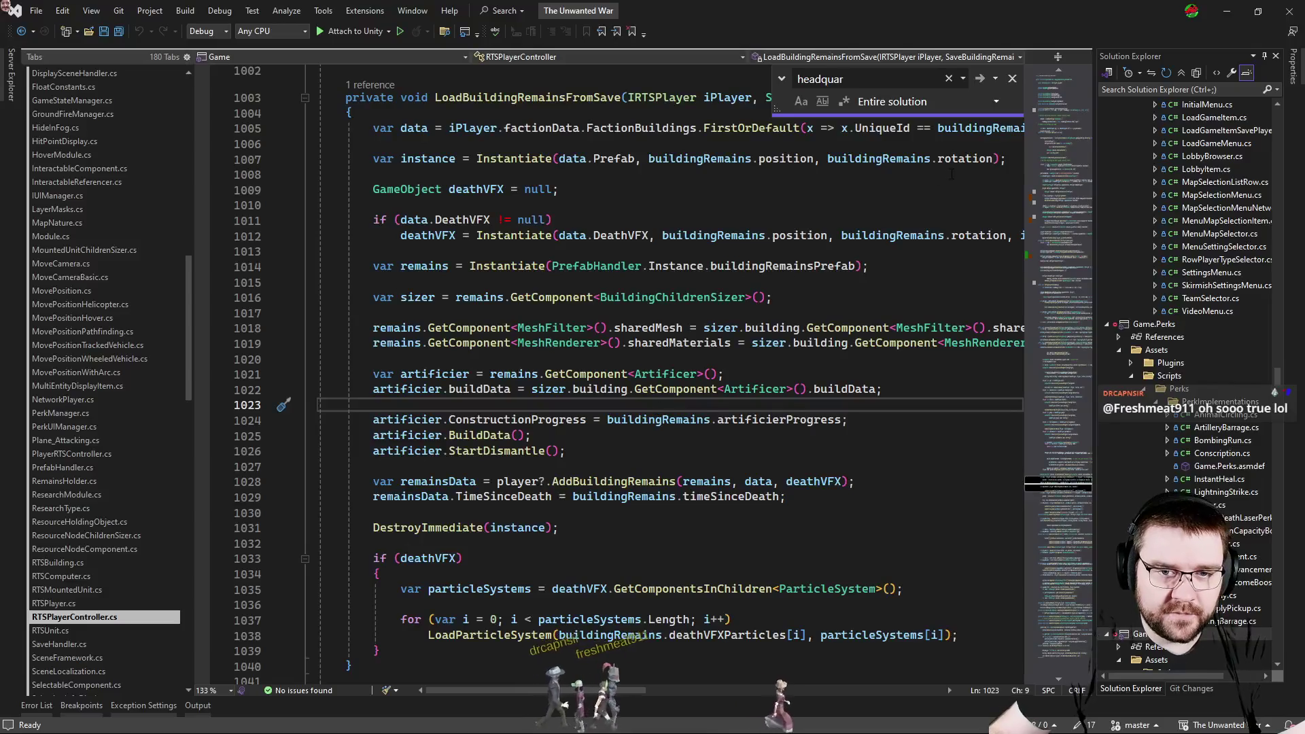
key("Return")
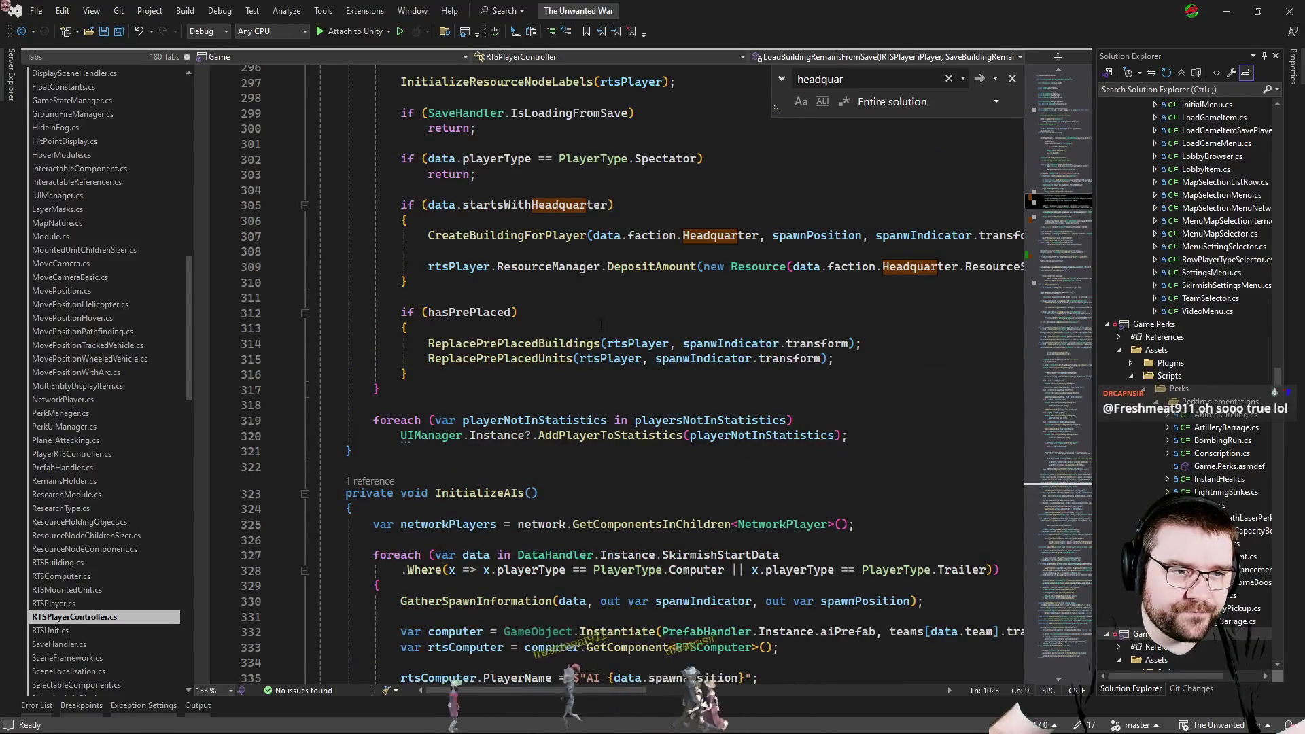
left_click(507, 236)
key("F12")
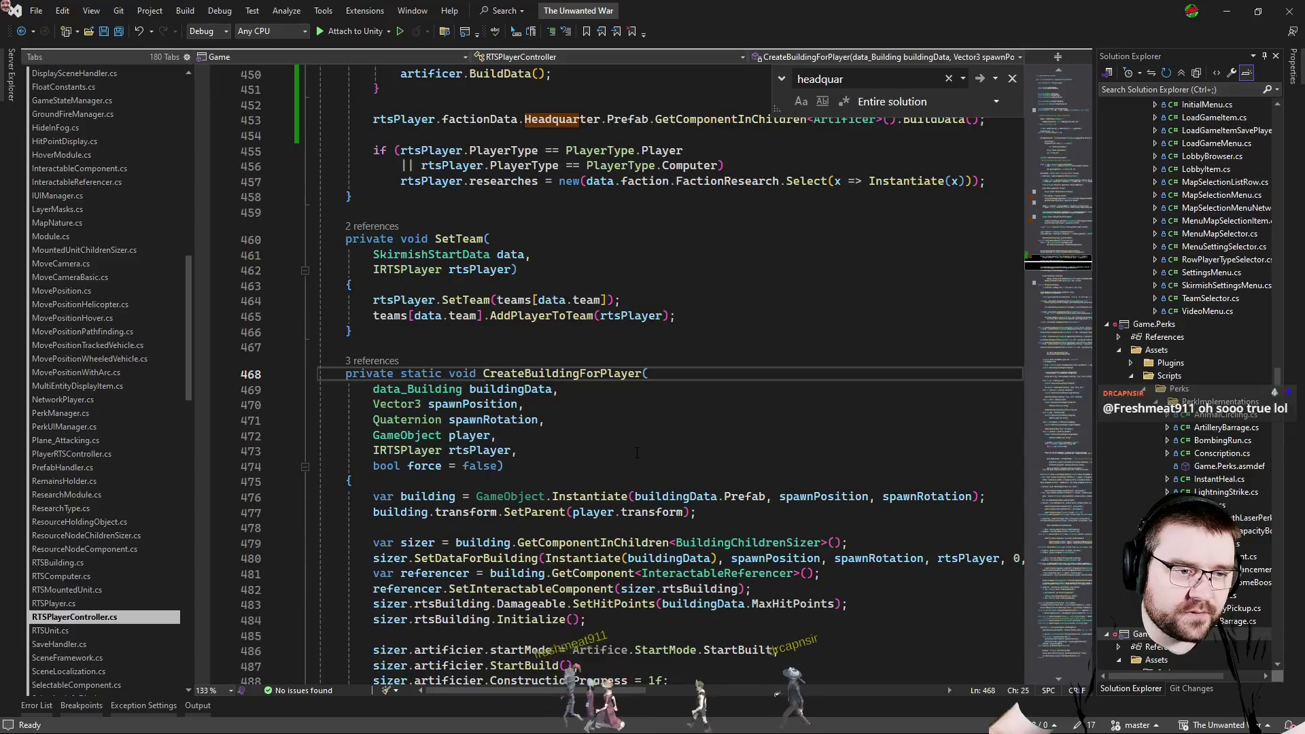
key("Escape")
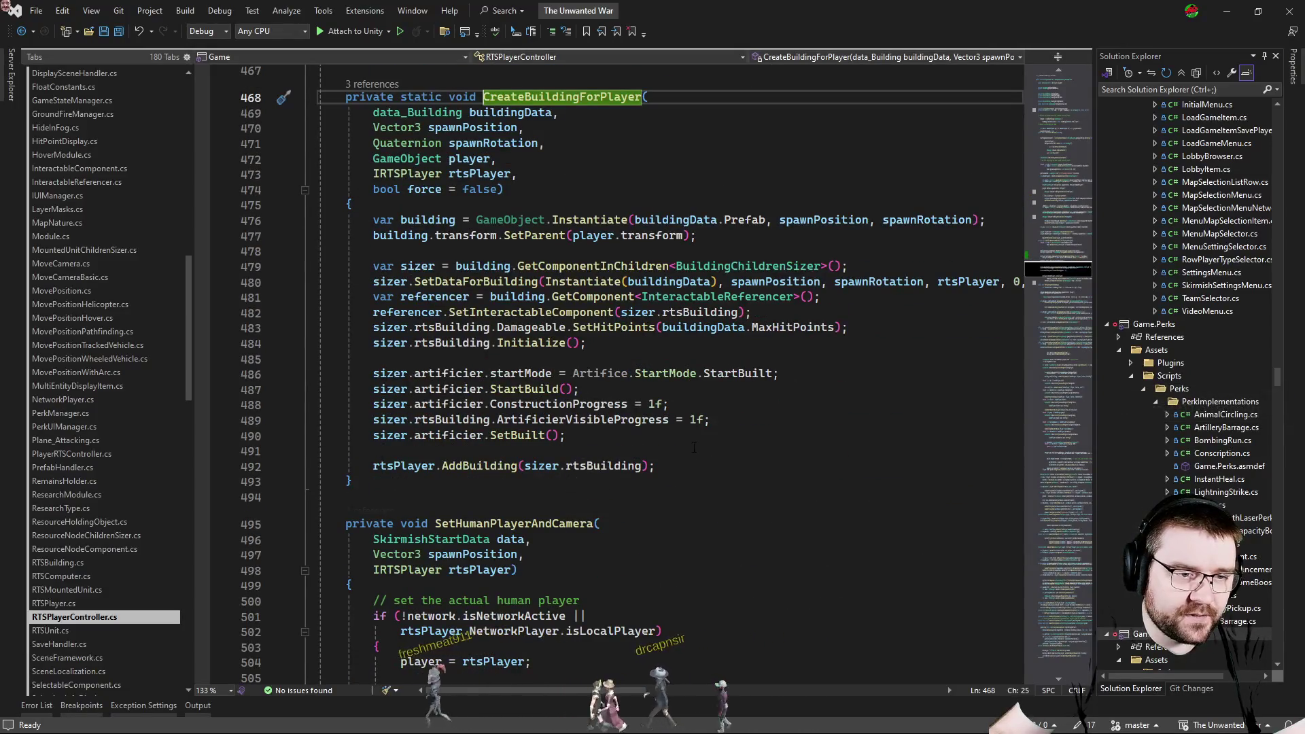
Select the five artificer setup lines 486-490 in CreateBuildingForPlayer.
left_click(633, 373)
left_click(581, 389)
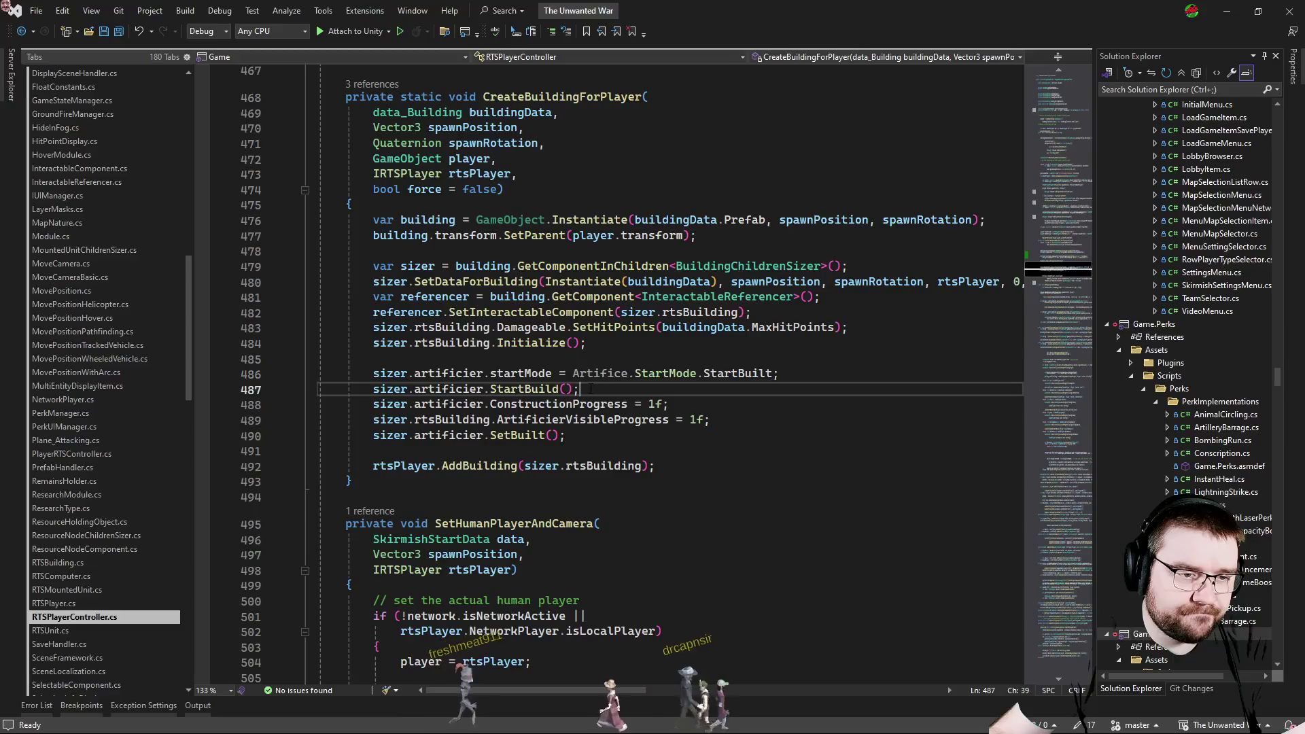
left_click_drag(571, 436, 374, 374)
Paste the artificer setup lines into SpawnBuilding after line 473 and remove the old SetBuilt call.
key("ctrl+c")
key("ctrl+Tab")
key("BackSpace")
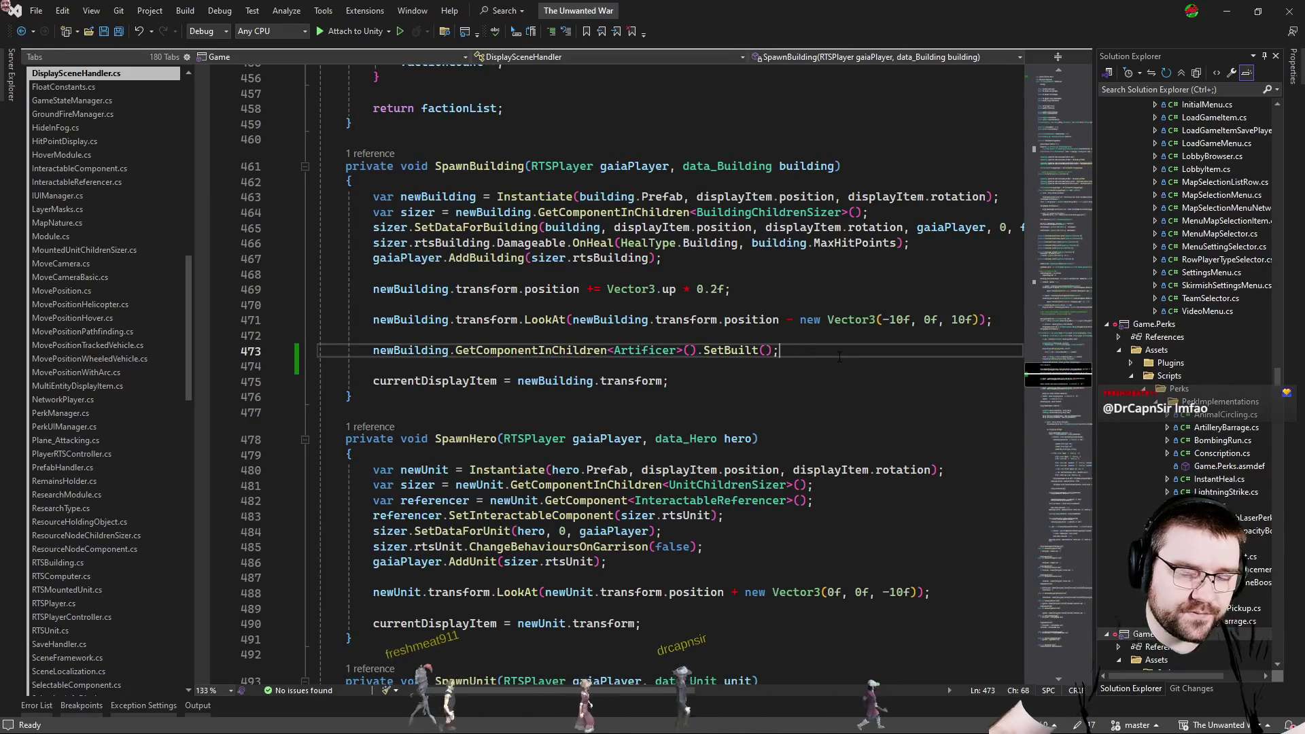
key("Return")
key("Return")
key("ctrl+v")
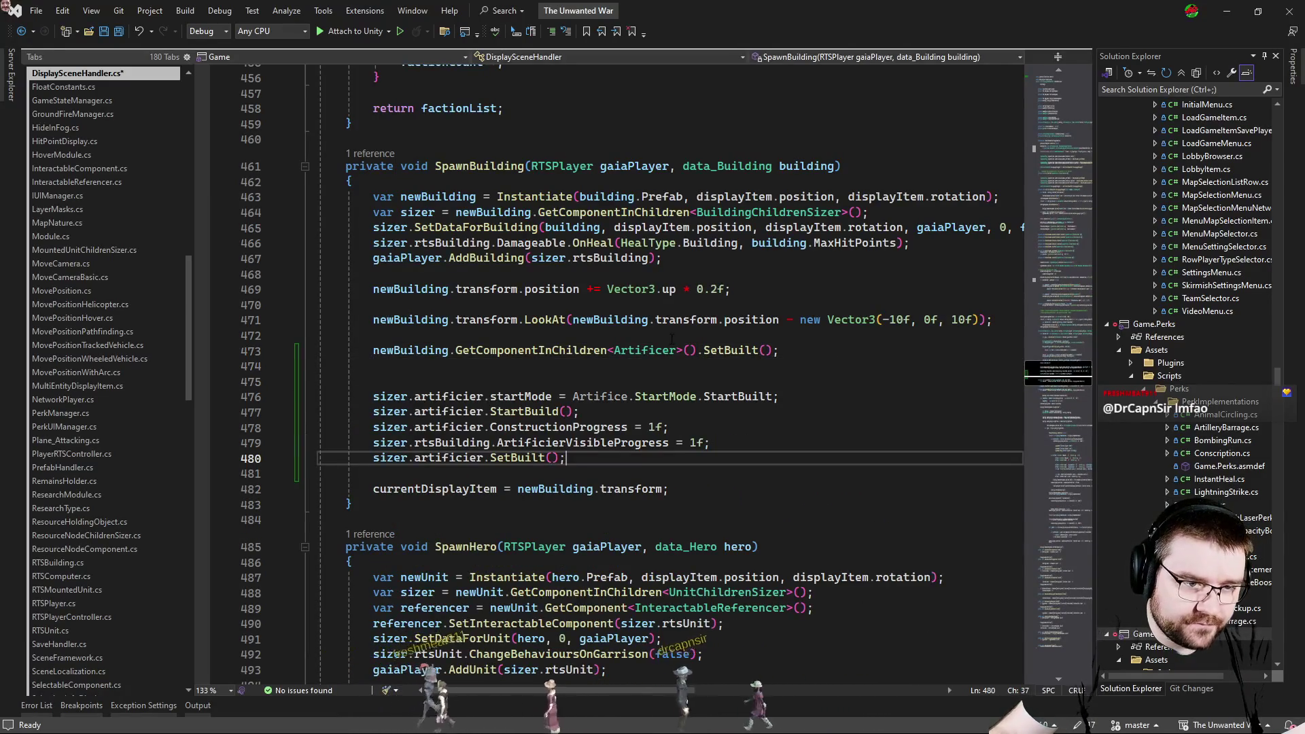
key("Up")
key("Up")
key("Up")
key("ctrl+shift+Left")
key("ctrl+shift+Left")
key("ctrl+shift+Left")
key("BackSpace")
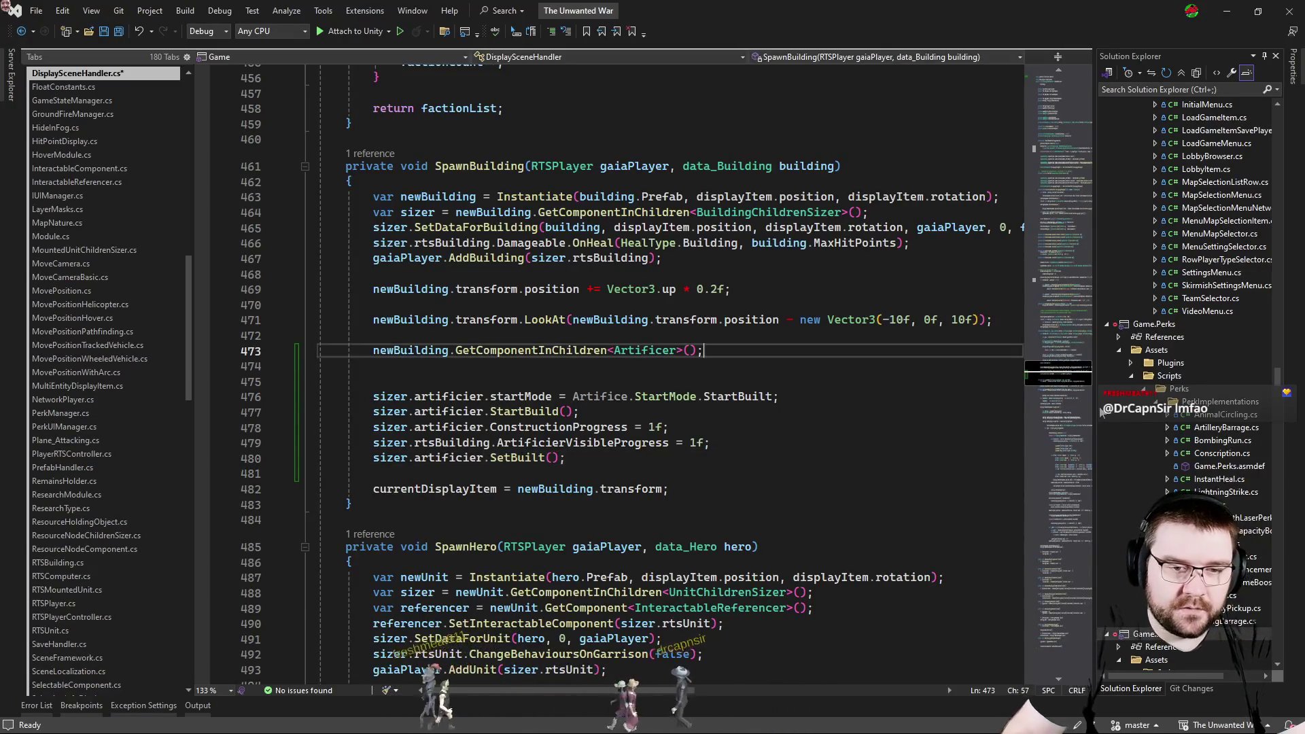
type("var artificer ")
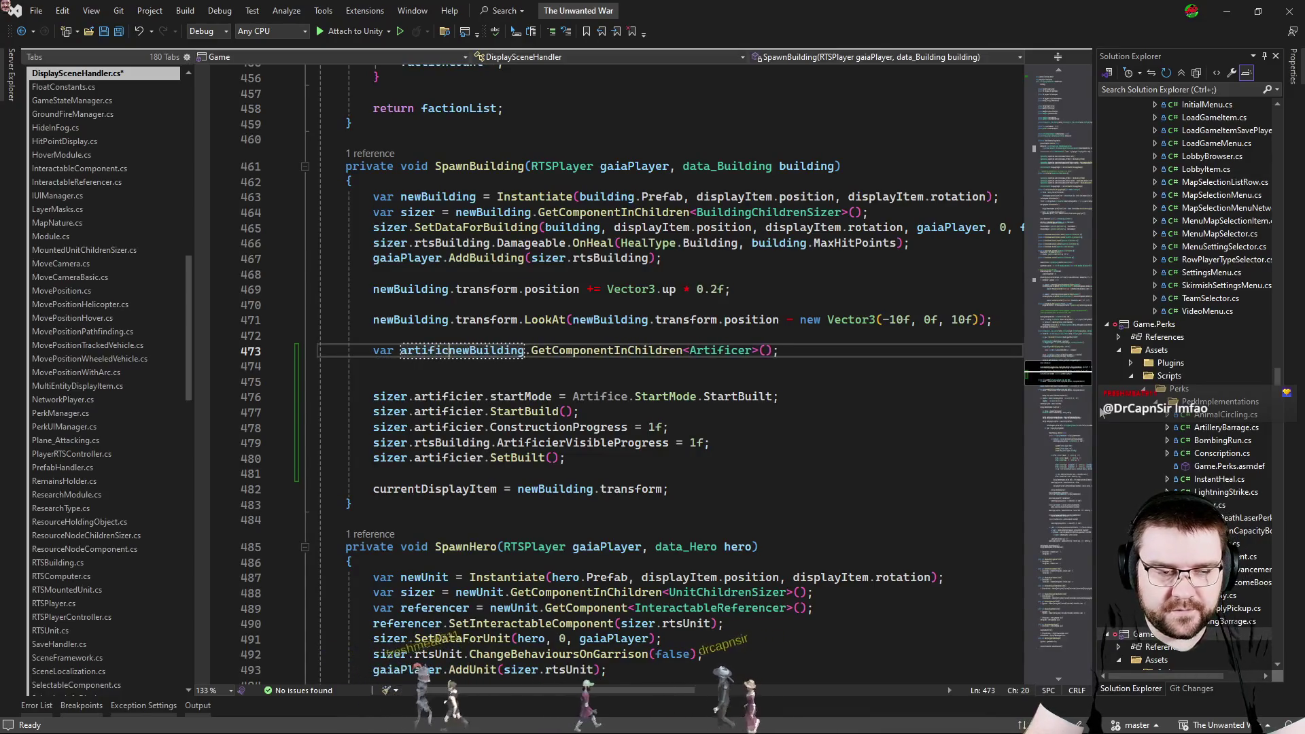
type("=")
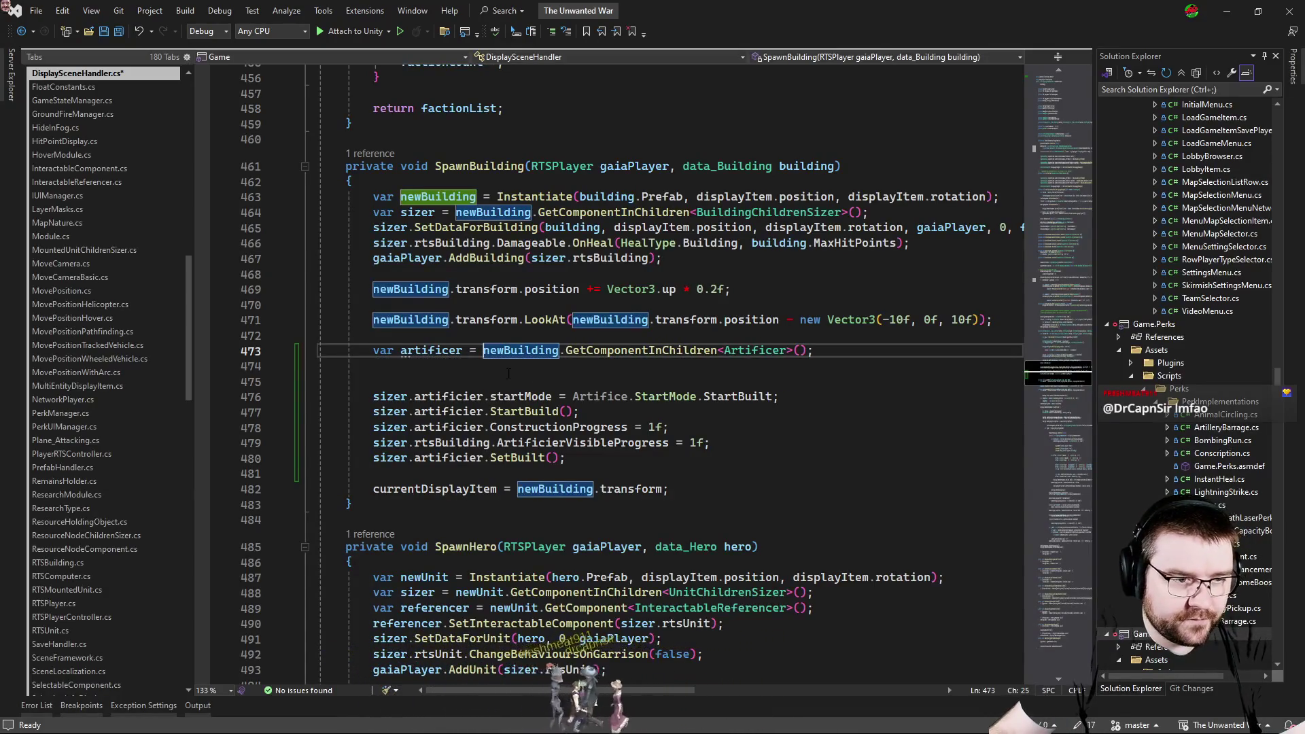
key("Down")
key("Down")
key("Delete")
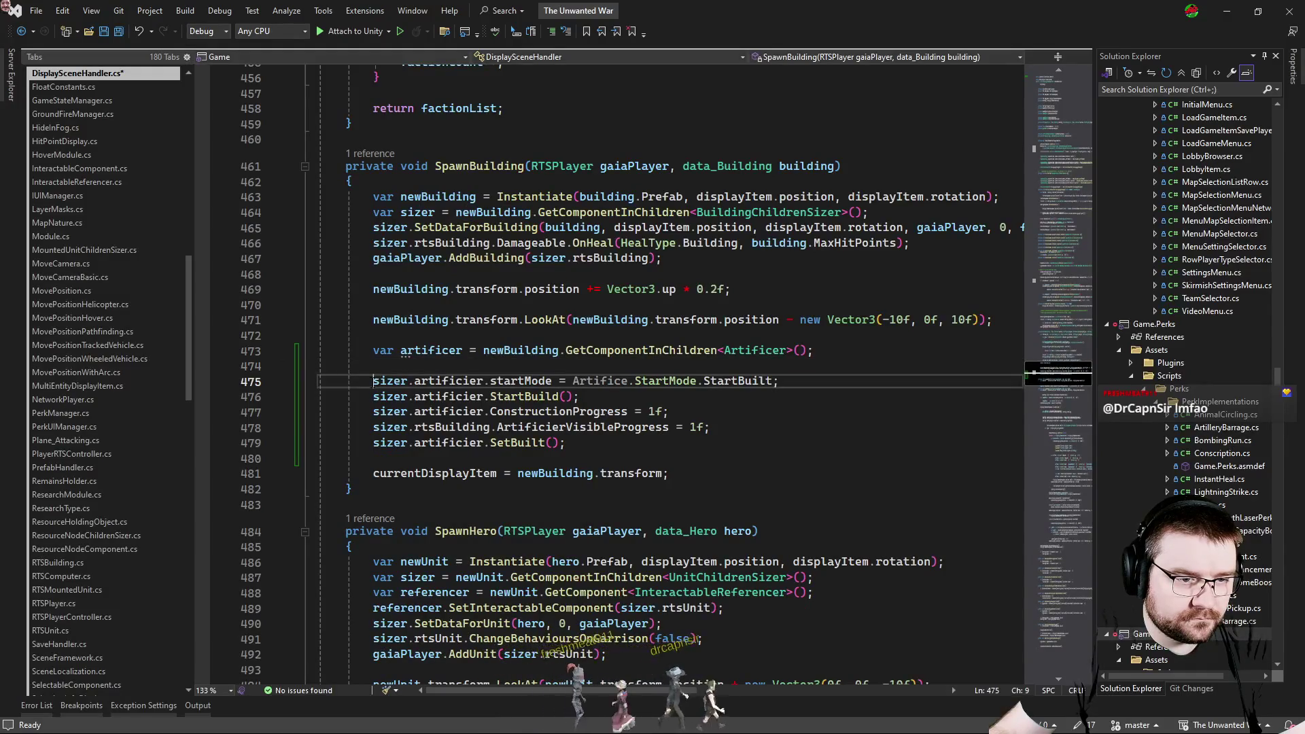
Strip the sizer prefixes by column edit and adjust the artificier and rtsBuilding references on the pasted lines.
key("shift+alt+Down")
key("shift+alt+Down")
key("shift+alt+Down")
key("shift+alt+Right")
key("shift+alt+Right")
key("shift+alt+Right")
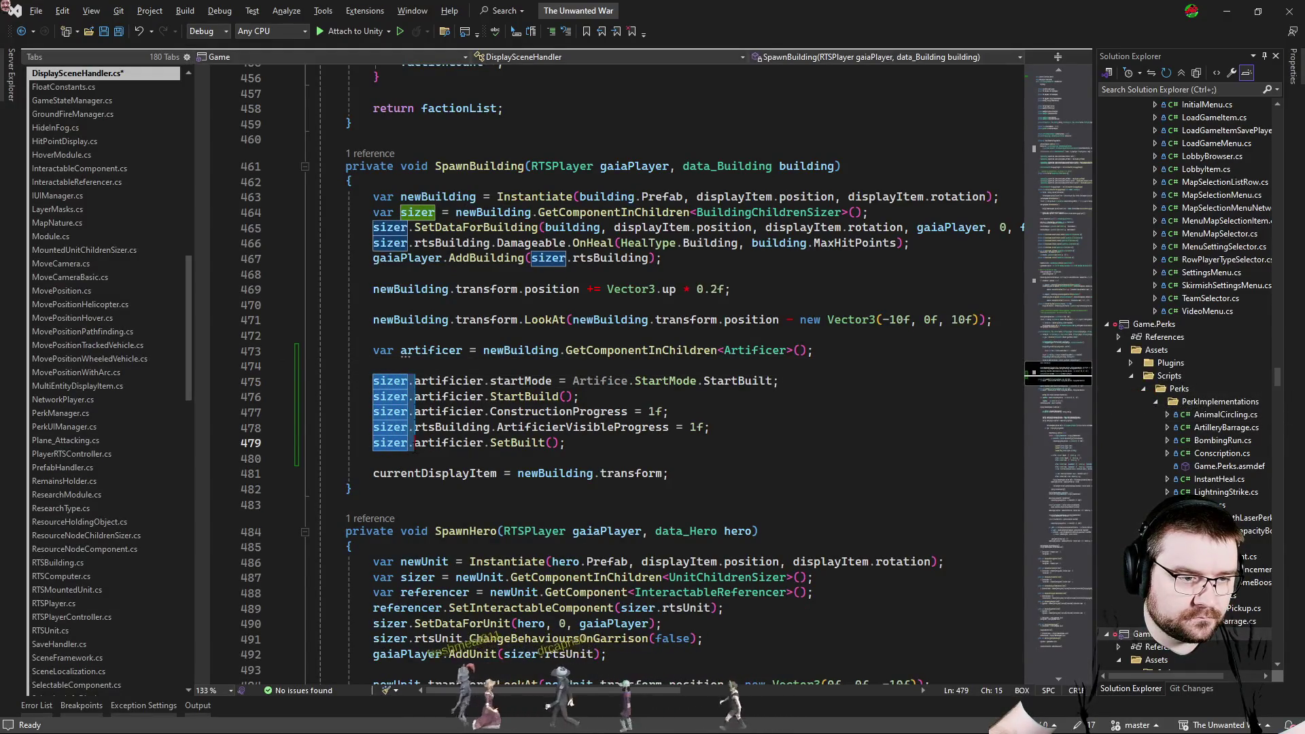
key("shift+alt+Right")
key("shift+alt+Right")
key("Delete")
key("Up")
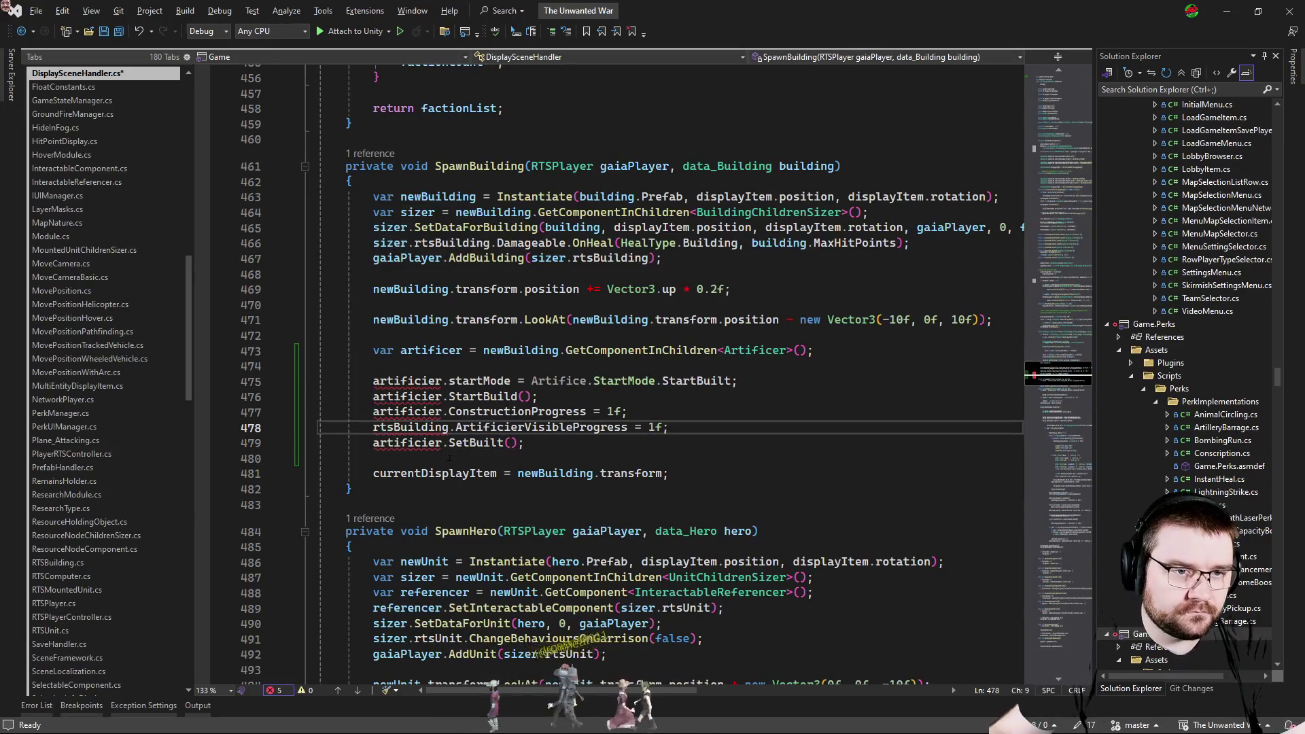
double_click(406, 381)
type("artificer")
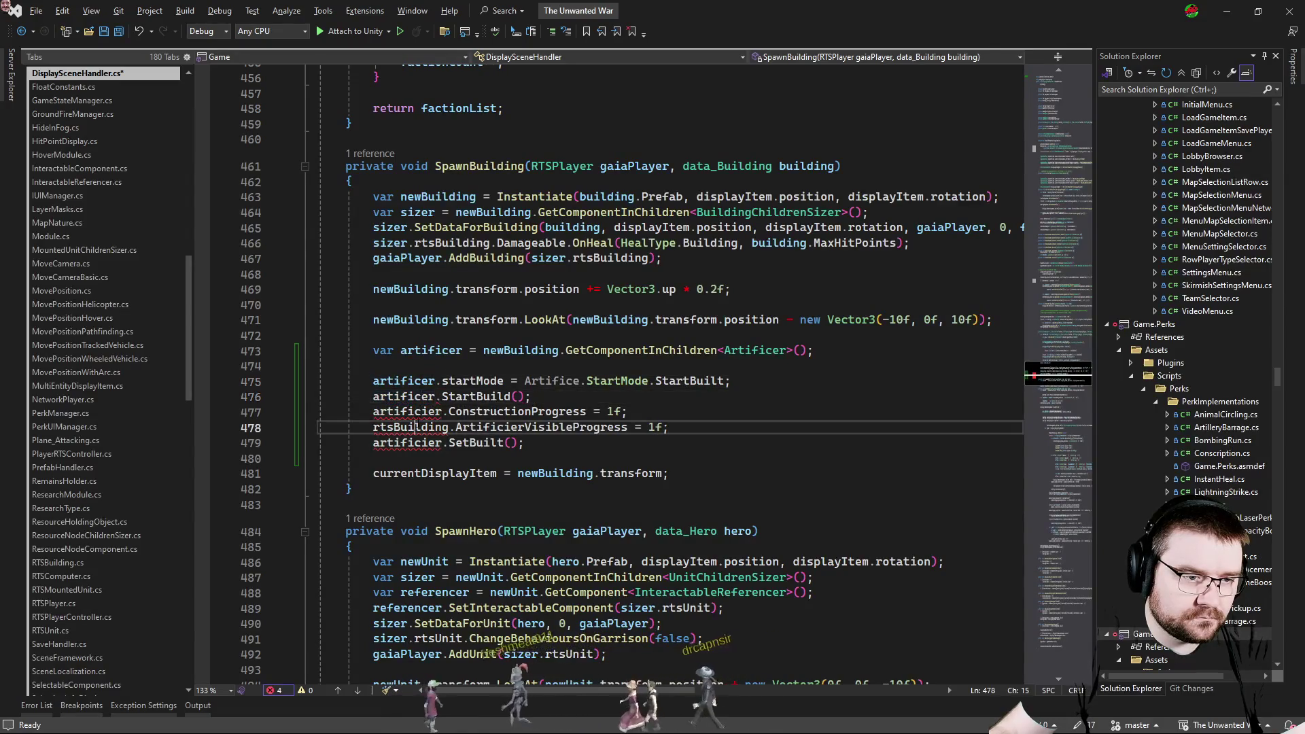
left_click(428, 427)
type("artificer")
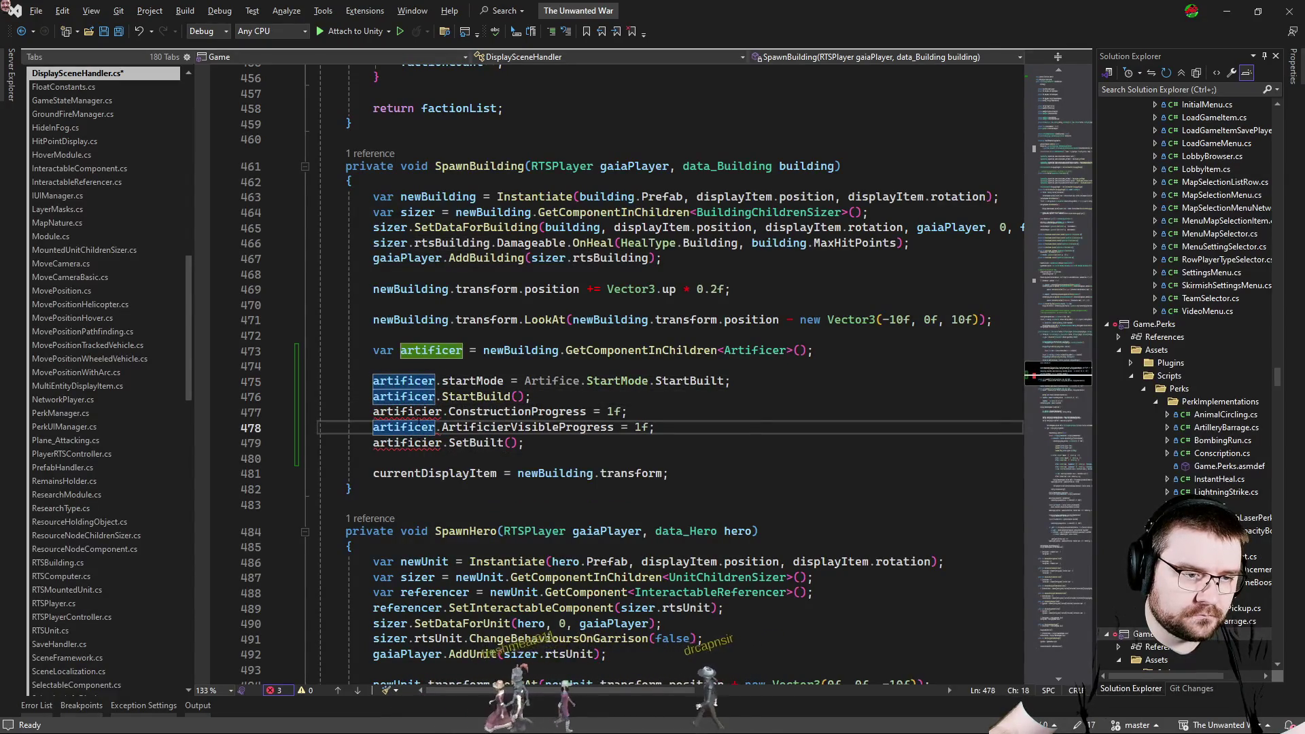
double_click(408, 443)
type("artificer")
double_click(403, 428)
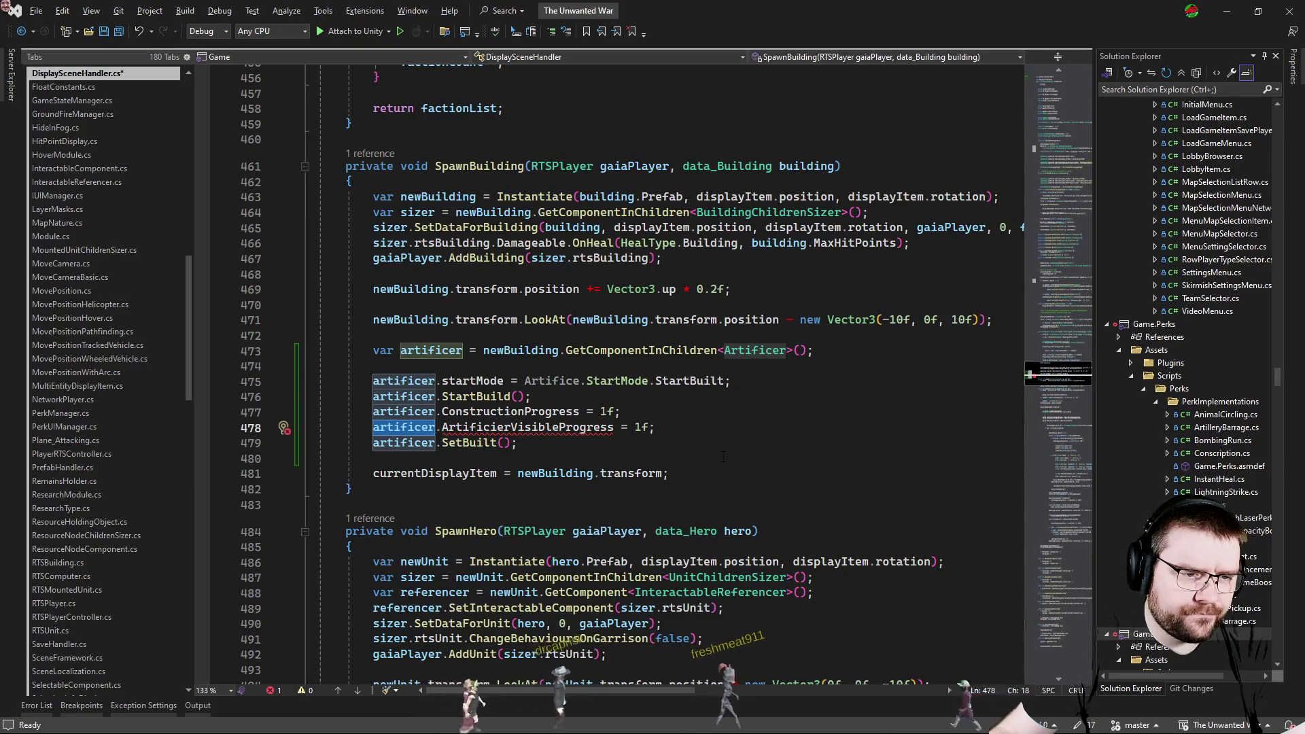
left_click(507, 427)
key("Left")
key("End")
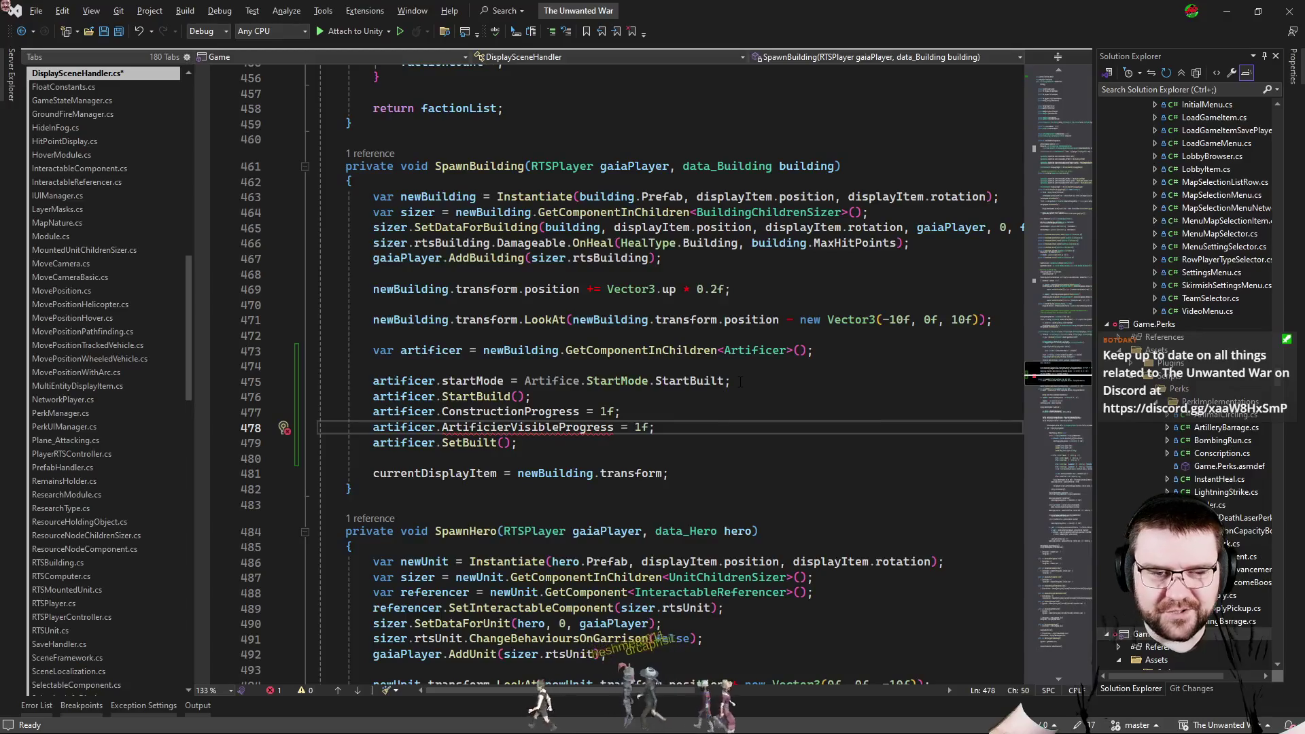
Undo back to sizer.artificier calls, drop the unused artificer variable line, save, and switch to Unity.
left_click(725, 366)
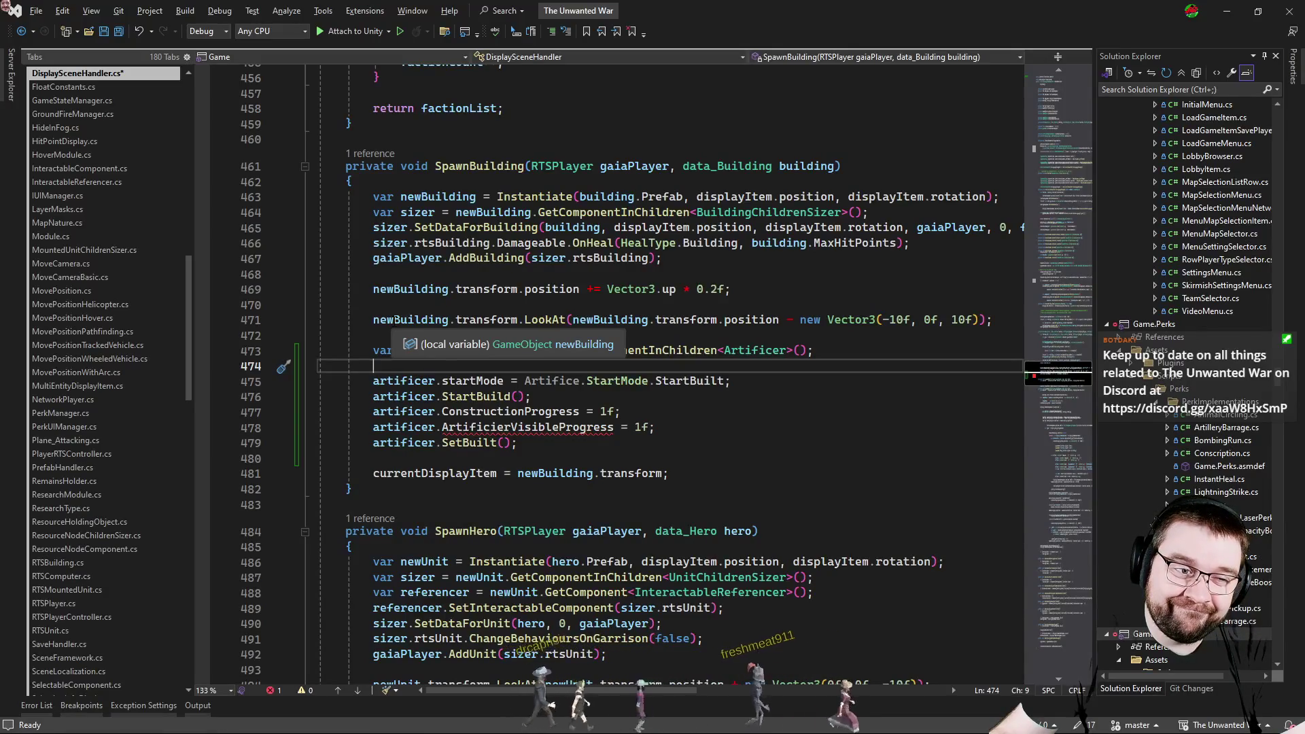
left_click(489, 259)
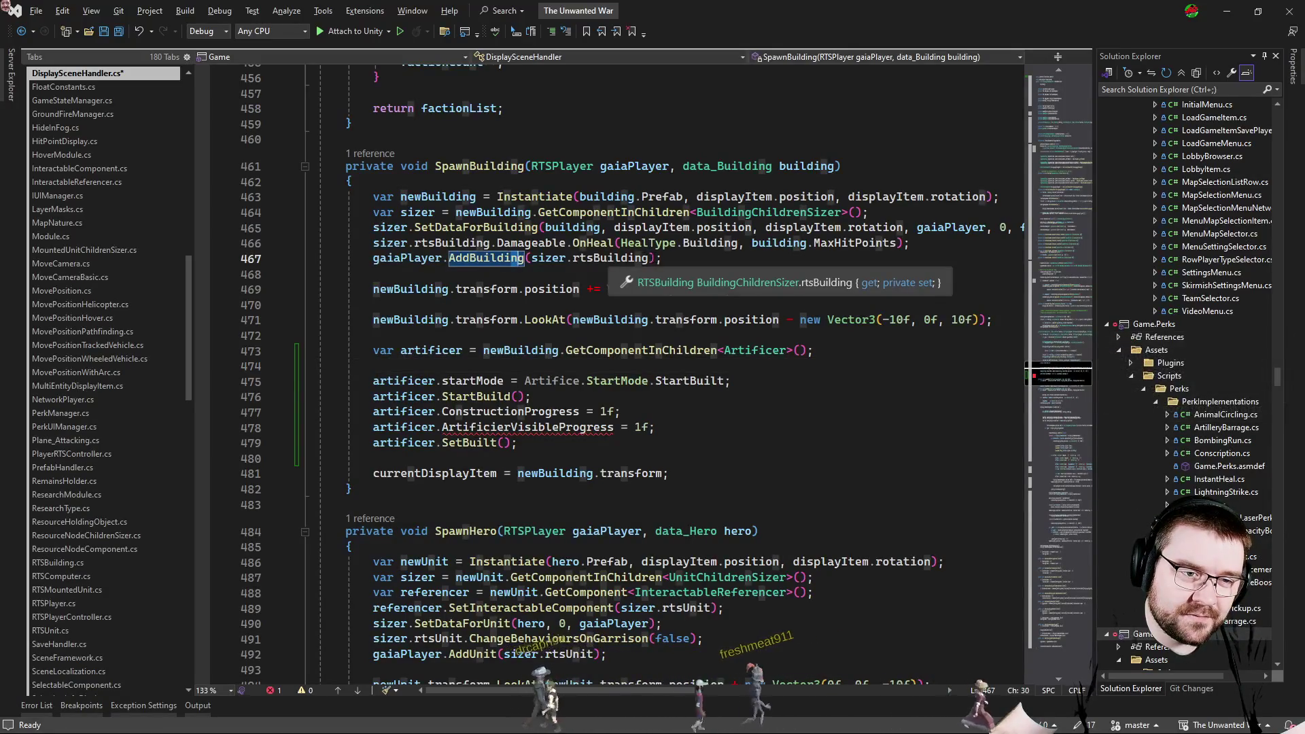
left_click(388, 227)
left_click(447, 443)
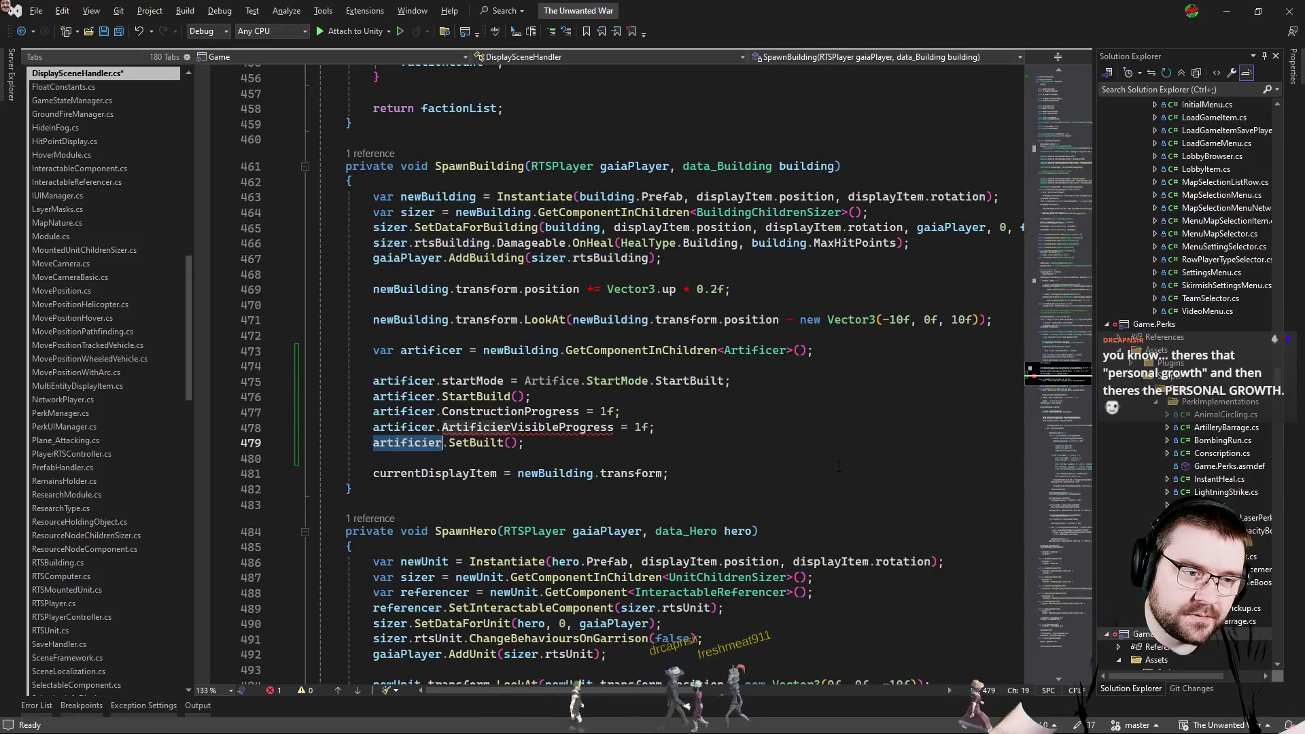
key("ctrl+z")
key("ctrl+z")
key("ctrl+z")
key("ctrl+z")
key("ctrl+z")
key("ctrl+z")
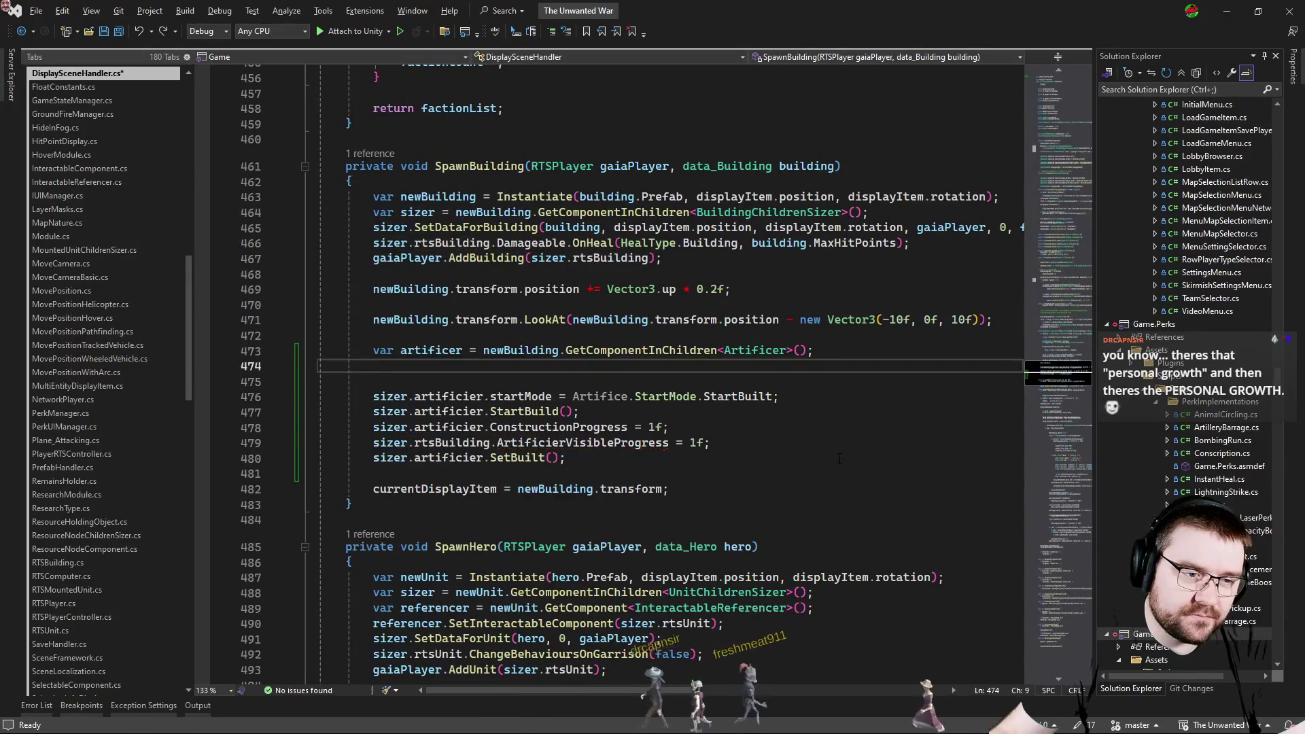
key("ctrl+z")
left_click(711, 429)
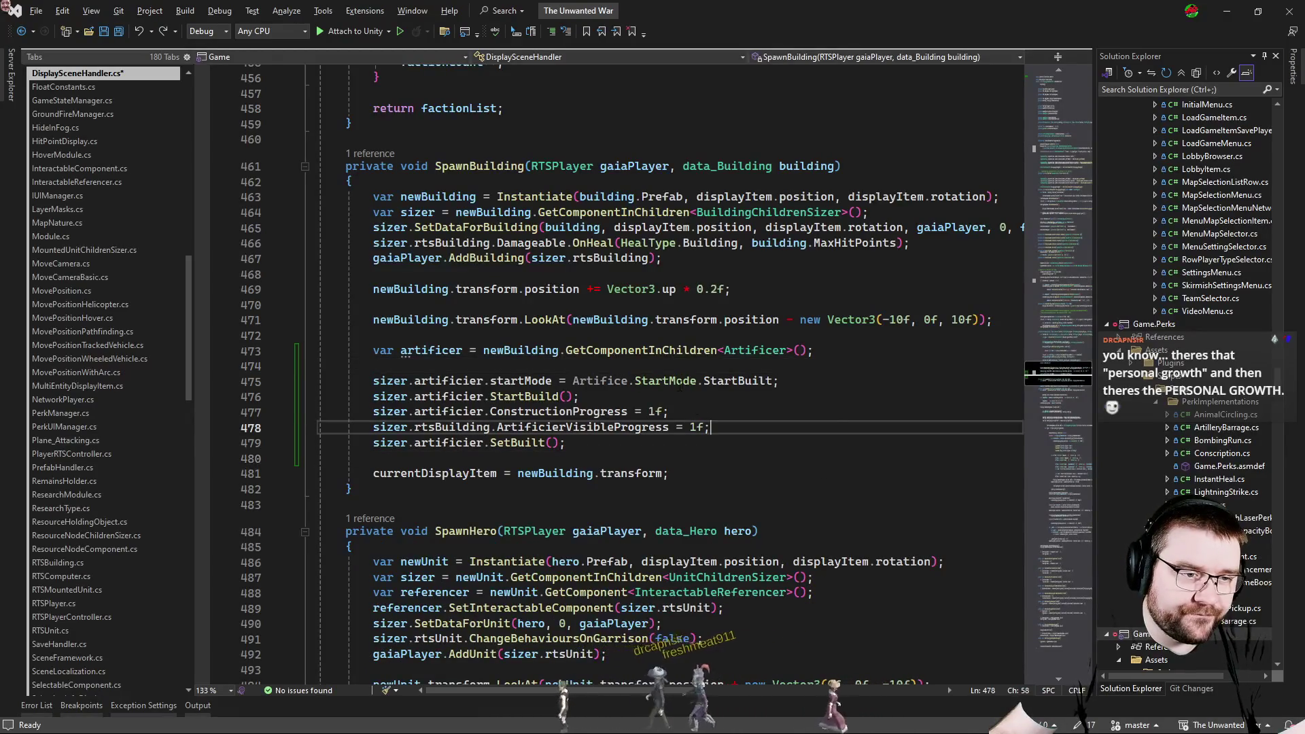
key("ctrl+z")
key("ctrl+z")
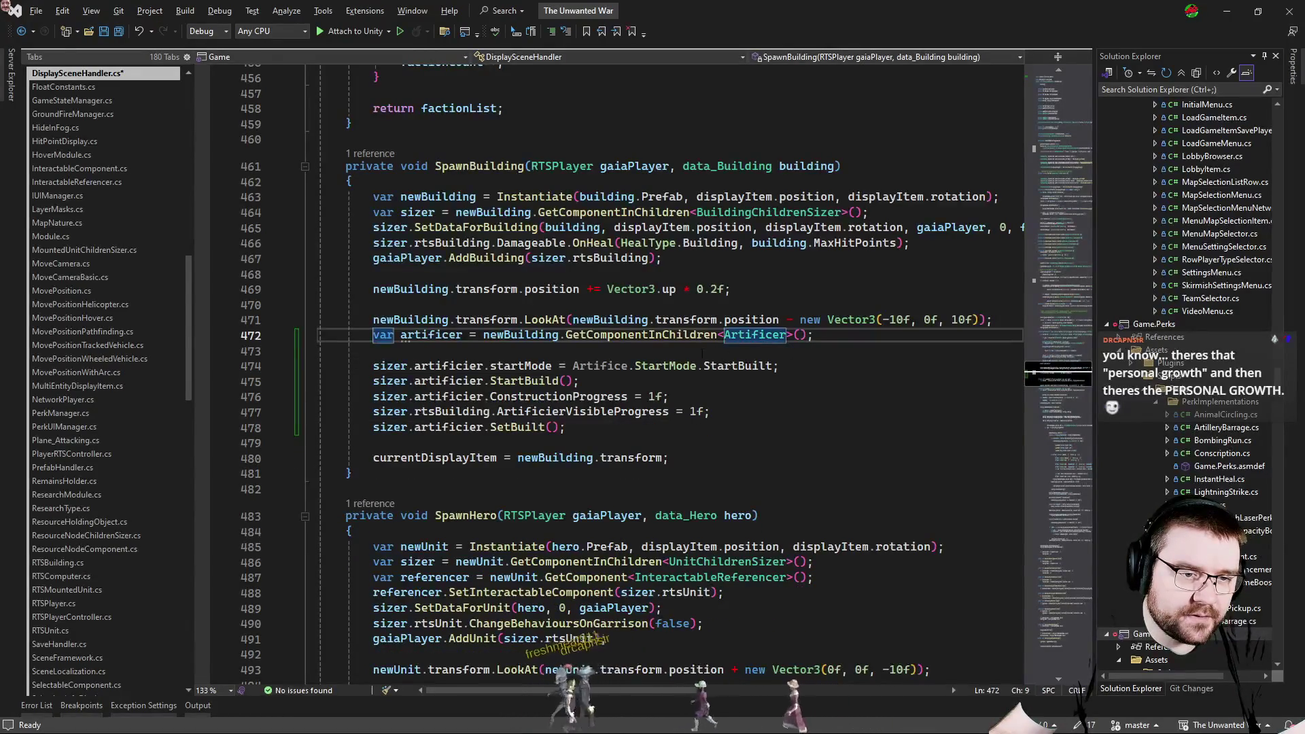
key("ctrl+z")
left_click(803, 396)
key("ctrl+s")
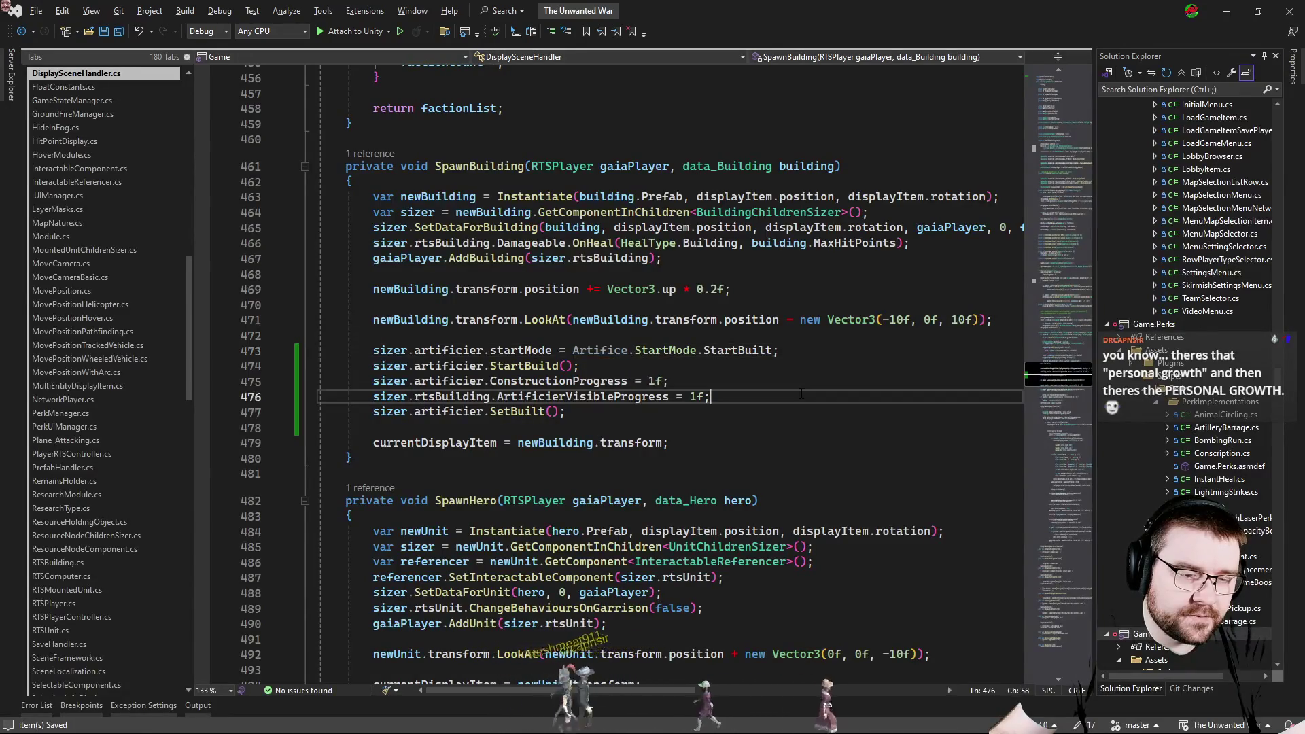
key("alt+Tab")
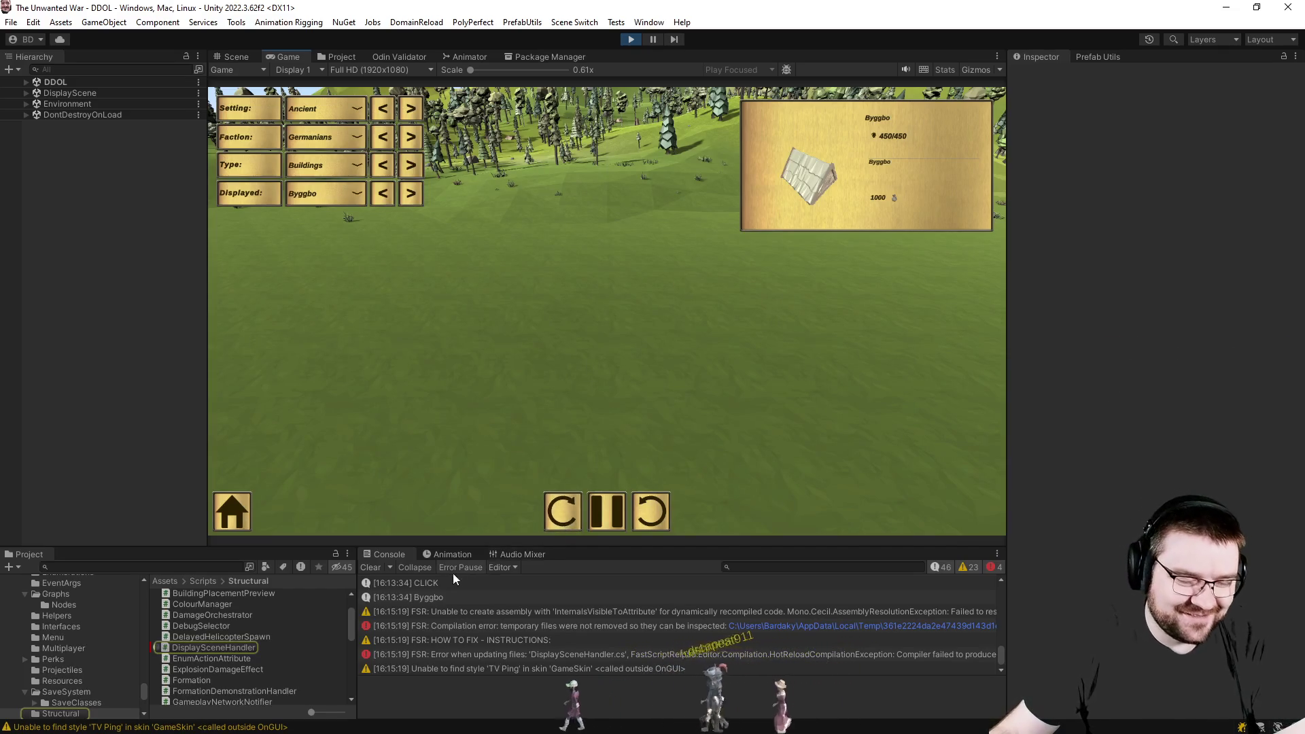
After reading the hot-reload compilation error in Unity, return to Visual Studio.
key("alt+Tab")
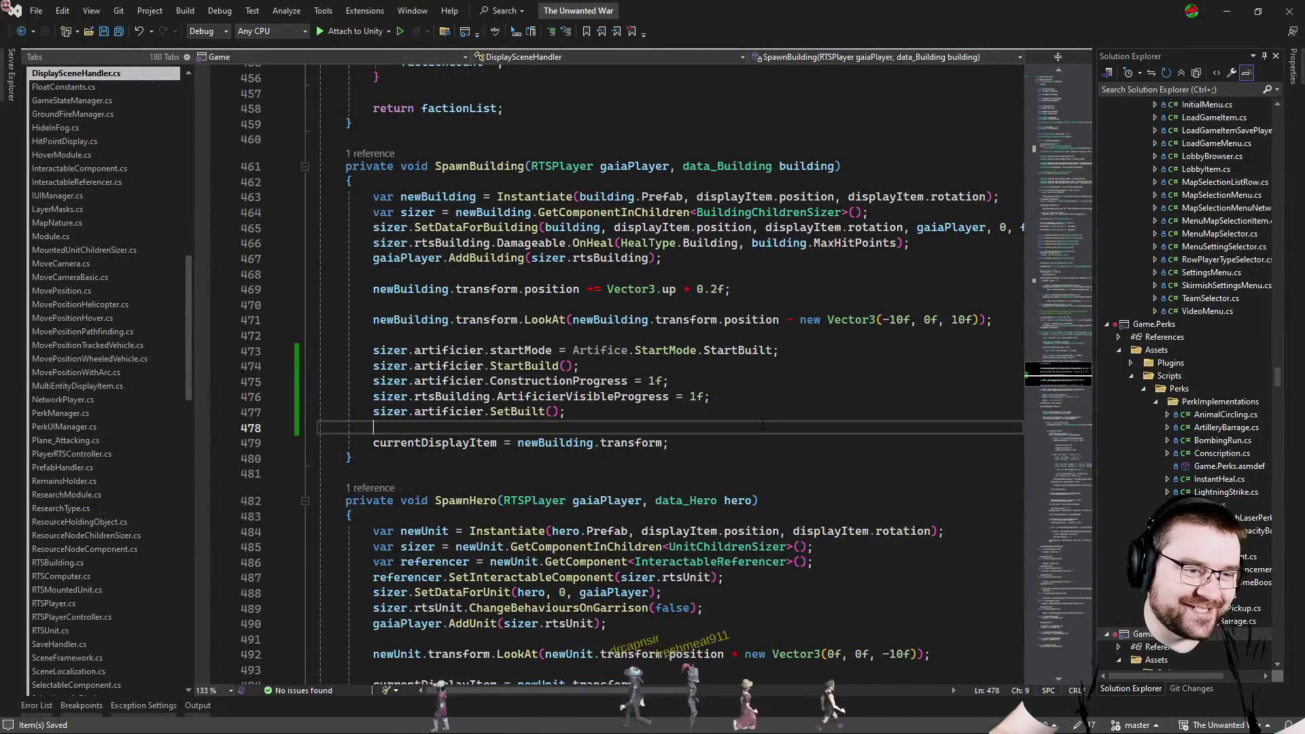
Glance through the open files and switch back to Unity while it imports assets.
key("ctrl+Tab")
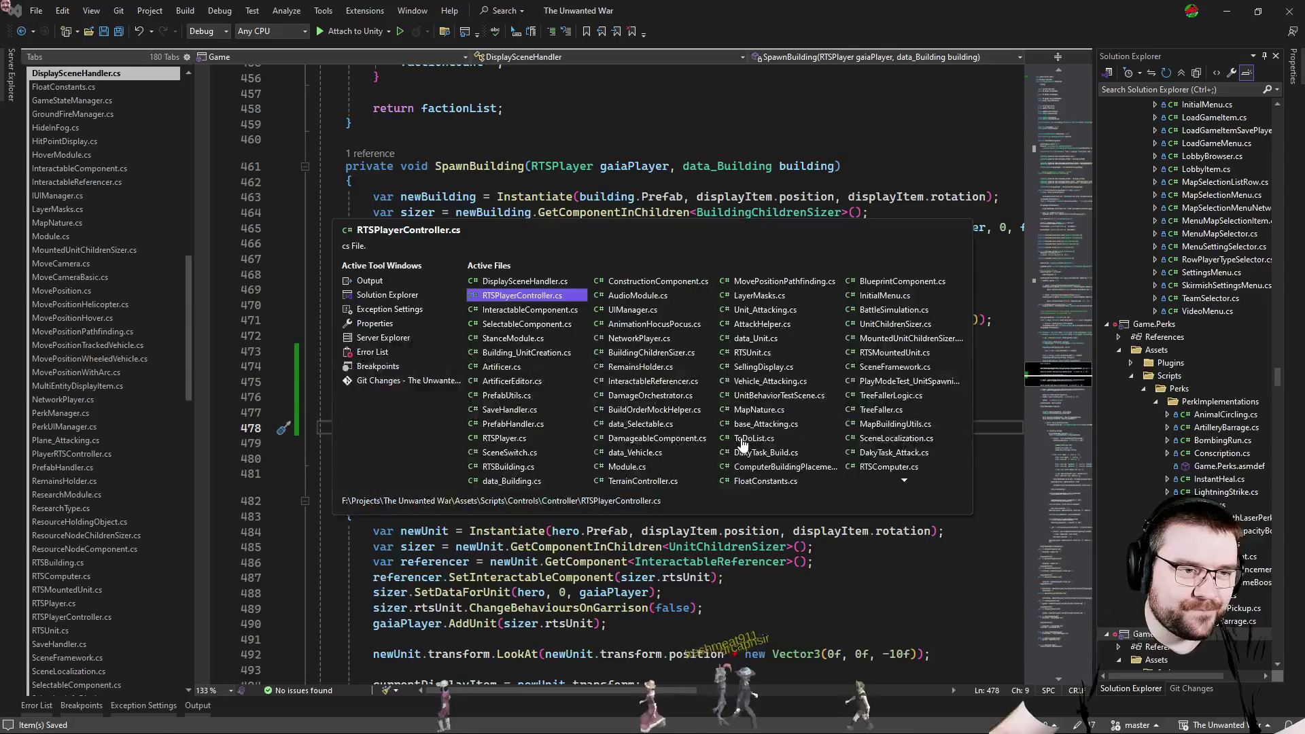
key("alt+Tab")
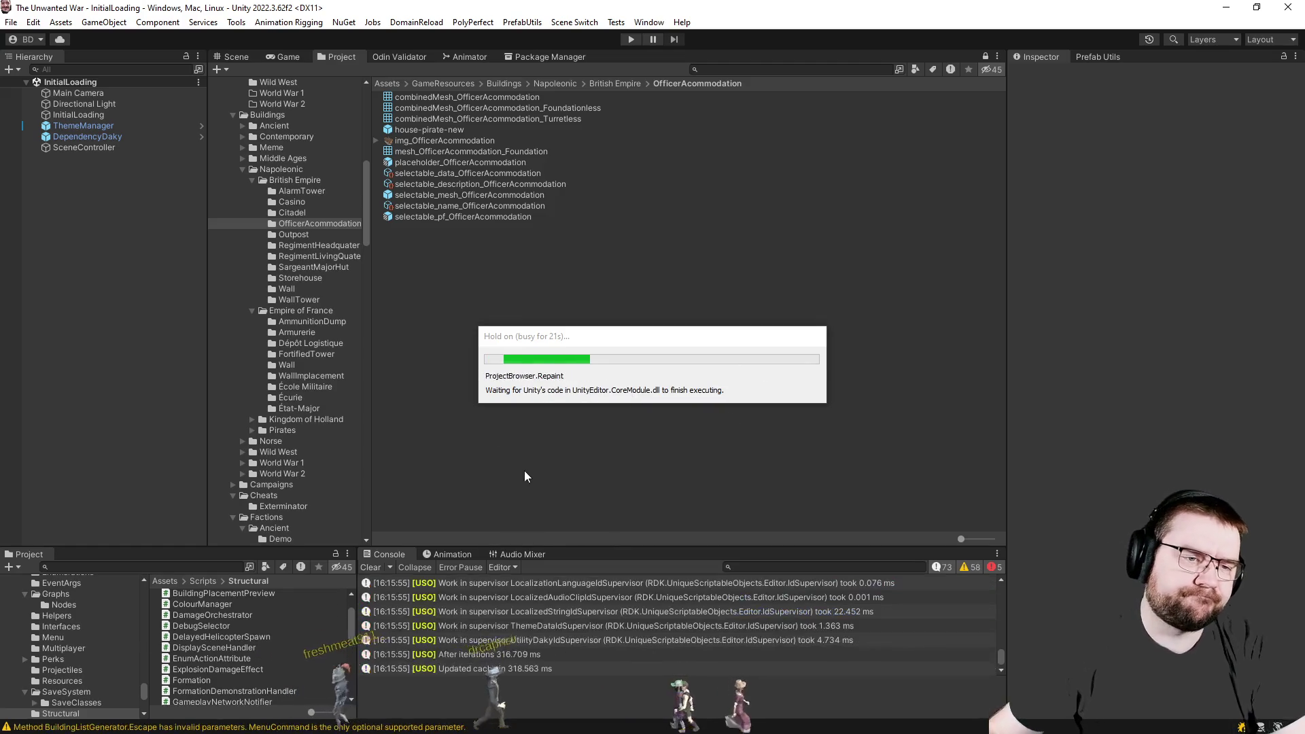
Clear the console and enter Play mode so the main menu loads.
left_click(377, 569)
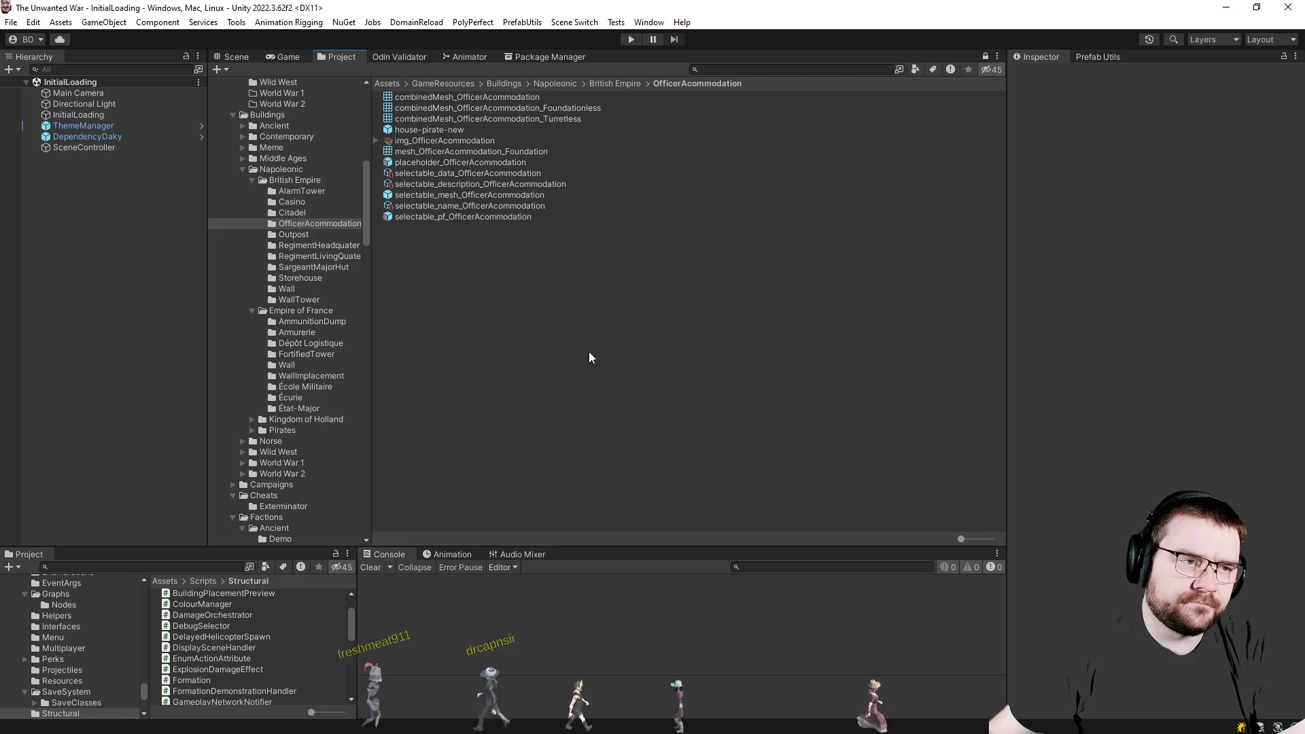
left_click(631, 39)
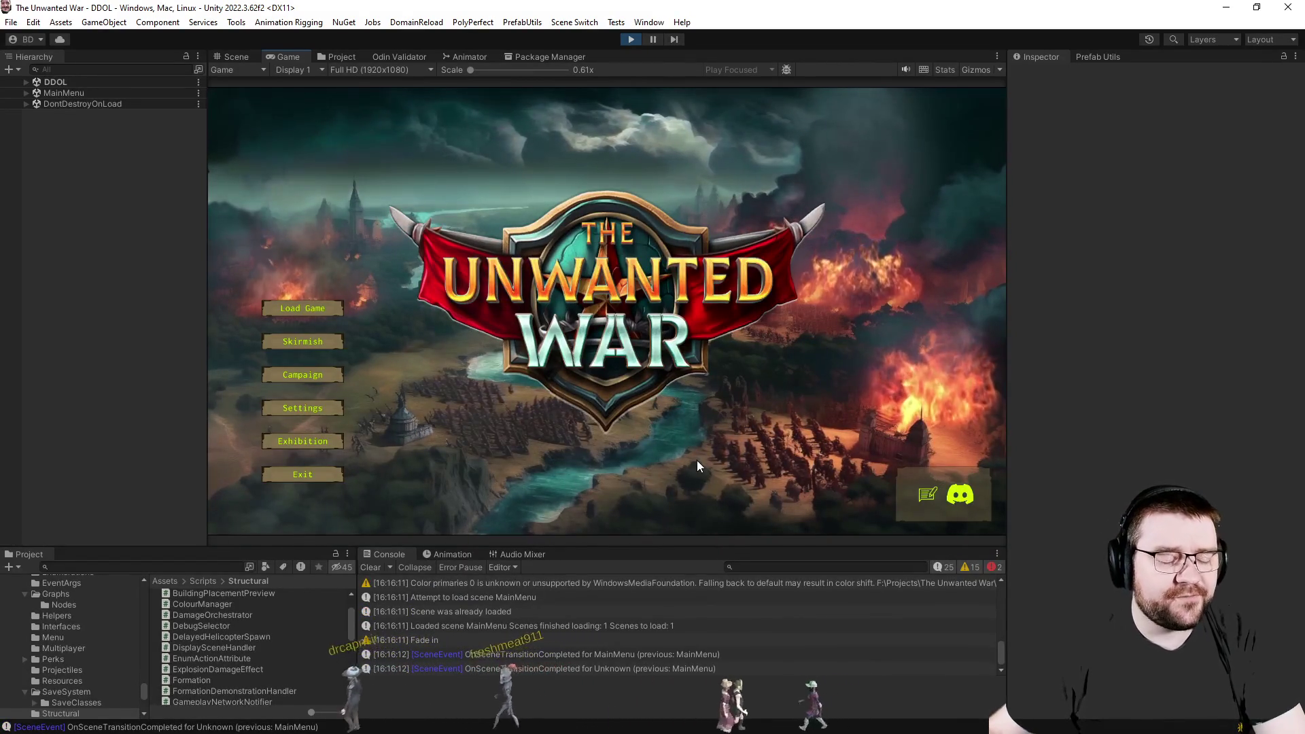
Enter the Exhibition display, switch Type to Buildings and rotate Herjhall.
left_click(376, 565)
left_click(303, 440)
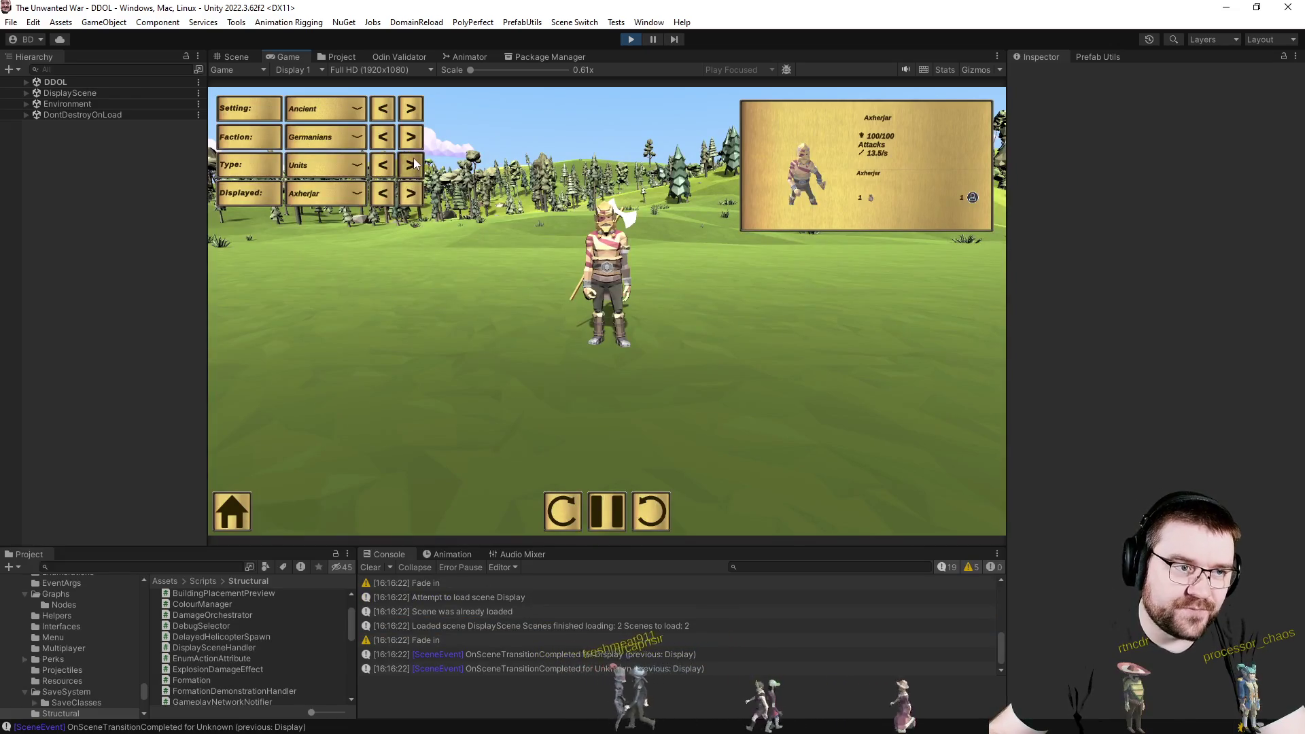
left_click(411, 164)
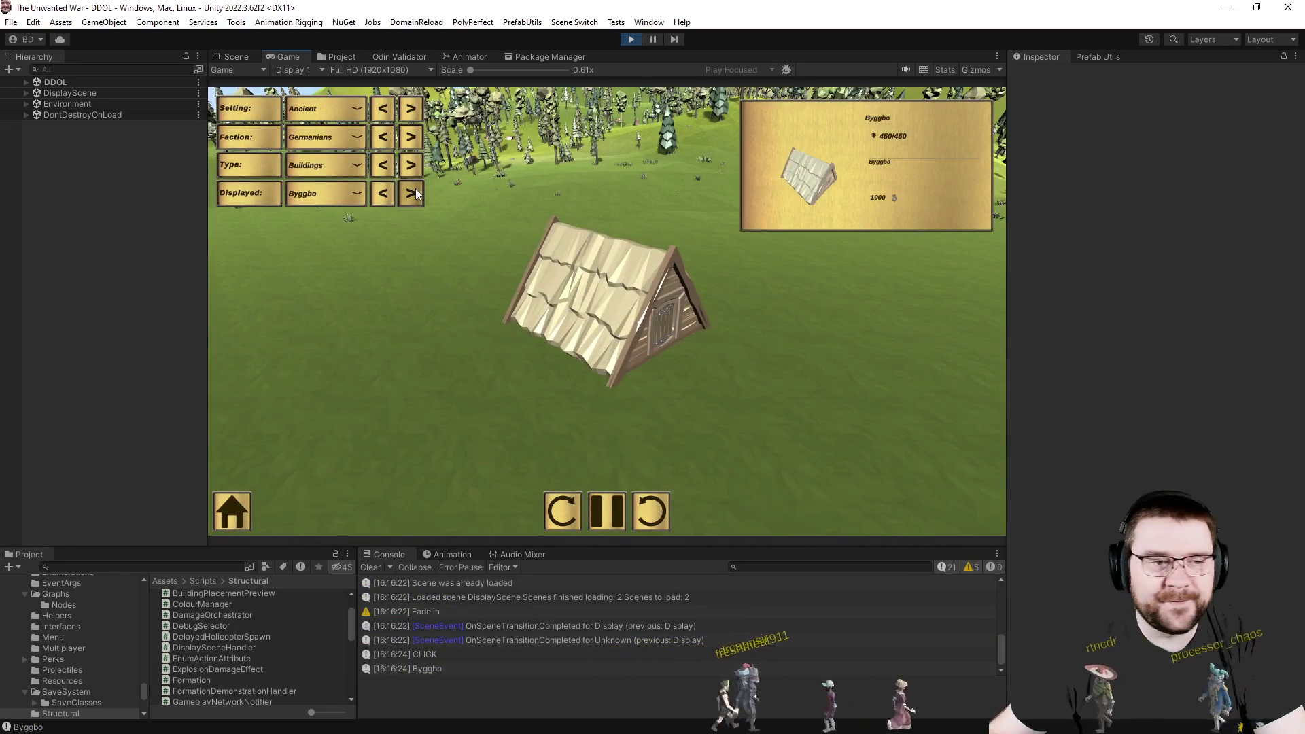
left_click(415, 190)
left_click(654, 512)
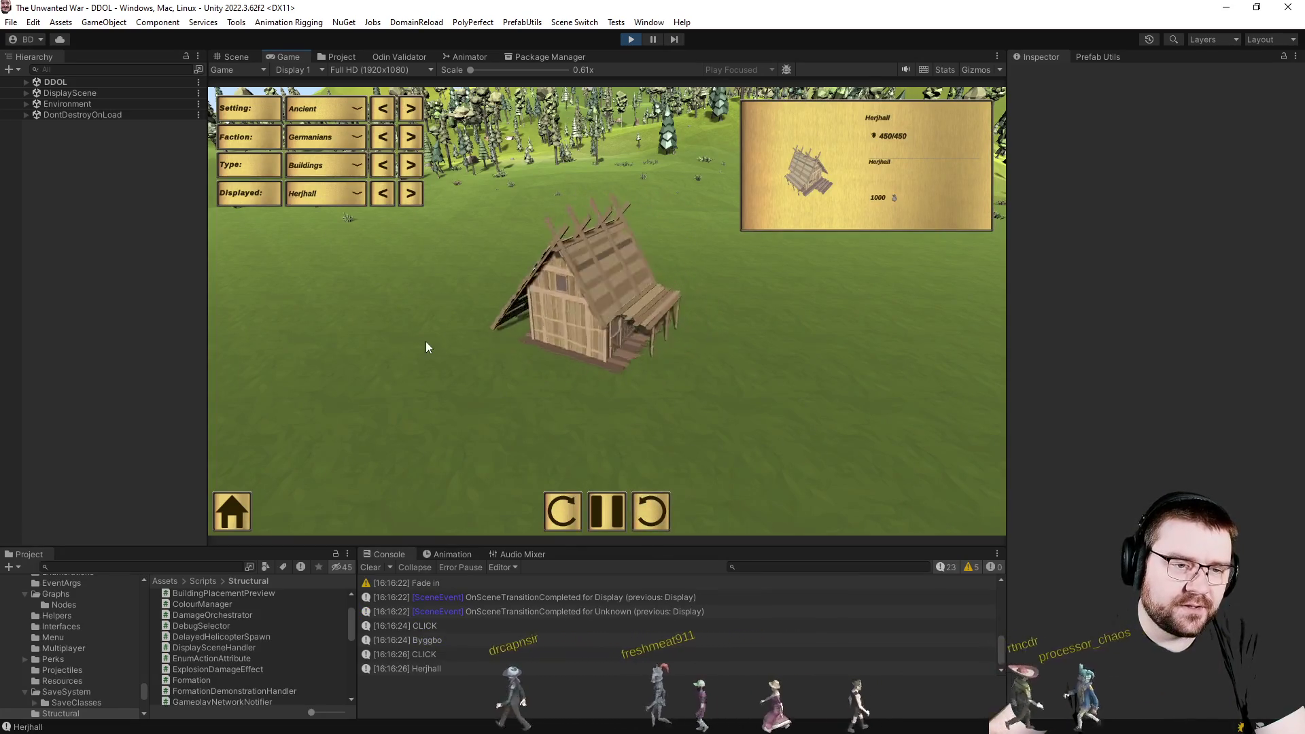
Step through the Germanian buildings Heststald, Hovdingporten, Stokverja, Tingstue, Vafrahus, Vervelsmith and Borgbo.
left_click(415, 194)
left_click(415, 195)
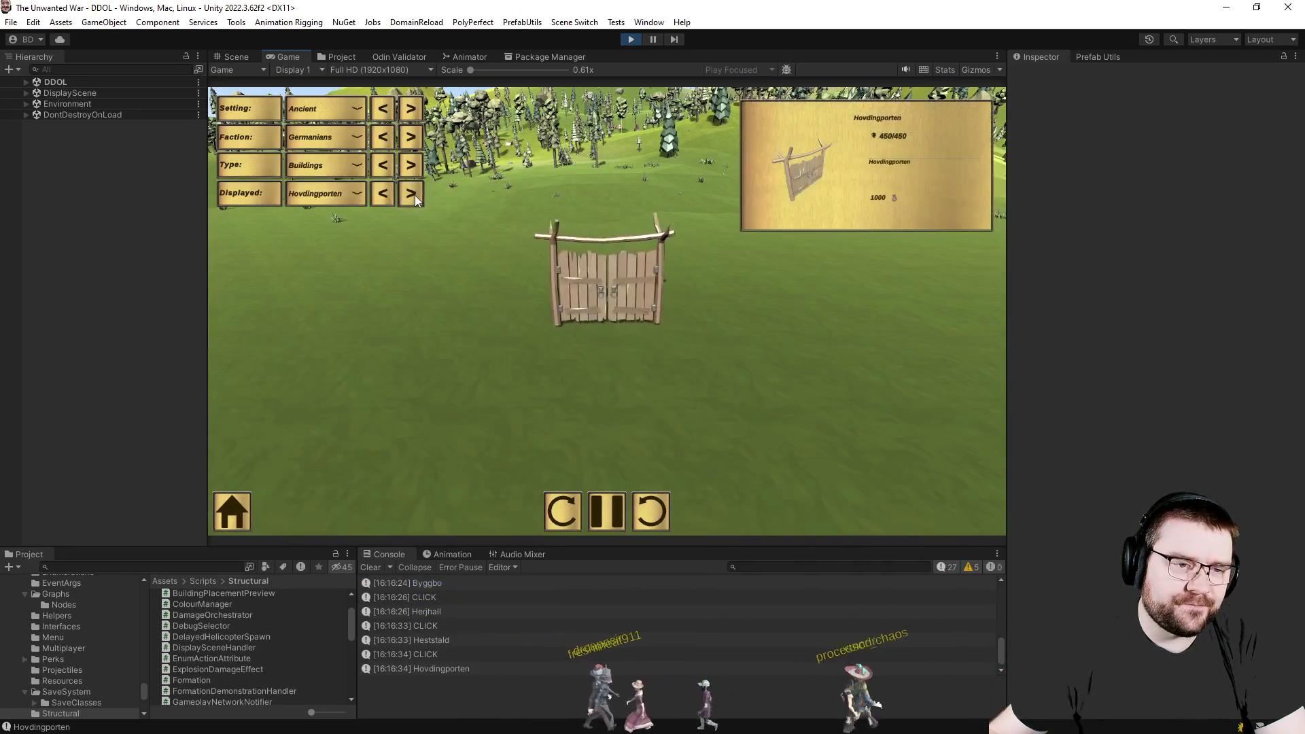
left_click(414, 195)
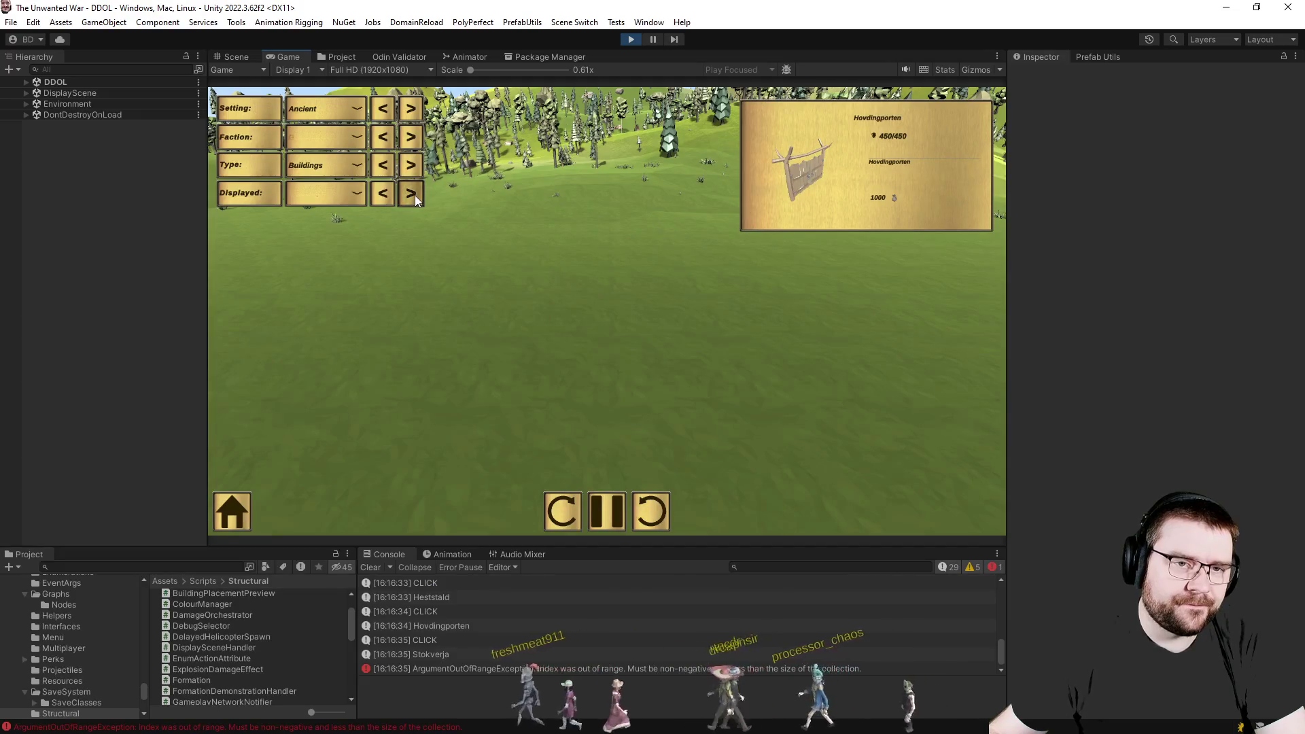
left_click(416, 195)
left_click(415, 195)
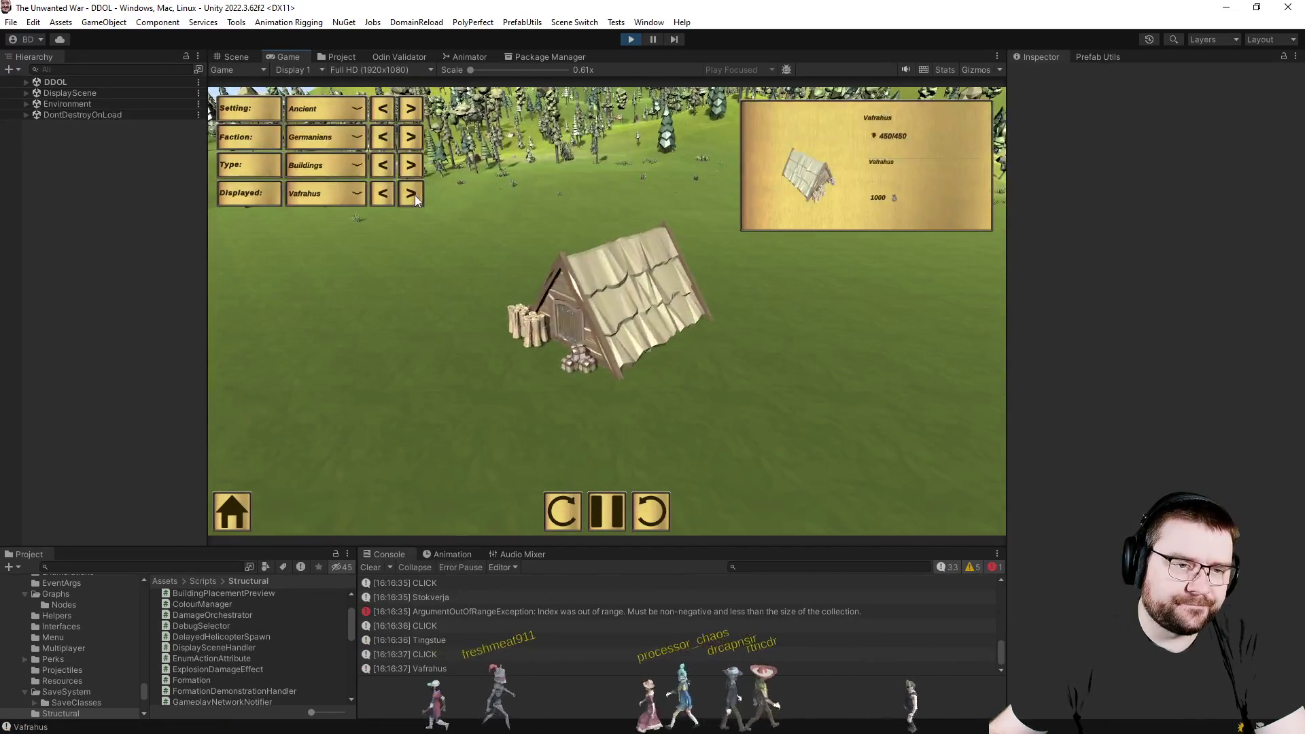
left_click(416, 195)
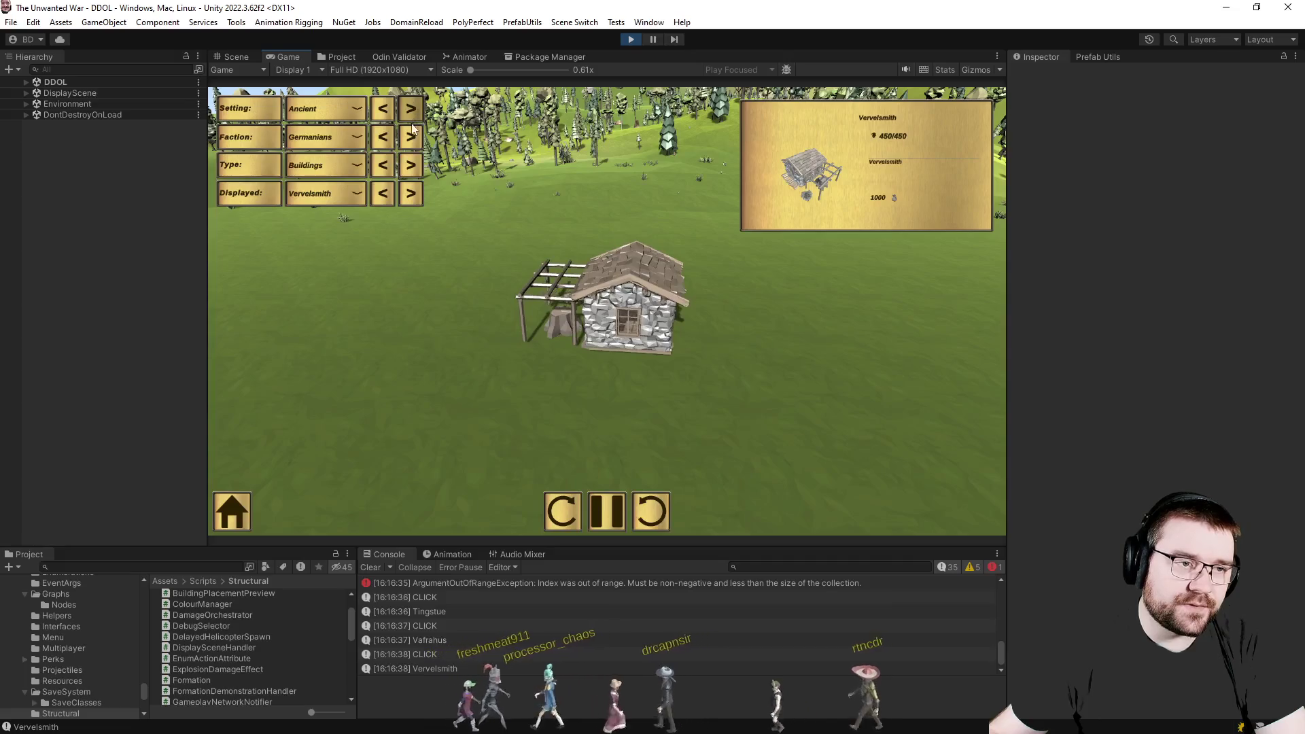
left_click(413, 107)
left_click(413, 137)
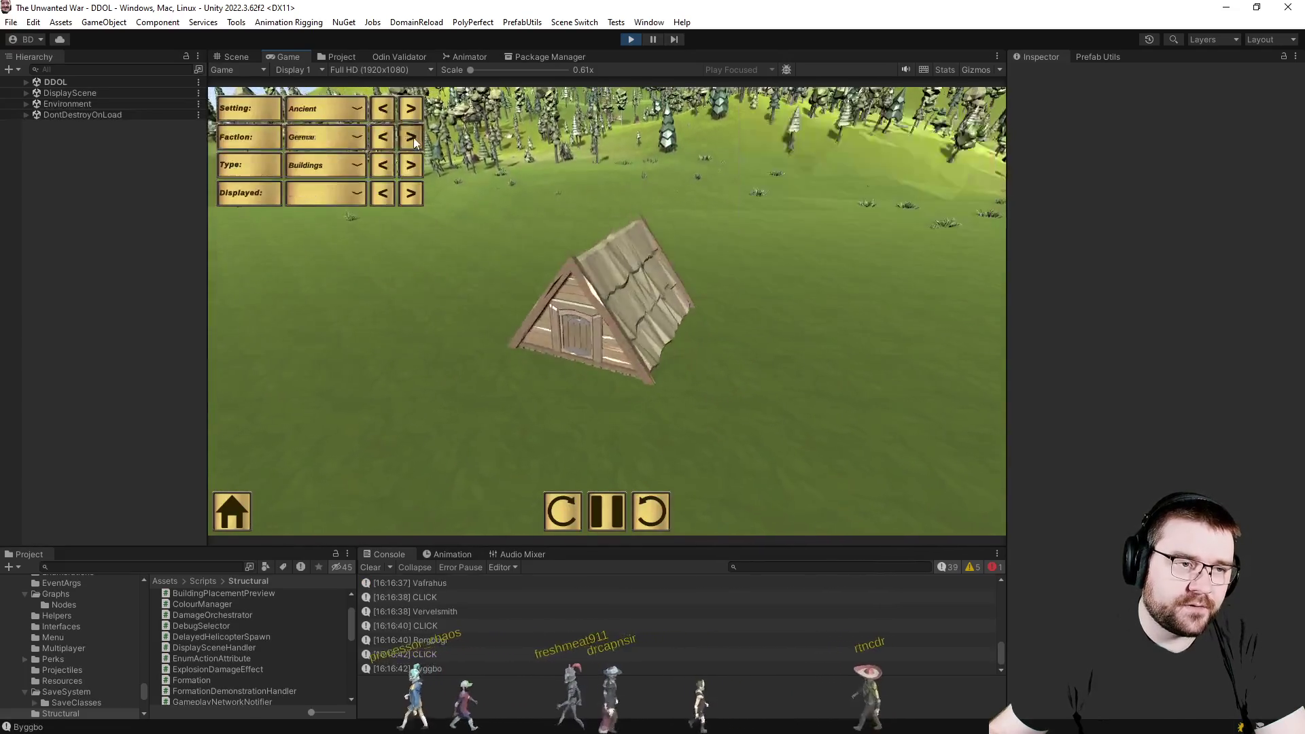
Switch faction to Rome, step through Cohortium to the Turris tower and go to the Scene view.
left_click(413, 137)
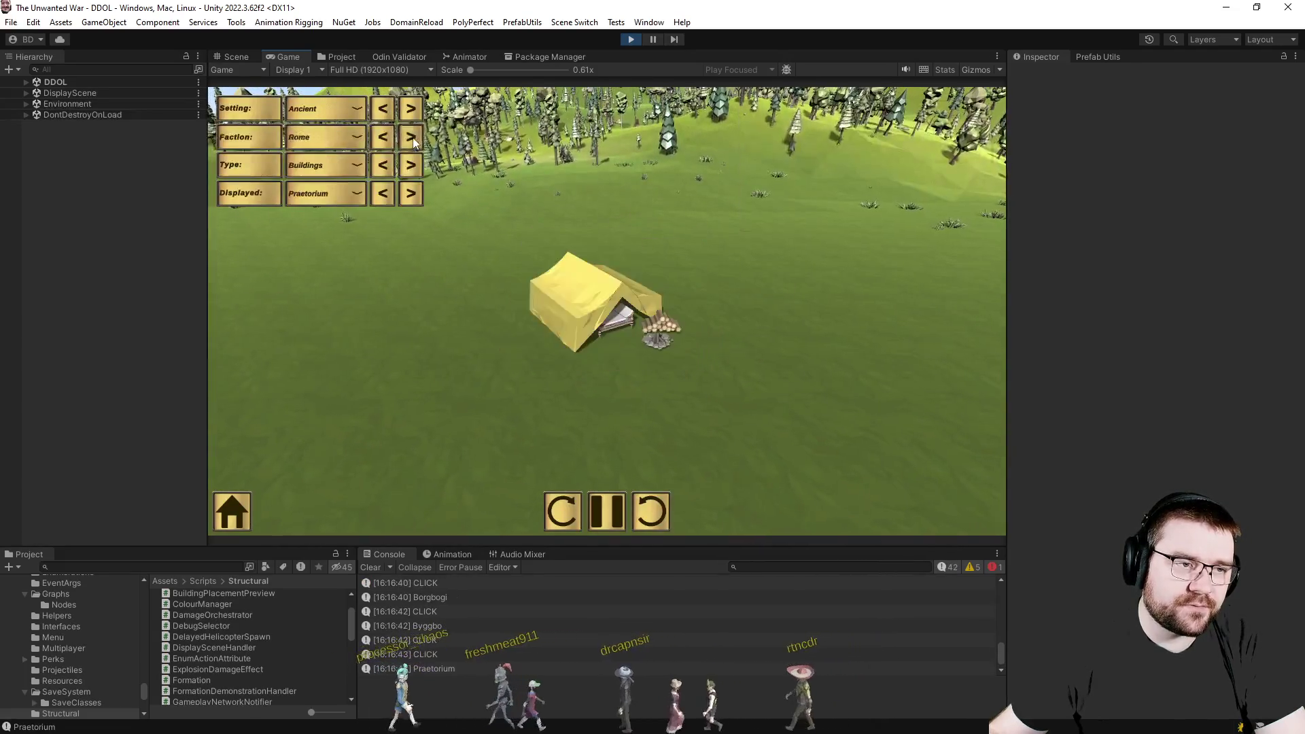
left_click(409, 195)
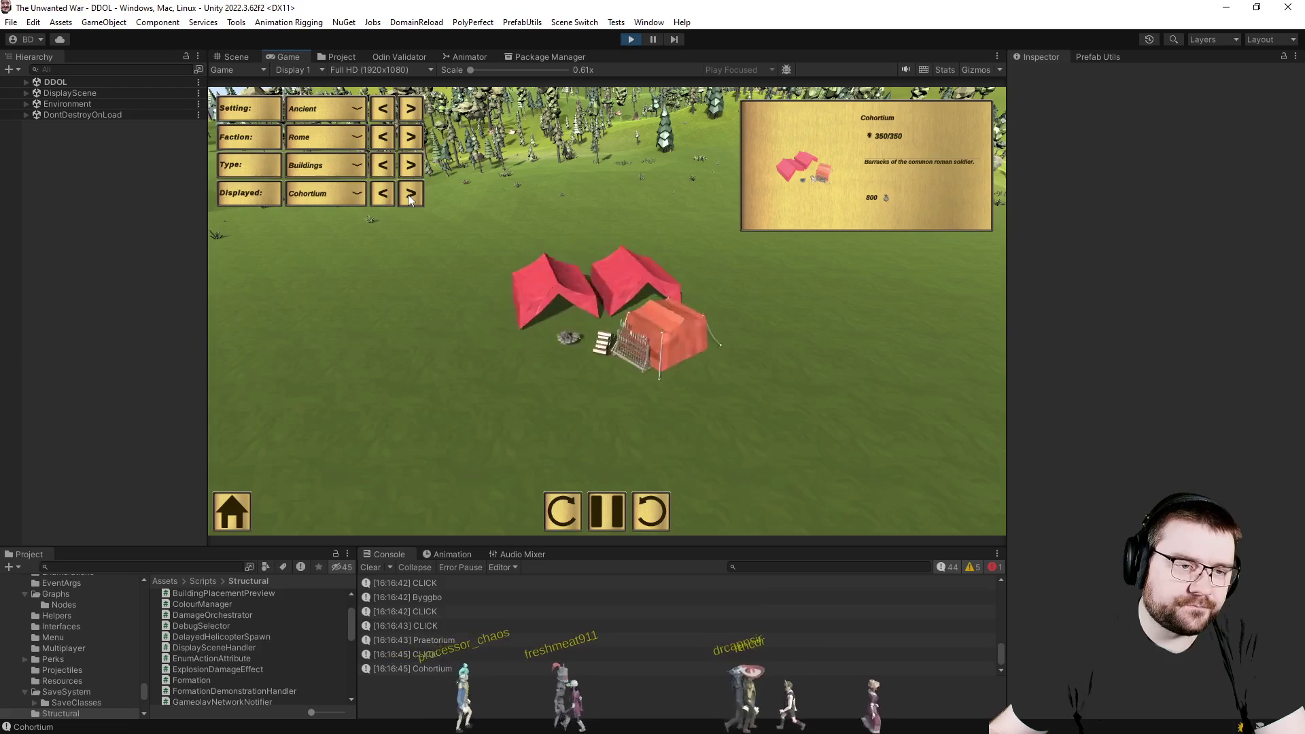
left_click(408, 196)
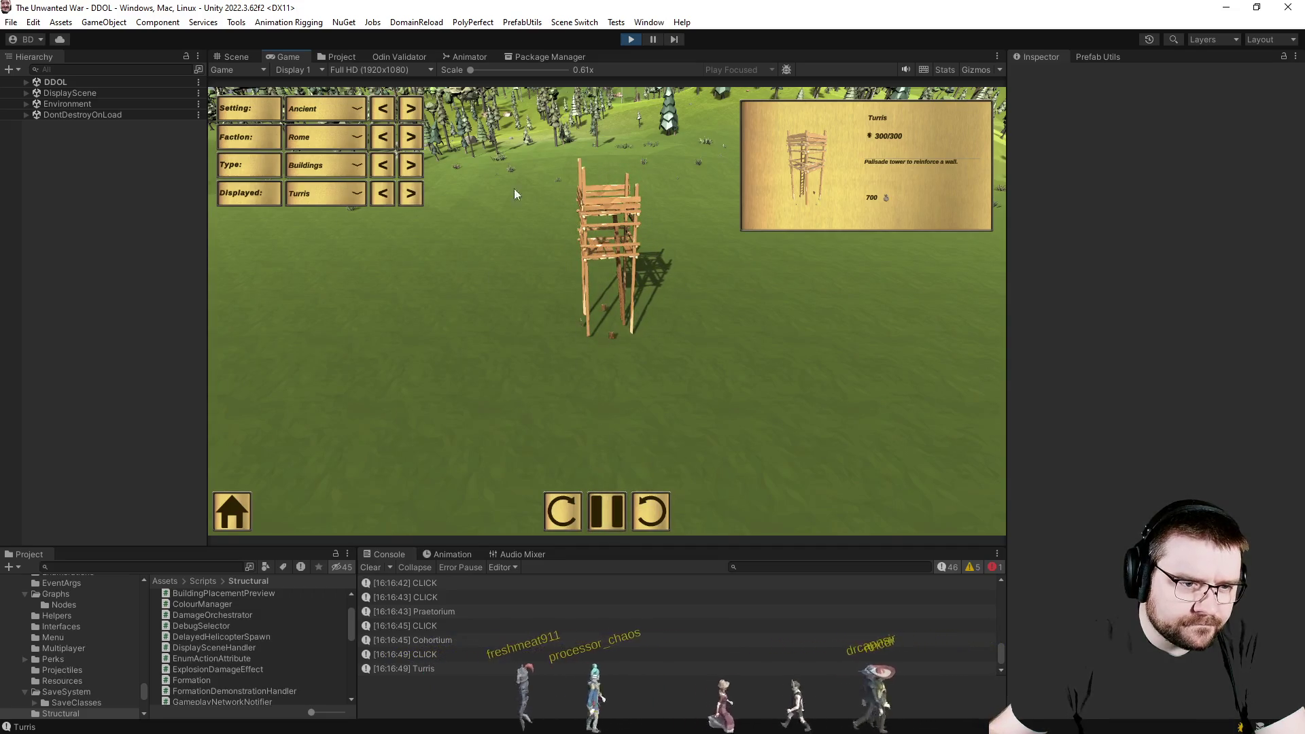
left_click(242, 58)
right_click(581, 358)
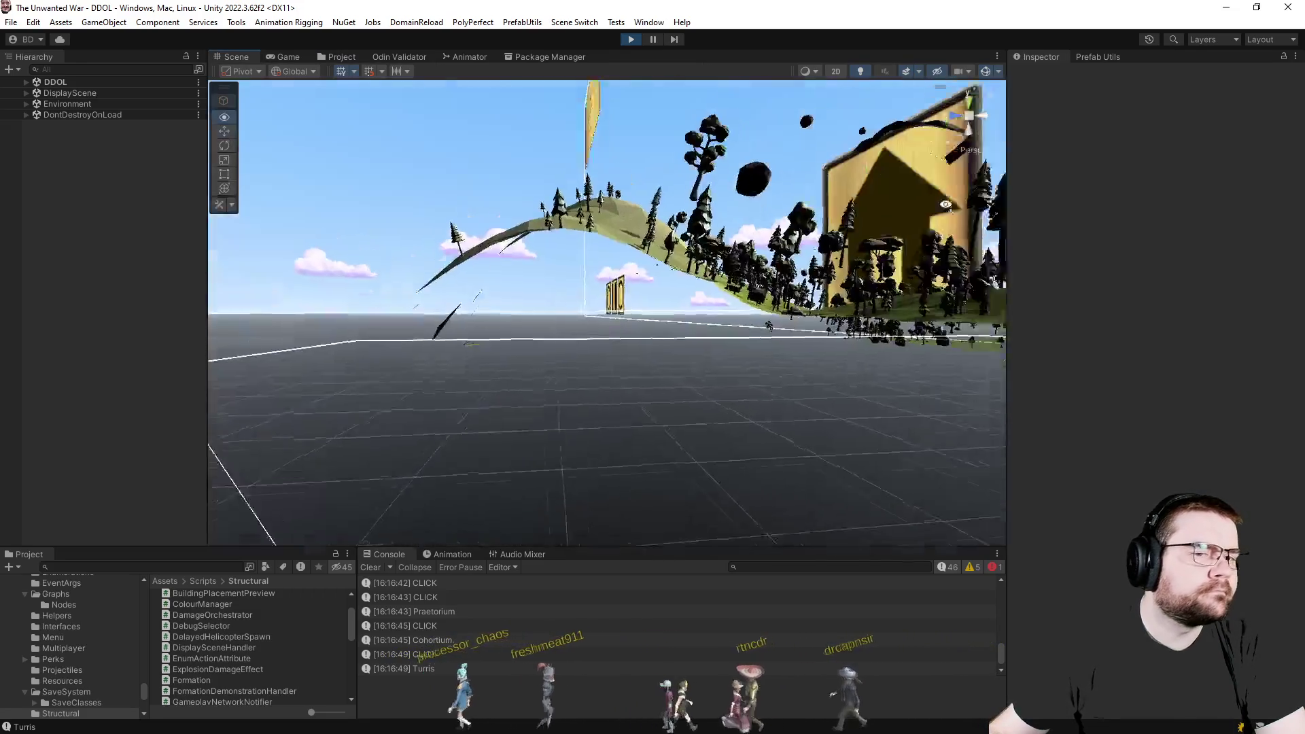
Fly the scene camera around the Turris tower and select its Building object.
right_click(613, 306)
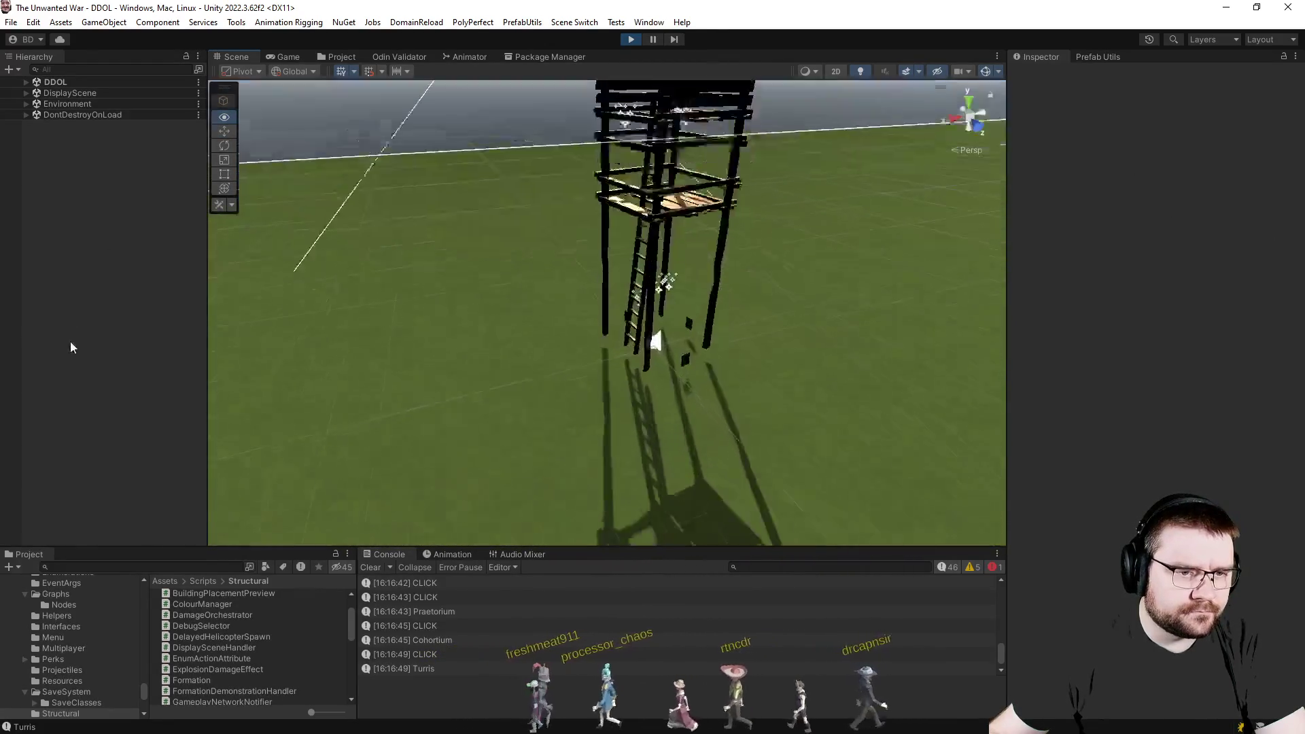
mouse_move(408, 347)
left_mouse_down()
mouse_move(382, 343)
mouse_move(688, 282)
mouse_move(830, 387)
left_mouse_up()
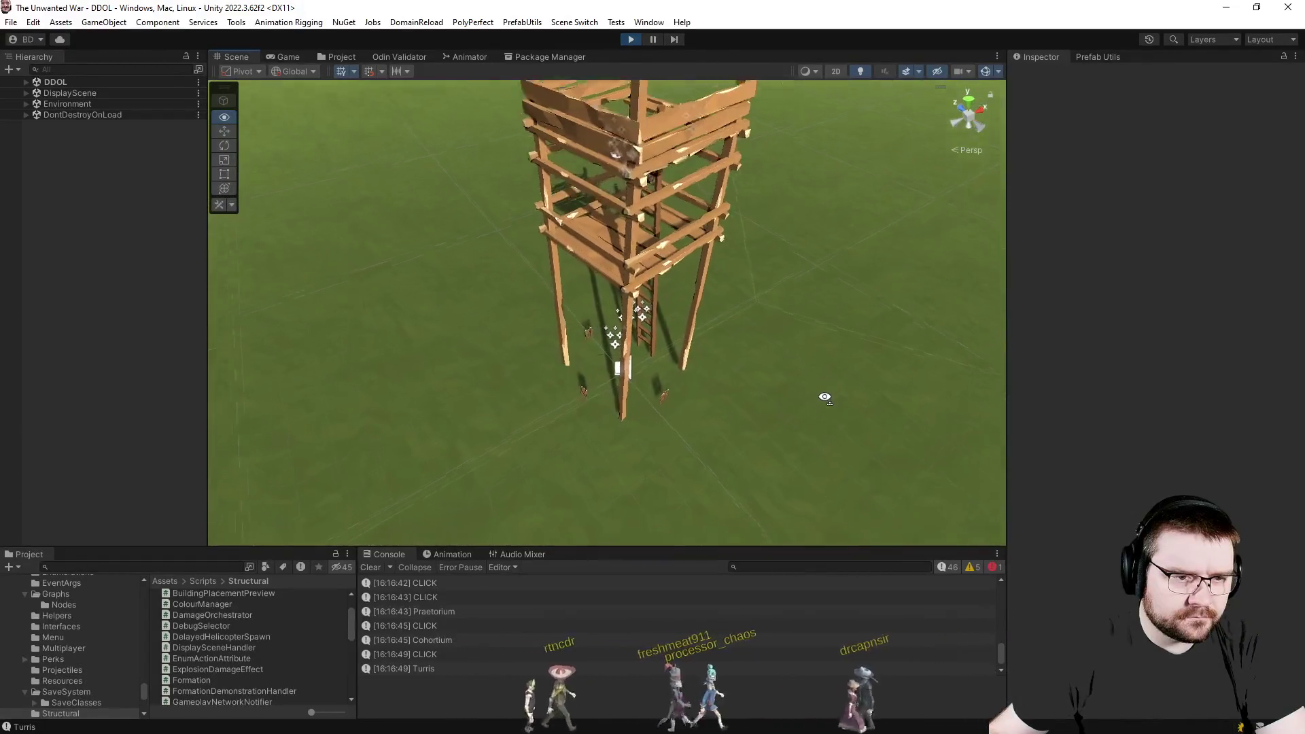
scroll(813, 383, "down", 3)
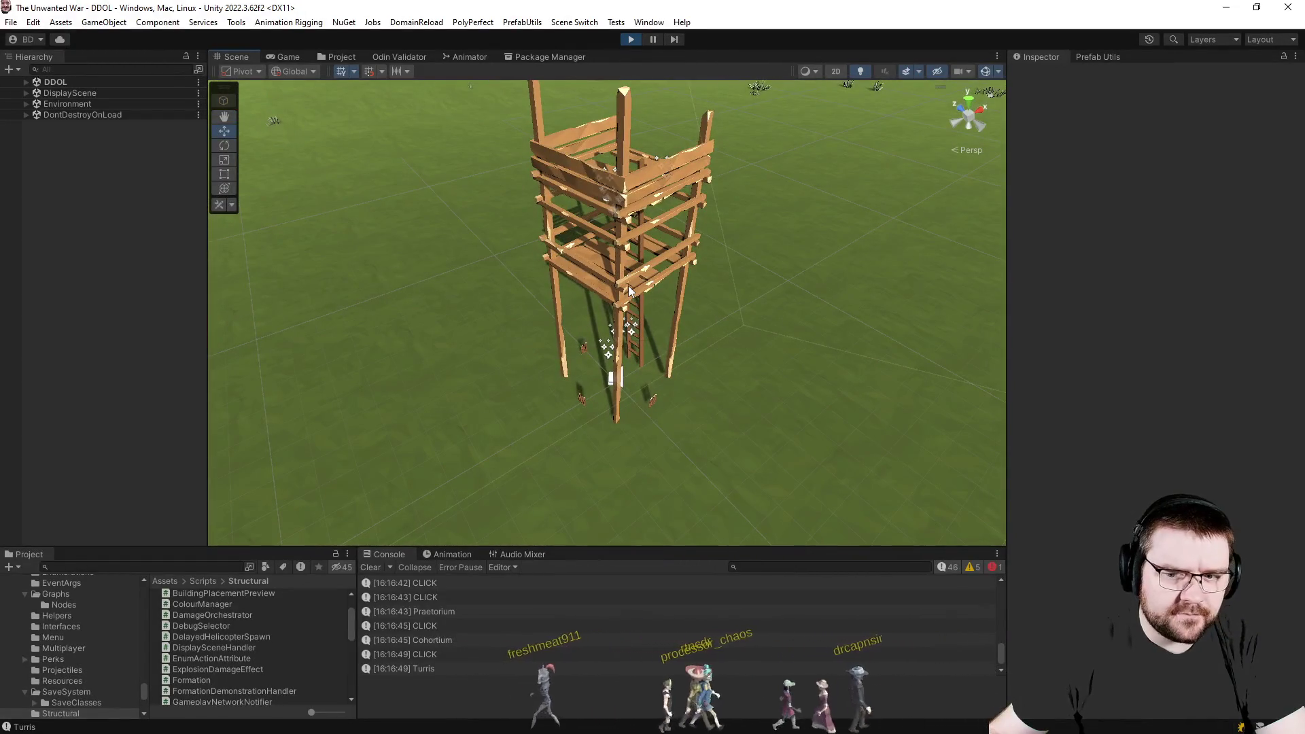
left_click(630, 291)
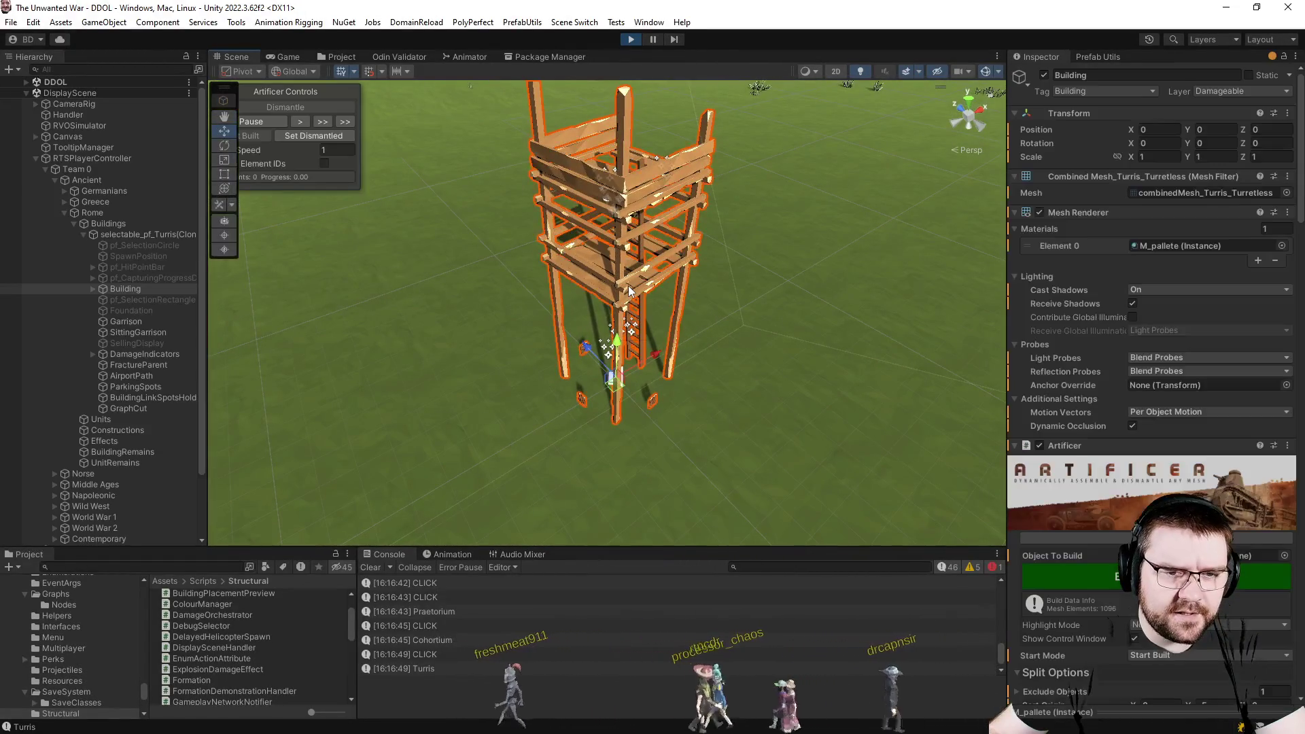
Toggle the tower dismantled and rebuilt via the Artificer panel and peek at Building's children.
left_click(312, 136)
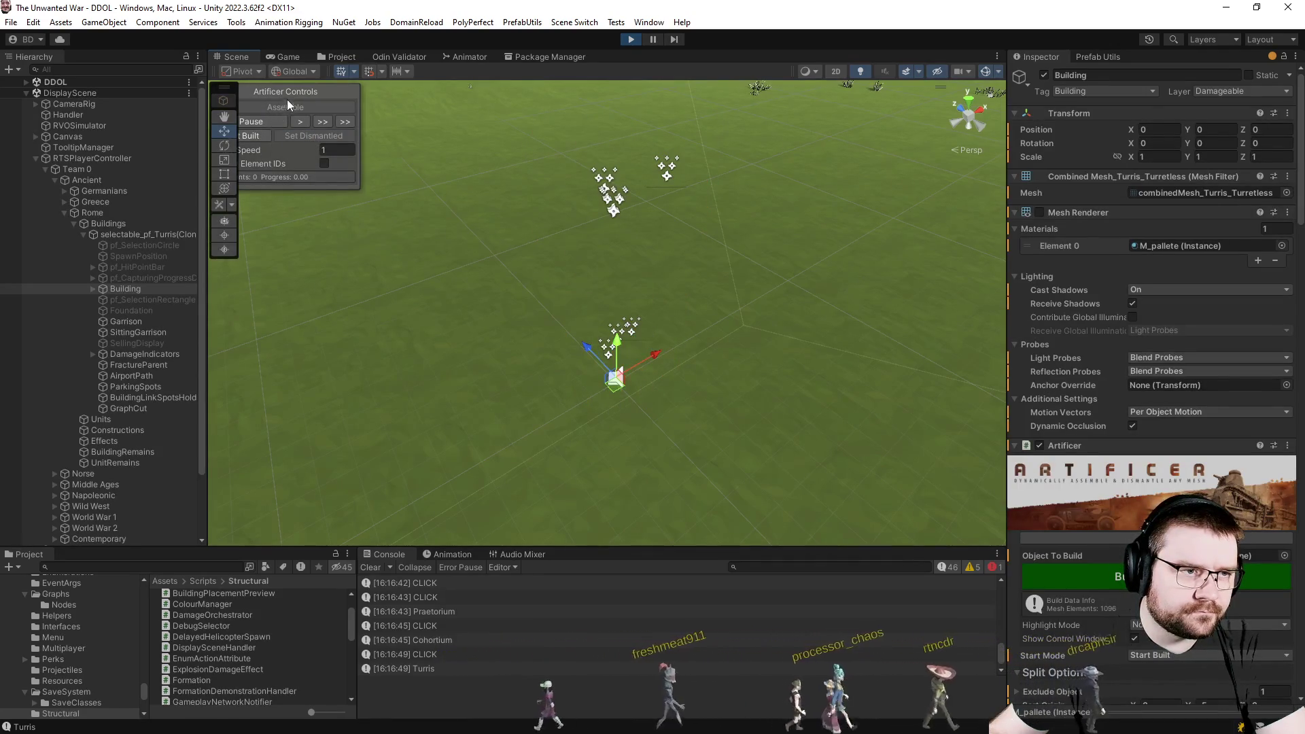
left_click_drag(286, 94, 334, 95)
left_click(275, 138)
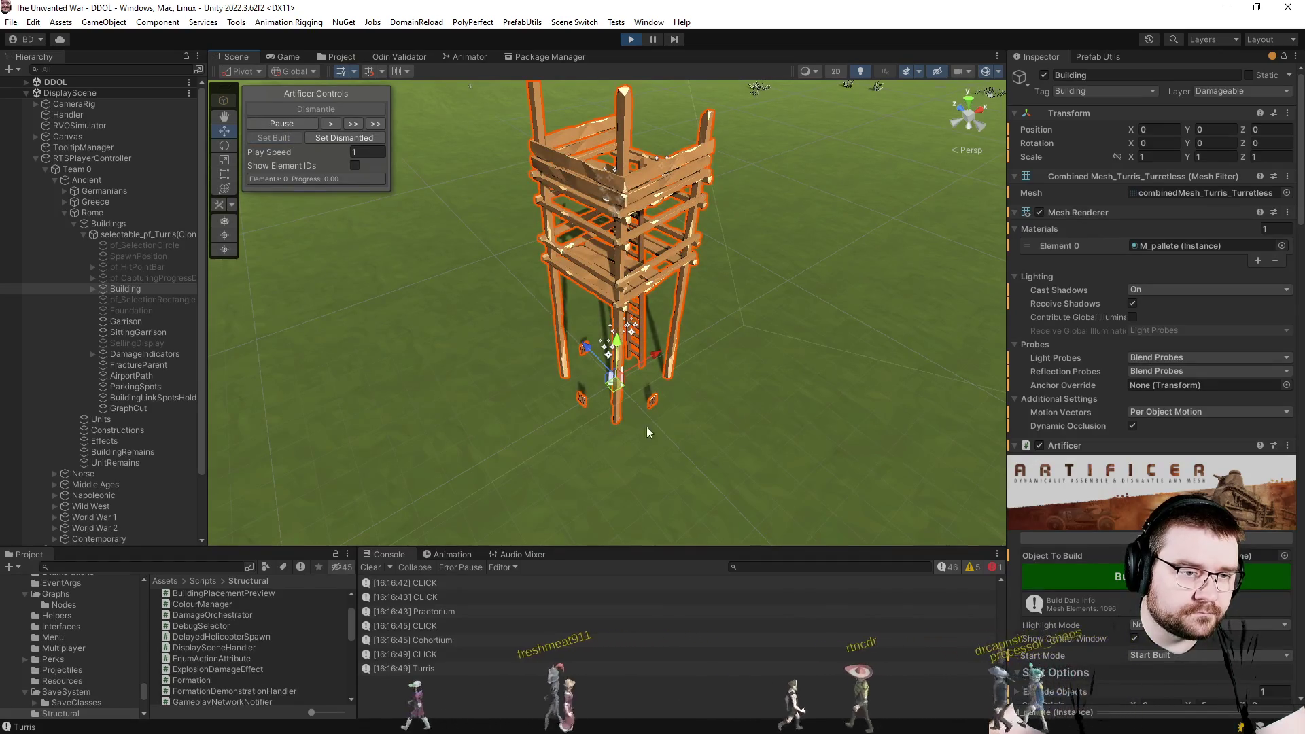
left_click(93, 290)
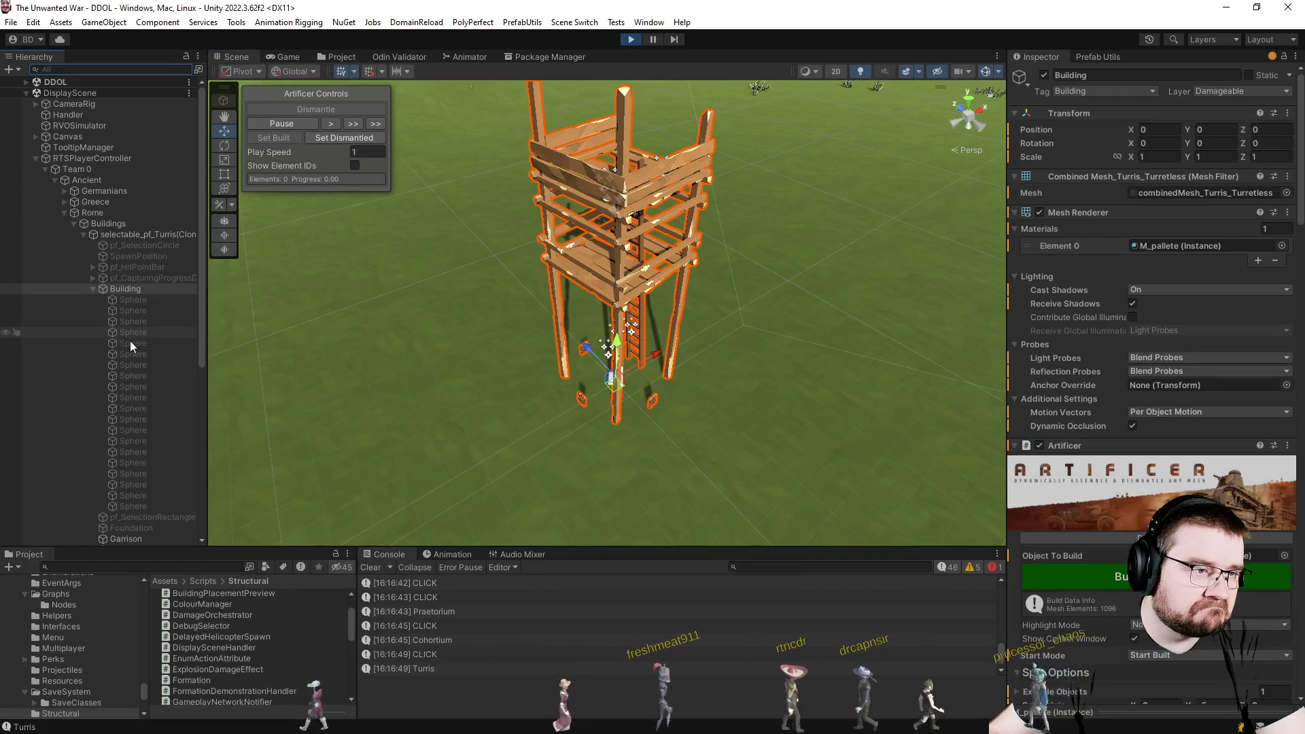
left_click(90, 289)
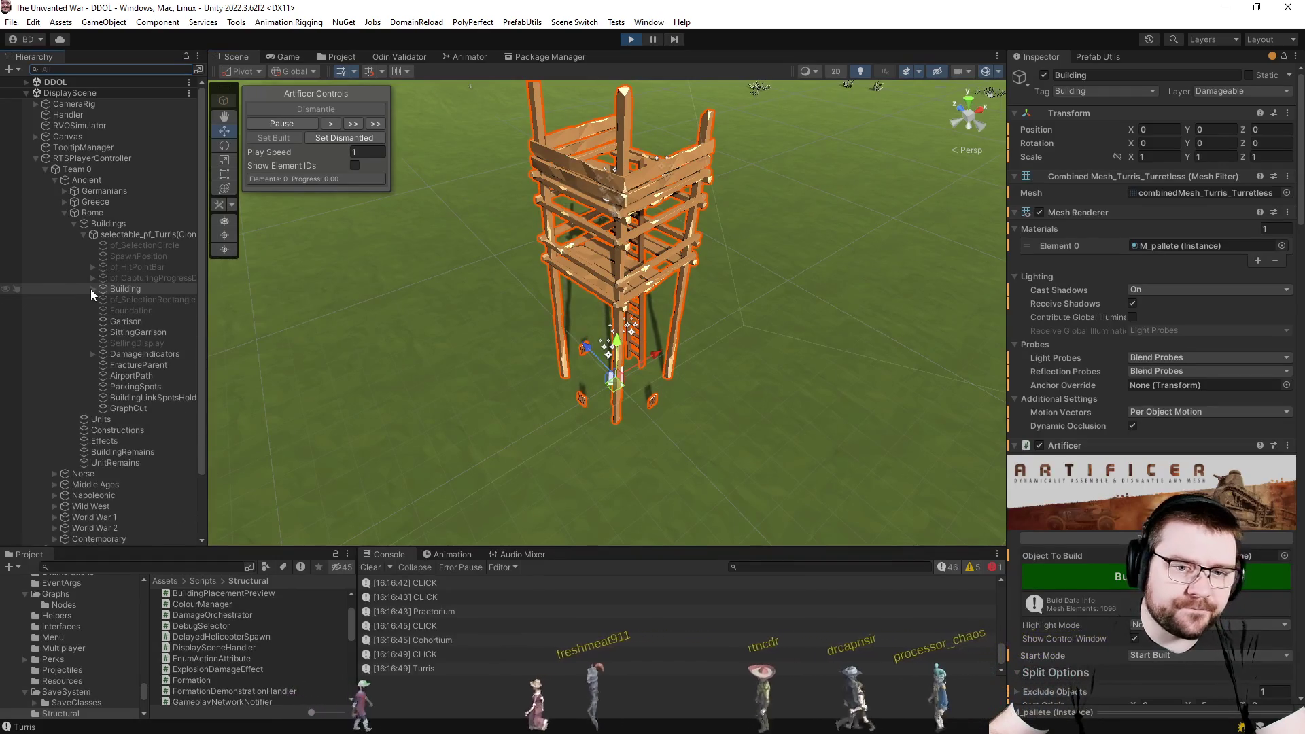
Inspect the turretless combined Turris mesh preview and the selectable_mesh_Turris prefab.
left_click(1168, 194)
left_click(269, 612)
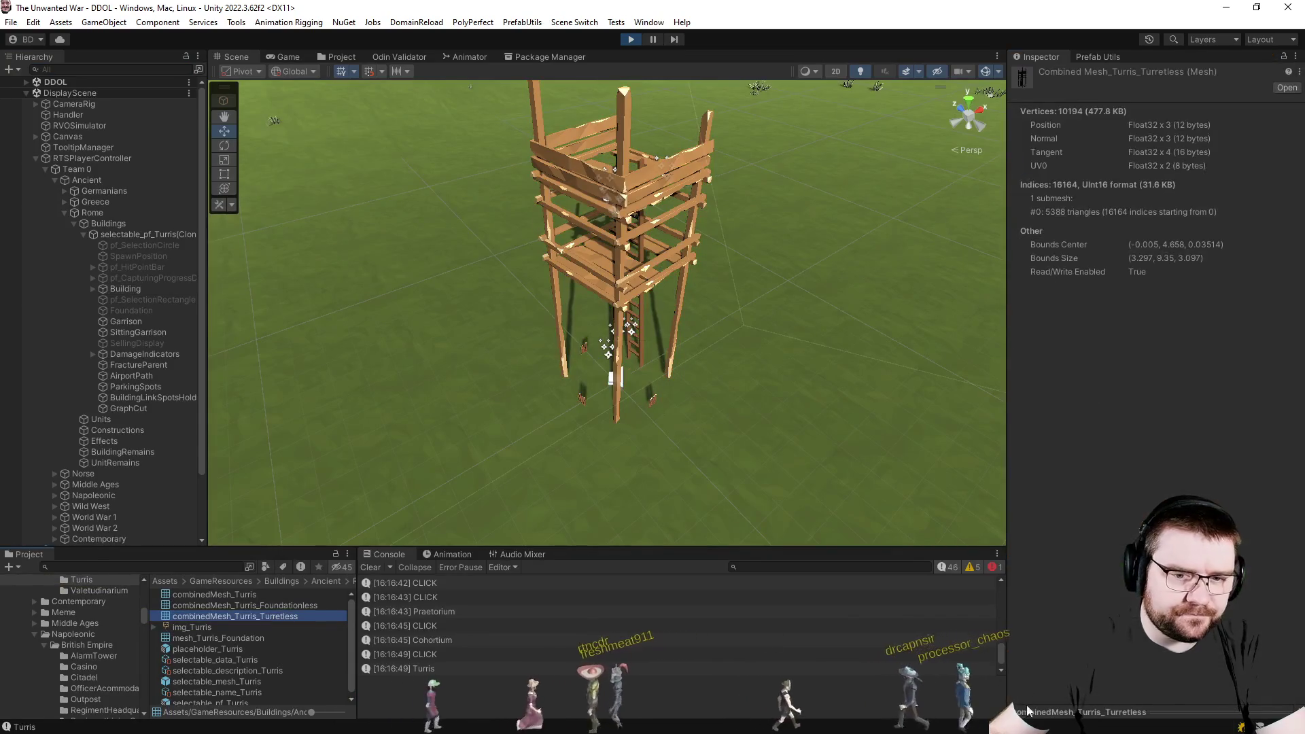
left_click(1028, 713)
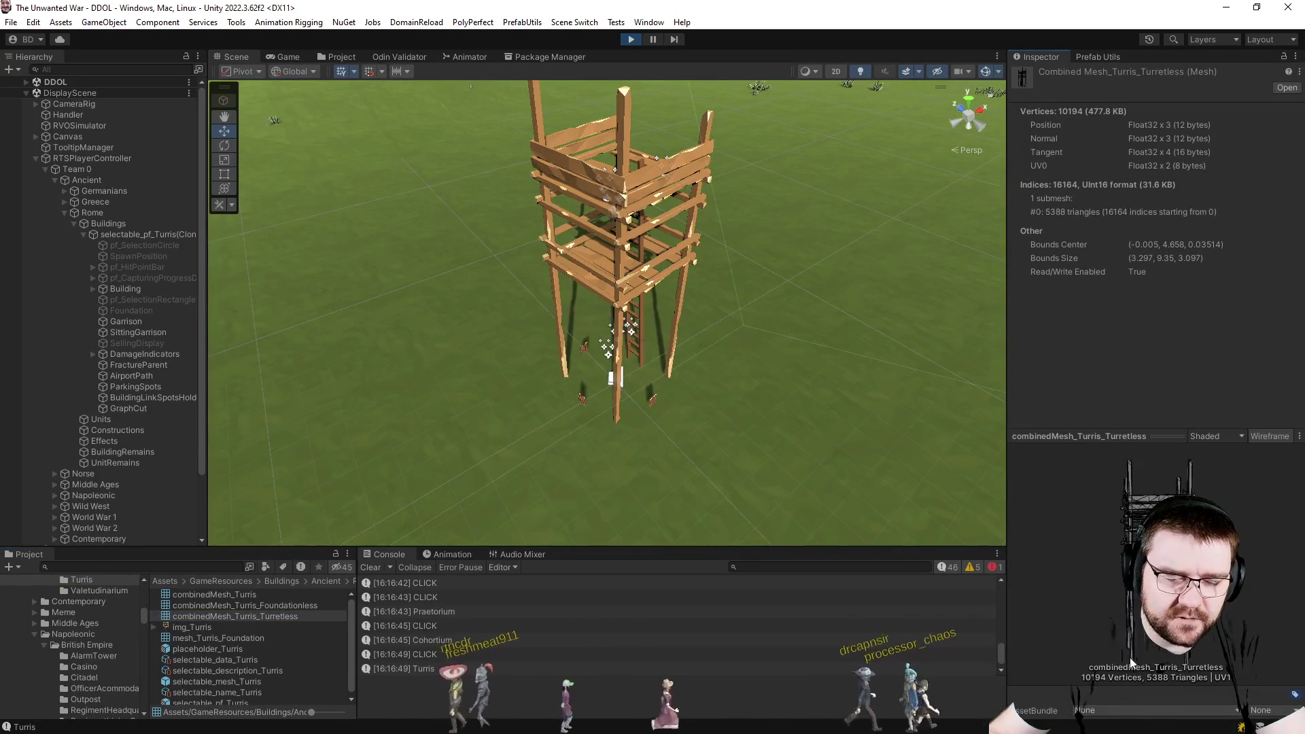
left_click(216, 682)
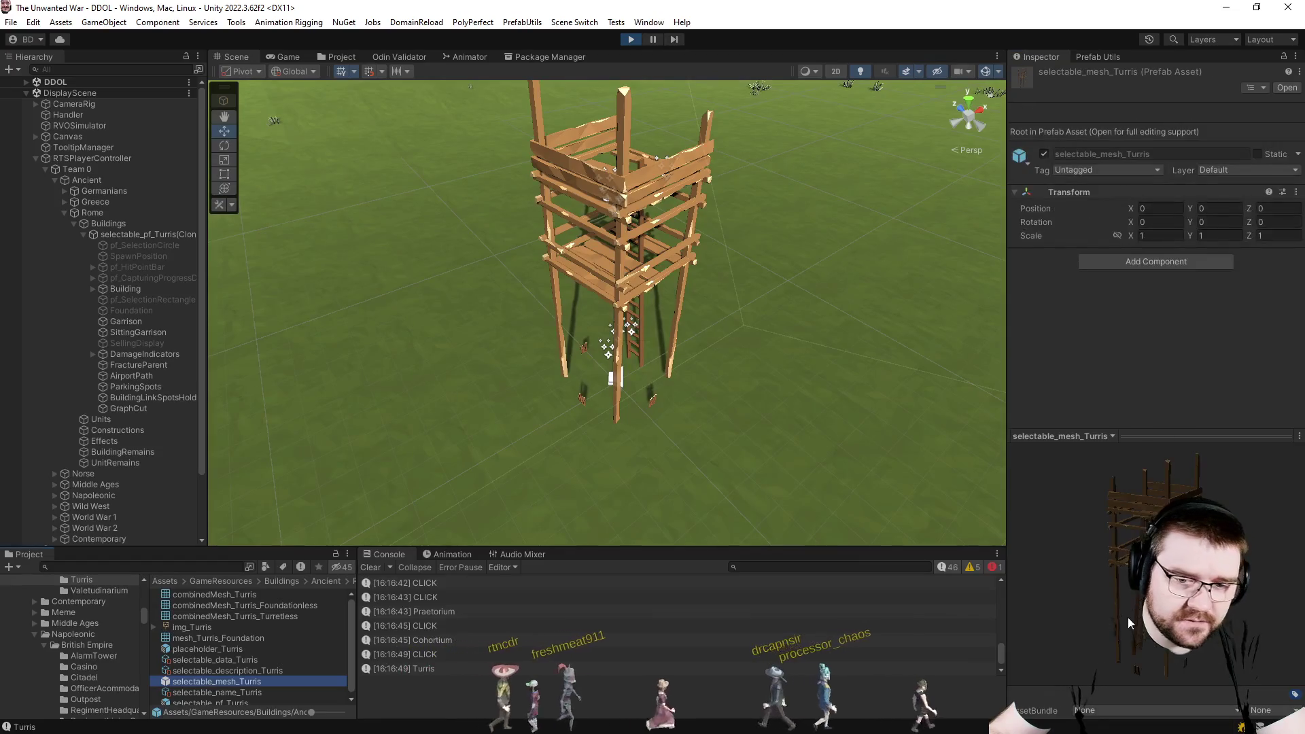
mouse_move(1128, 617)
left_mouse_down()
mouse_move(1173, 572)
mouse_move(1132, 550)
left_mouse_up()
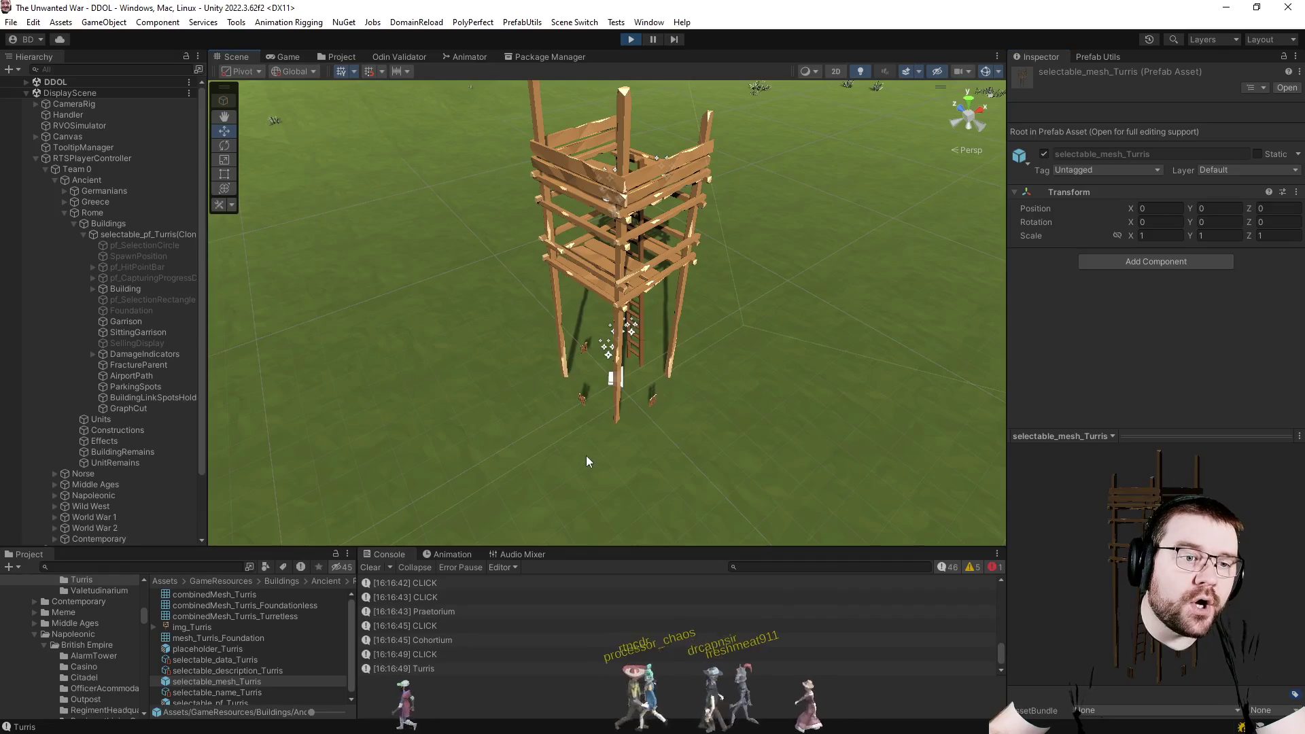
Stop play mode, clear the console and switch to SpawnBuilding in Visual Studio after SetBuilt.
left_click(632, 42)
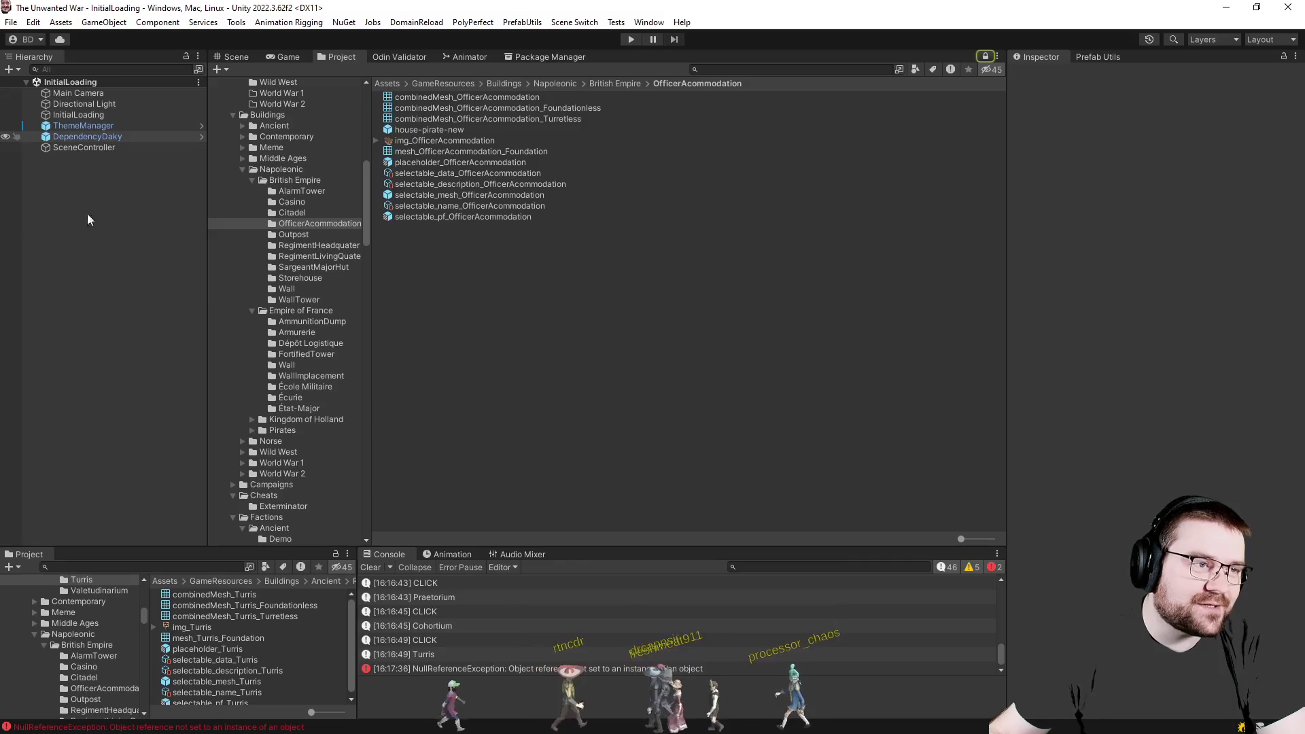
left_click(370, 569)
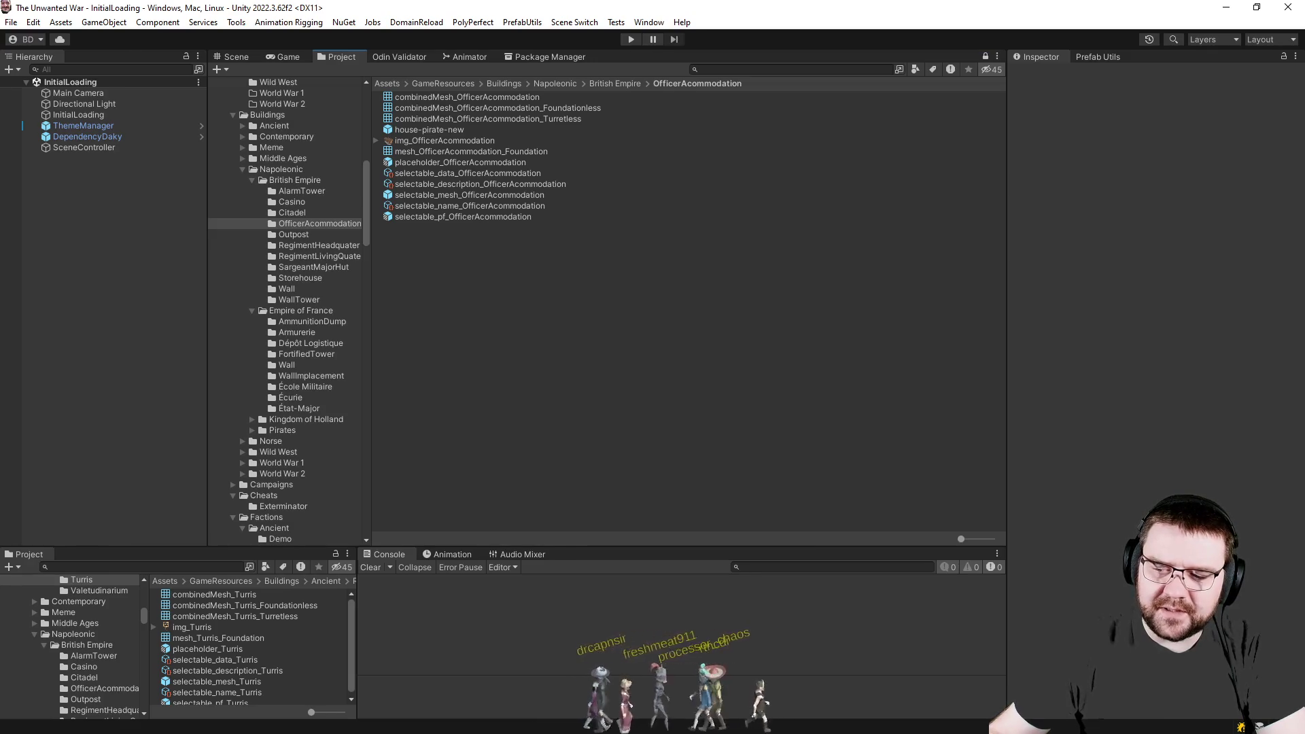
key("alt+Tab")
left_click(598, 412)
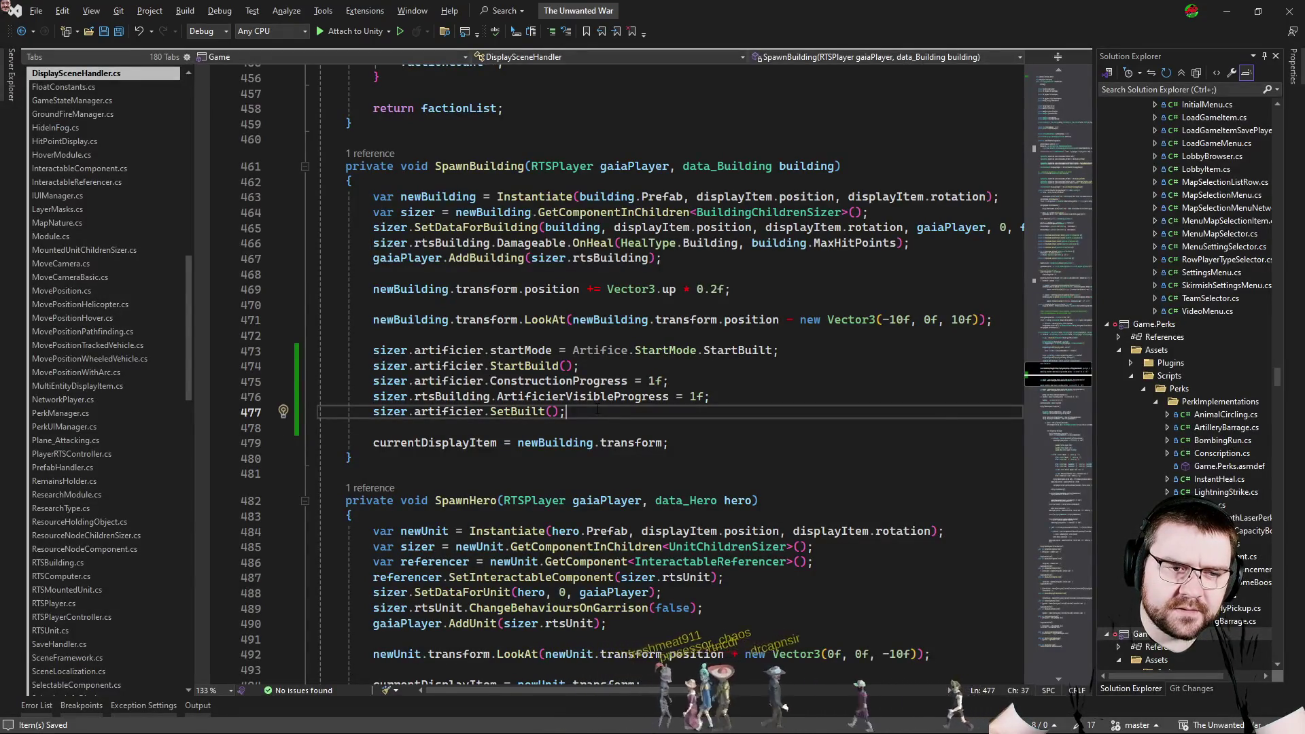
Add sizer.foundation.SetActive(true); on a new line after the SetBuilt call.
key("Return")
key("Return")
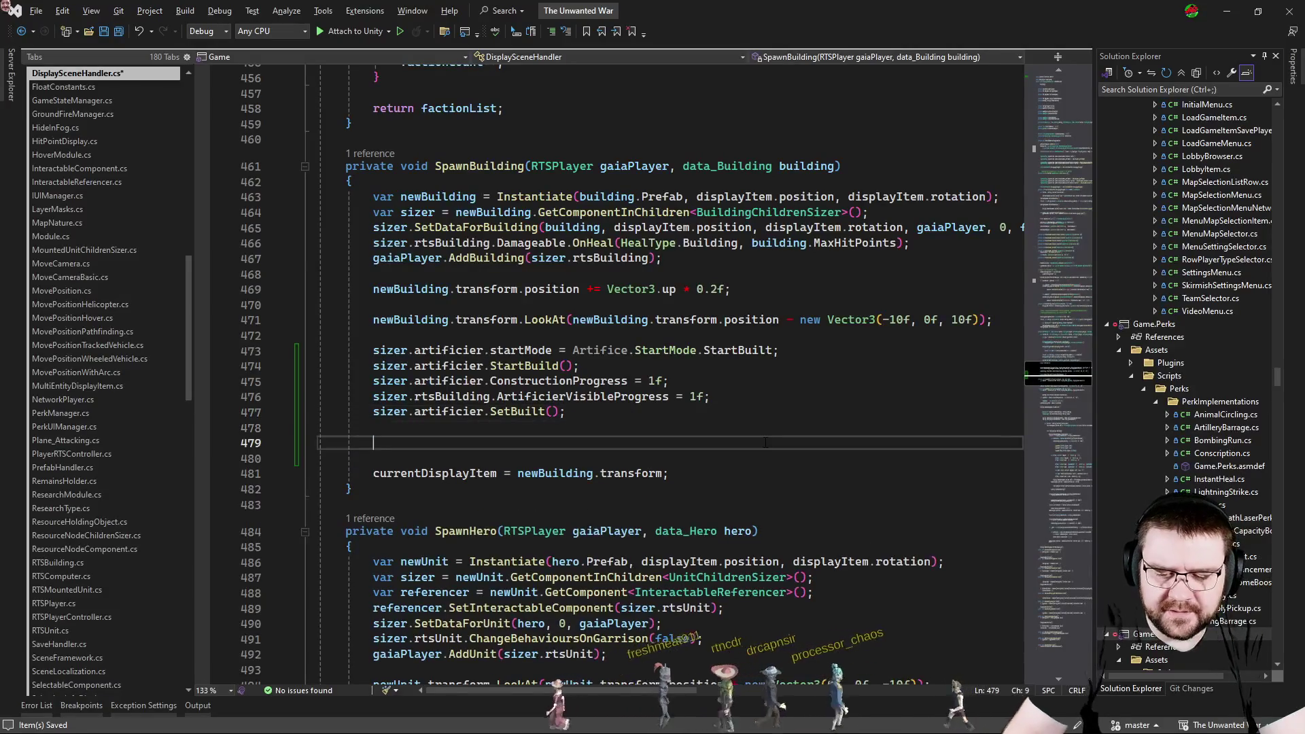
type("sizer.foun")
key("Tab")
type(".")
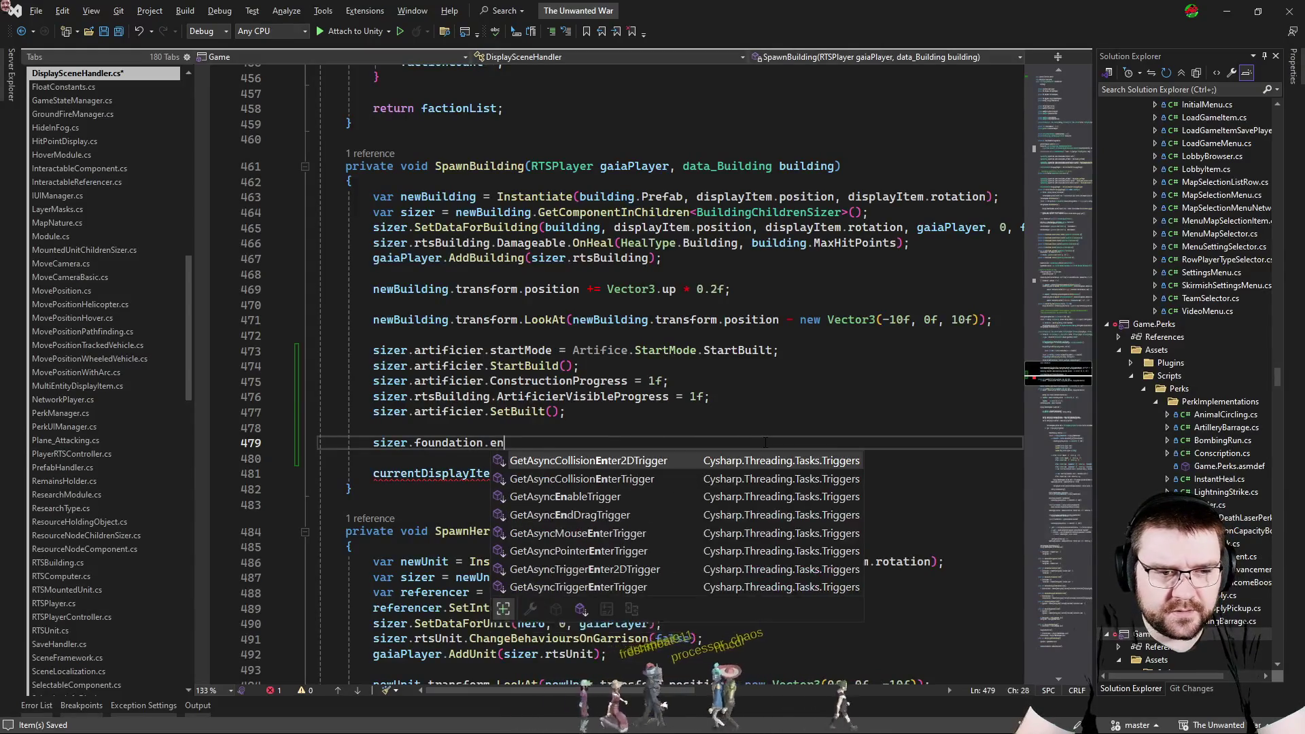
type("sett")
key("Tab")
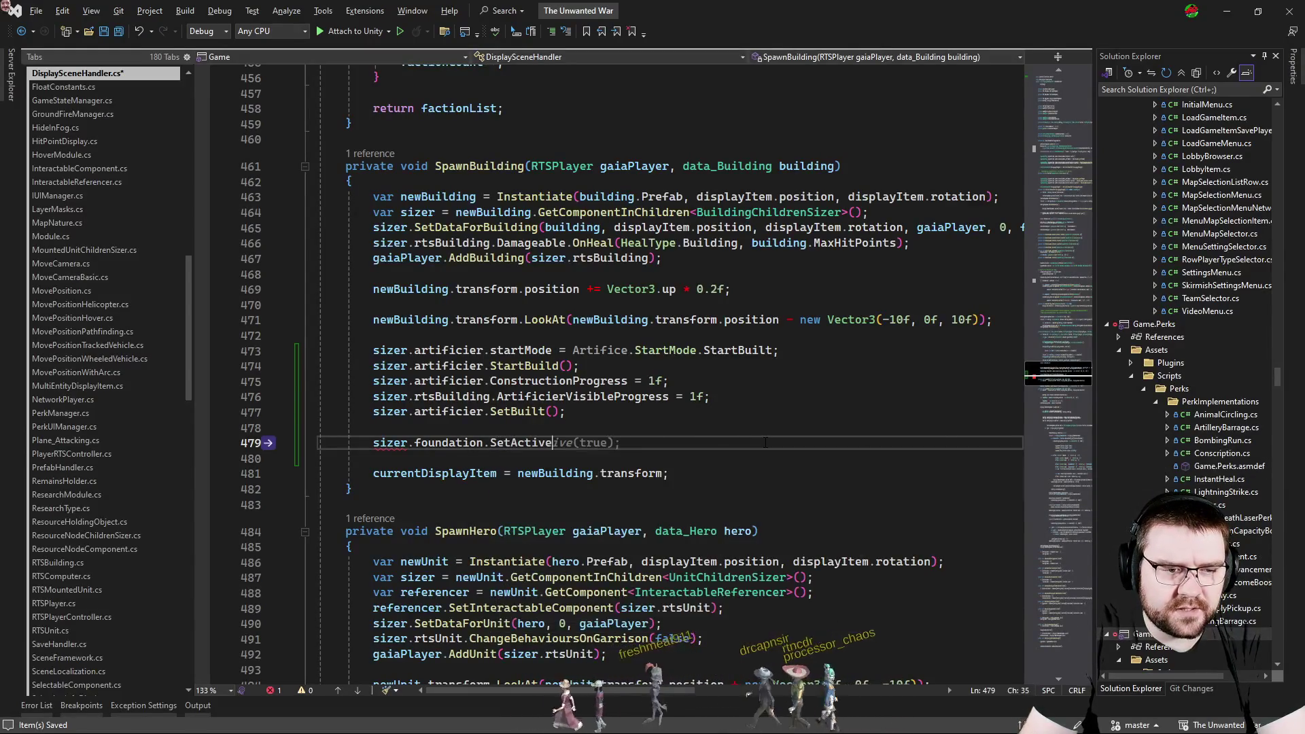
type("(true);")
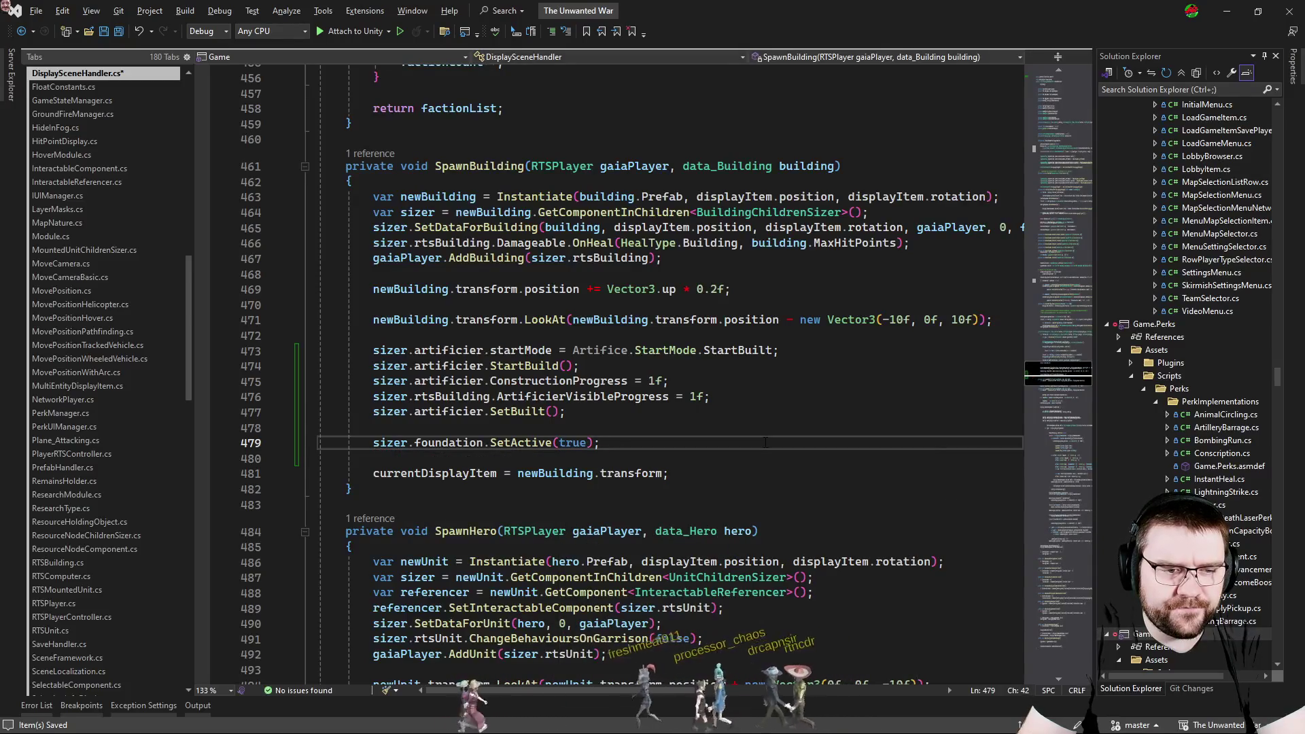
key("Return")
type("zer")
Add sizer.foundation.GetComponent<MeshRenderer>().enabled = true; and return to Unity to recompile.
key("BackSpace")
type("izer.fo")
key("Tab")
type(".Get")
key("Tab")
type("<Meshre")
key("Tab")
type(">")
type(").en")
key("Tab")
type("= true;")
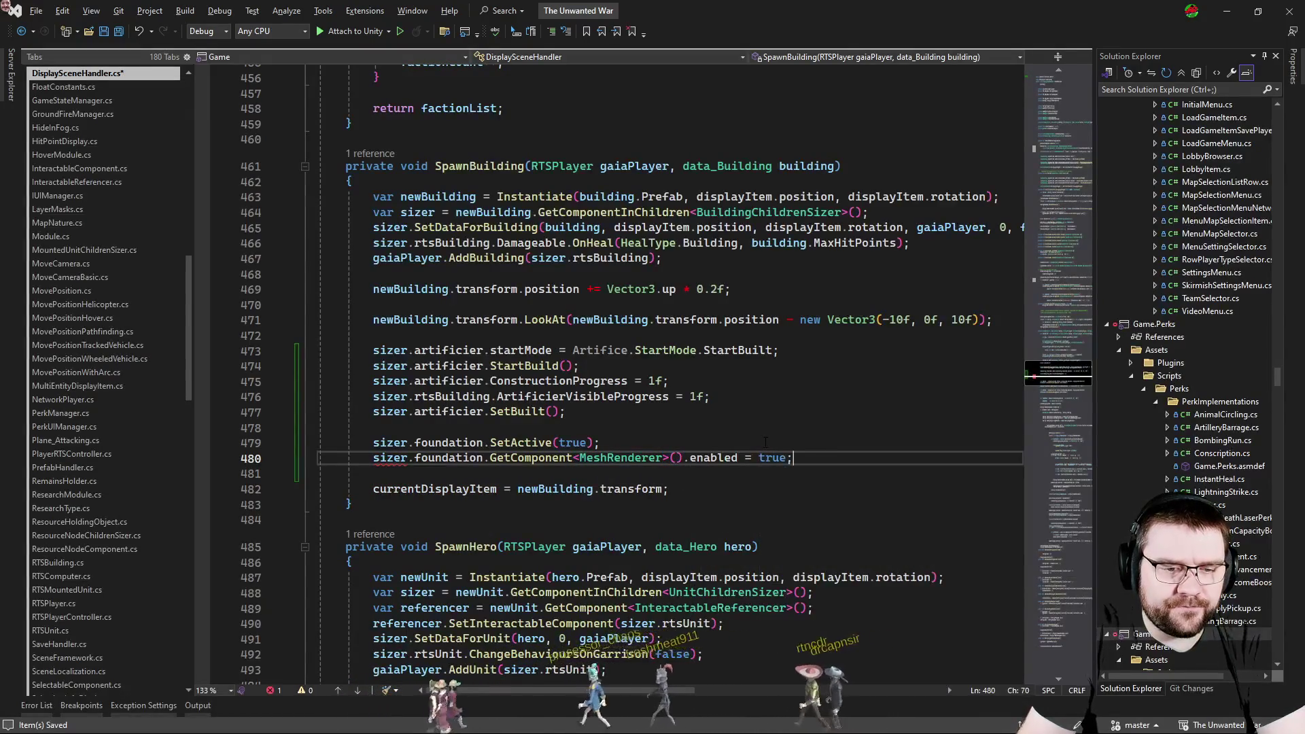
key("alt+Tab")
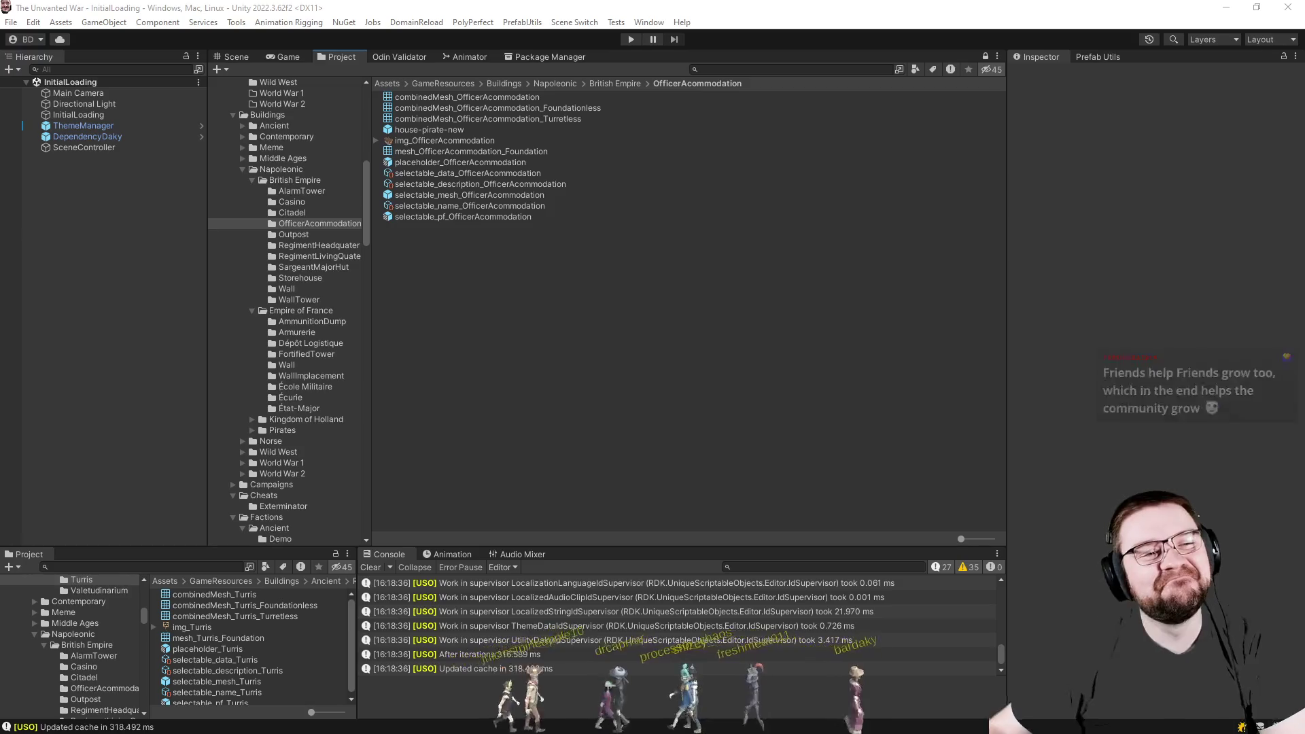
Enter Play mode on the recompiled scripts and close the pineapple image viewer.
left_click(630, 38)
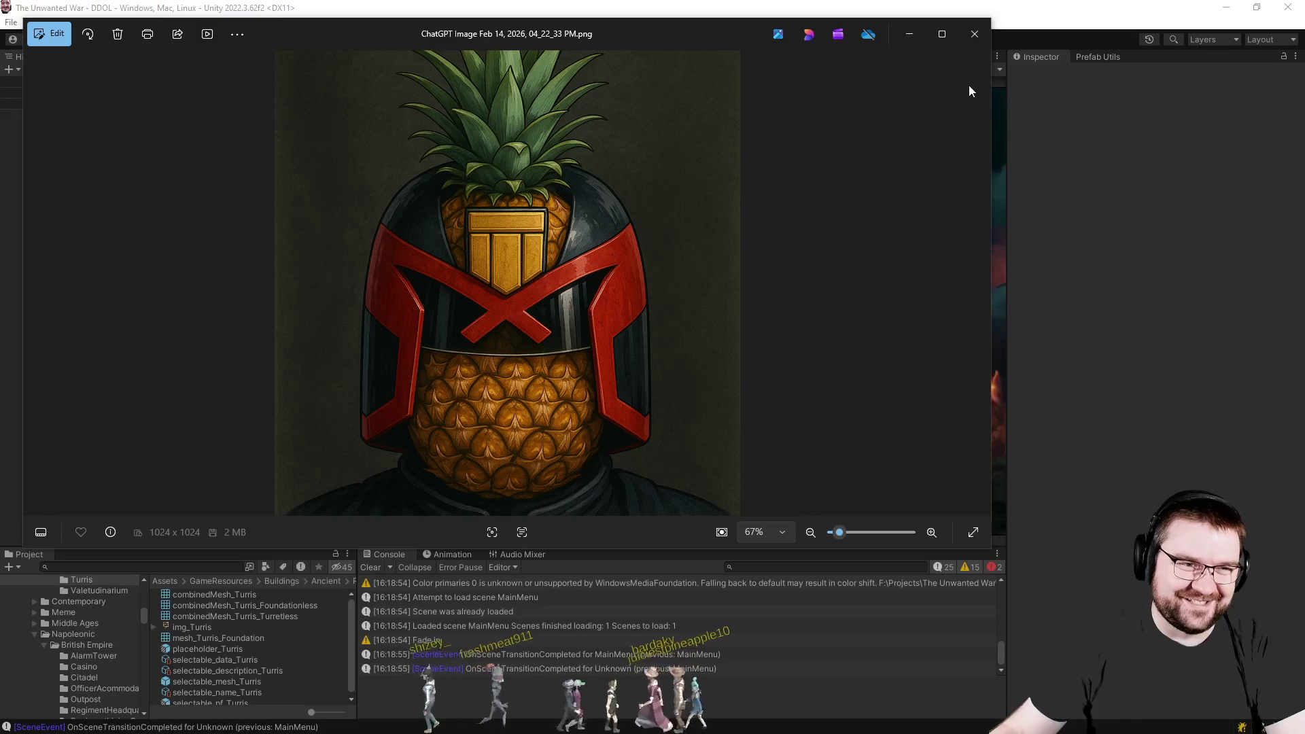
left_click(974, 36)
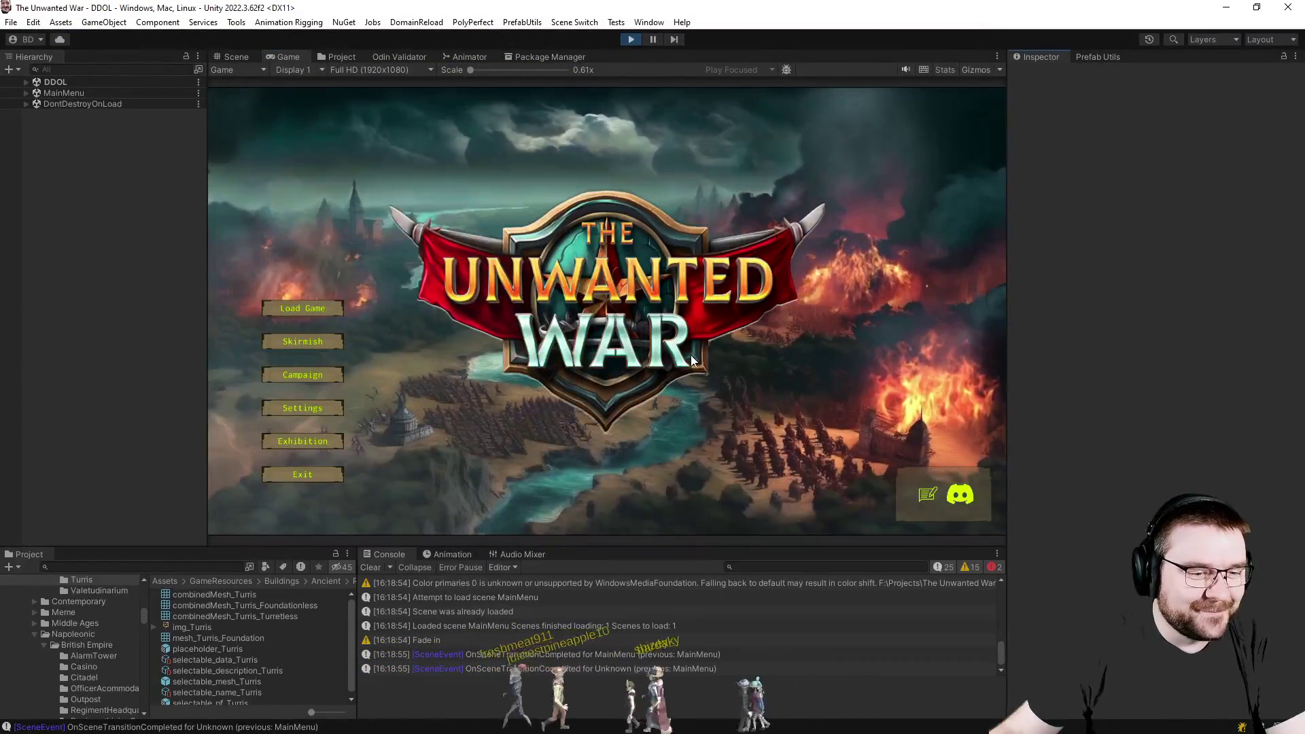
Enter the Exhibition, switch Type to Buildings, step to Herjhall and switch faction to Rome.
left_click(307, 441)
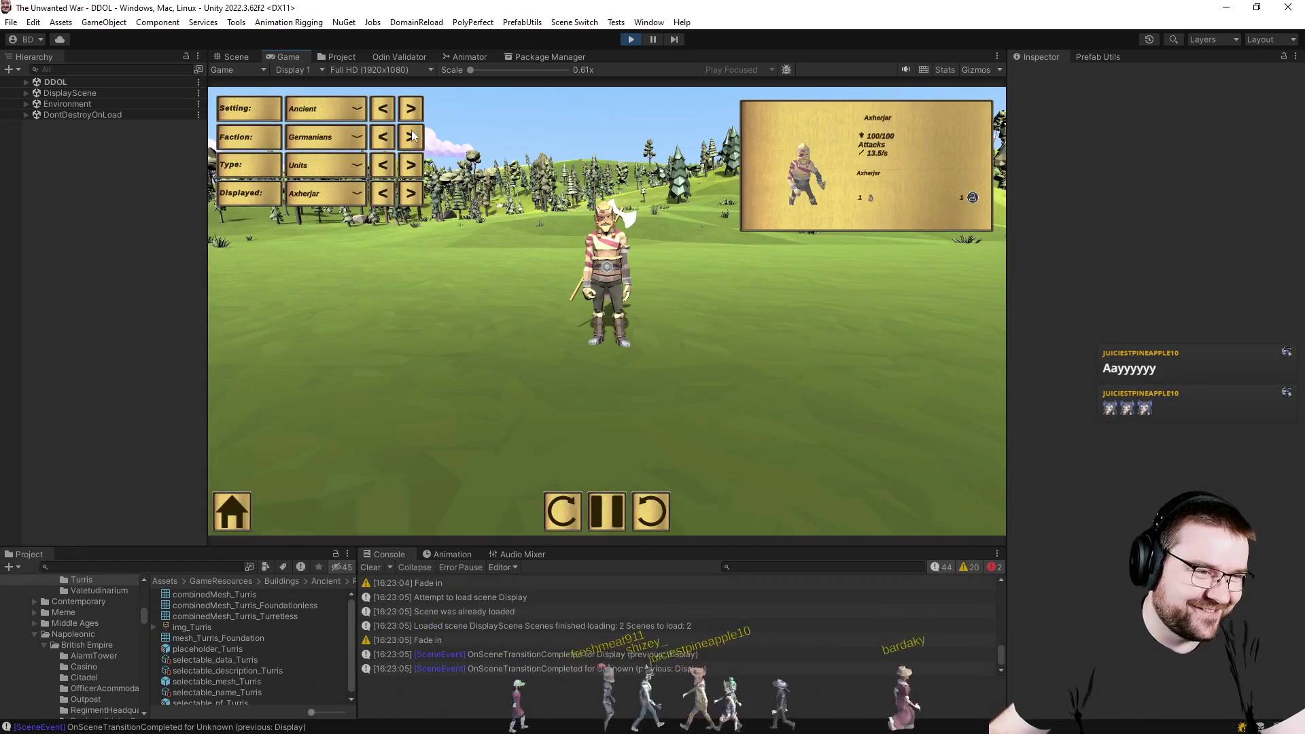
left_click(411, 168)
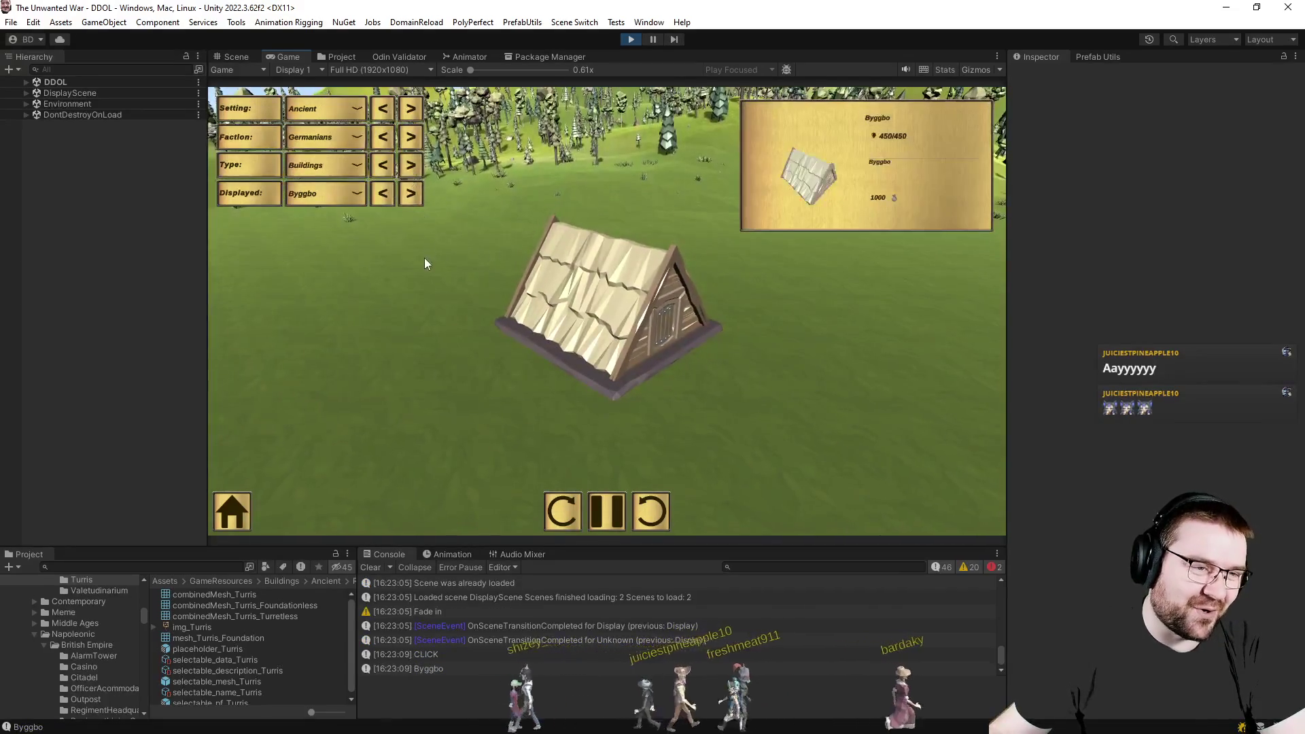
left_click(412, 195)
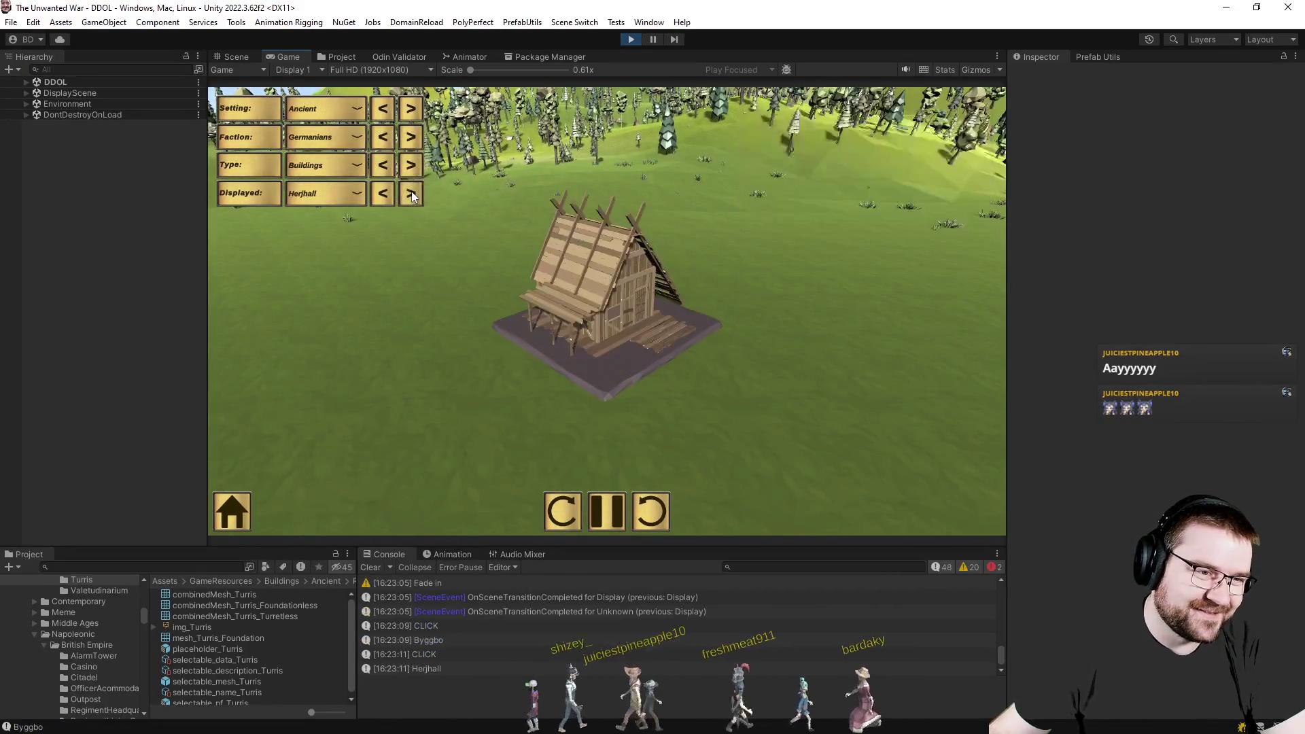
left_click(409, 136)
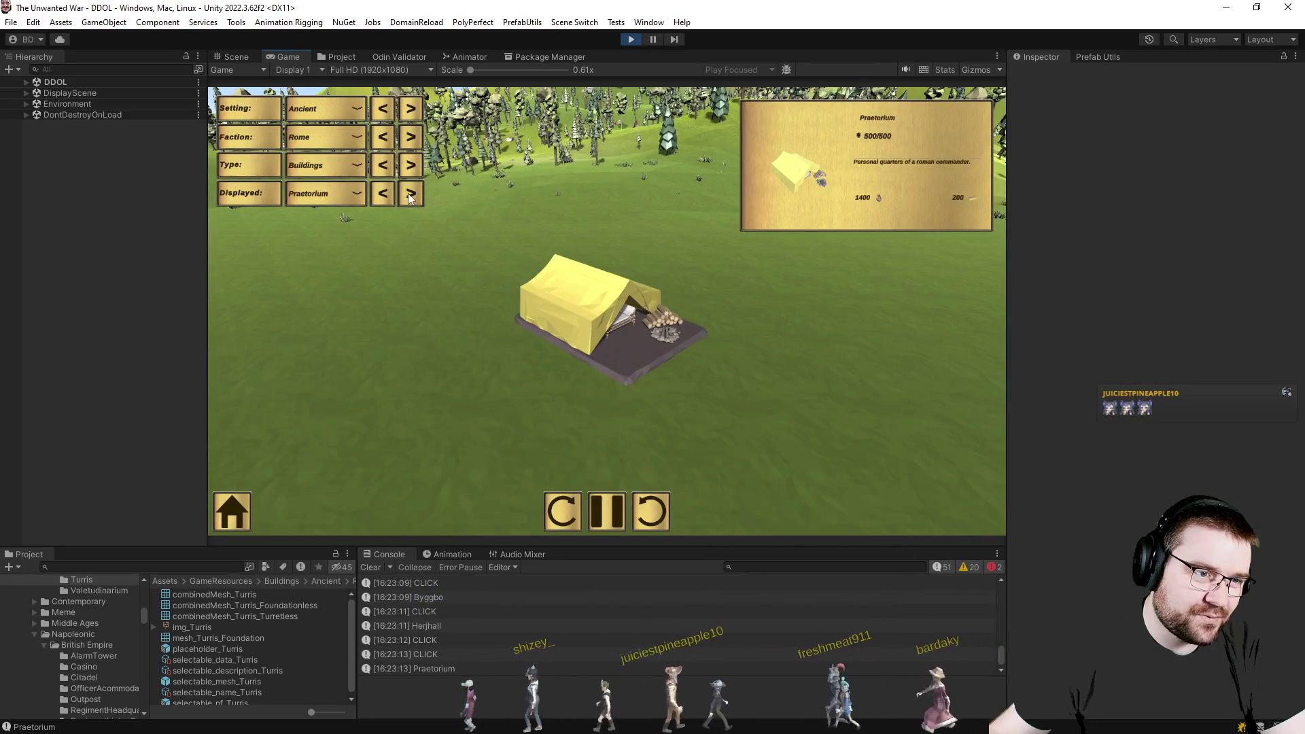
Cycle the Roman buildings past Turris to Armarius, then exit Play mode.
left_click(410, 193)
left_click(409, 193)
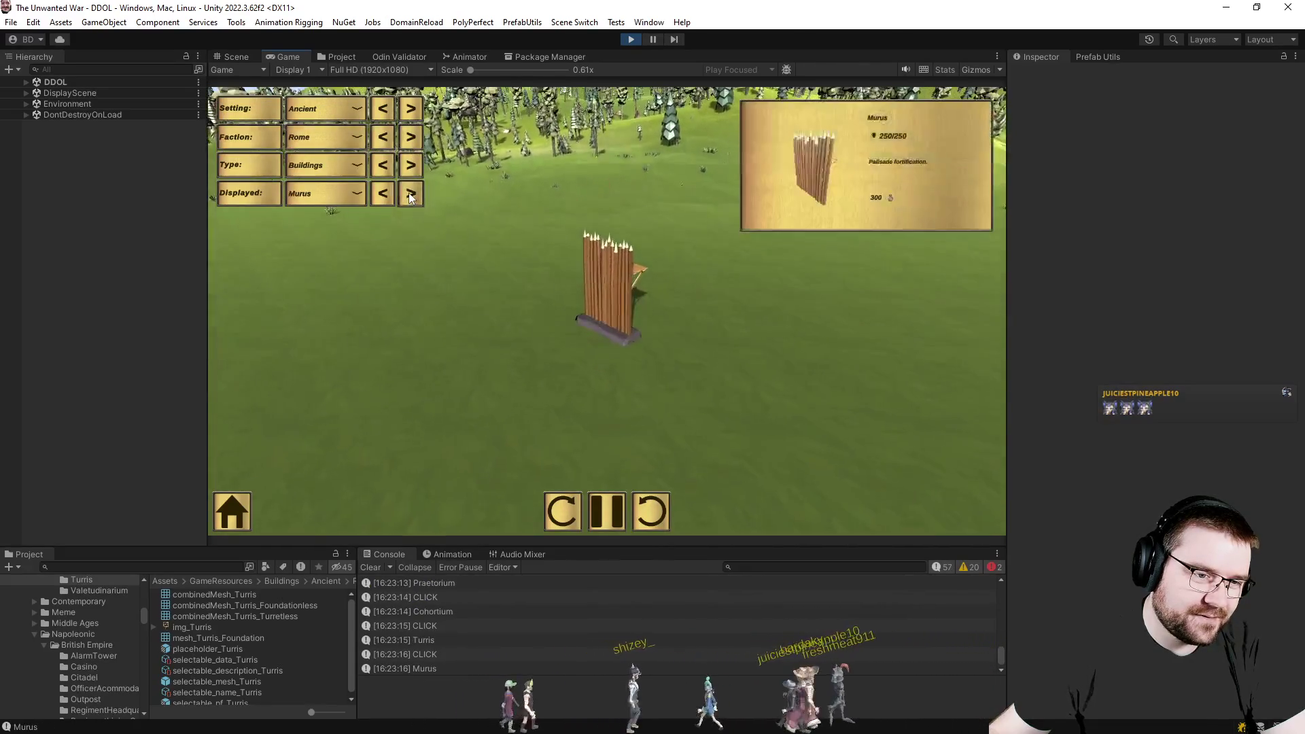
left_click(408, 193)
left_click(410, 193)
left_click(410, 193)
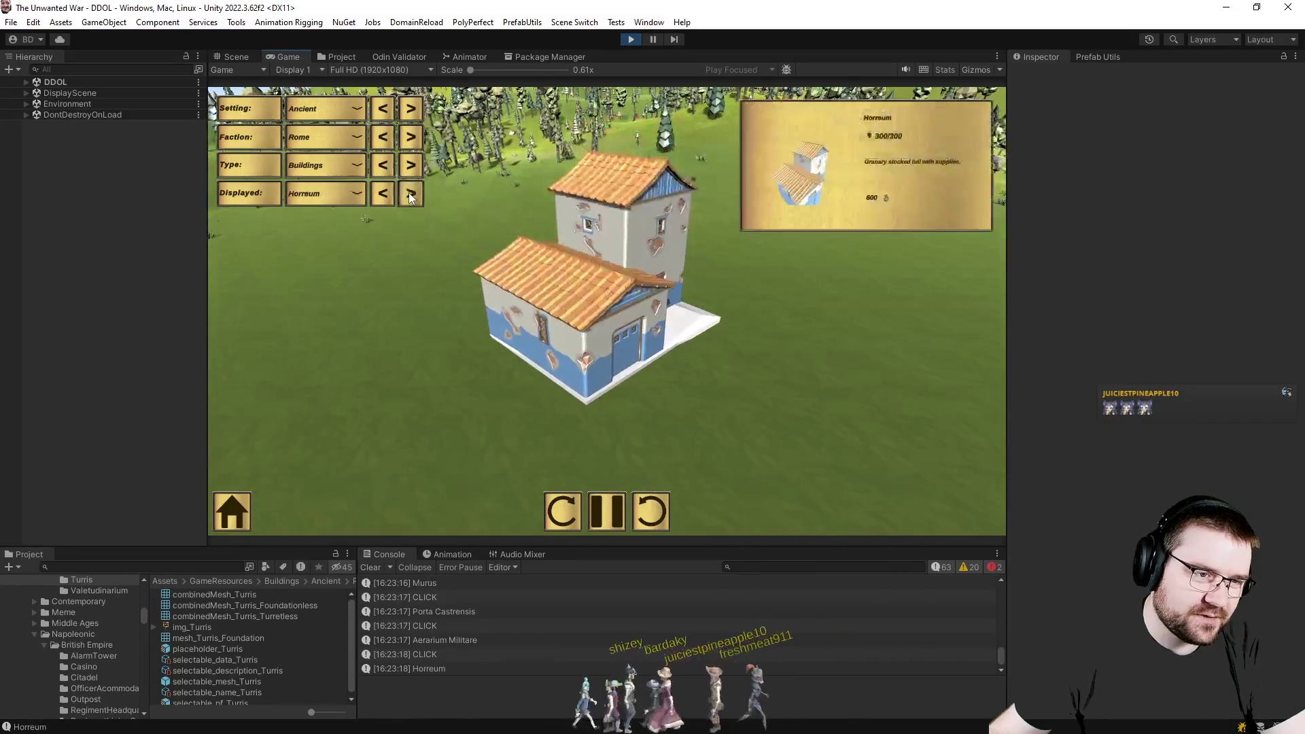
left_click(409, 192)
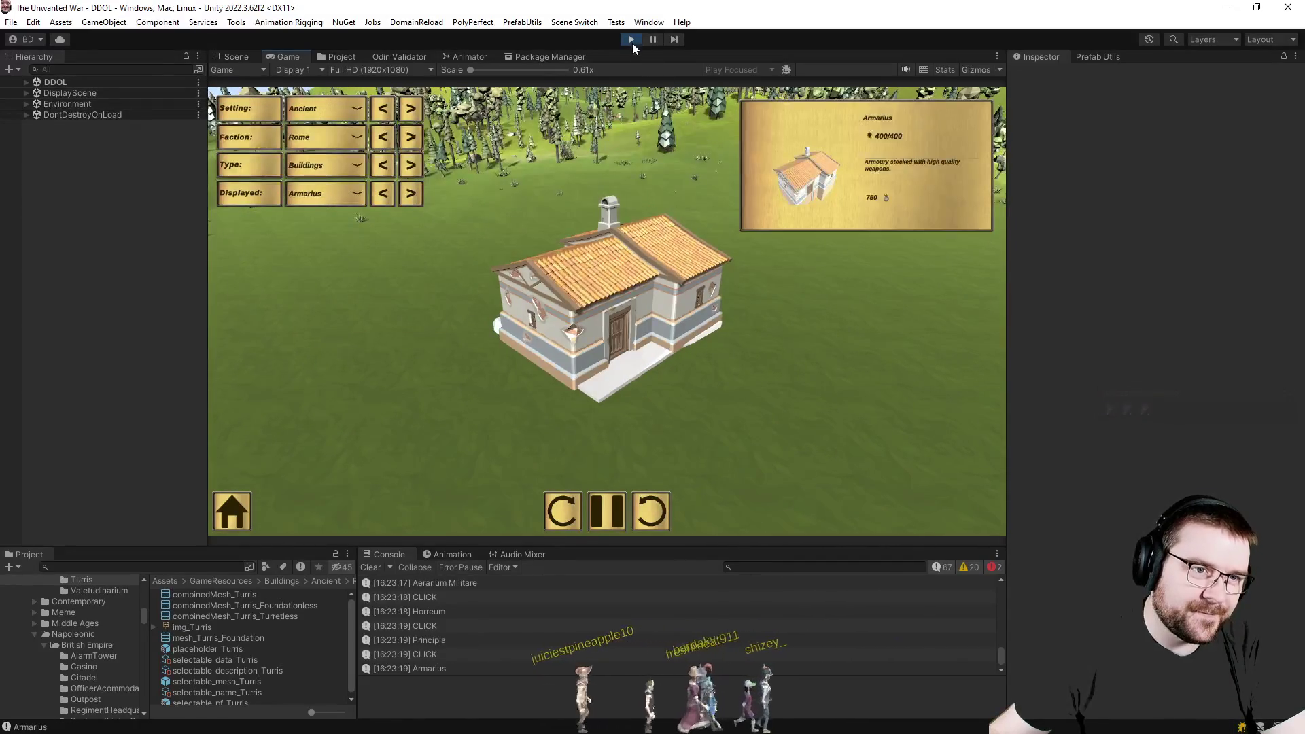
left_click(631, 39)
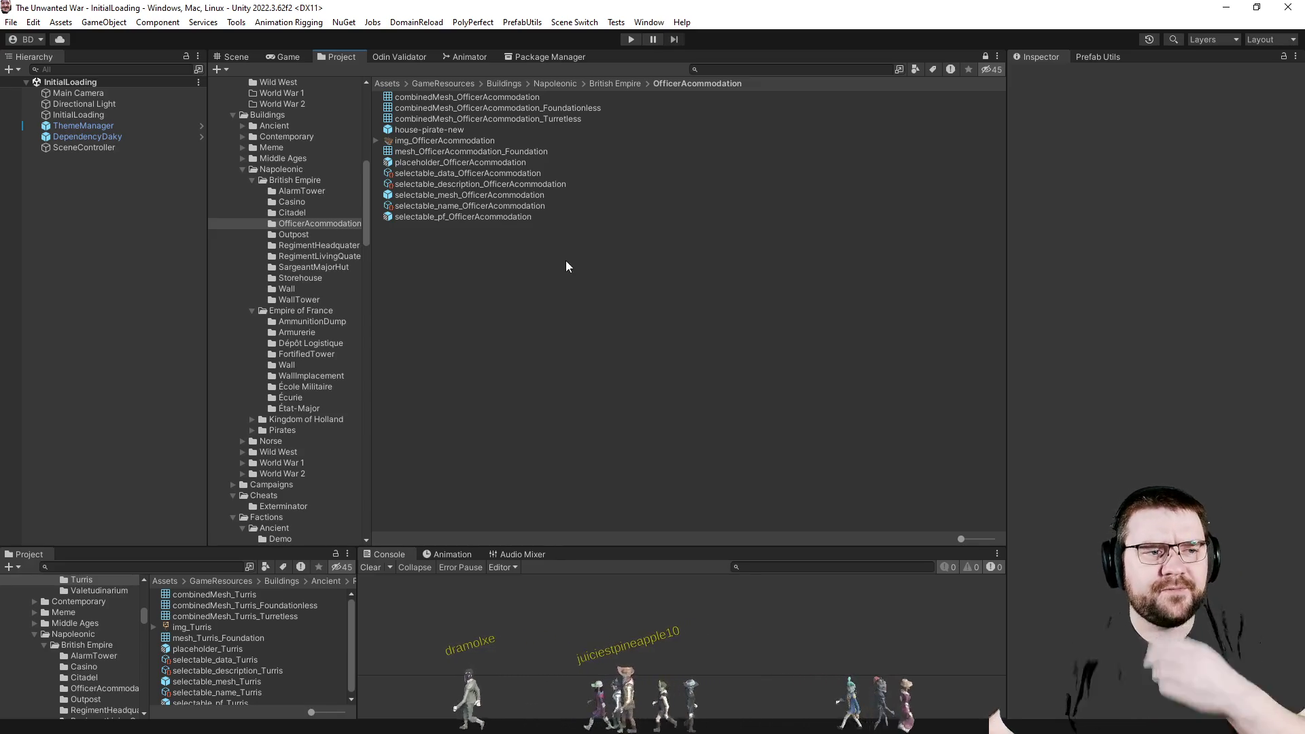
Enter Play mode from InitialLoading and go into the skirmish lobby from the title screen.
left_click(631, 39)
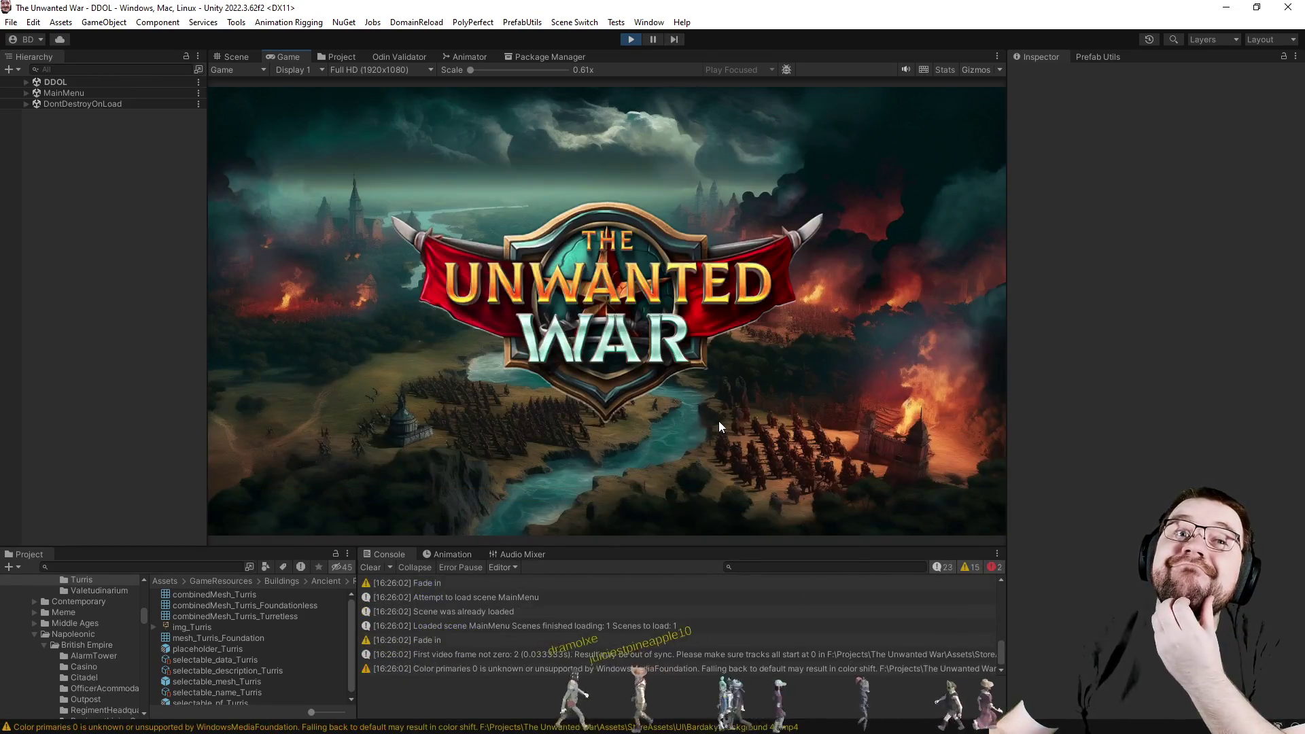
left_click(336, 344)
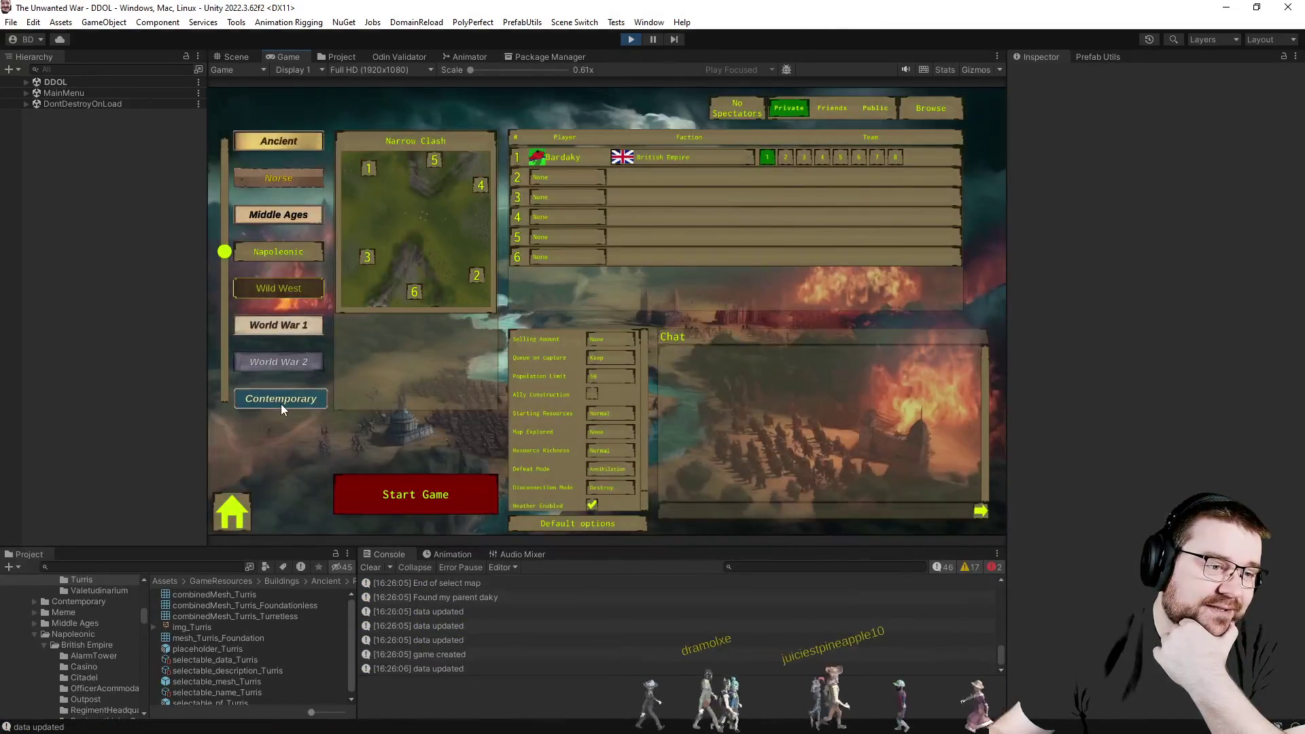
Start a Contemporary-era skirmish with an Effortless computer opponent in slot 2.
left_click(278, 399)
left_click(567, 176)
left_click(574, 233)
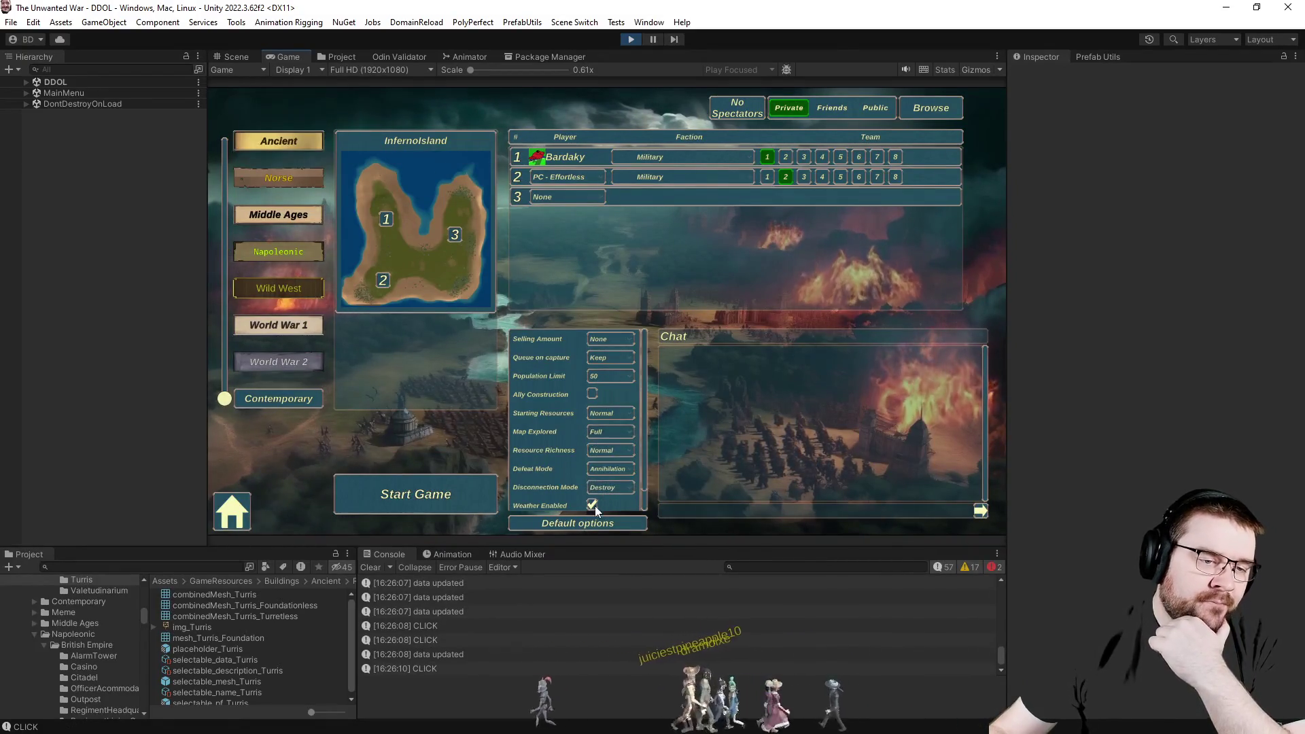
left_click(415, 495)
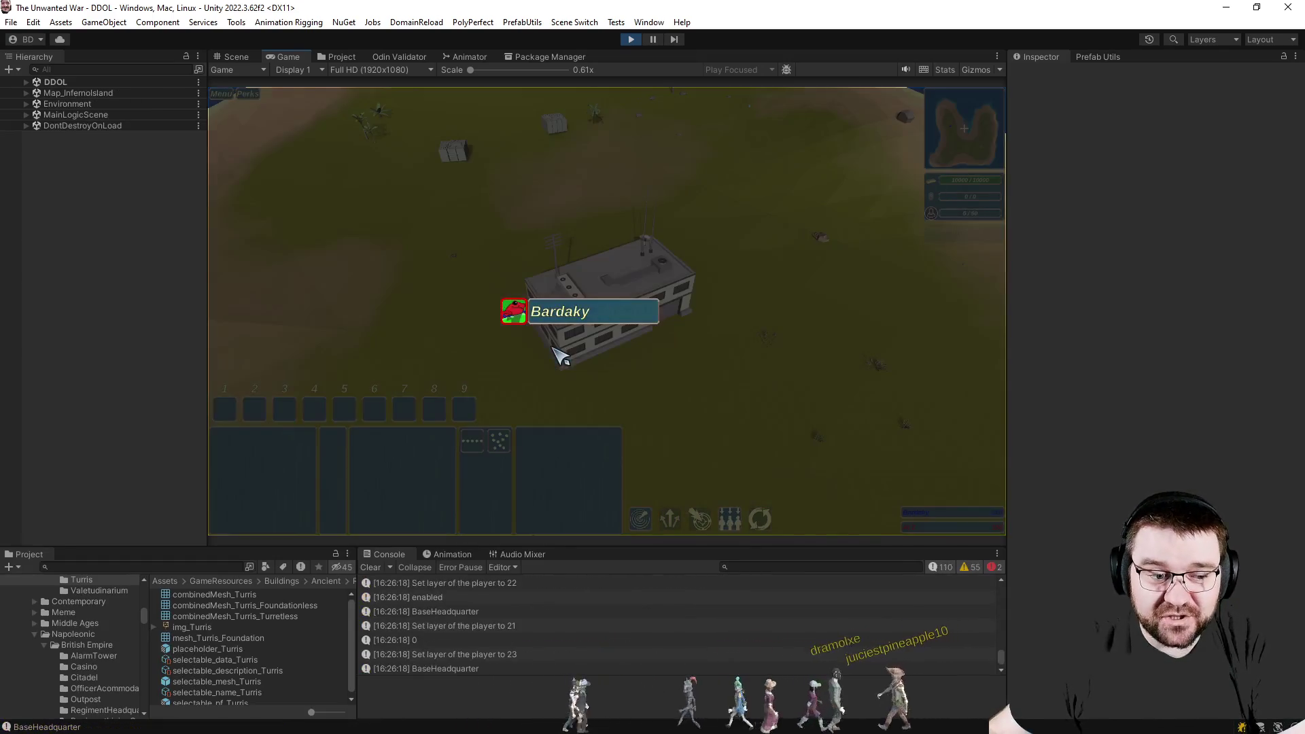
left_click(504, 242)
Set the headquarters rally point and move the trained Contractor beside it.
left_click_drag(510, 237, 802, 422)
right_click(683, 372)
scroll(611, 255, "up", 3)
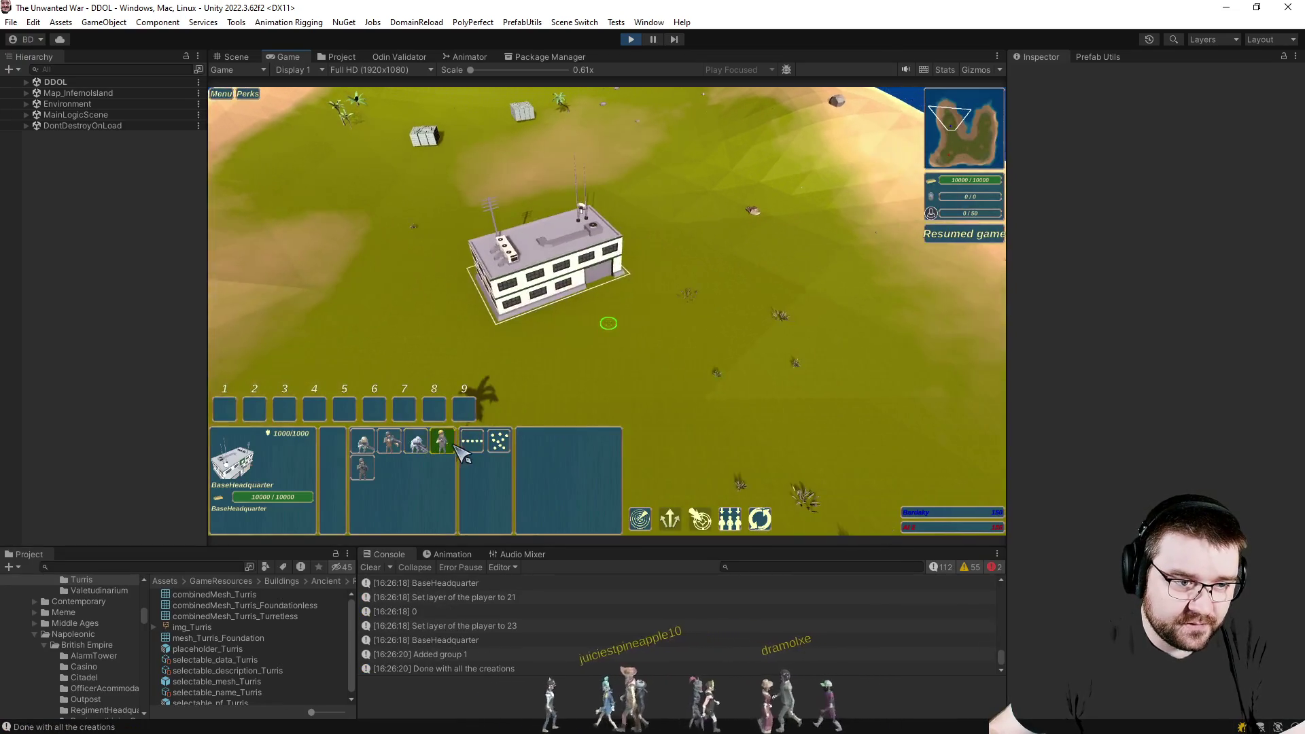
left_click(645, 348)
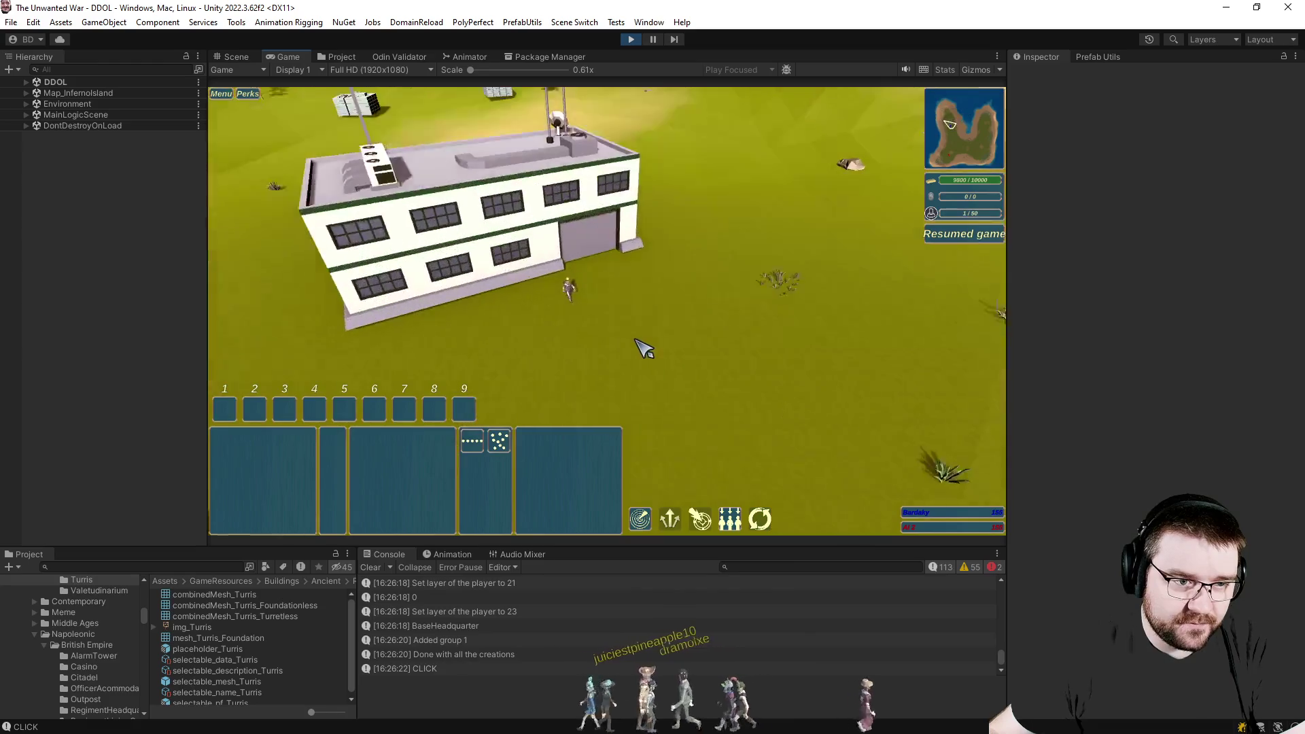
left_click_drag(572, 276, 652, 336)
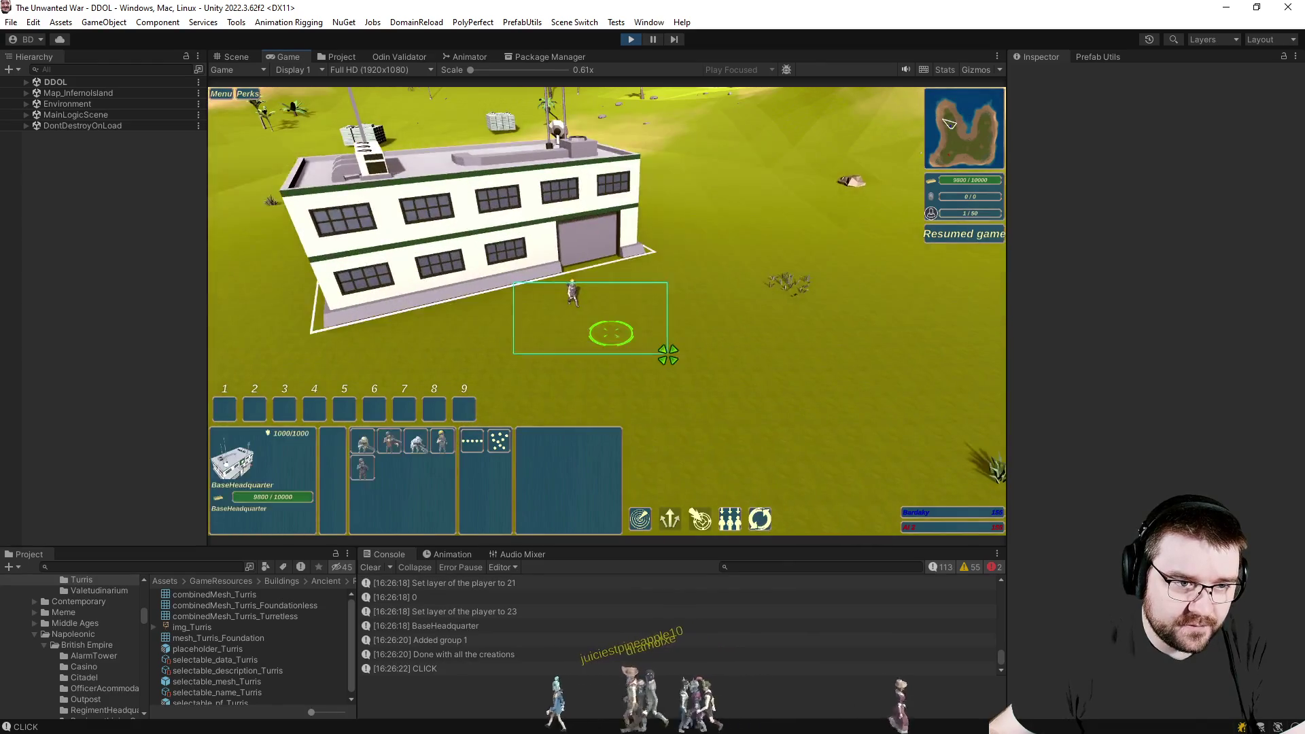
right_click(611, 382)
scroll(612, 255, "down", 2)
scroll(612, 255, "down", 3)
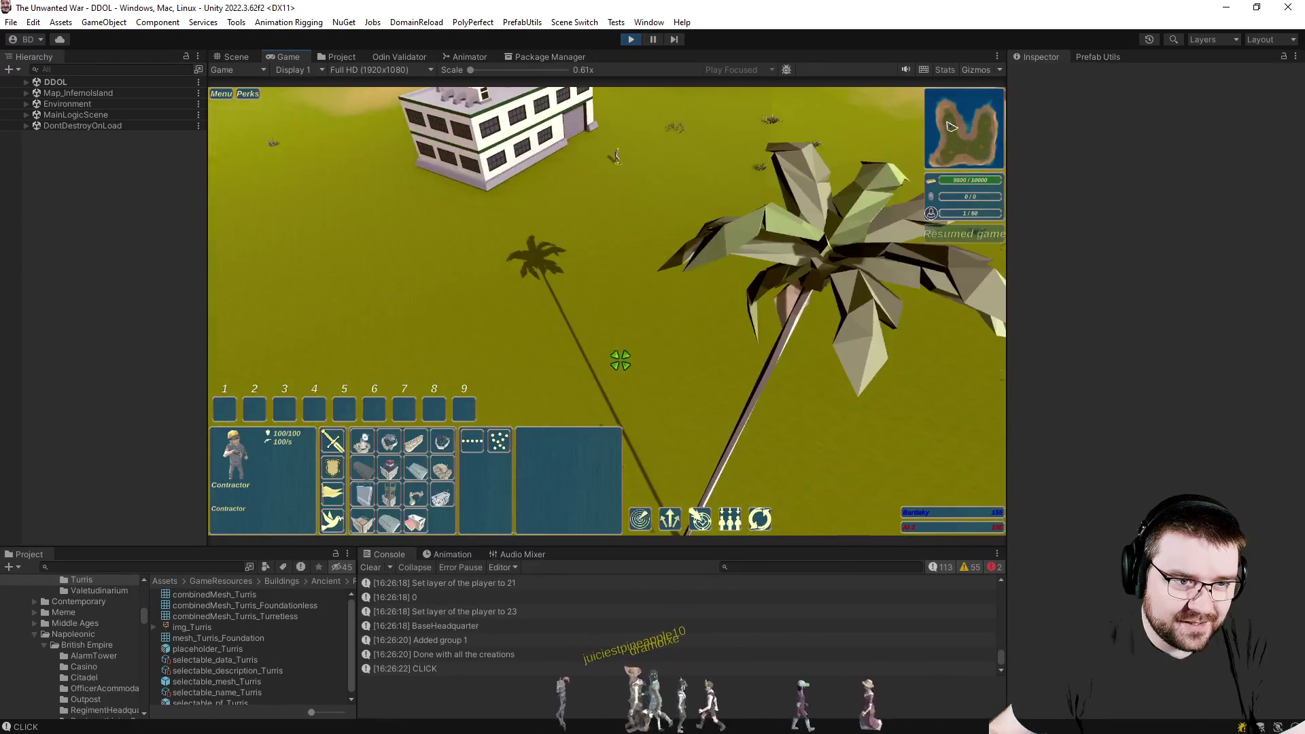
scroll(612, 255, "up", 5)
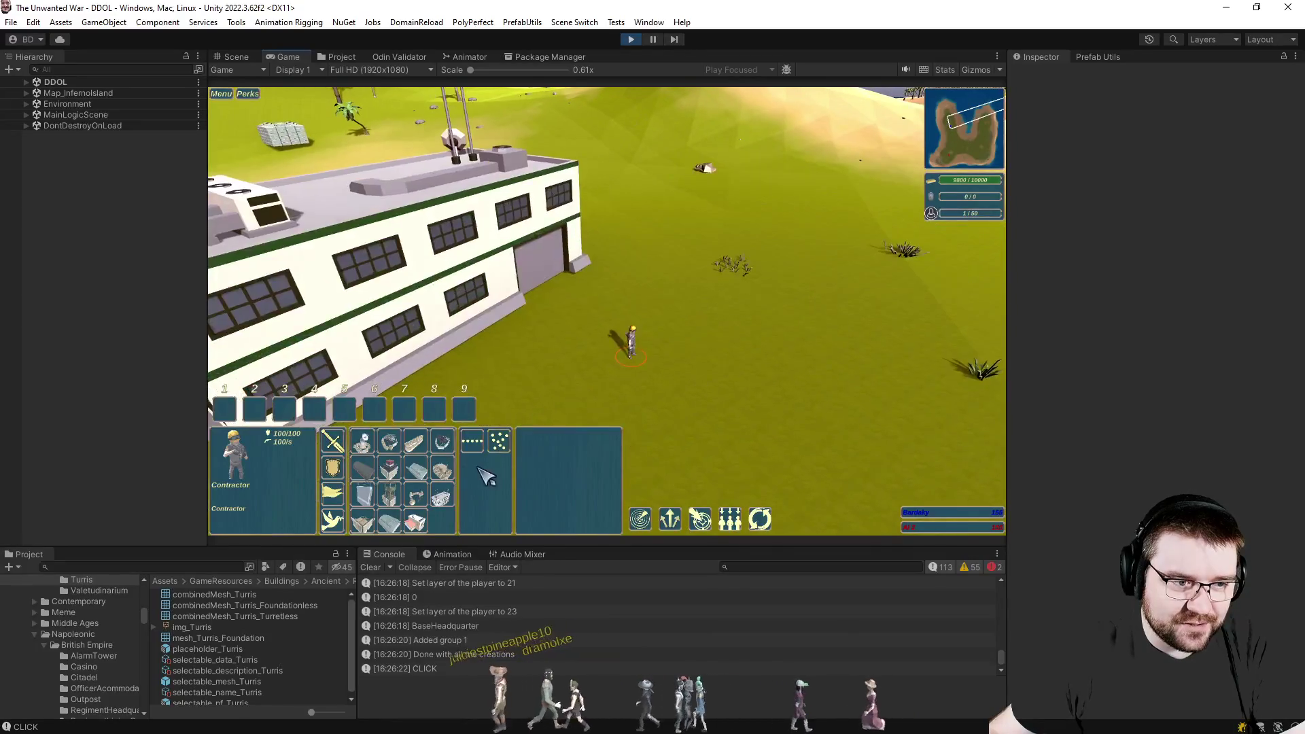
scroll(612, 255, "down", 2)
Have the Contractor place a Factory on the grass next to the headquarters.
left_click(389, 445)
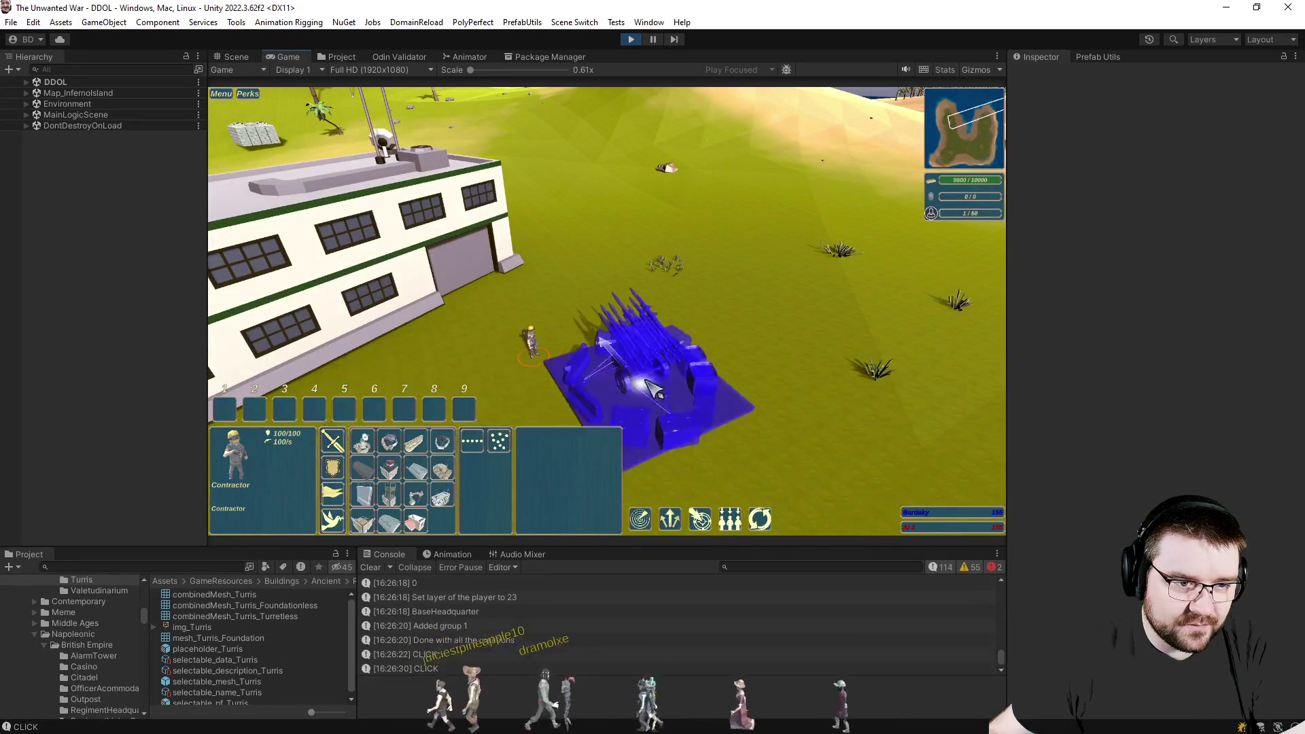
left_click(643, 352)
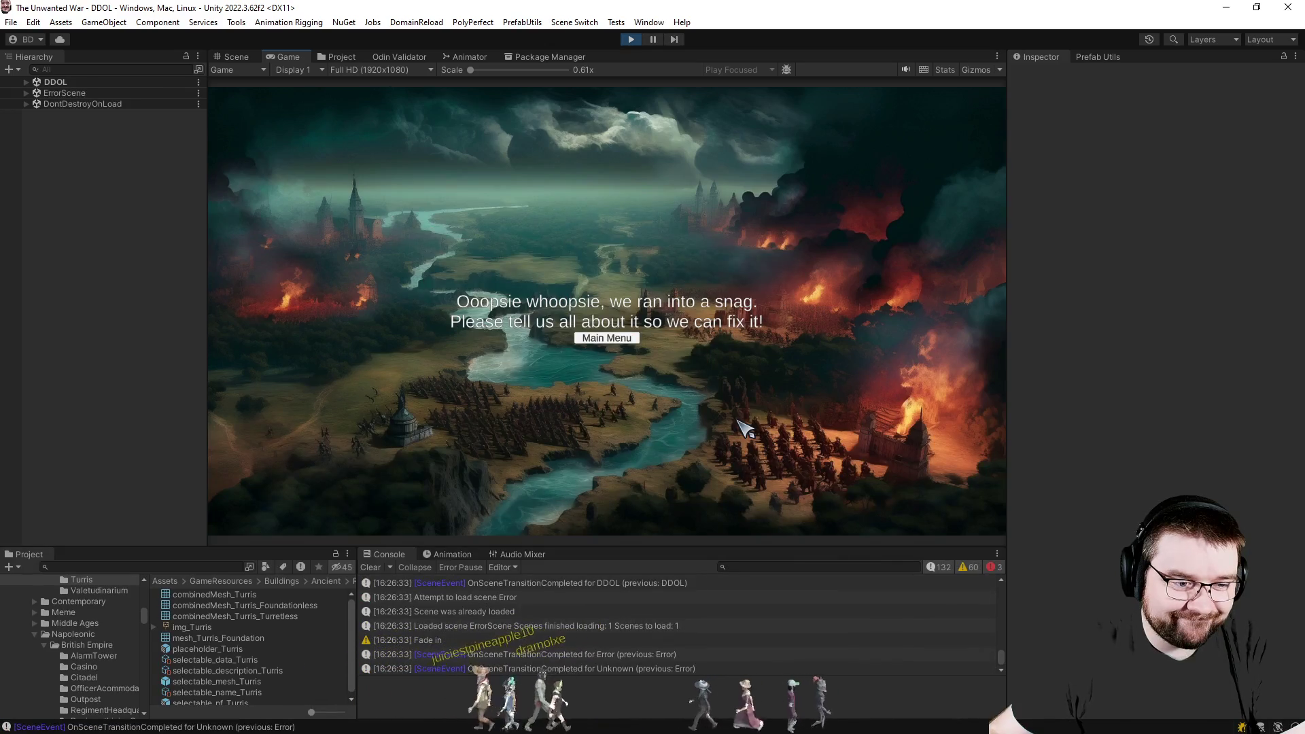
Read the WeaponModule NullReferenceException stack trace, stop play mode and switch to Visual Studio.
left_click(631, 584)
scroll(621, 611, "up", 2)
scroll(621, 611, "up", 2)
scroll(621, 610, "up", 1)
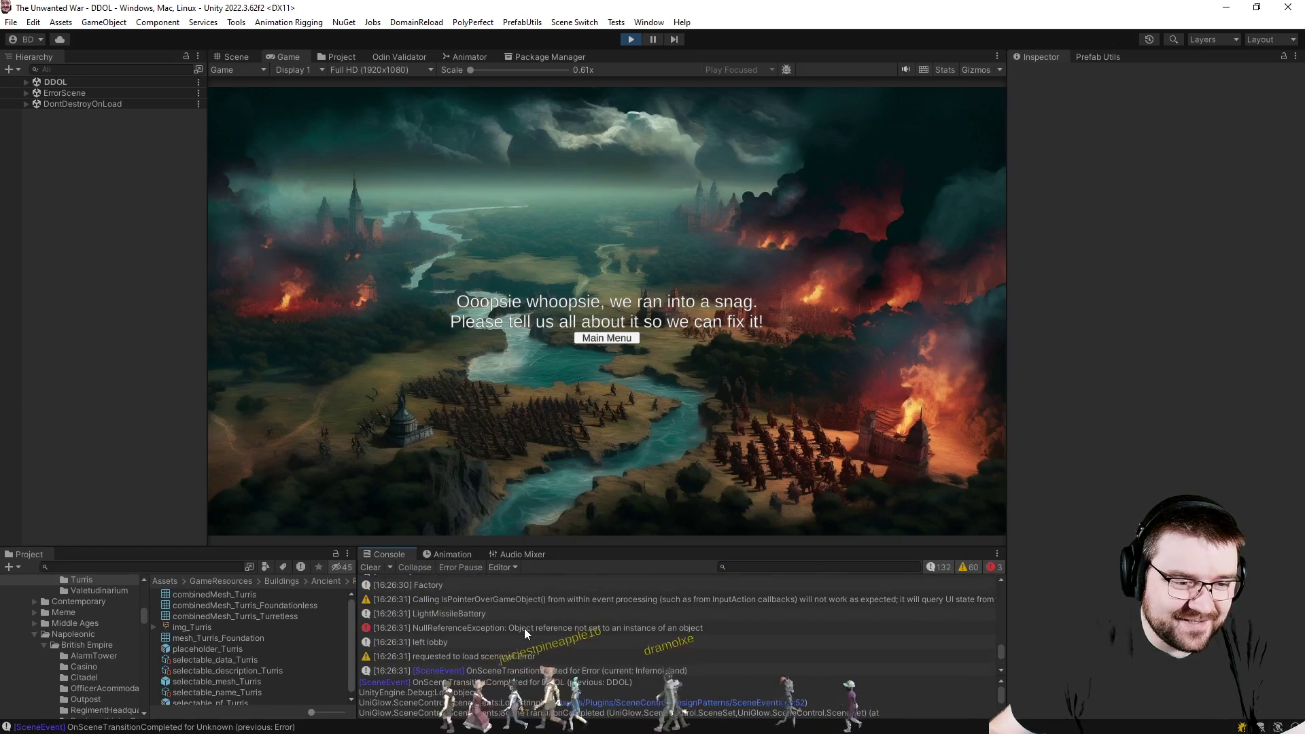
left_click(524, 628)
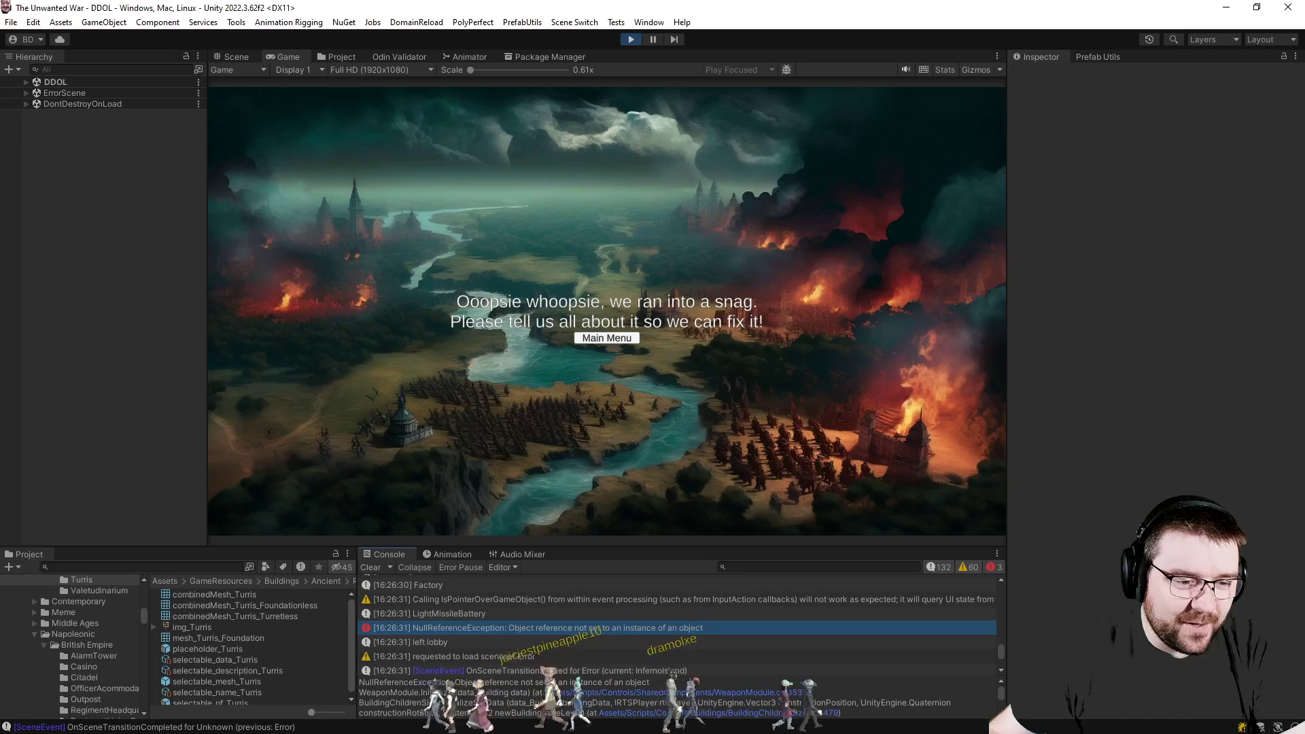
left_click(632, 38)
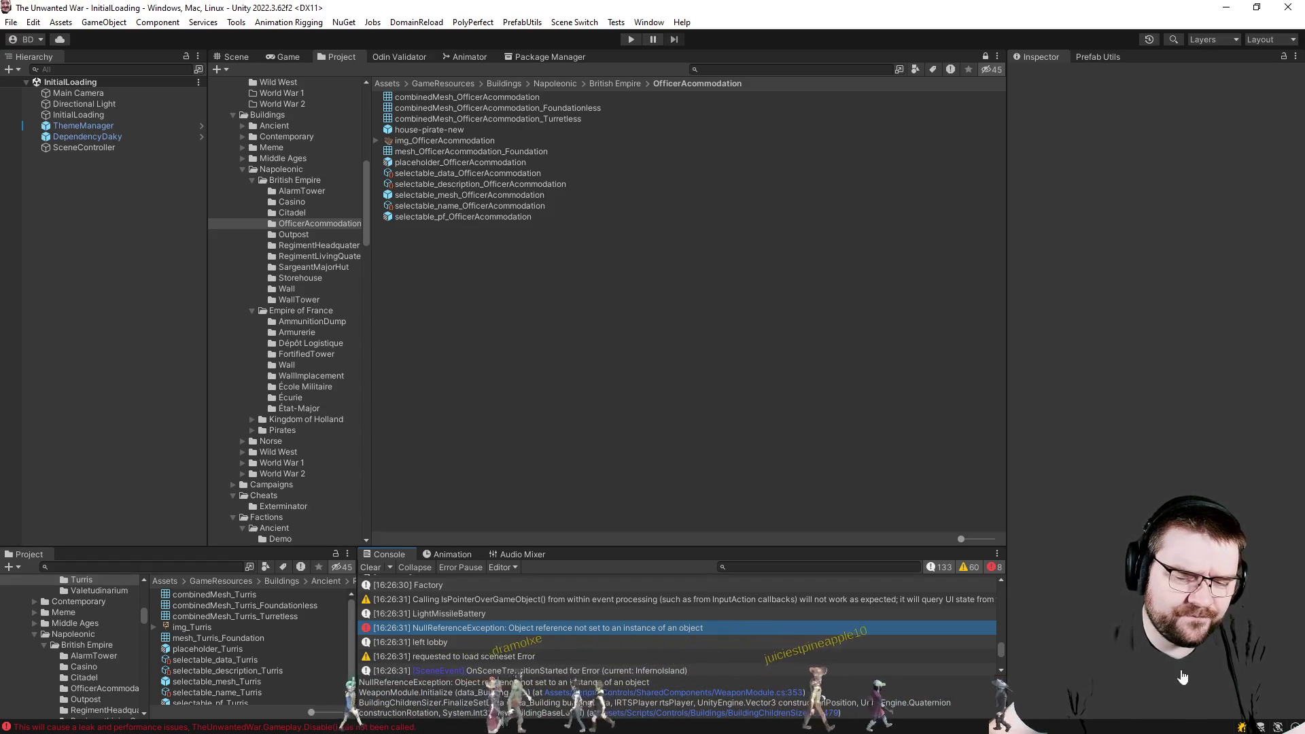
key("alt+Tab")
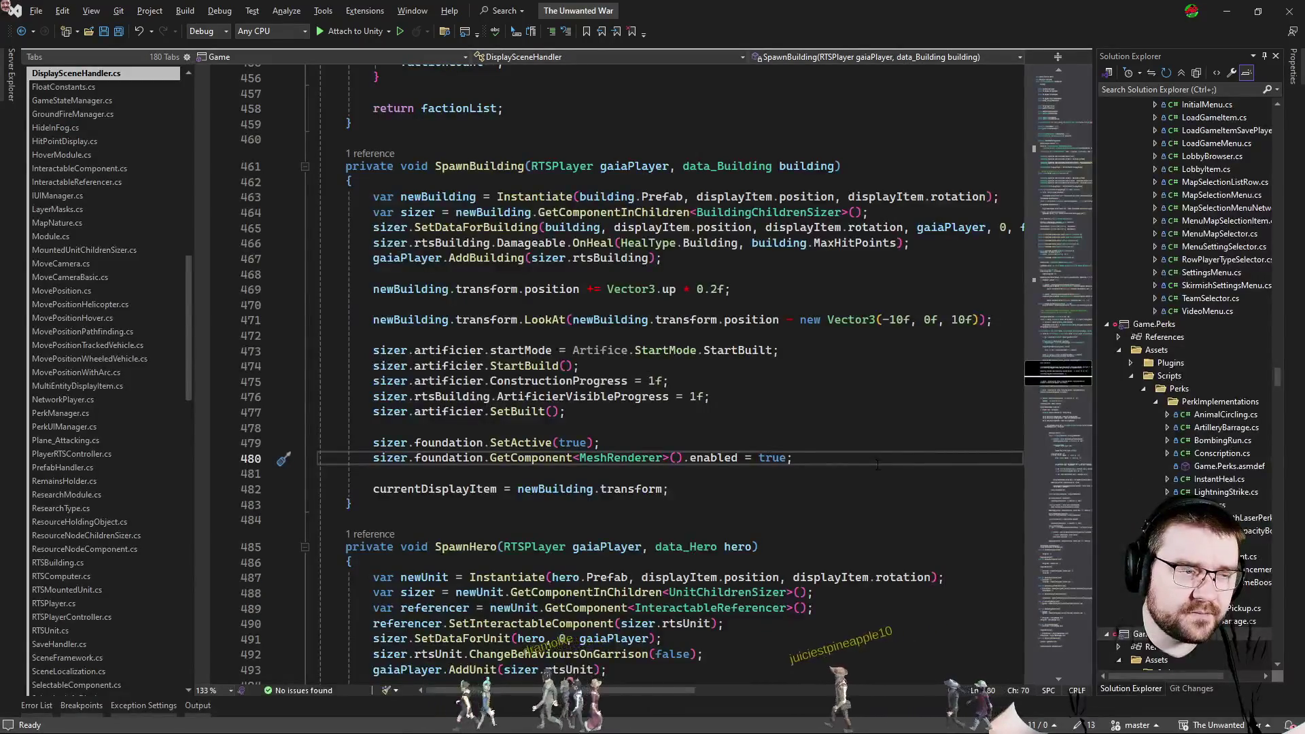
Locate WeaponModule.cs via Code Search and set a breakpoint on the line 353 damage-type check.
key("ctrl+t")
key("Return")
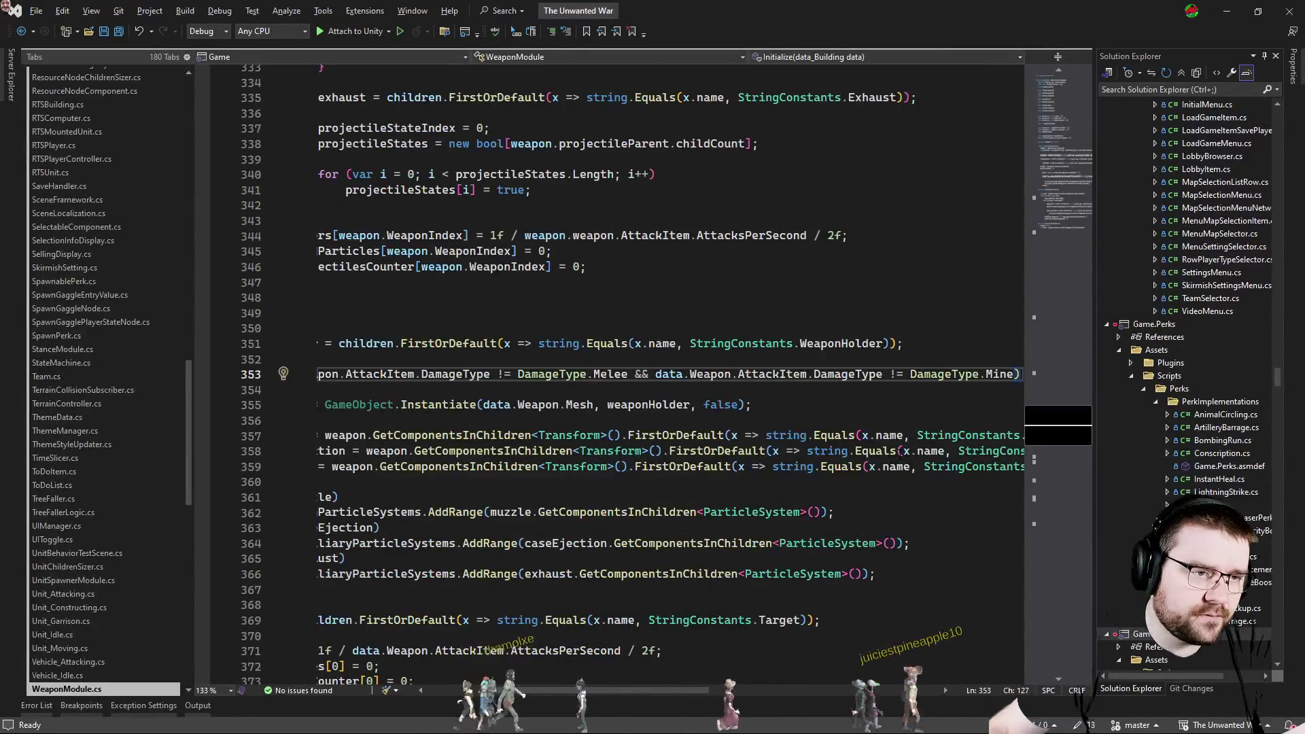
left_click_drag(562, 702, 490, 717)
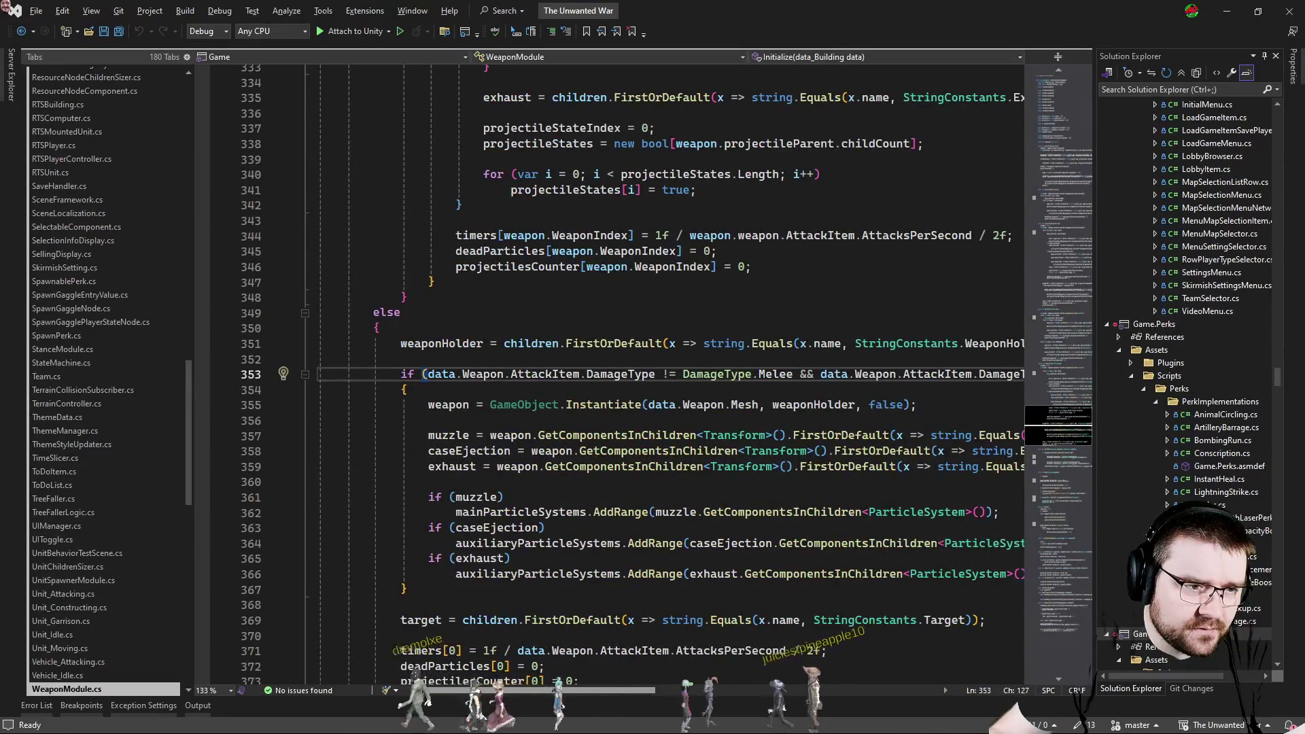
left_click(202, 375)
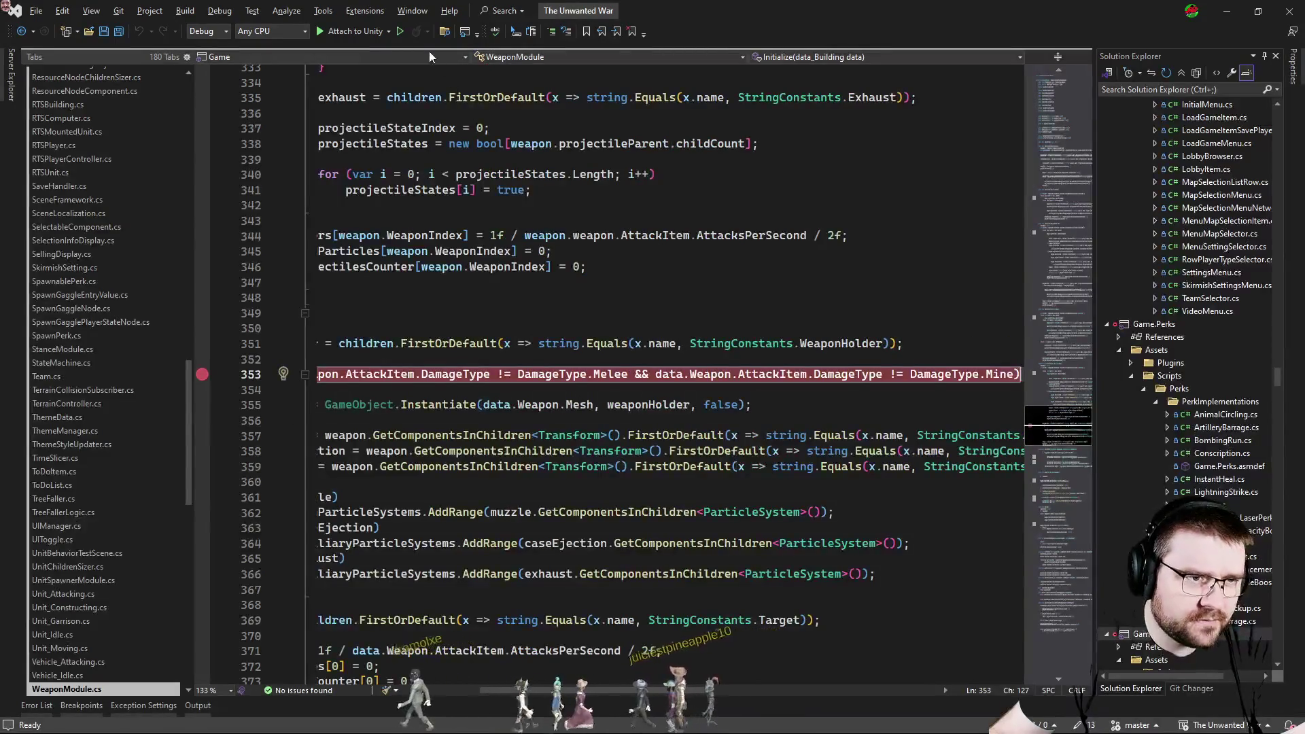
key("alt+Tab")
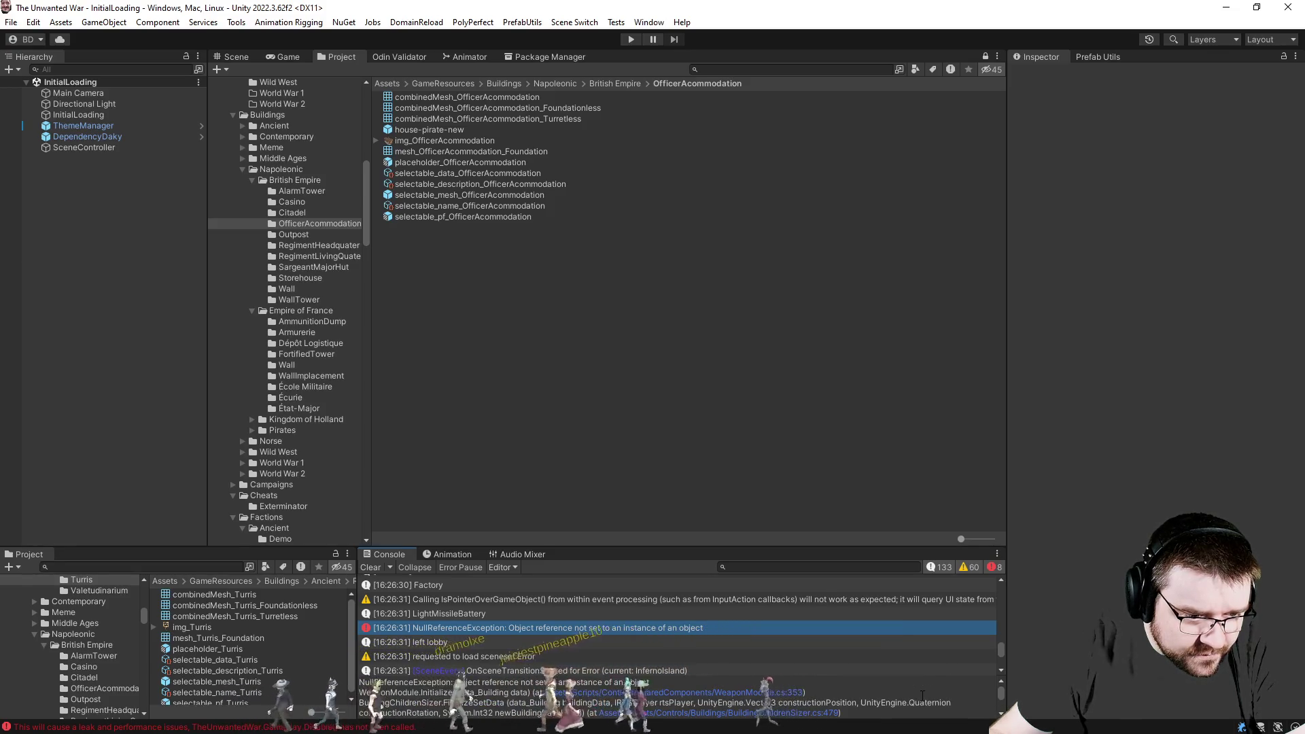
Attach the Visual Studio debugger to Unity, then return and play through to the main menu.
key("alt+Tab")
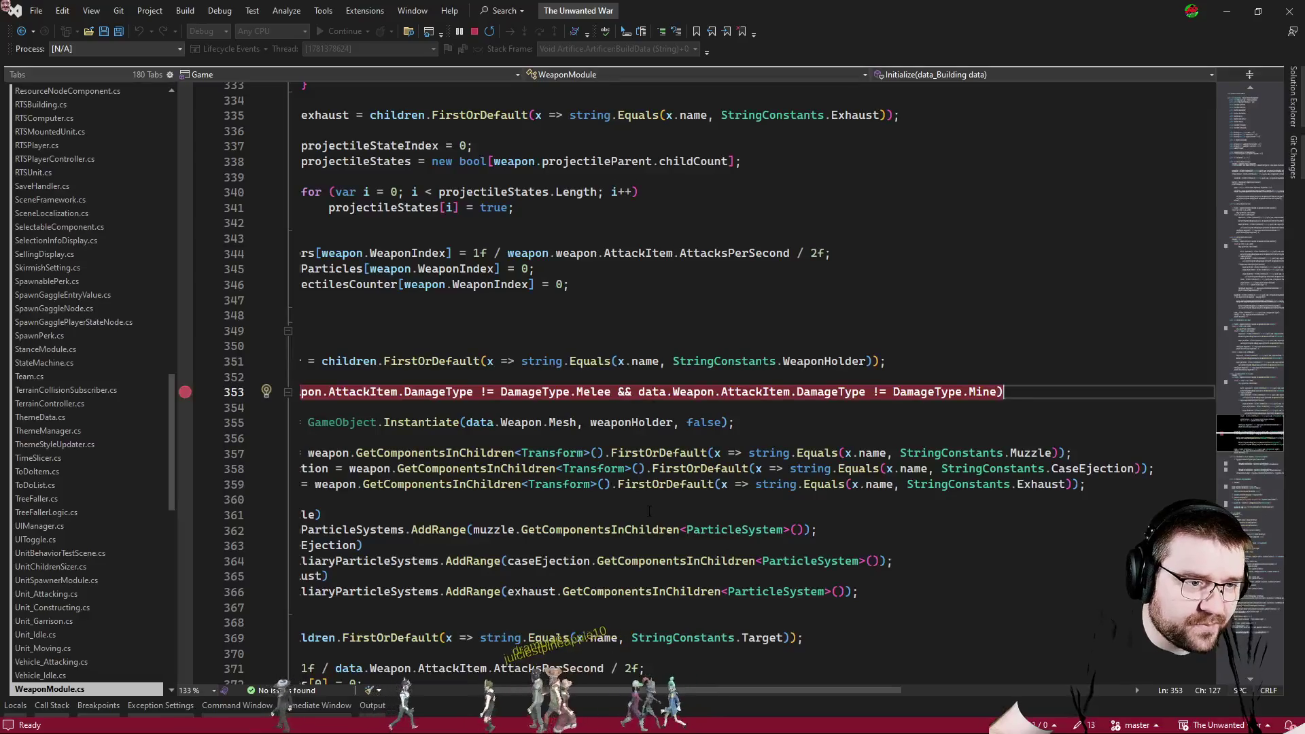
left_click_drag(661, 692, 614, 691)
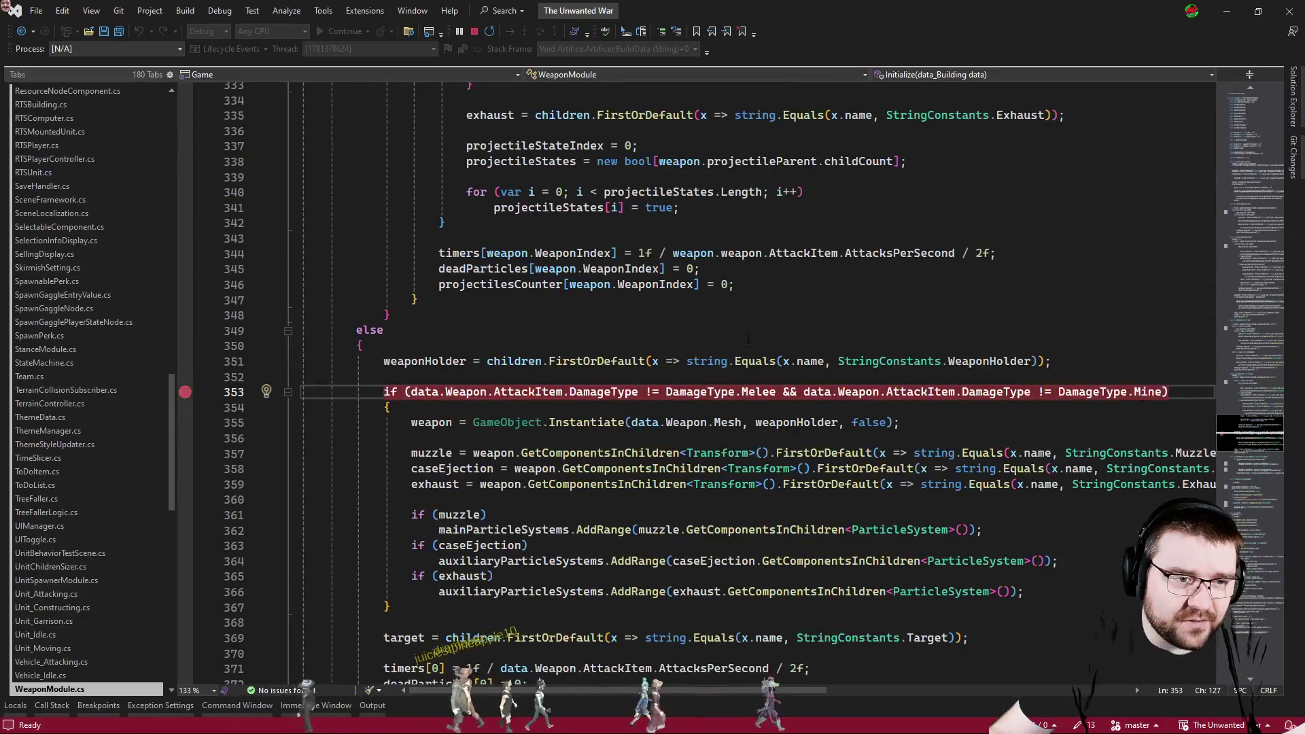
key("alt+Tab")
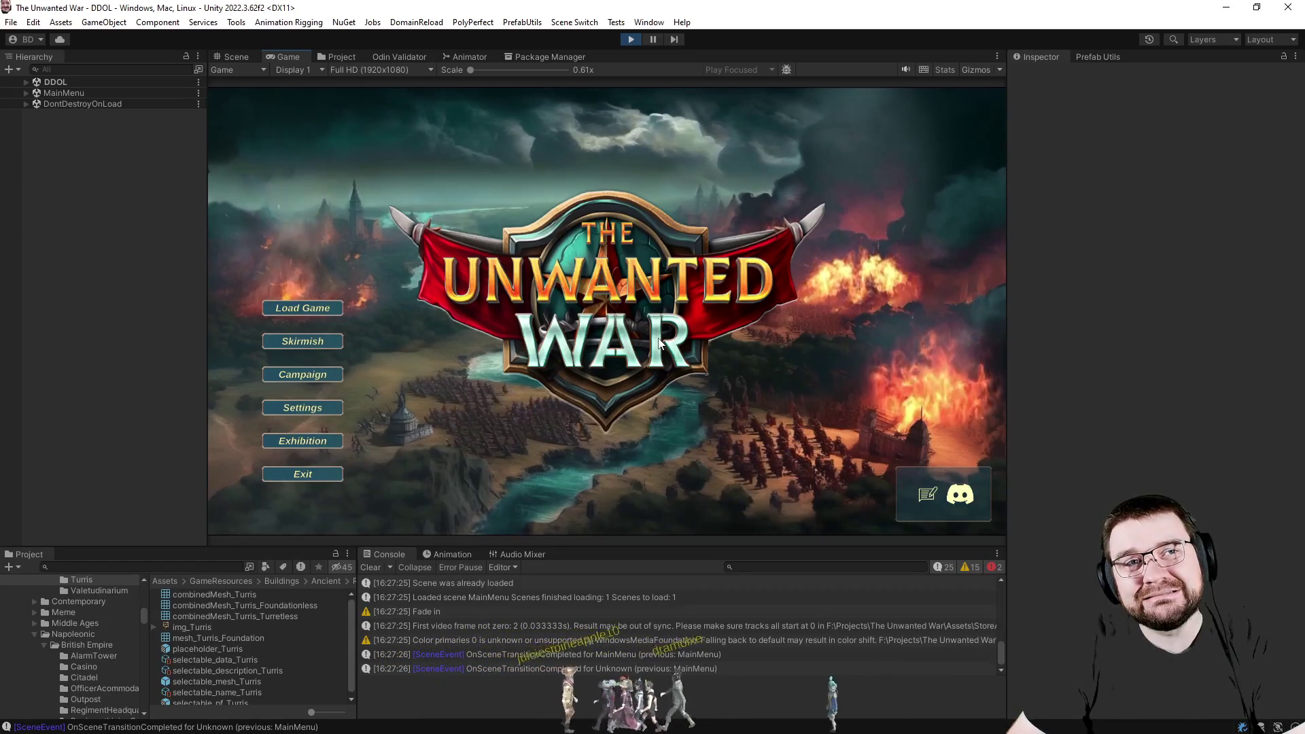
Start a skirmish with slot 2 set to PC - Effortless and Map Explored set to Full.
left_click(302, 342)
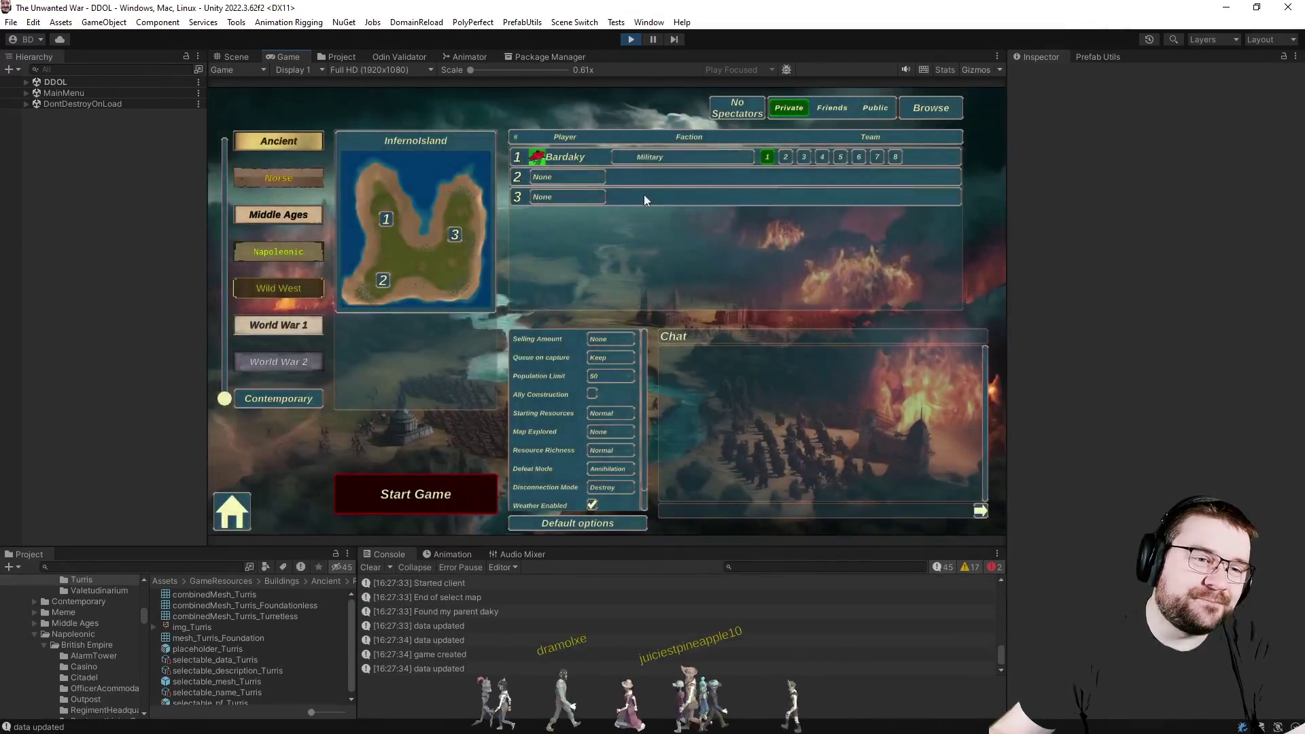
left_click(599, 178)
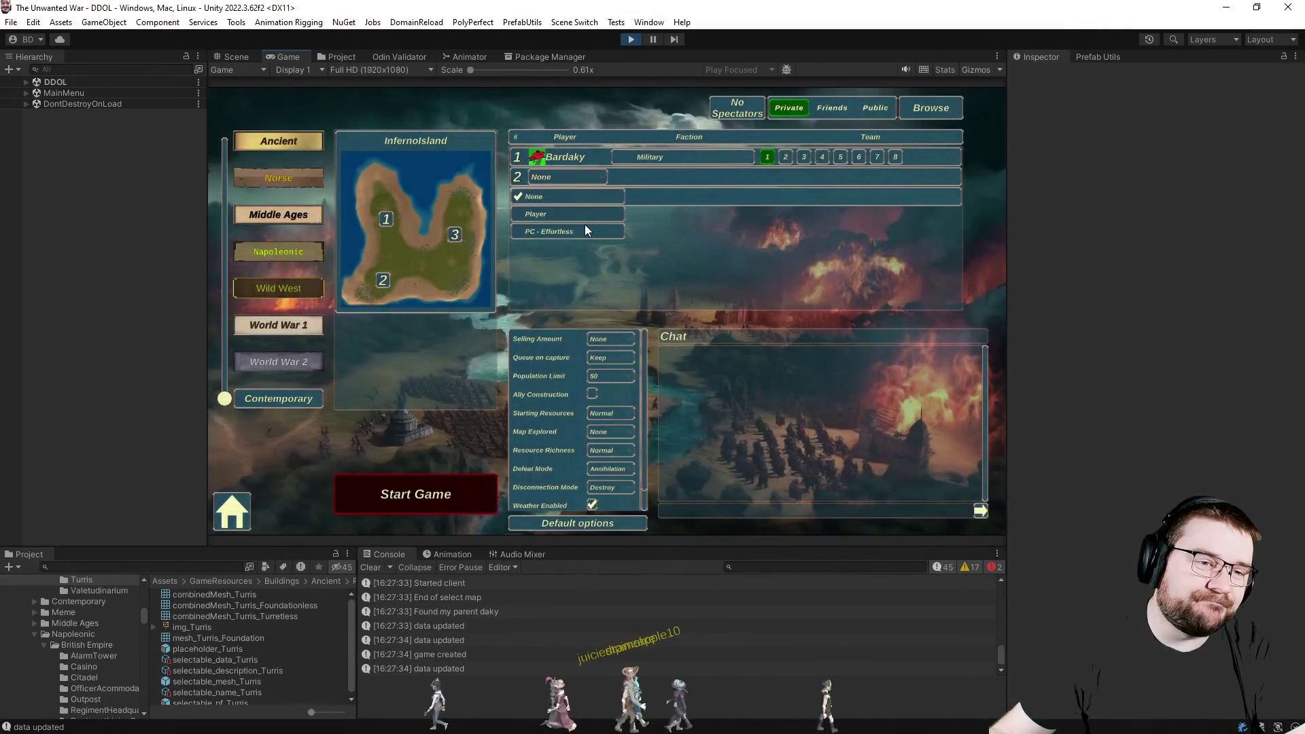
left_click(612, 433)
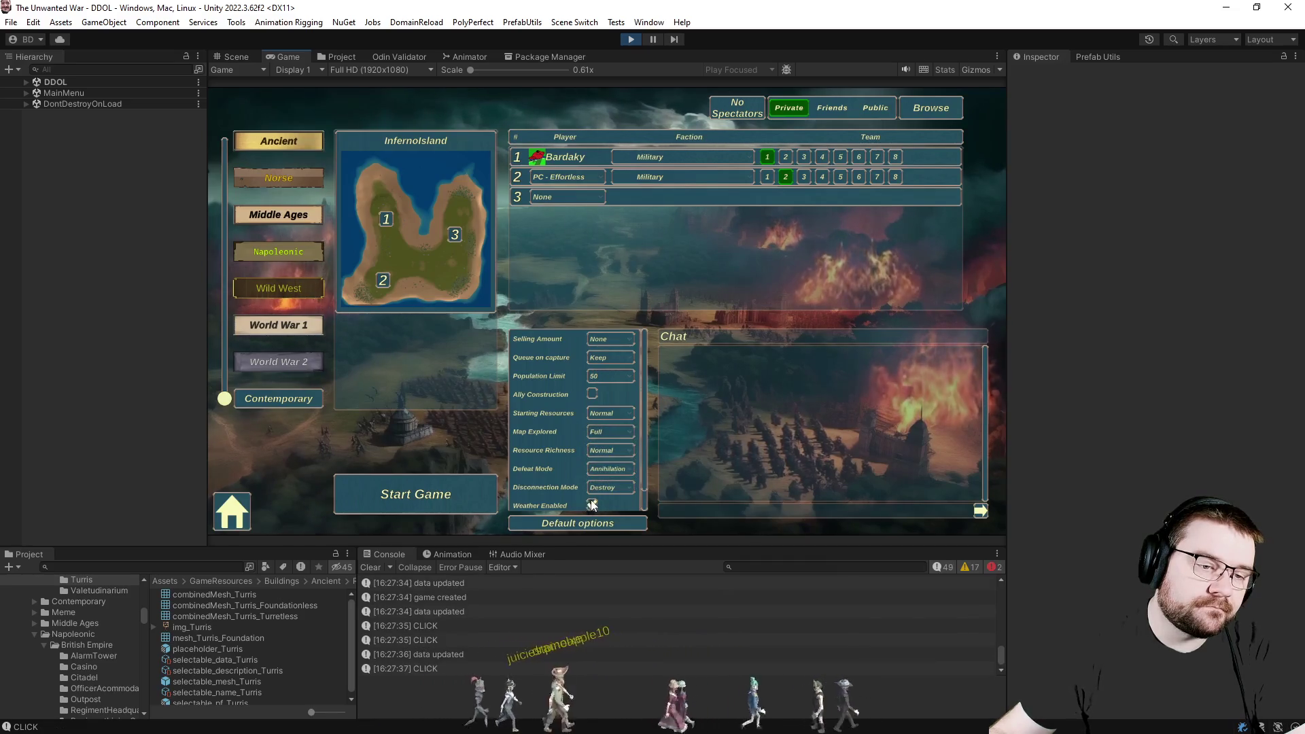
left_click(399, 490)
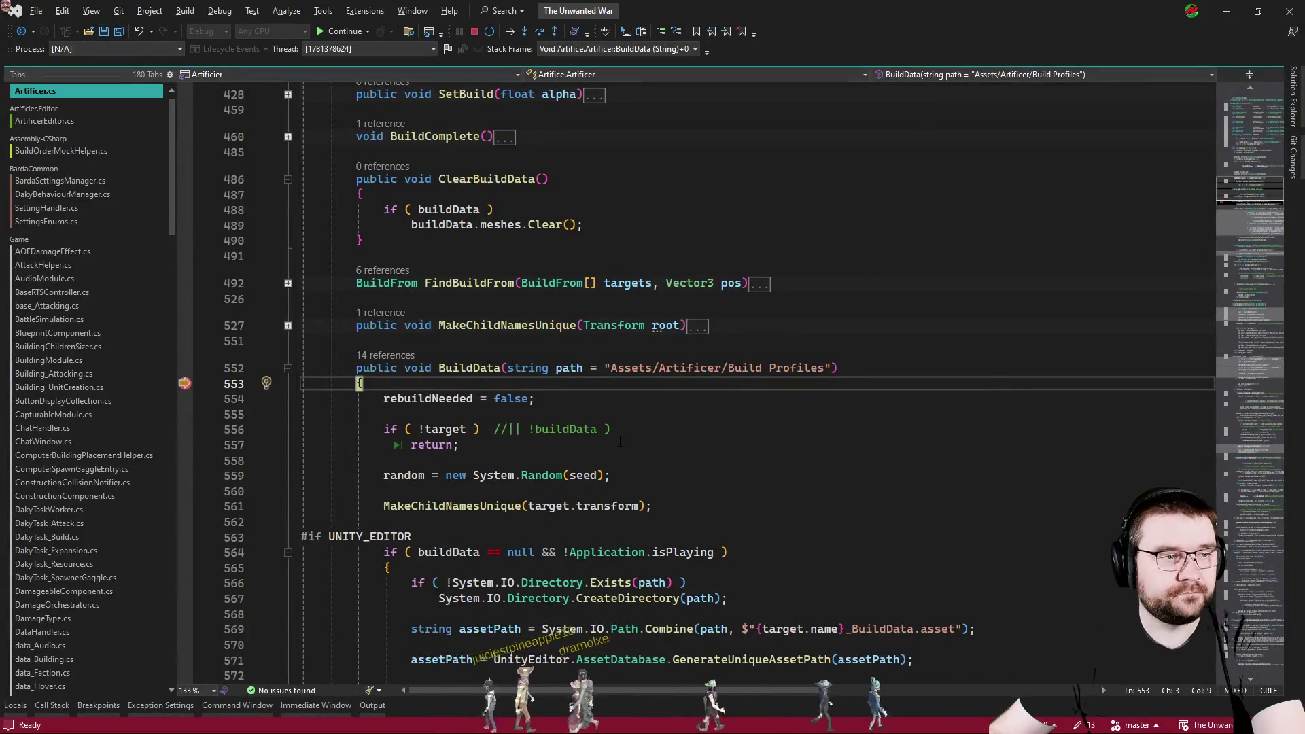
Stop the paused game, run DomainReload, and enter play mode again to load InfernoIsland.
key("F5")
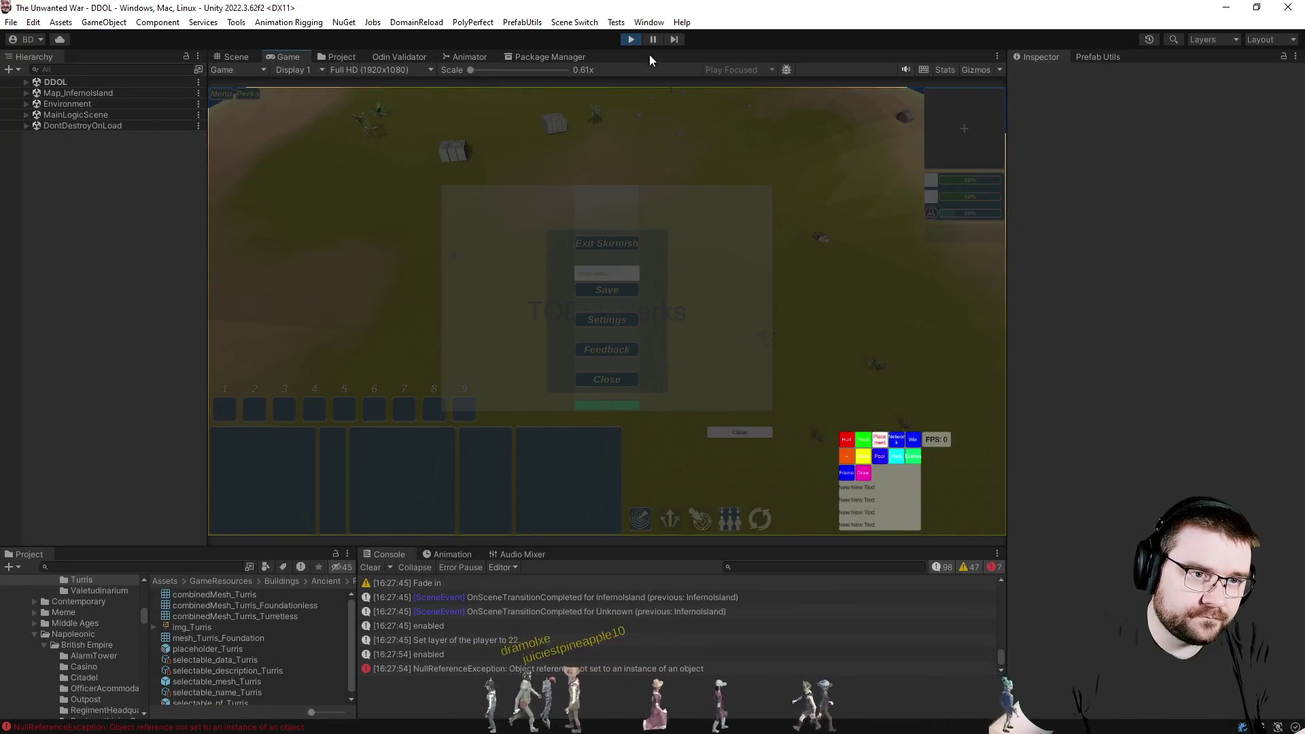
left_click(632, 39)
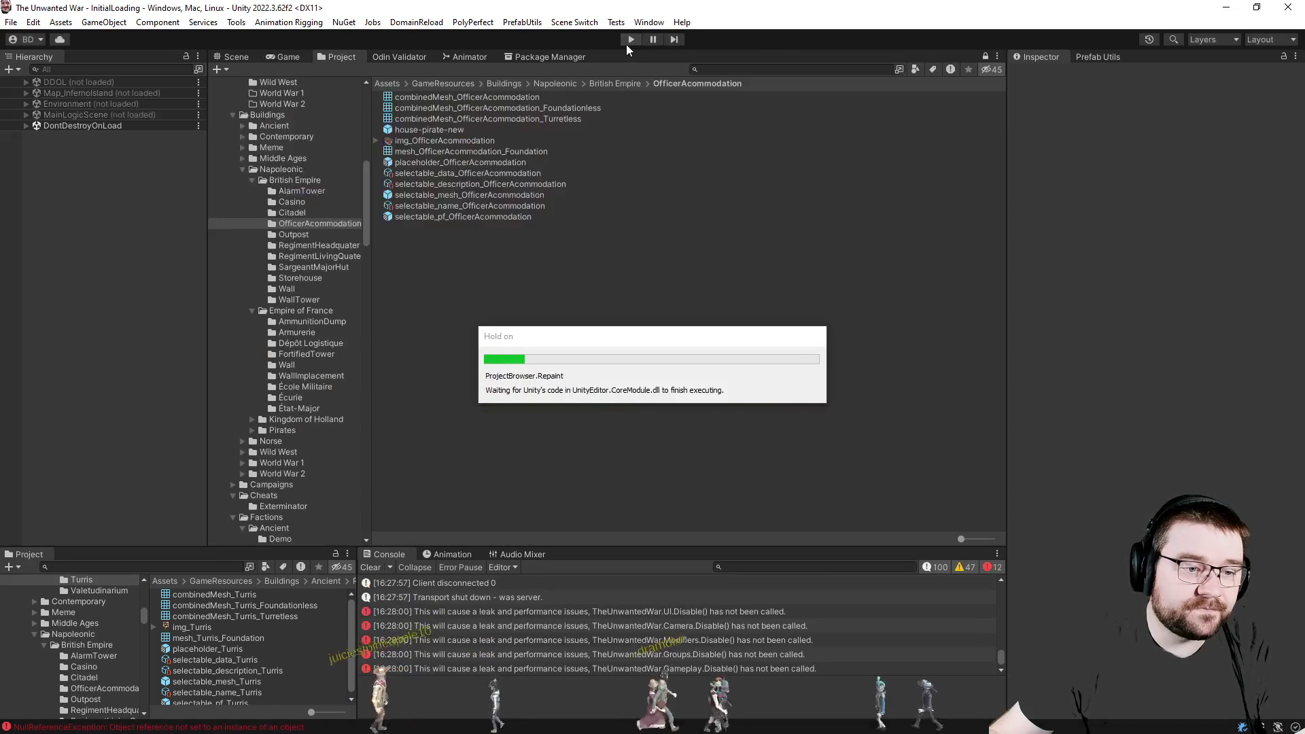
left_click(416, 21)
left_click(444, 37)
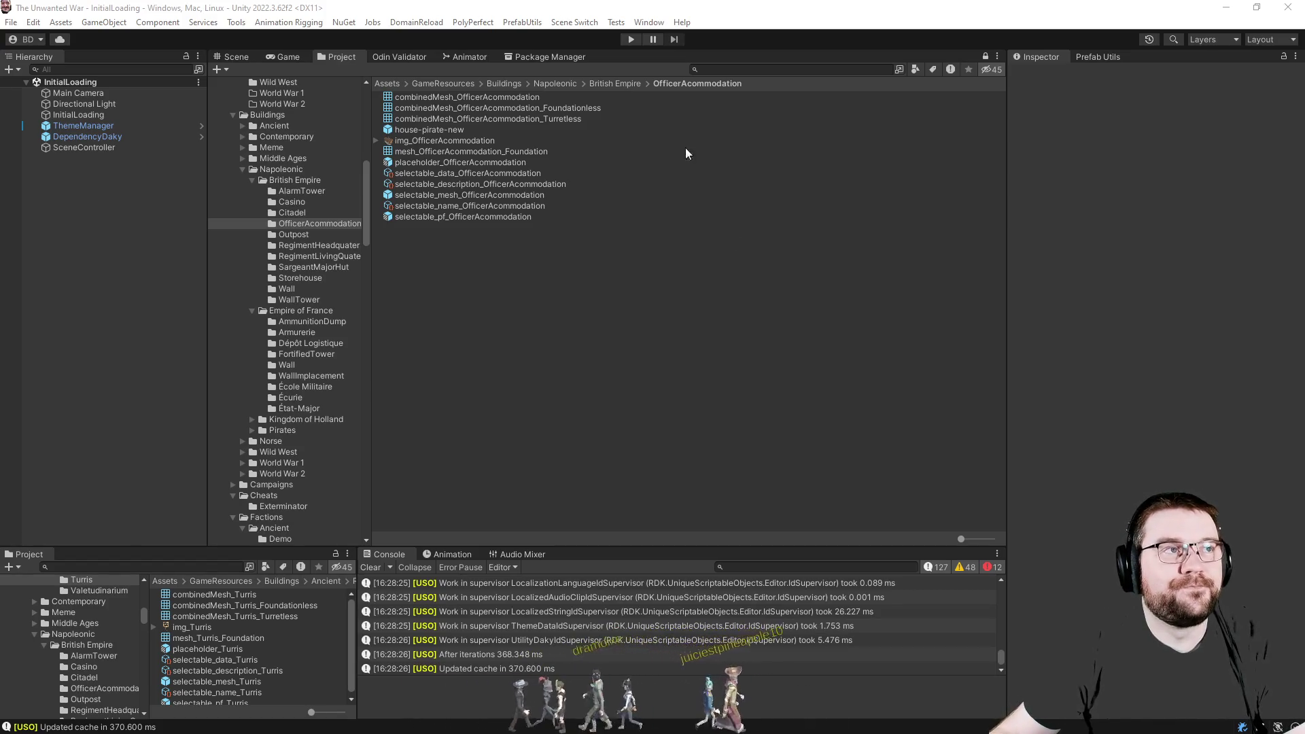
left_click(630, 39)
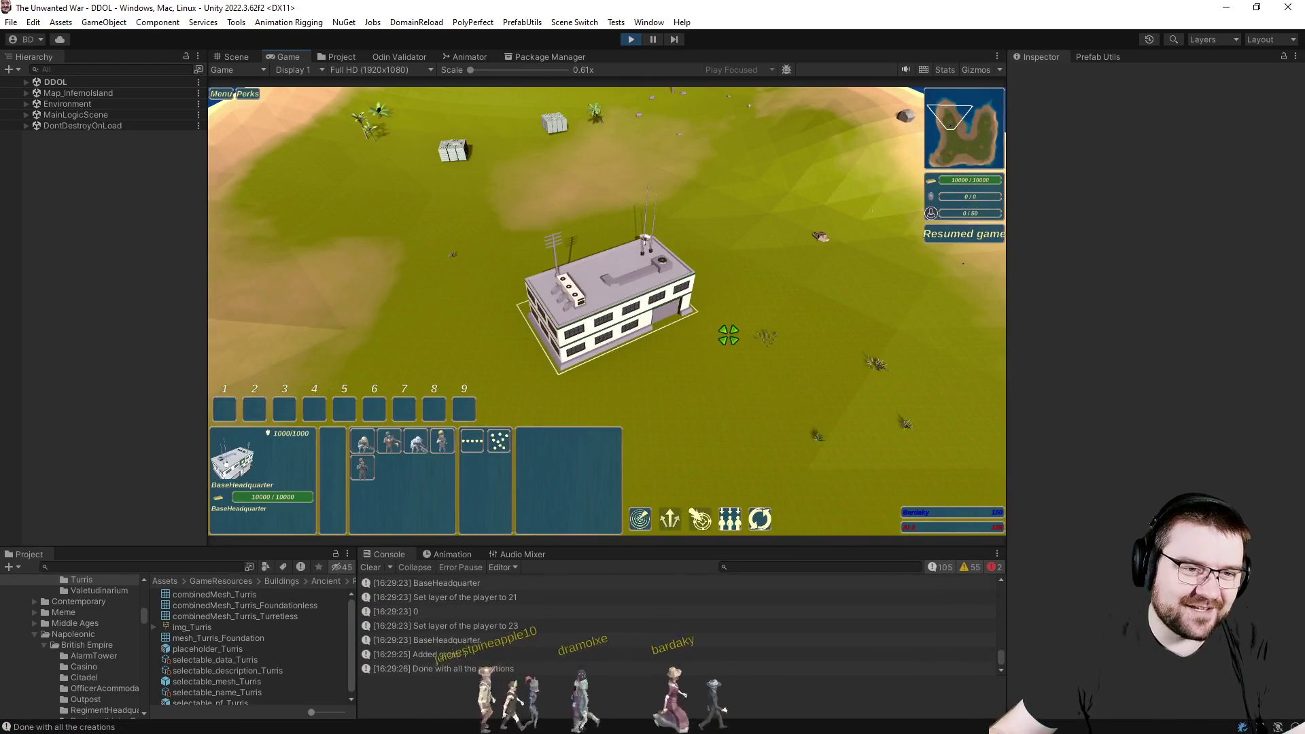
Select the contractor and place a LightMissileBattery, hitting the WeaponModule line 353 breakpoint.
left_click(668, 406)
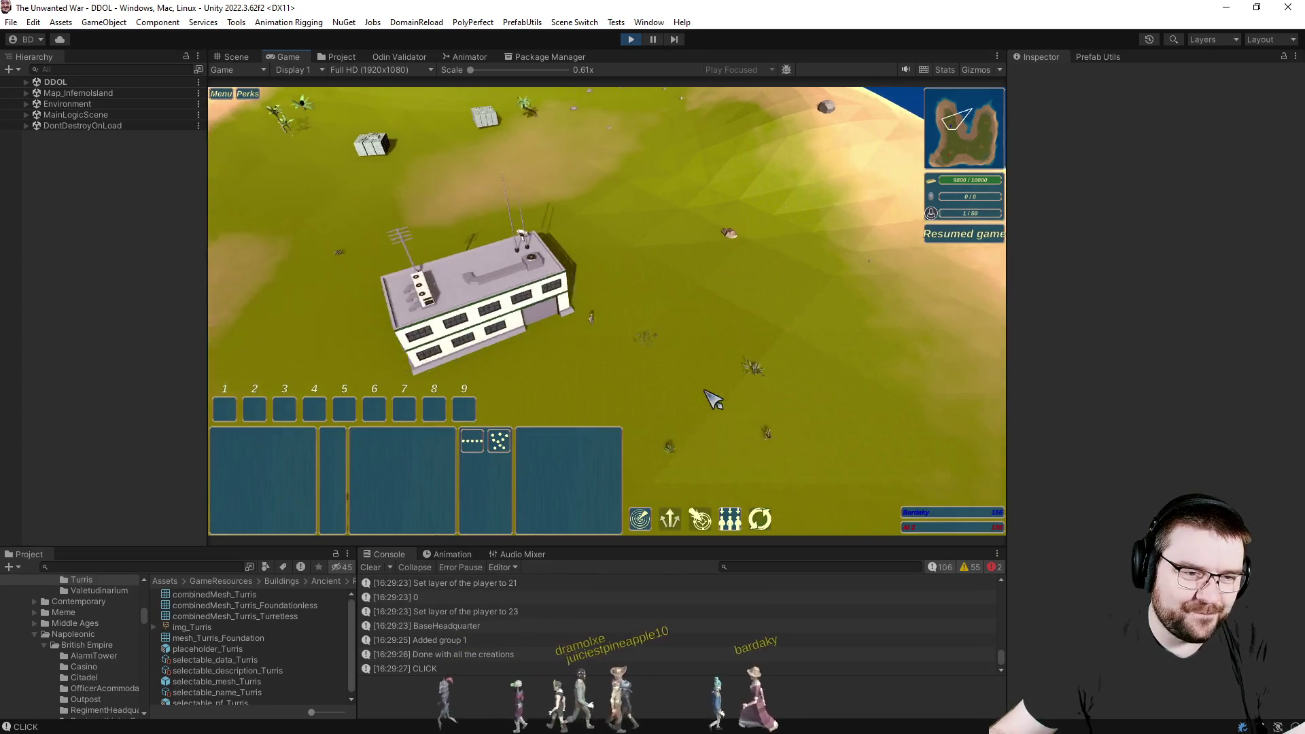
scroll(668, 406, "up", 5)
left_click(580, 326)
left_click(388, 443)
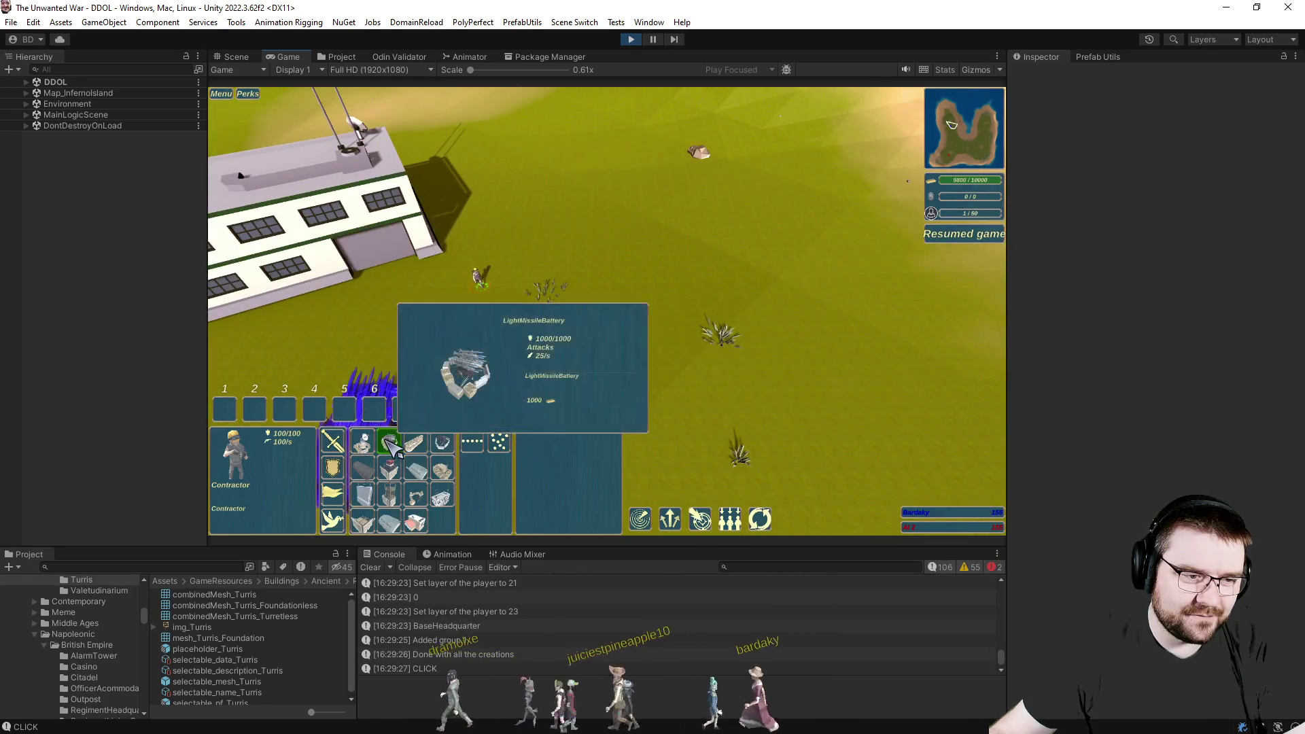
left_click(619, 306)
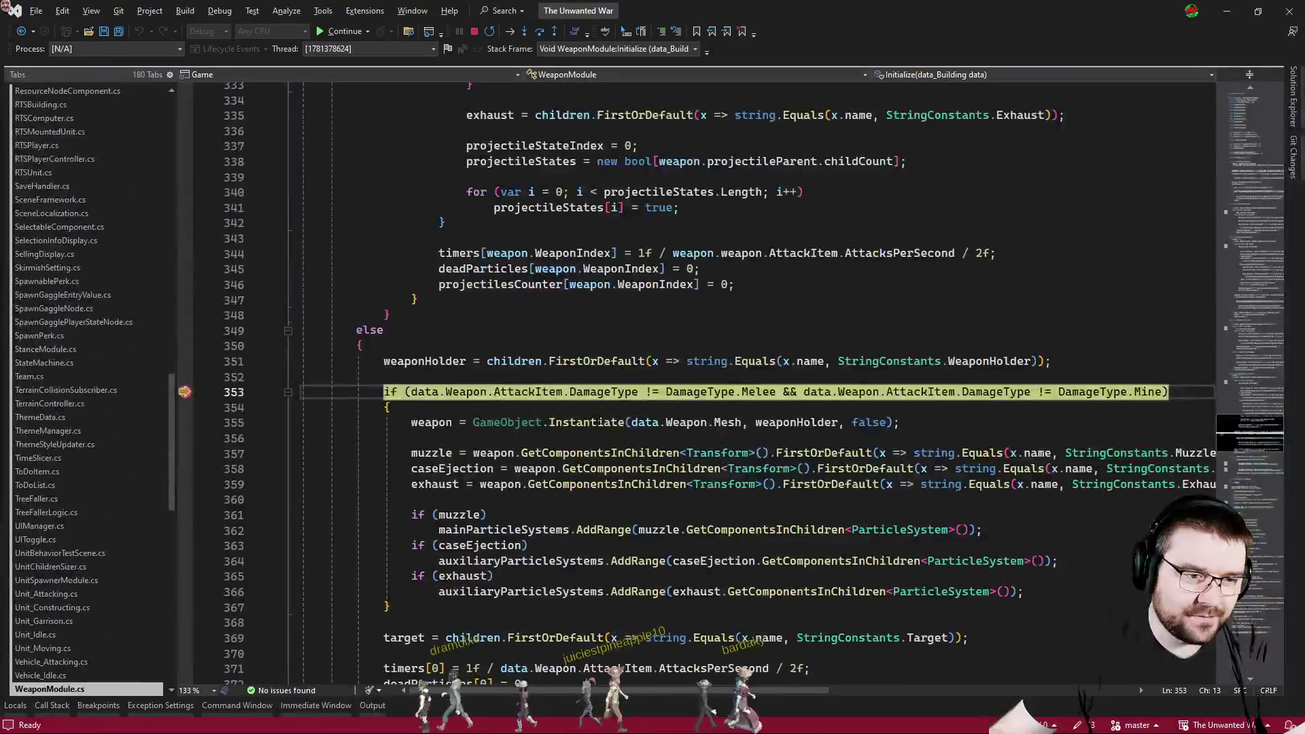
Inspect the data variable at the breakpoint, resume execution, and return to Unity's error screen.
mouse_move(426, 393)
left_click(464, 394)
left_click(433, 408)
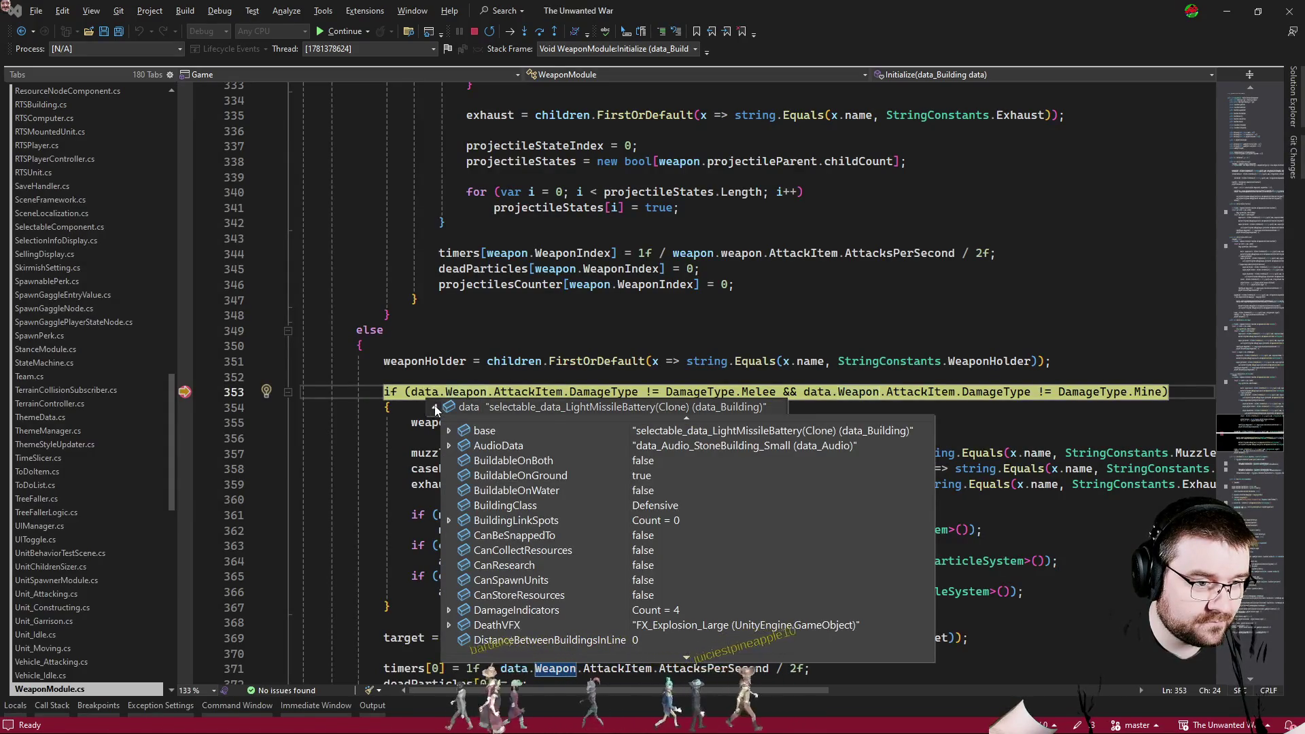
left_click(436, 409)
left_click(439, 376)
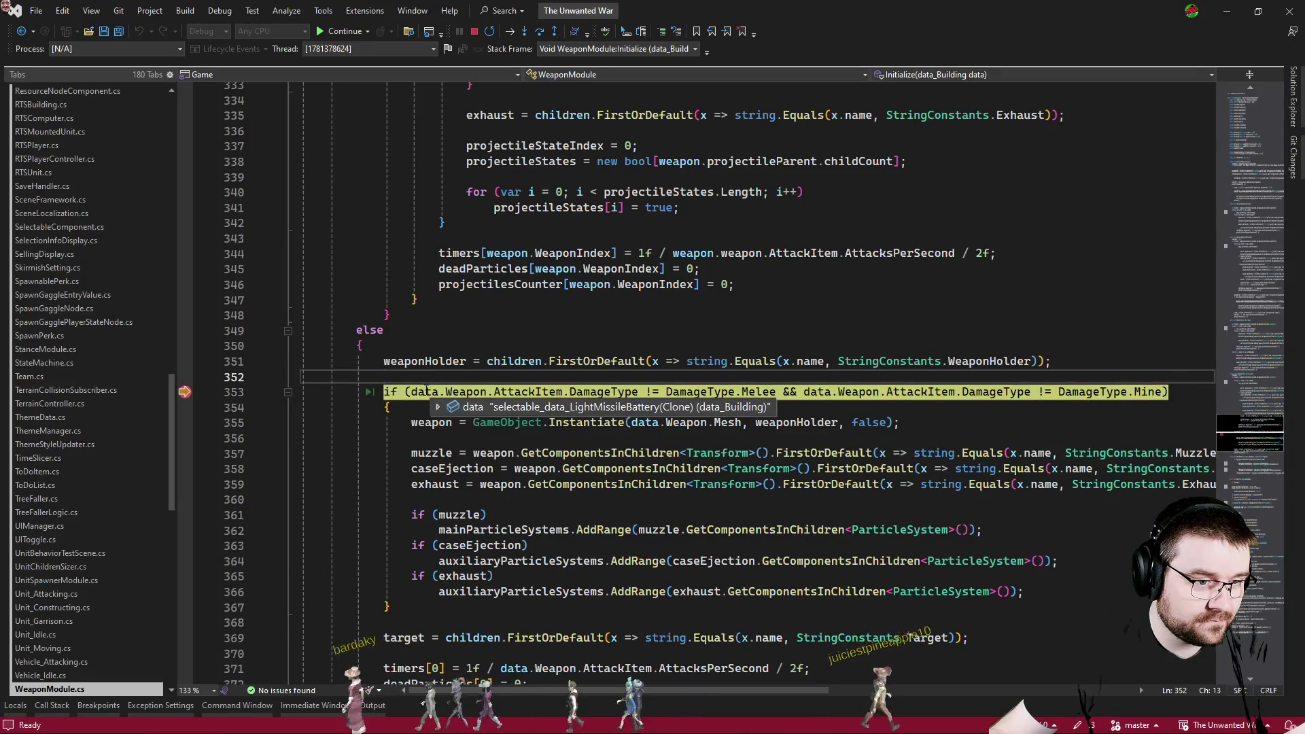
scroll(439, 377, "up", 10)
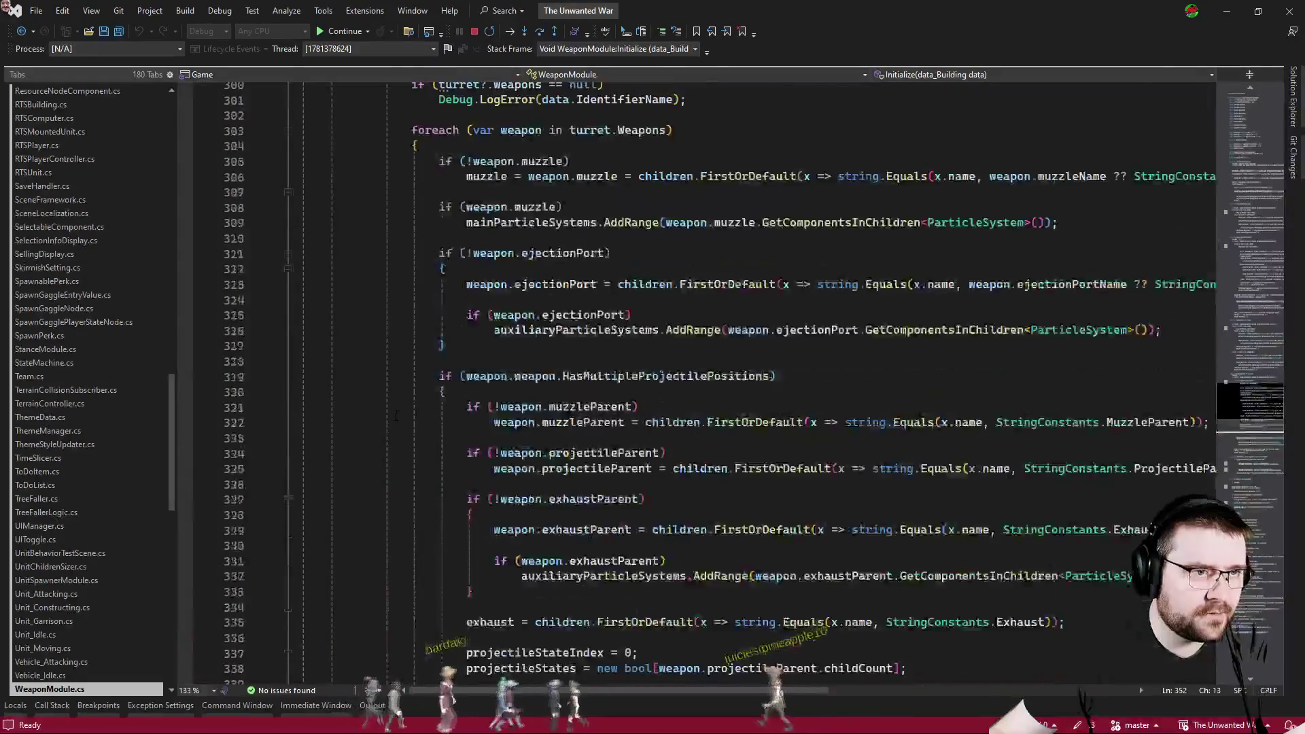
scroll(396, 416, "up", 5)
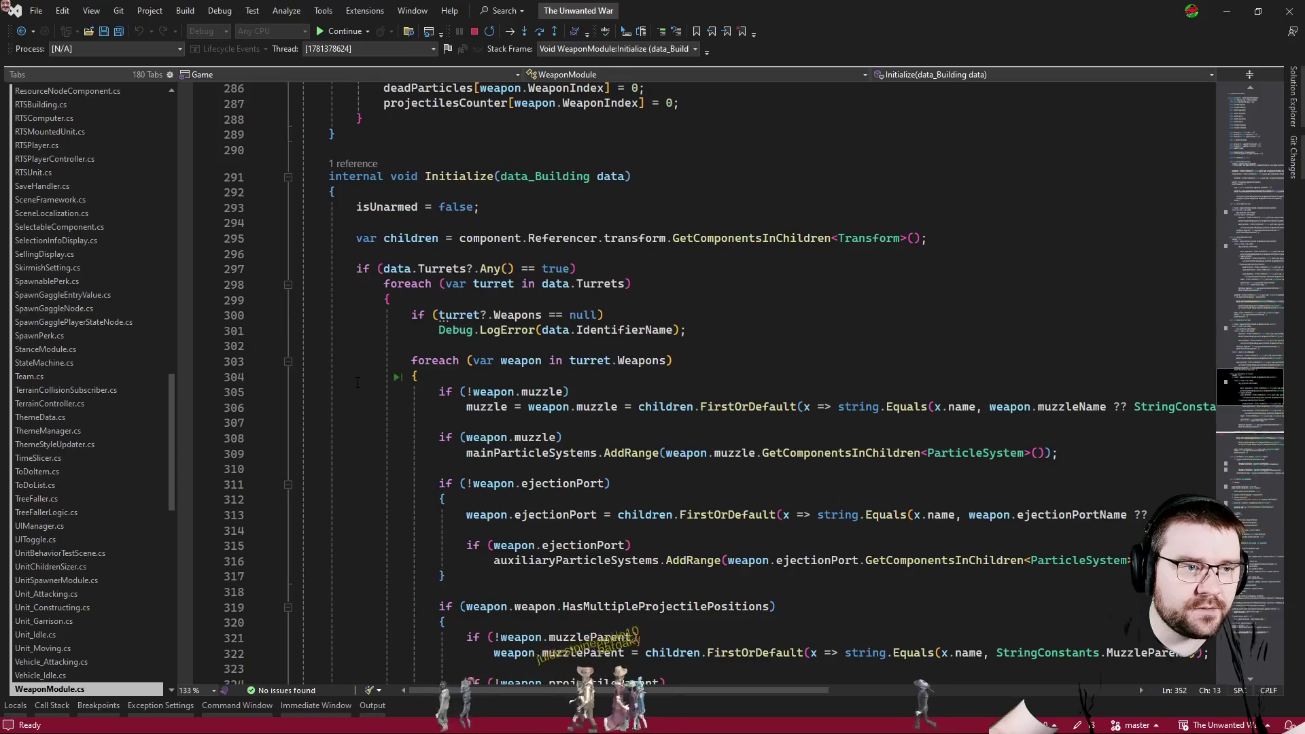
scroll(359, 401, "down", 5)
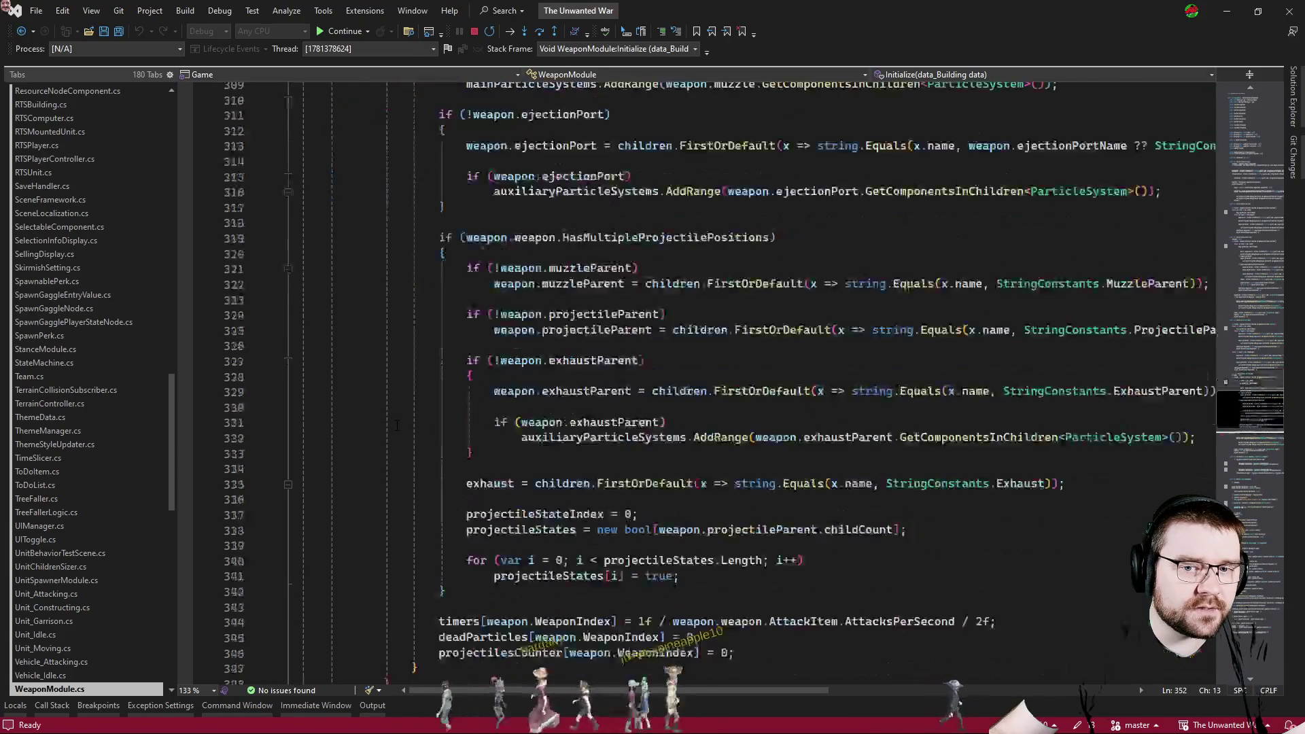
scroll(360, 400, "down", 5)
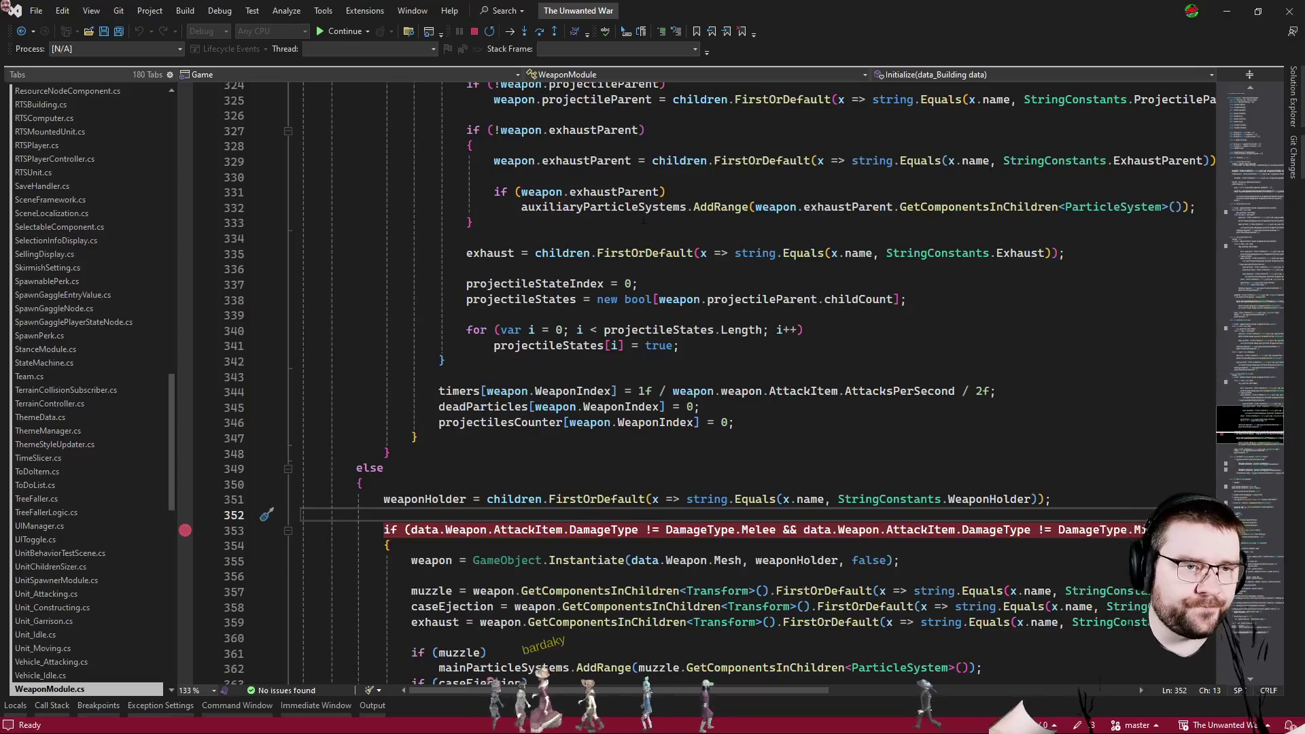
key("F5")
key("alt+Tab")
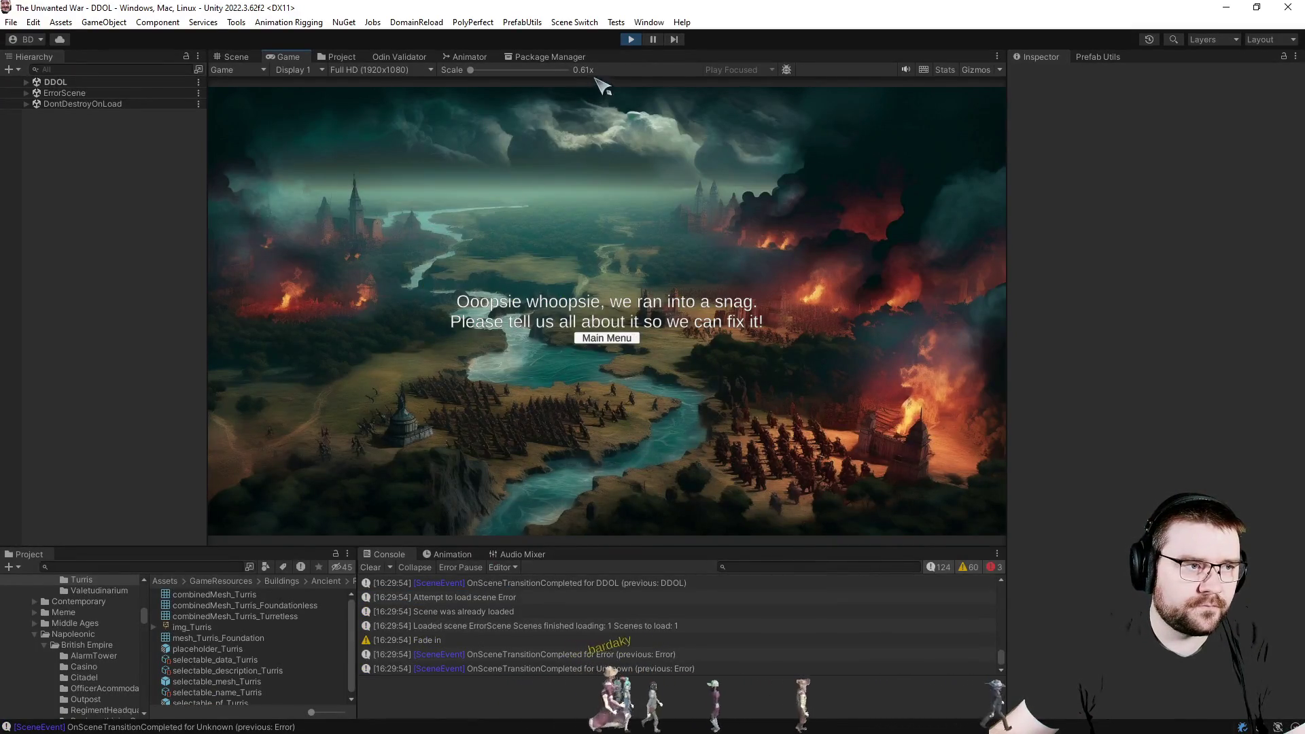
Exit play mode and browse to Buildings > Contemporary > Military > LightMissileBattery in the Project tab.
left_click(629, 42)
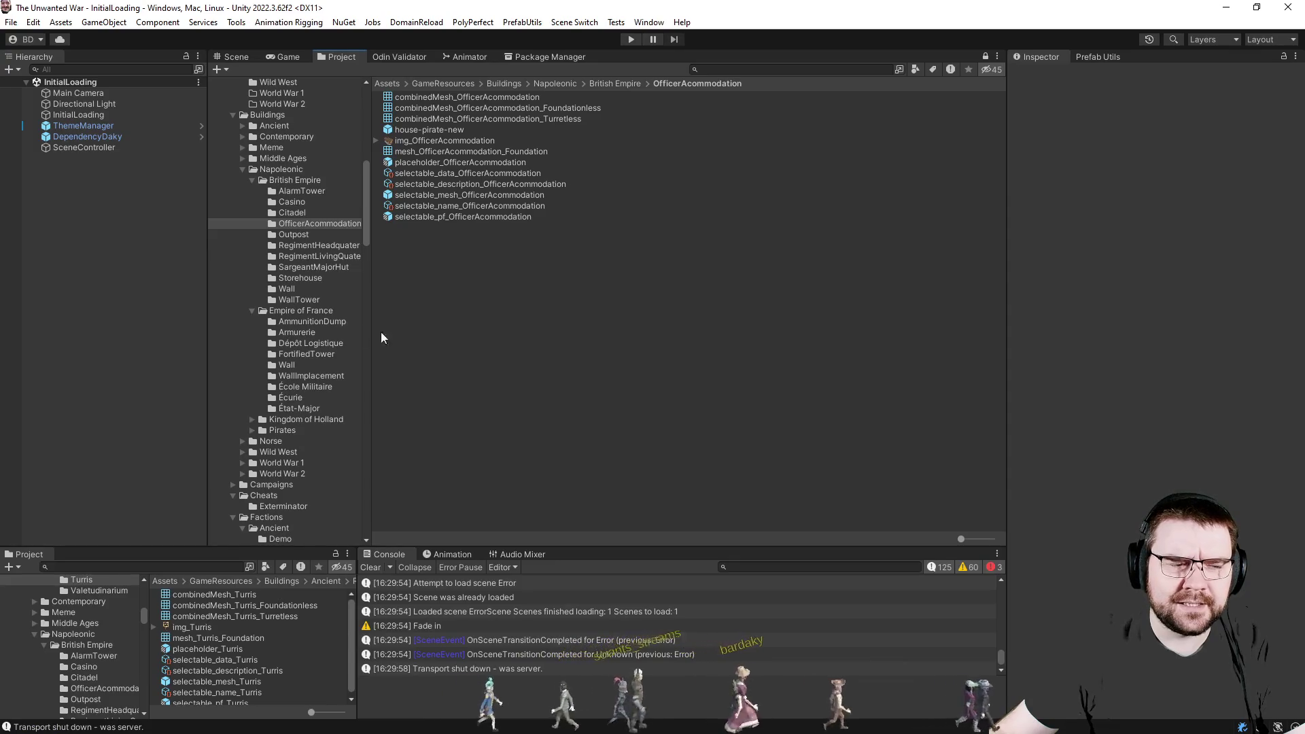
scroll(289, 311, "down", 5)
scroll(288, 307, "up", 5)
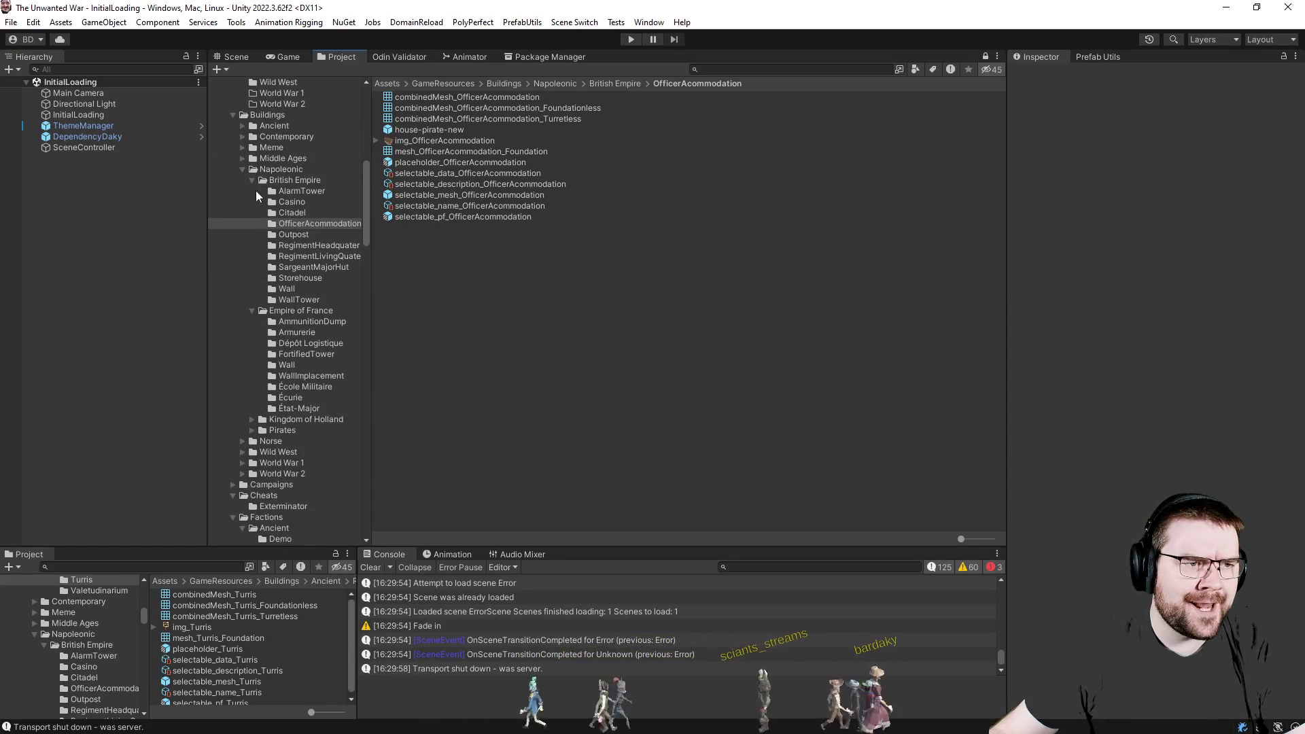
left_click(241, 137)
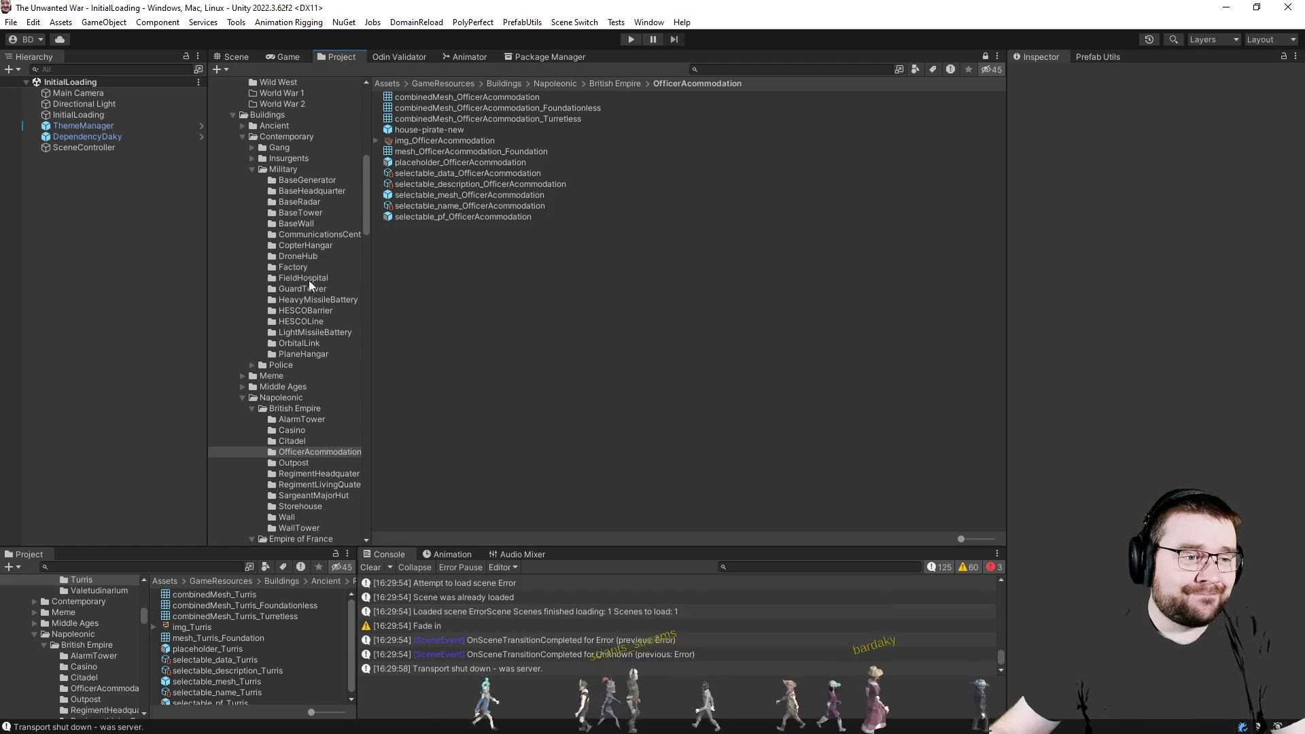
left_click(316, 333)
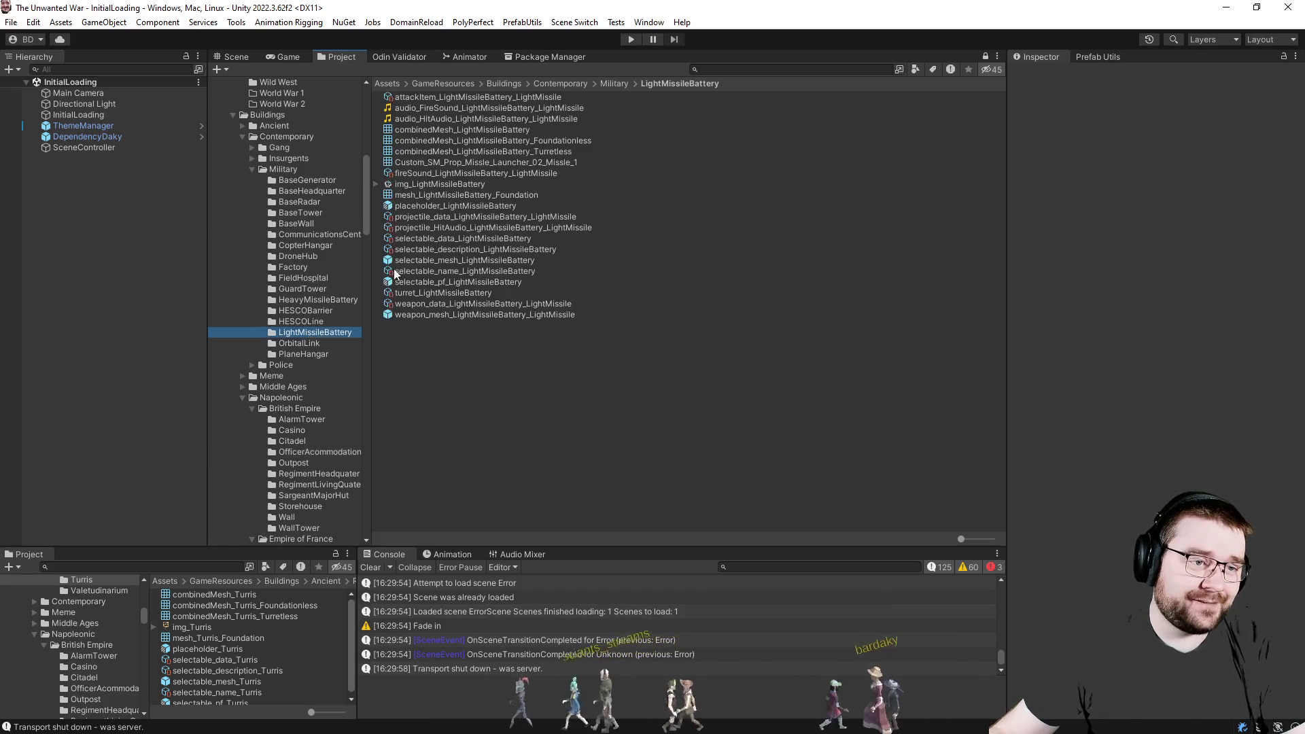
Open selectable_pf_LightMissileBattery in the scene view and select its Building object.
left_click(431, 283)
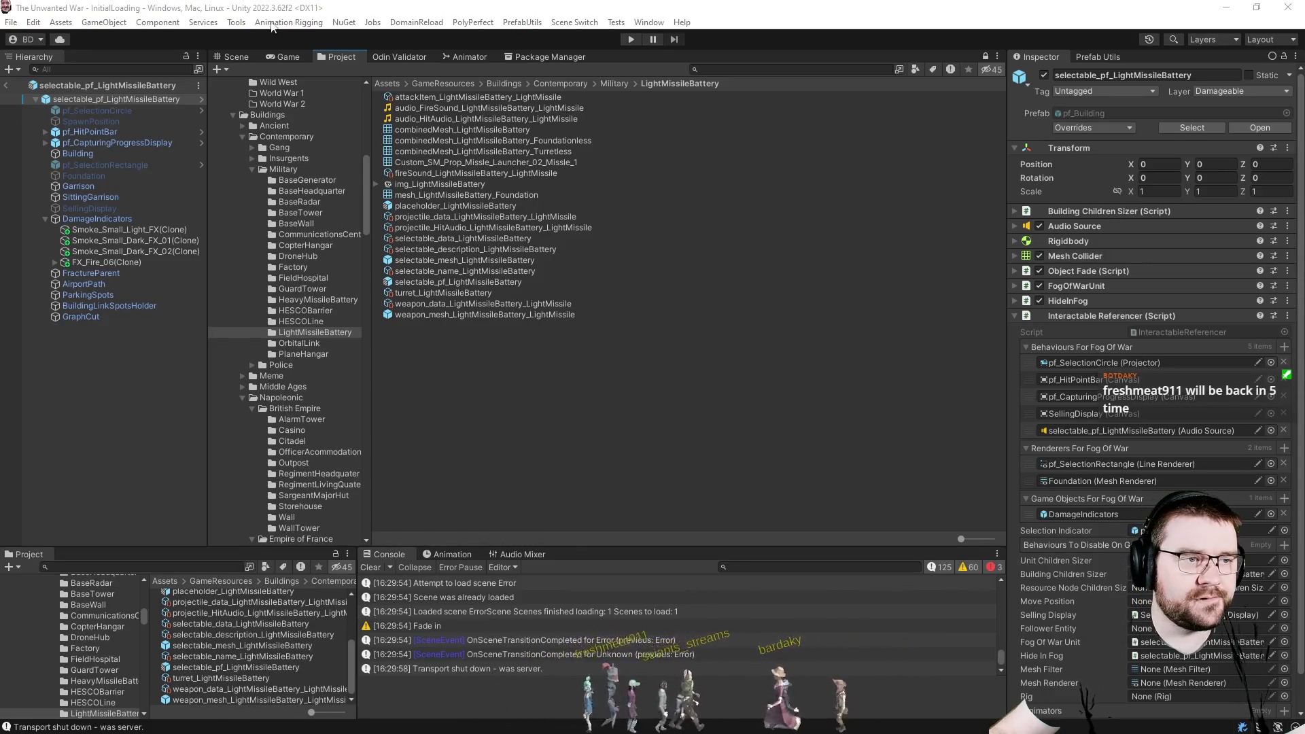
key("ctrl+1")
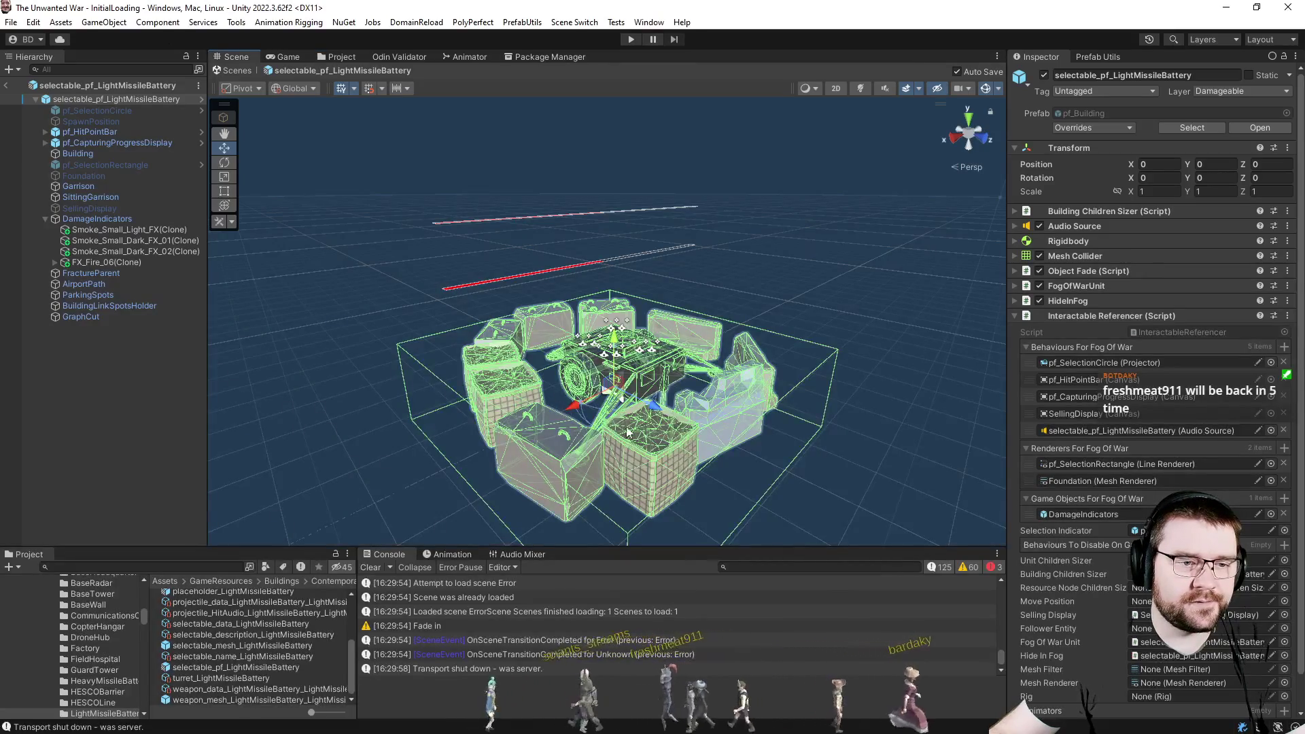
left_click_drag(816, 309, 847, 344)
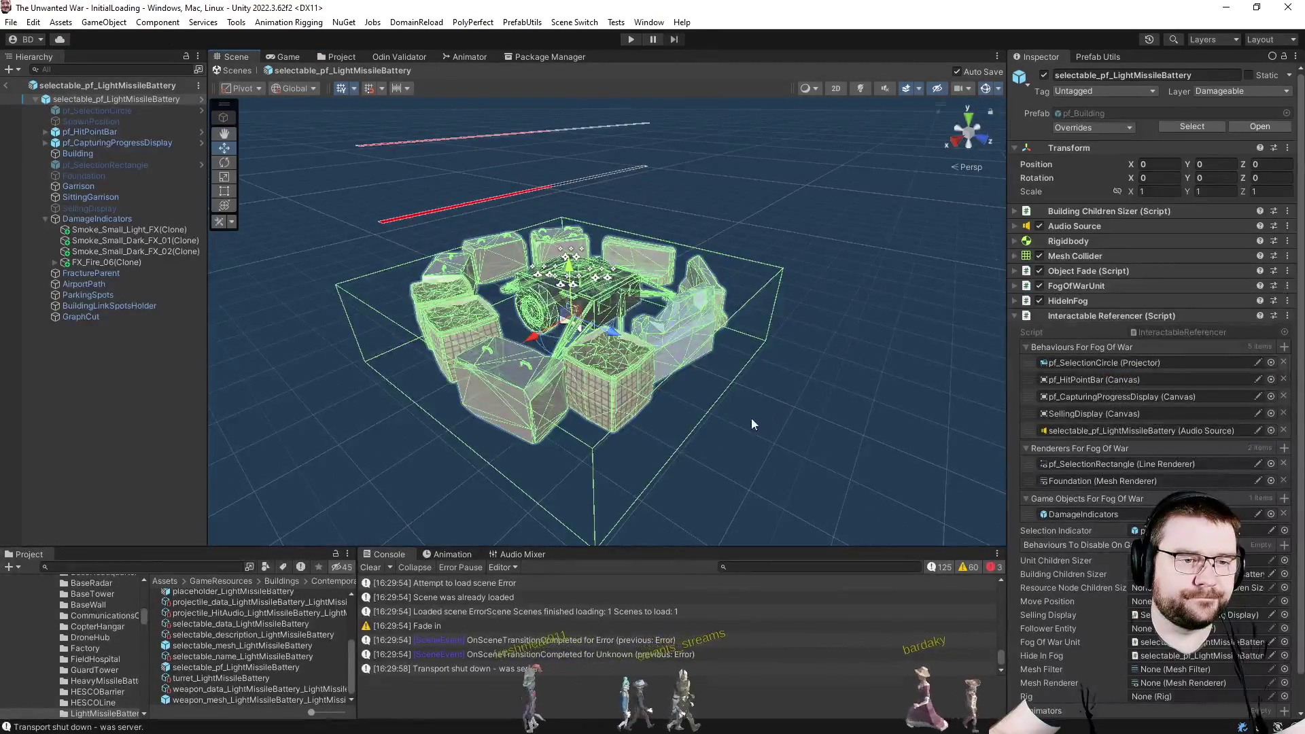
scroll(714, 398, "up", 4)
left_click_drag(667, 396, 816, 367)
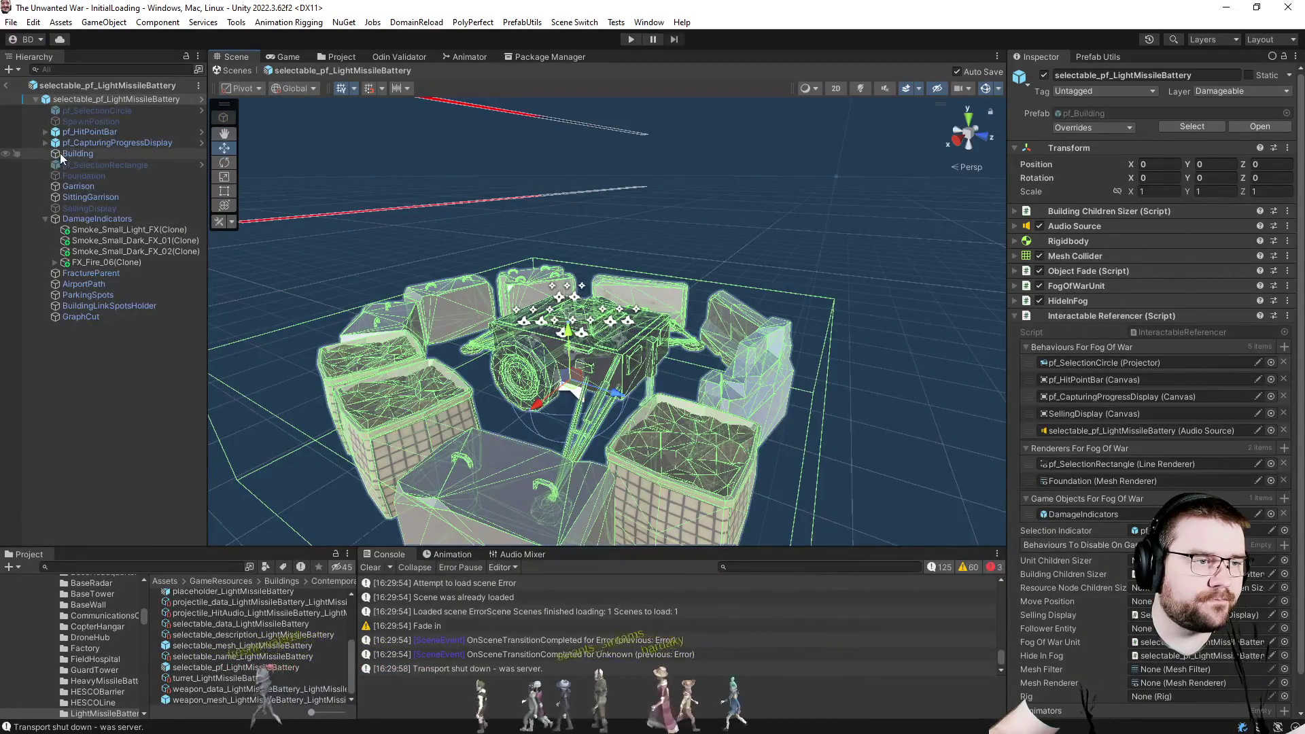
left_click(78, 153)
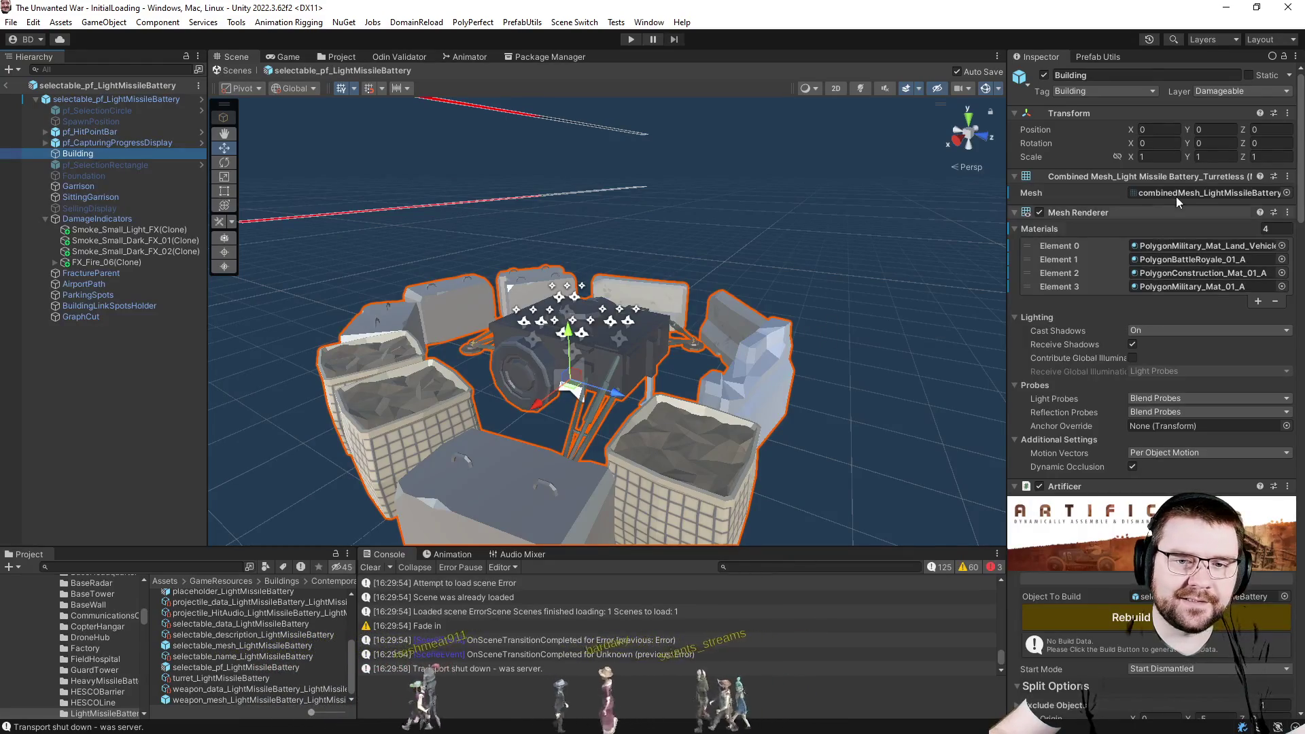
Assign combinedMesh_LightMissileBattery as the Building's Mesh Filter mesh and save the prefab.
left_click(1203, 192)
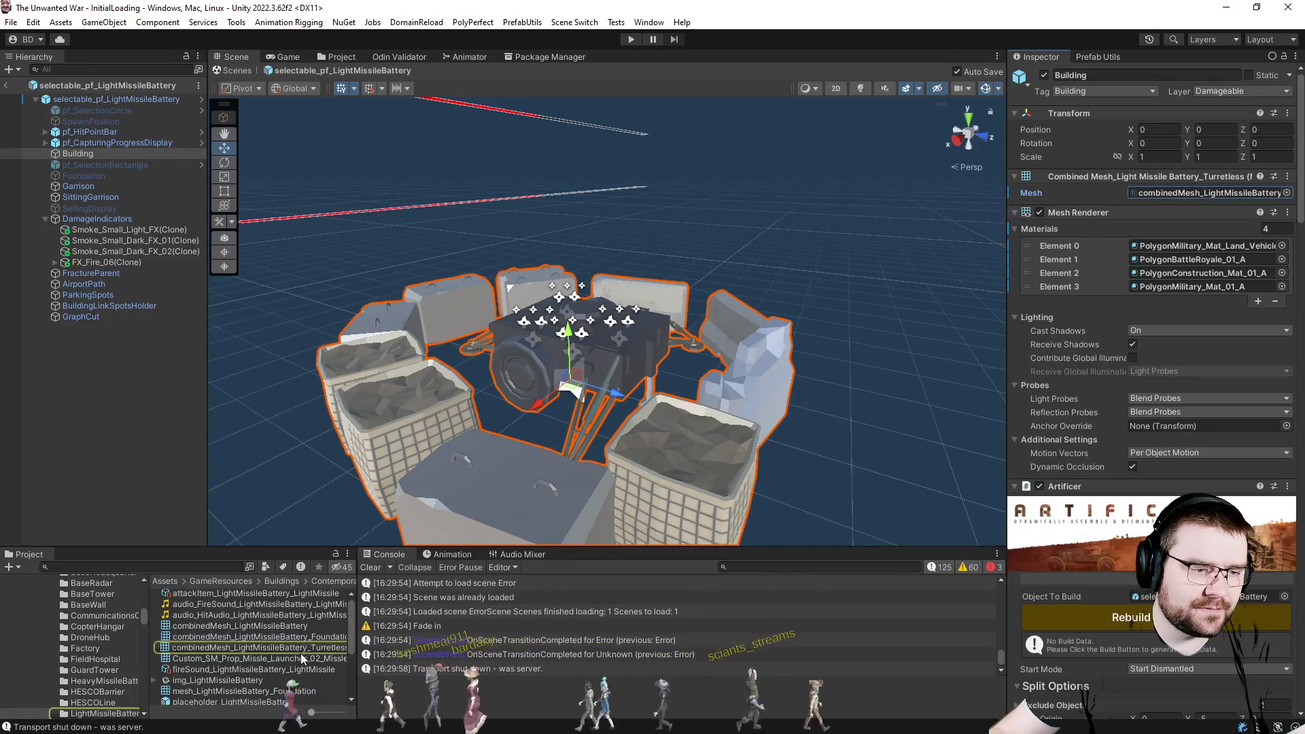
left_click(286, 626)
left_click_drag(286, 626, 1162, 193)
key("ctrl+s")
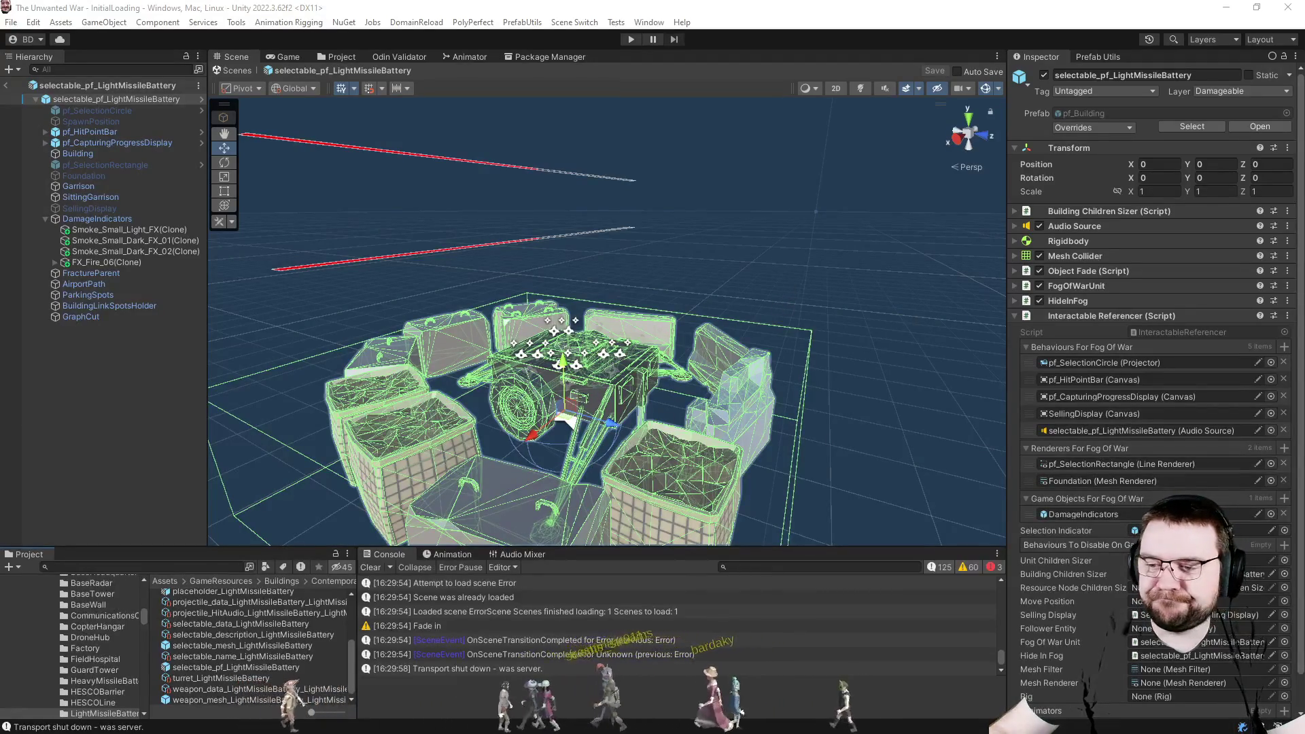
key("alt+Tab")
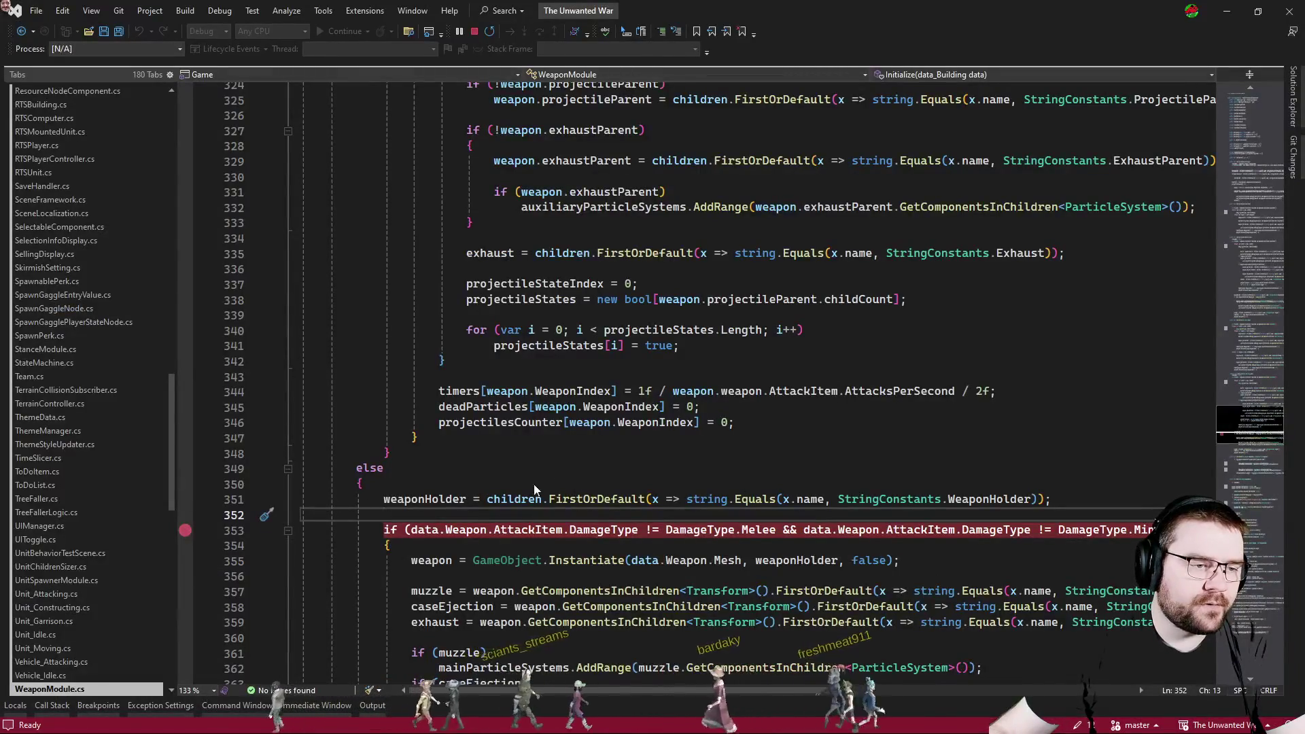
Clear the breakpoint on WeaponModule's line 353 damage-type check.
key("F9")
left_click(551, 468)
key("ctrl+shift+Left")
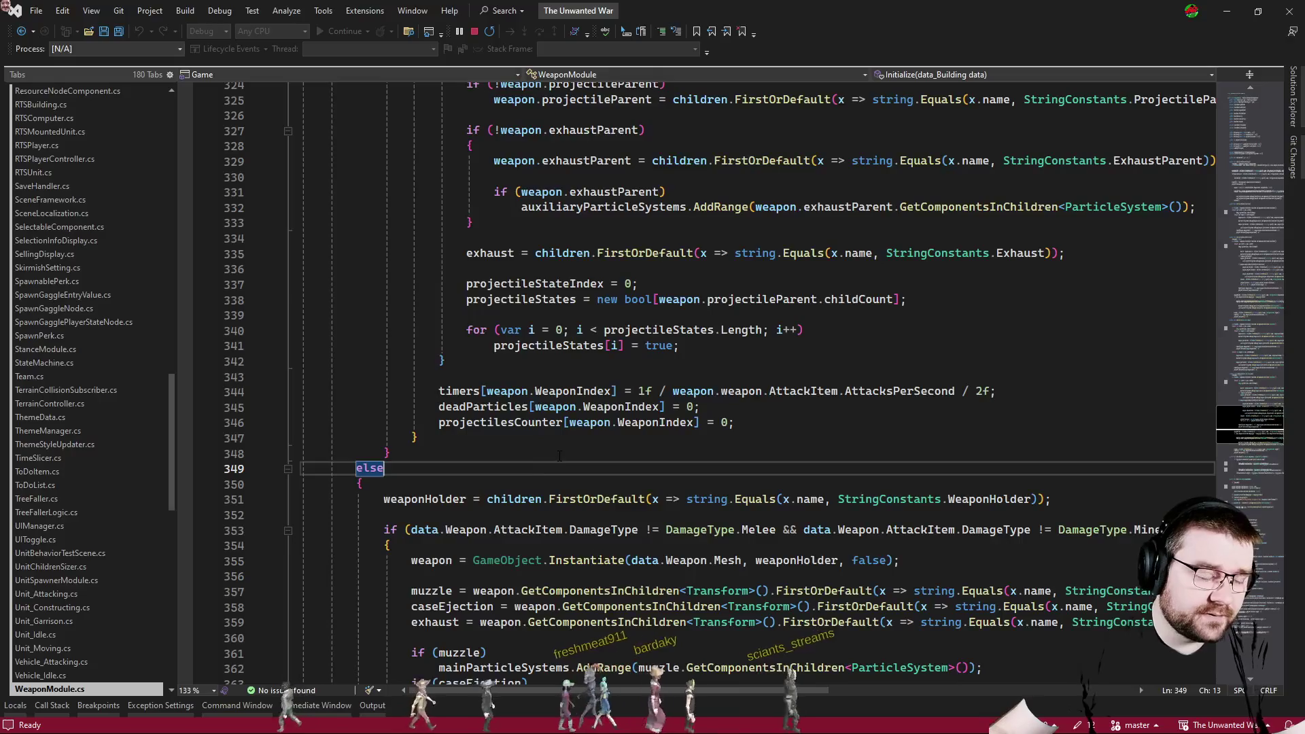
Switch the editor to PrefabUtils.cs via the recent-files list.
key("ctrl+Tab")
key("Tab")
key("Tab")
key("Tab")
key("Tab")
key("Tab")
key("Tab")
key("Tab")
key("shift+Tab")
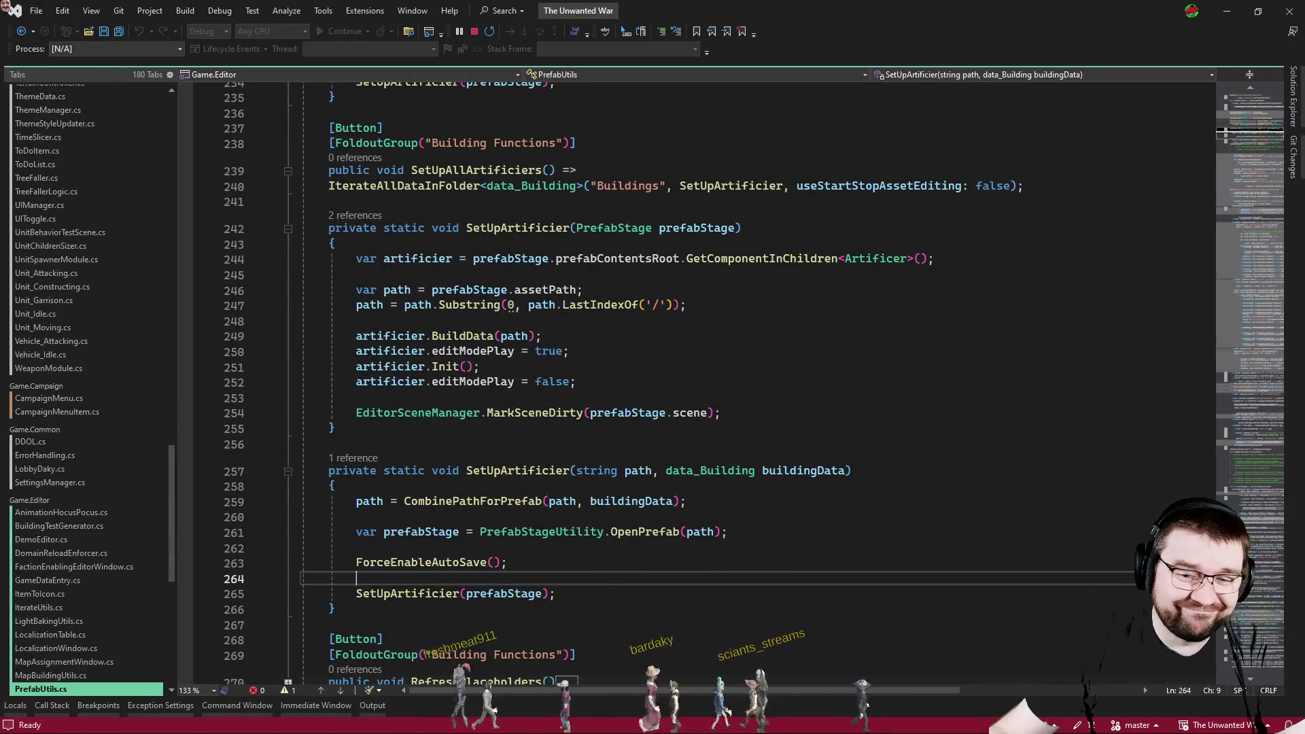
scroll(871, 360, "up", 7)
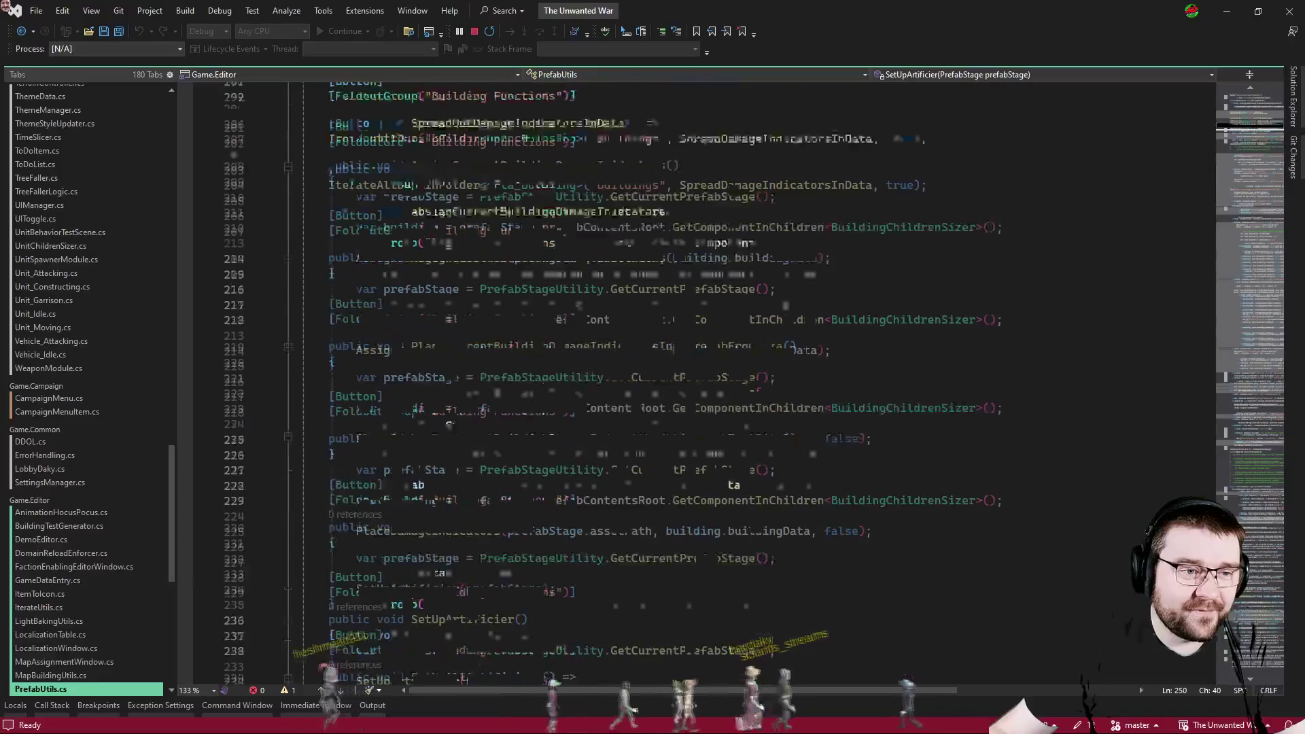
scroll(871, 360, "up", 6)
scroll(831, 296, "up", 4)
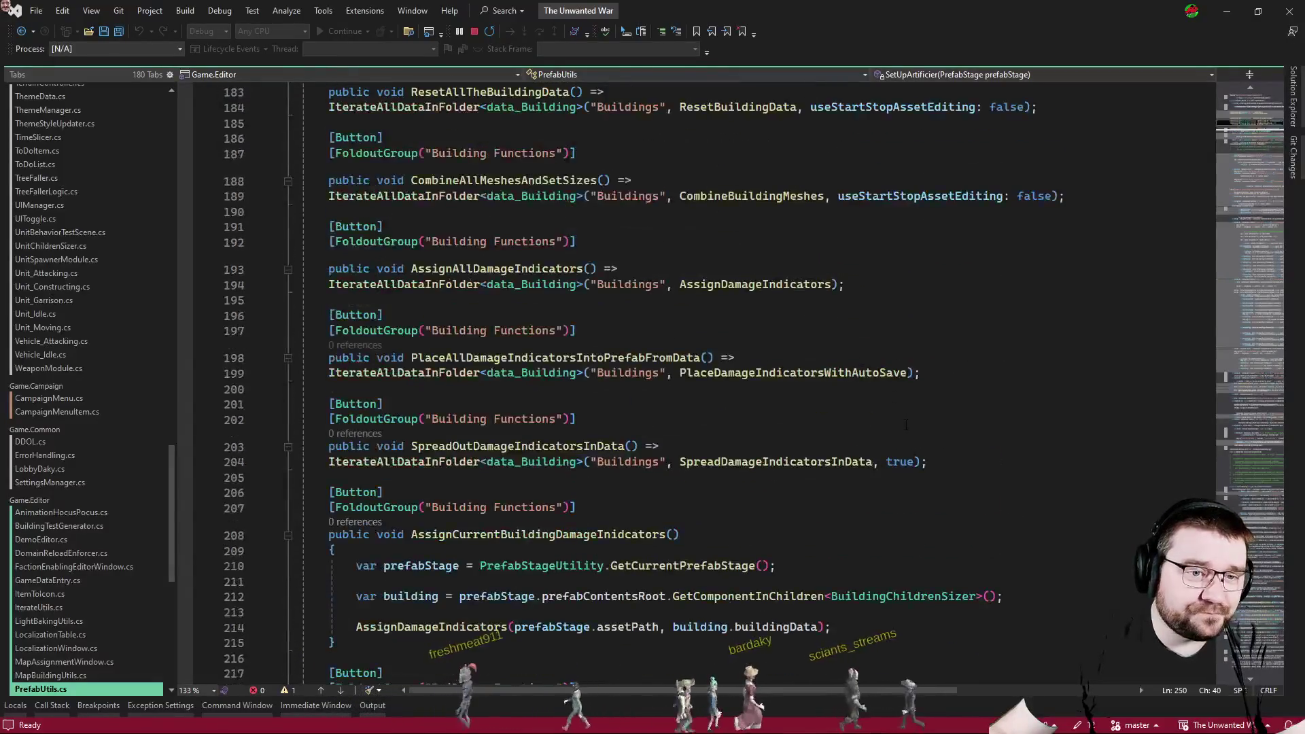
scroll(832, 296, "up", 4)
Jump from CombineBuildingMeshes to the CombineBuildingMeshesInPrefabStage definition.
double_click(775, 380)
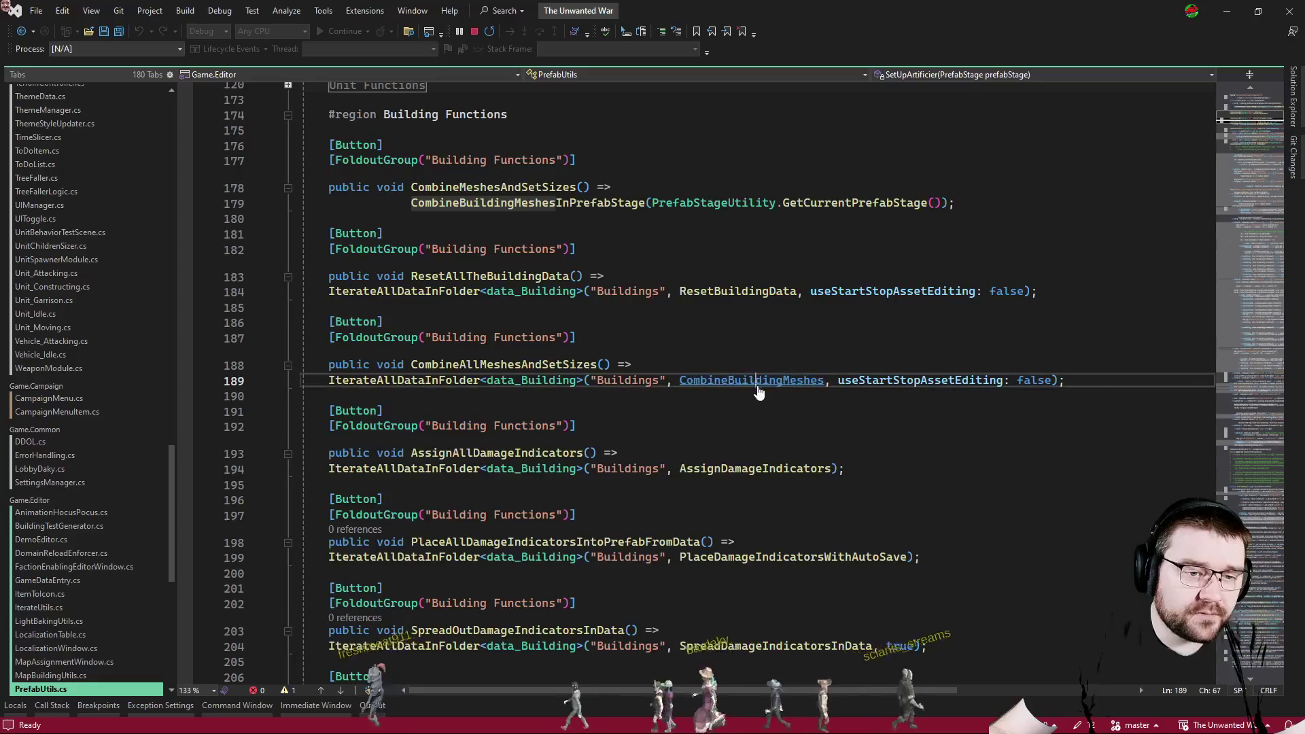
left_click(760, 381, "ctrl")
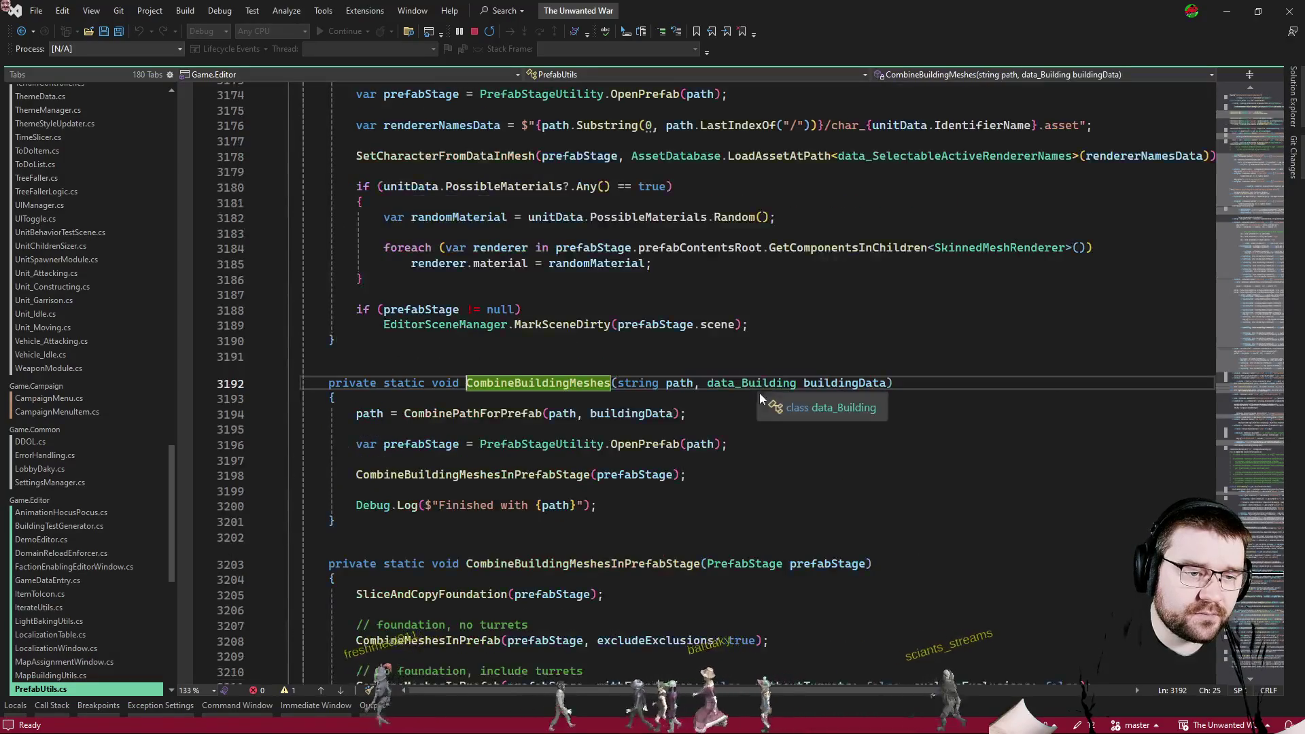
left_click(470, 479, "ctrl")
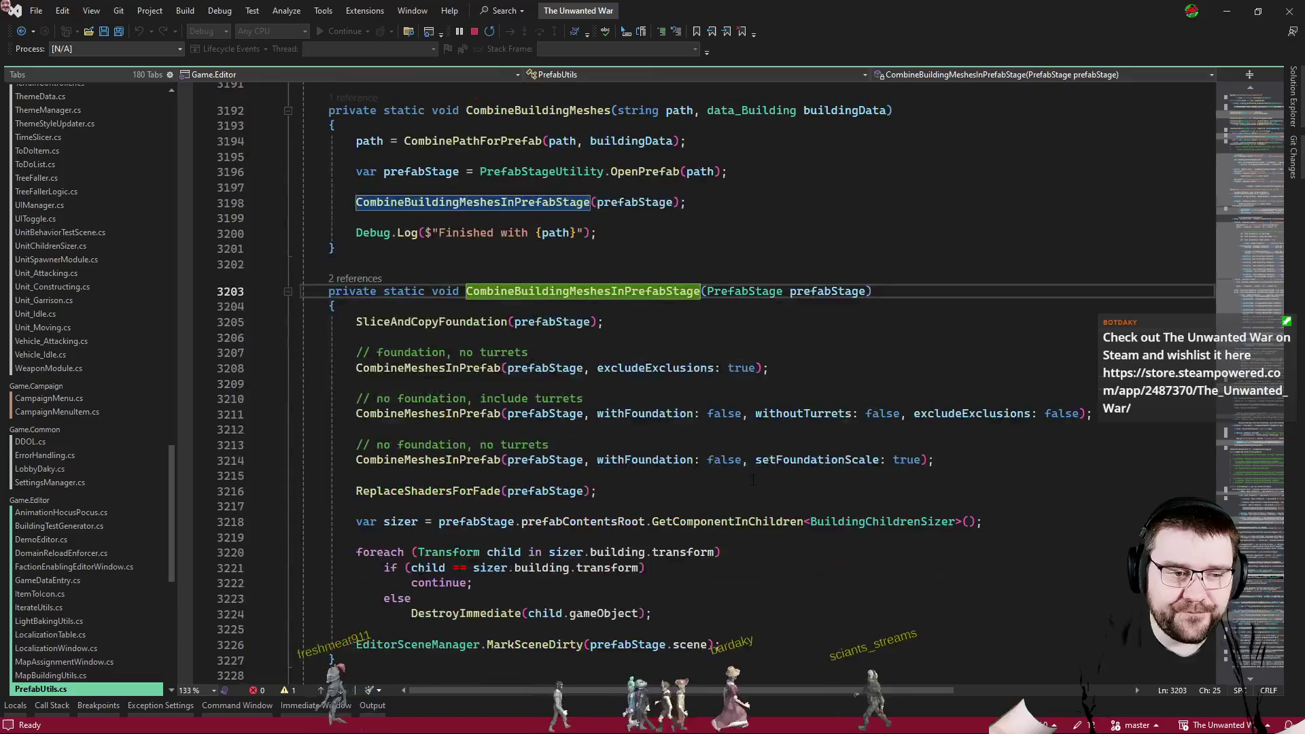
scroll(756, 471, "down", 4)
Select the foreach loop that destroys sizer.building's child objects.
left_click(655, 521)
left_click_drag(654, 521, 387, 475)
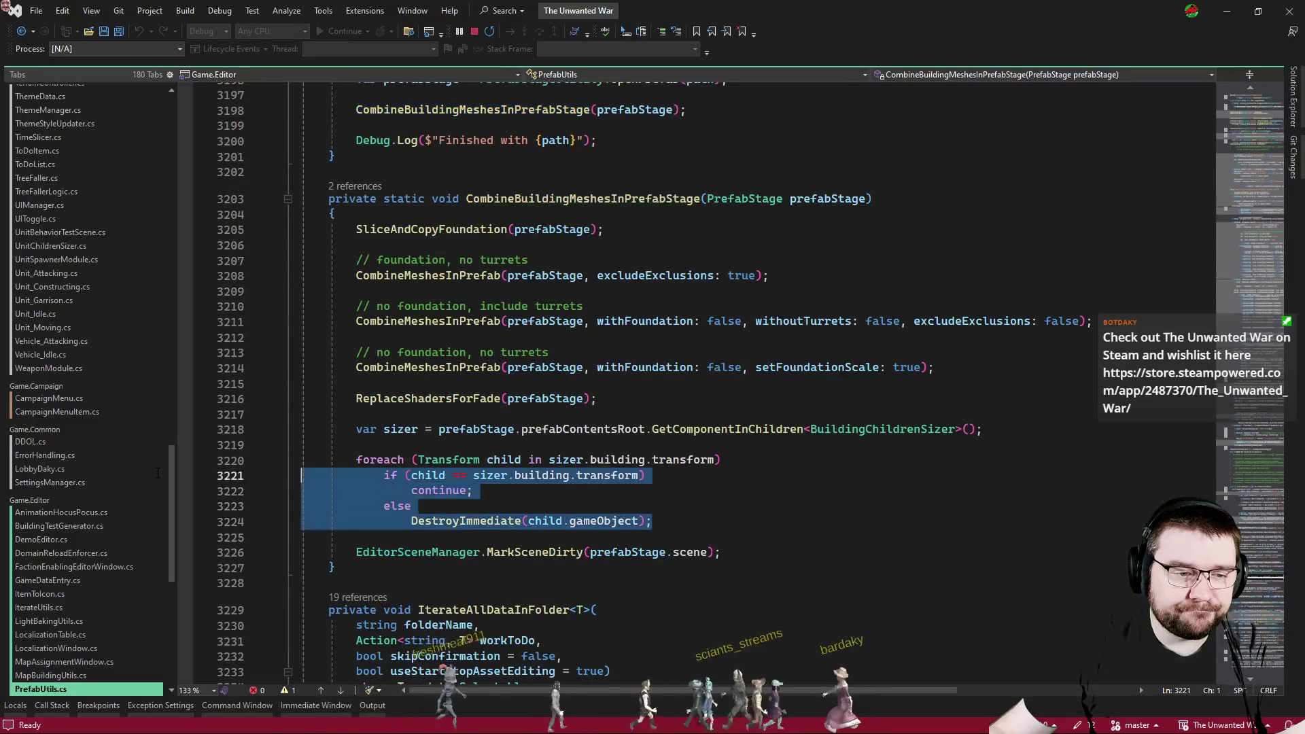
left_click(671, 521)
left_click_drag(652, 520, 303, 461)
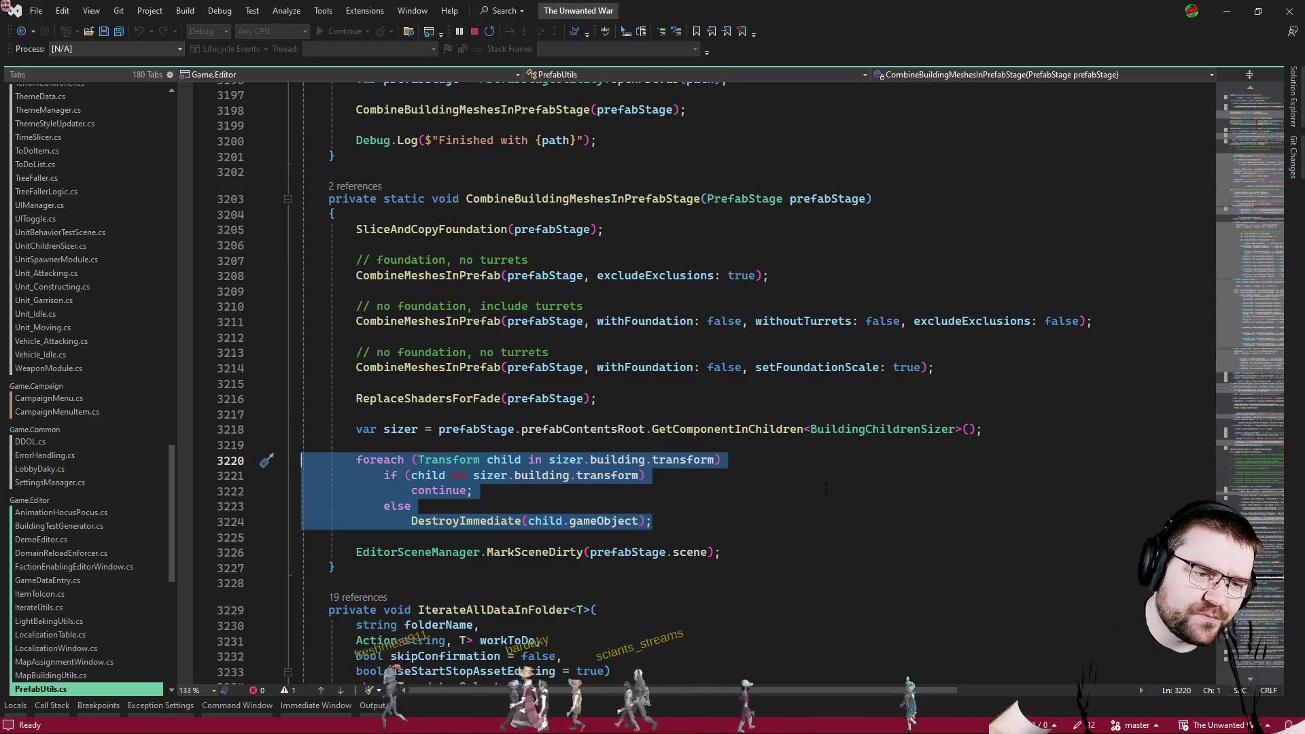
left_click(439, 490)
left_click_drag(653, 521, 304, 444)
key("shift+Down")
key("shift+Down")
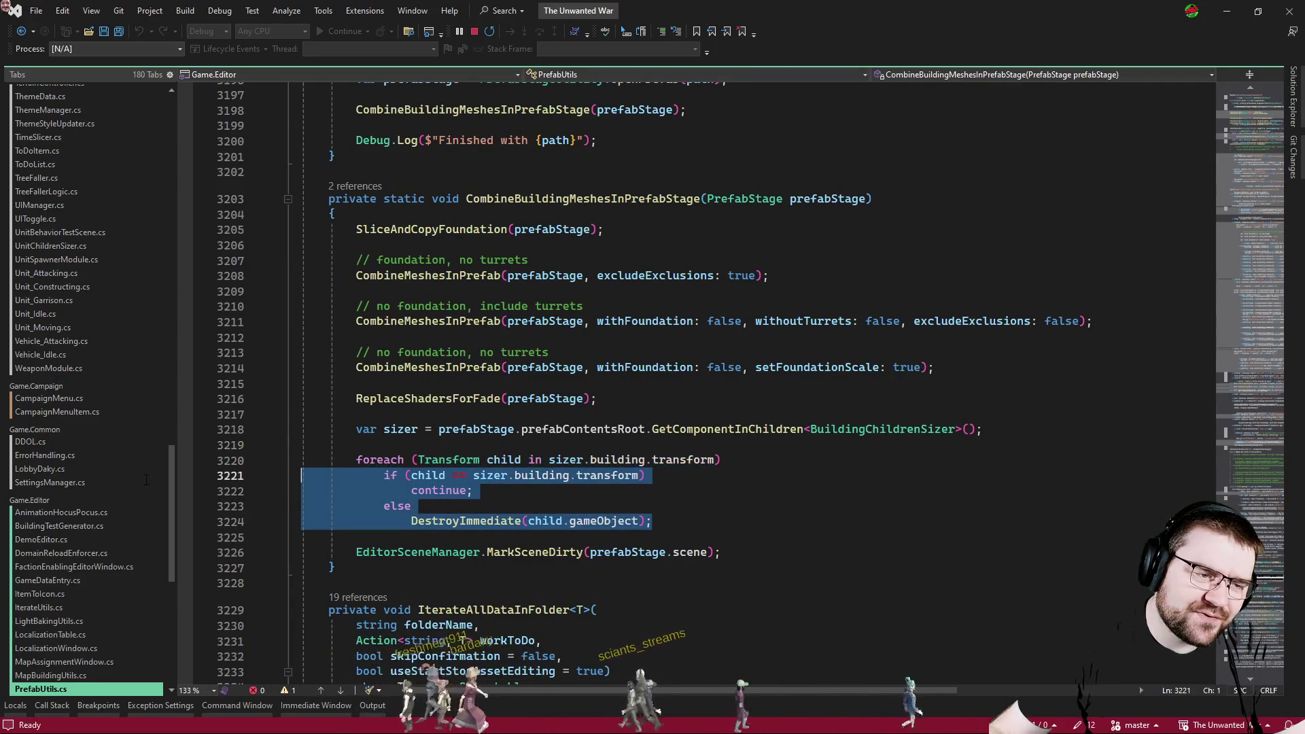
key("shift+Up")
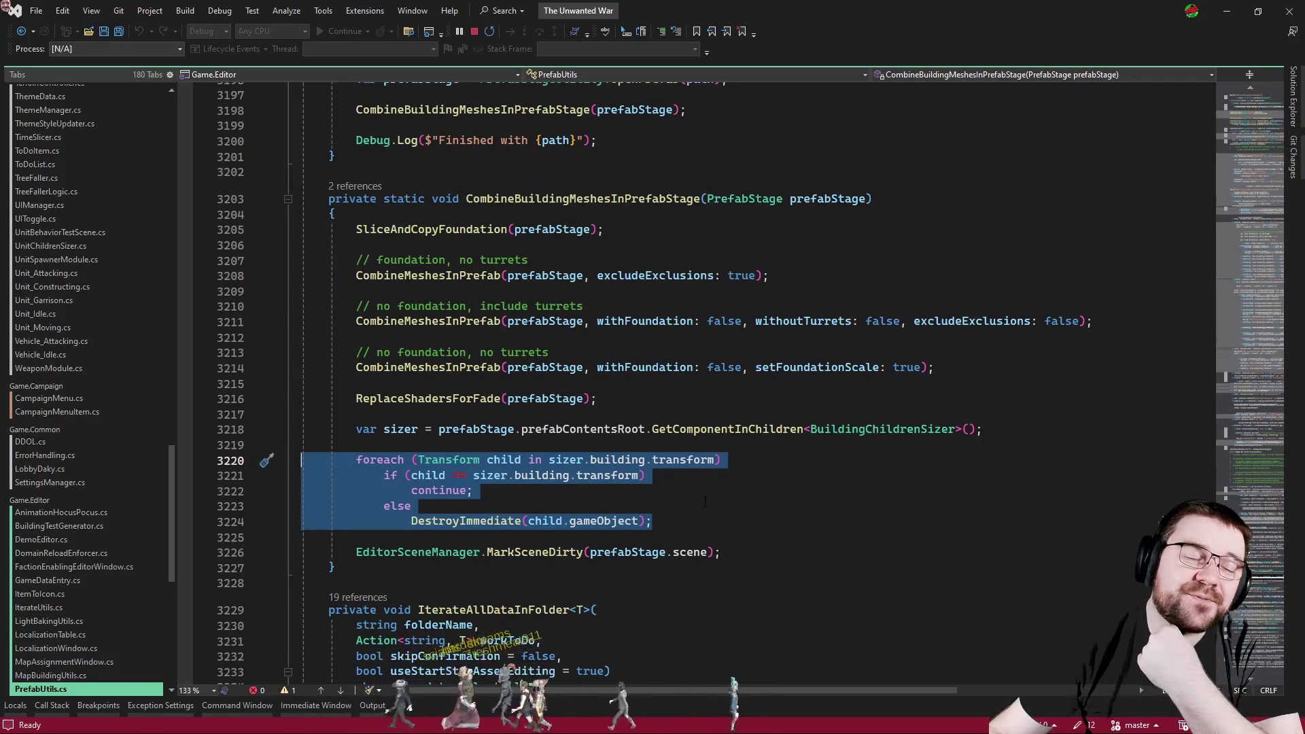
left_click(703, 504)
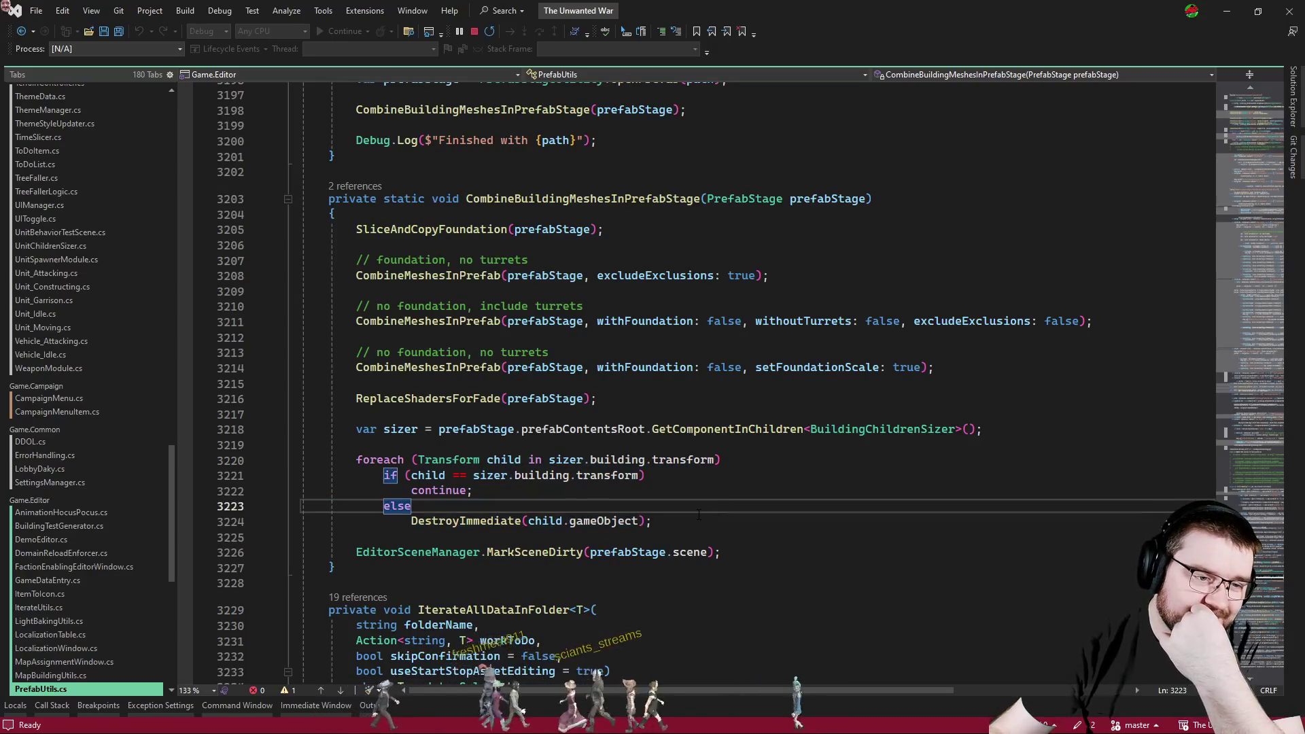
left_click_drag(652, 522, 304, 445)
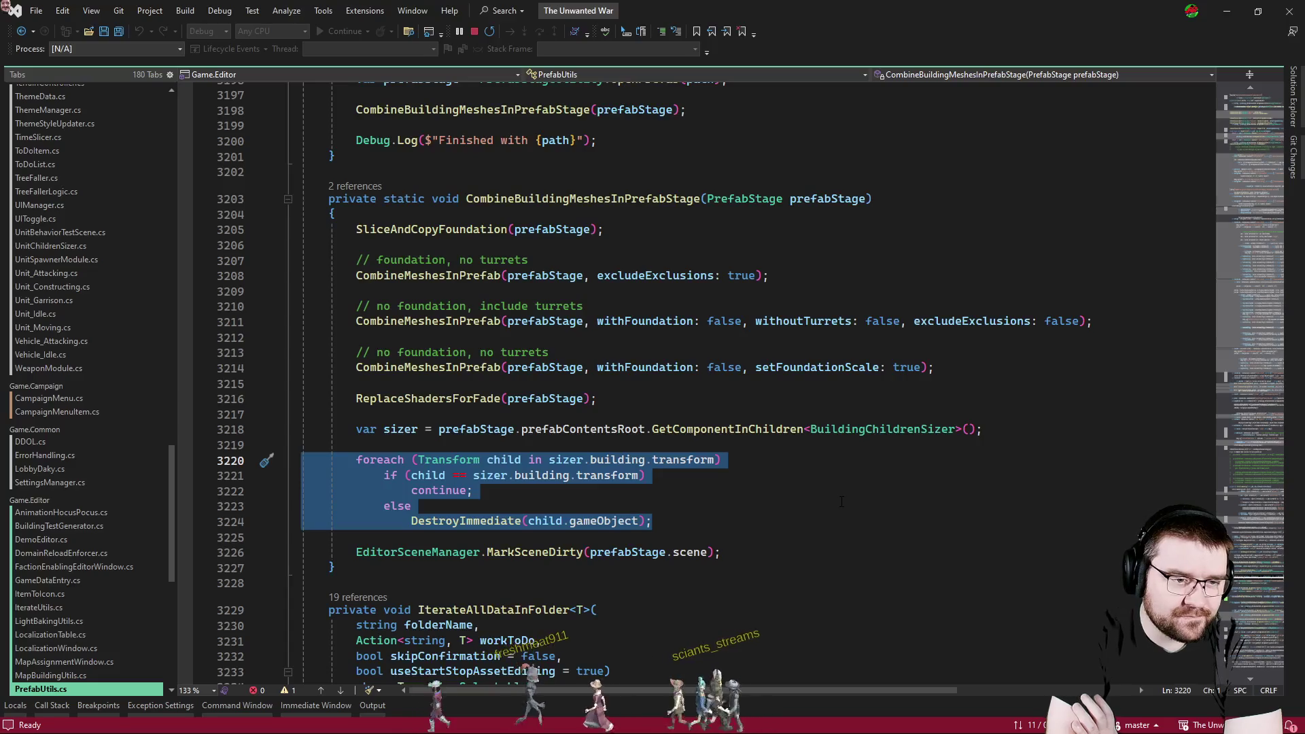
Declare a turrets list from GetComponentsInChildren<Turret>() on the building, above the child loop.
key("Up")
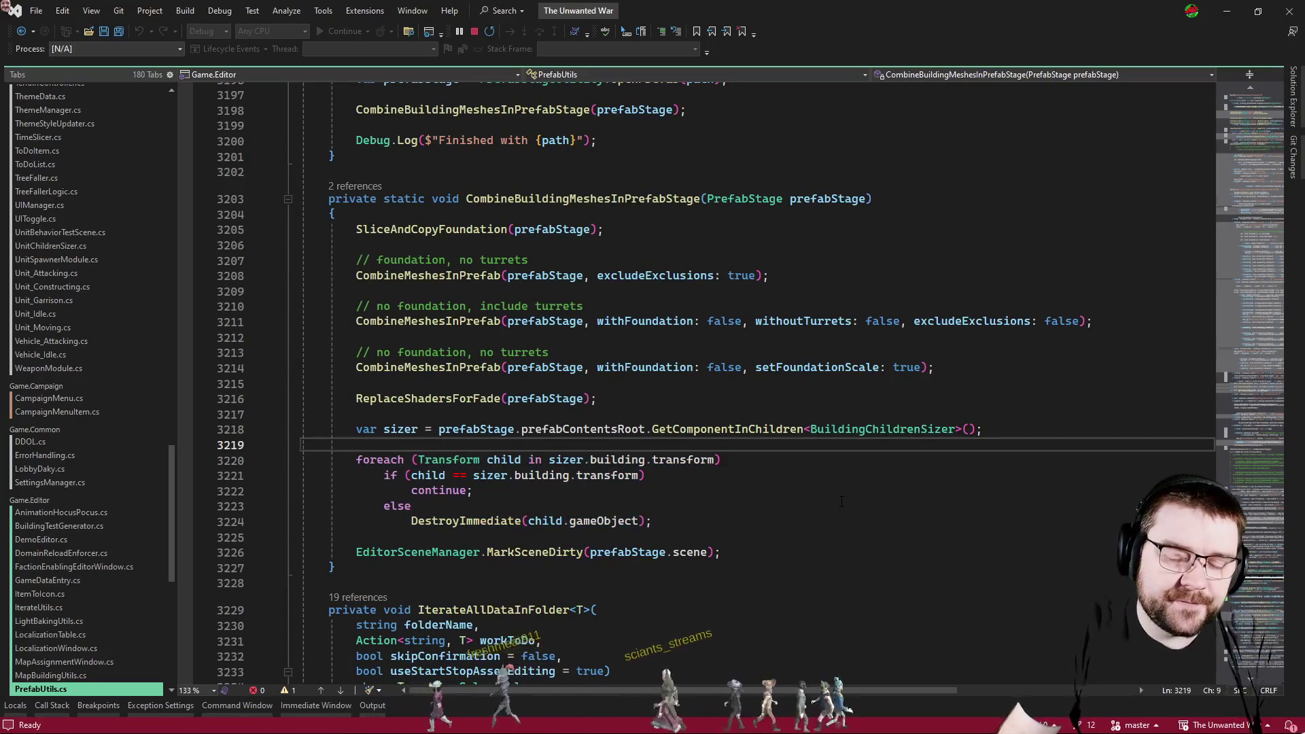
key("Return")
type("for")
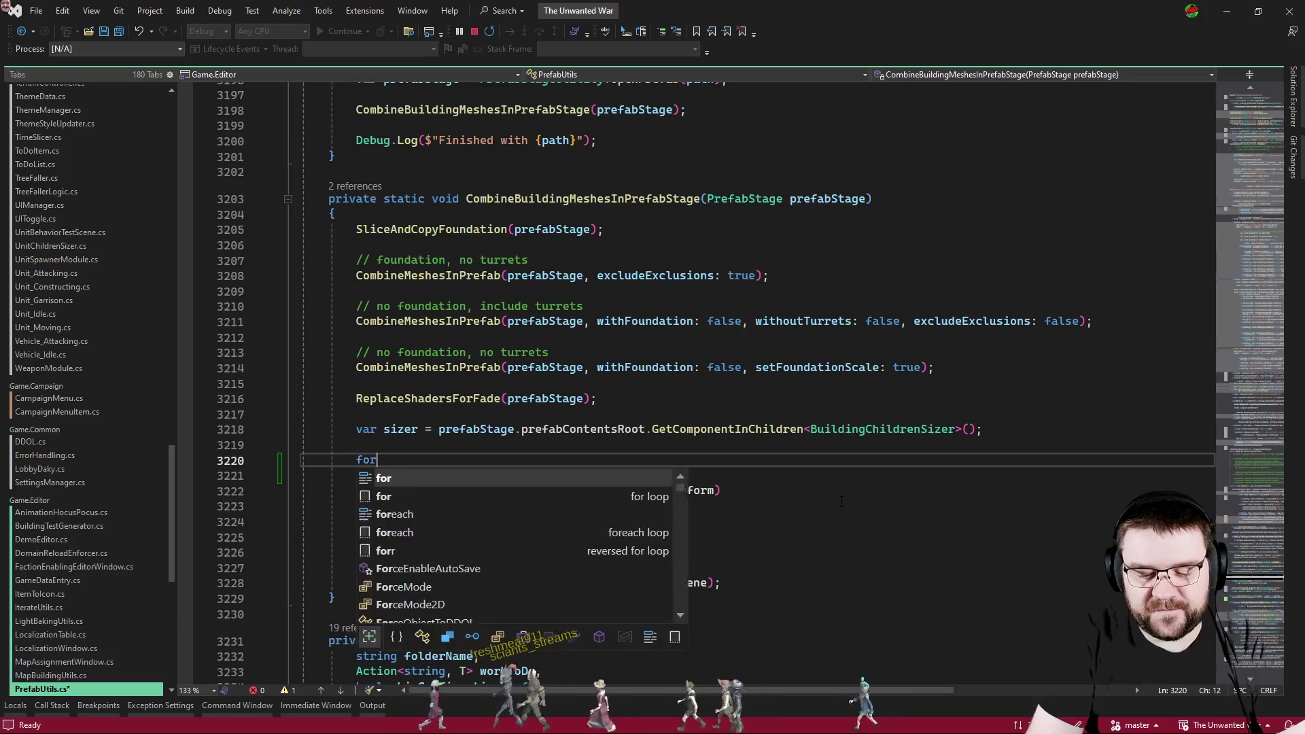
key("BackSpace")
key("BackSpace")
key("BackSpace")
type("var ")
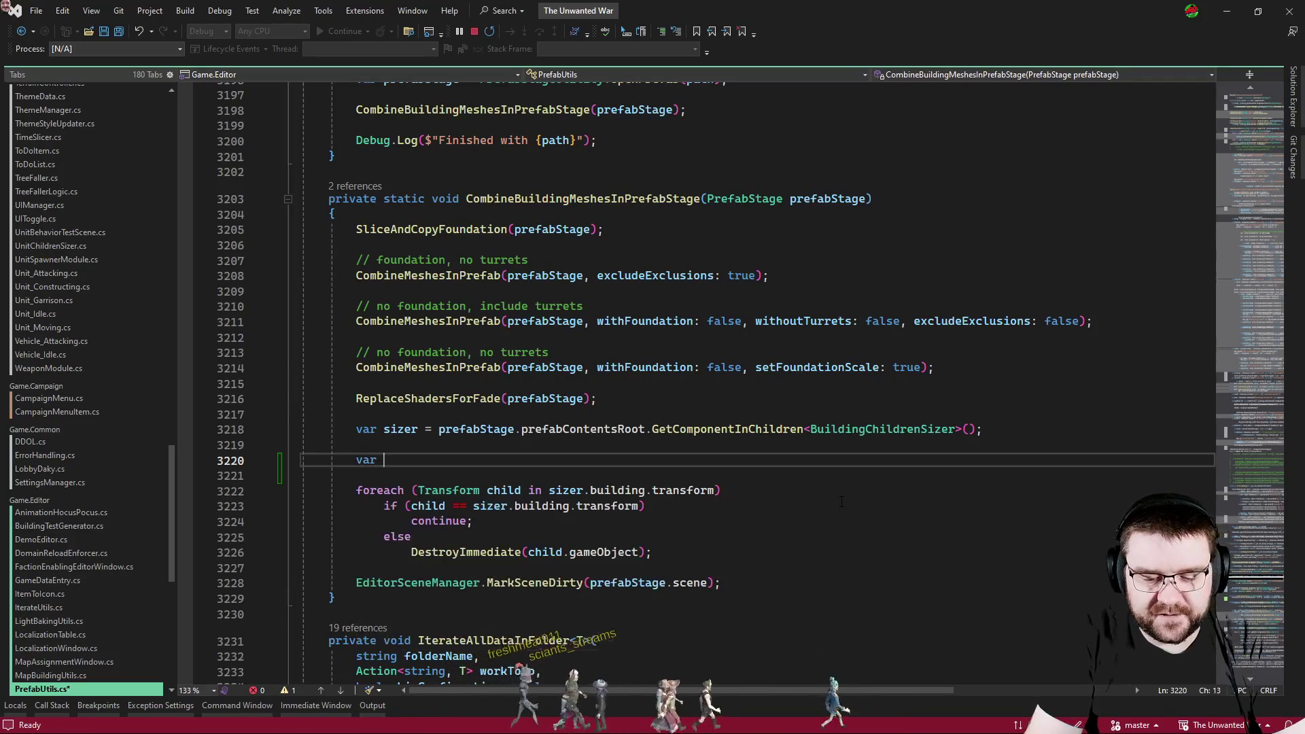
type("sizer.")
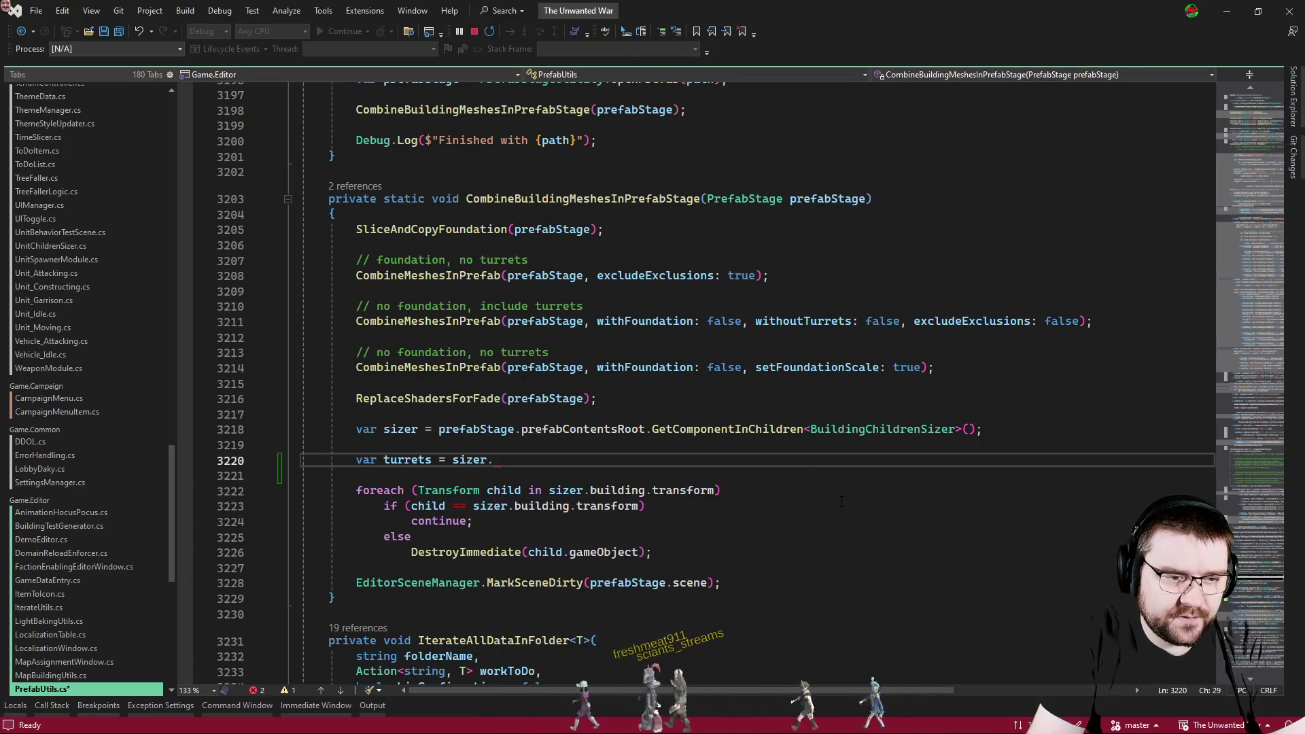
type("building.getcom")
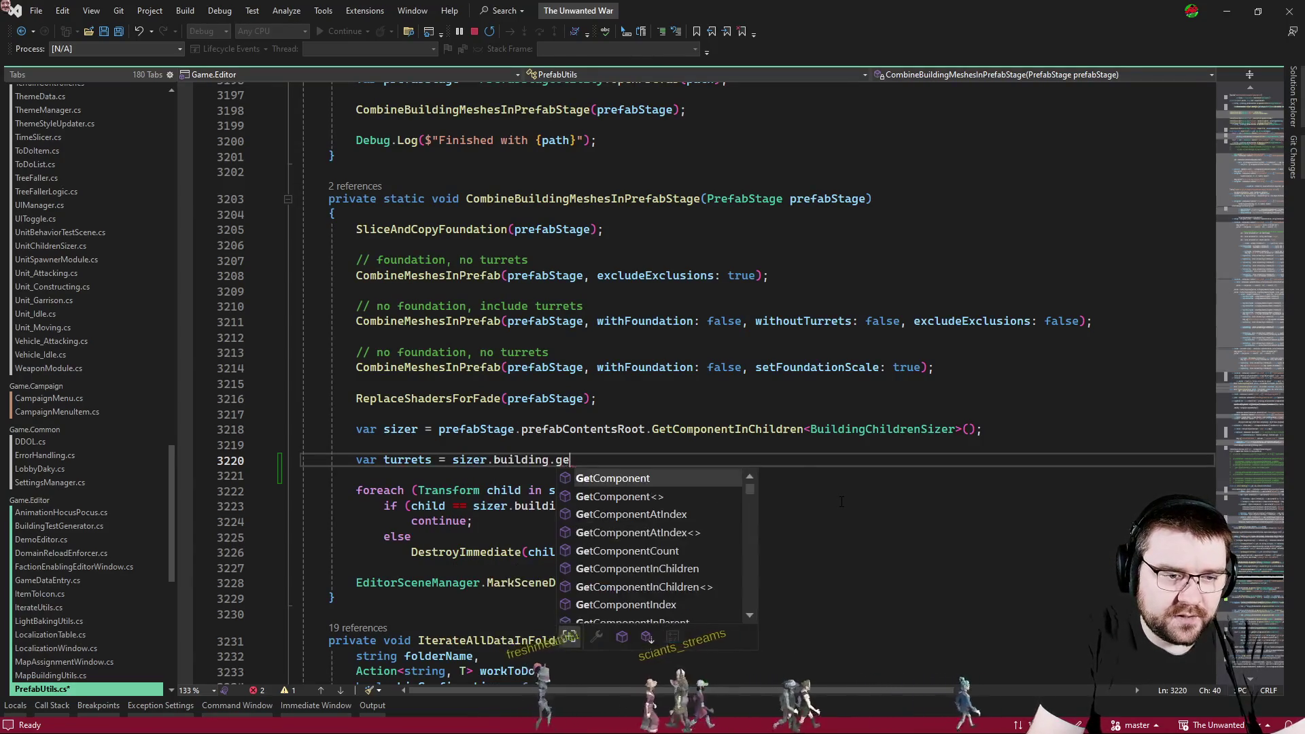
key("Down")
key("Down")
key("Down")
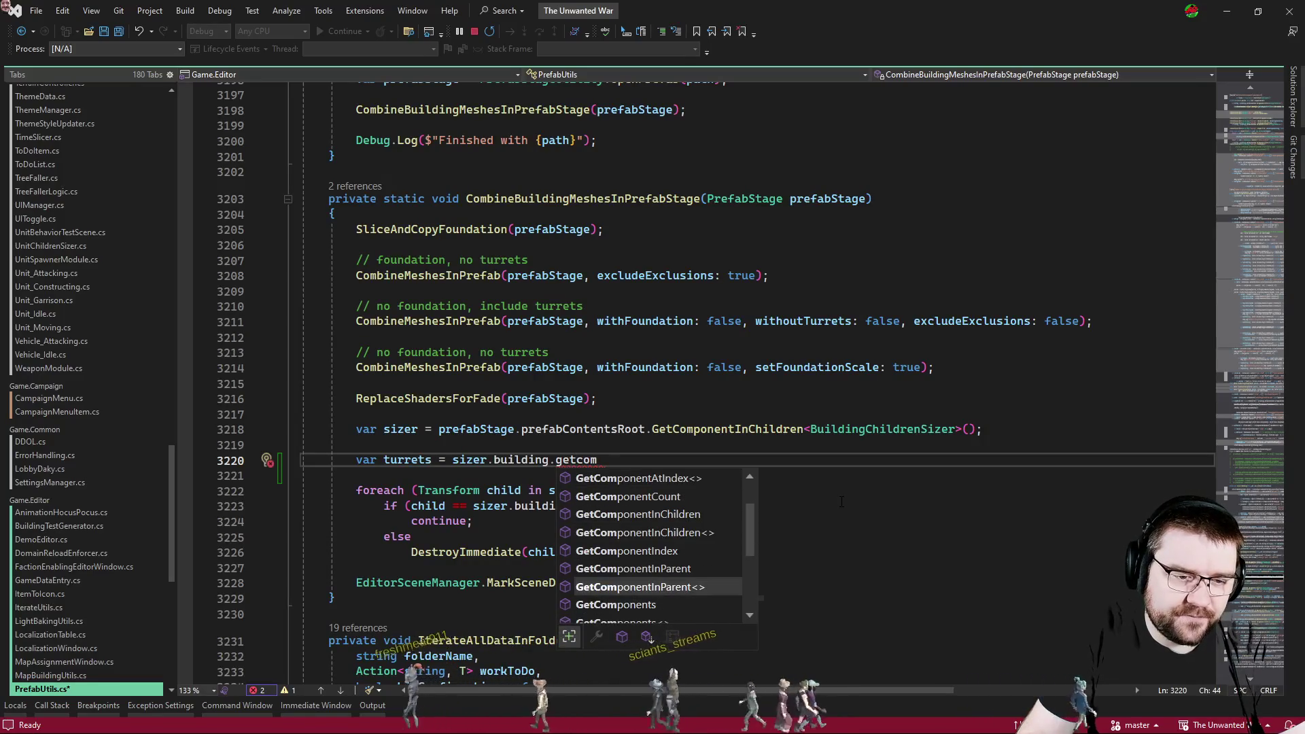
key("Tab")
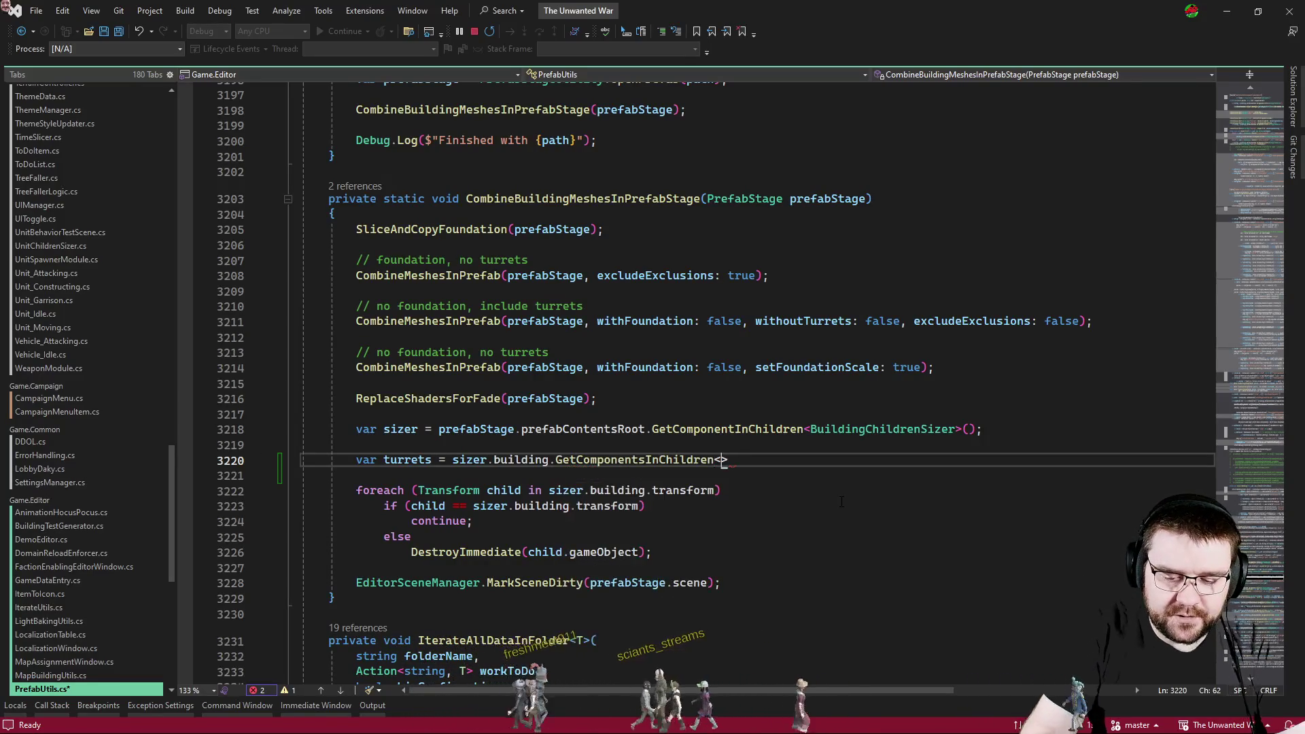
type("<Turre")
key("Tab")
type(">();")
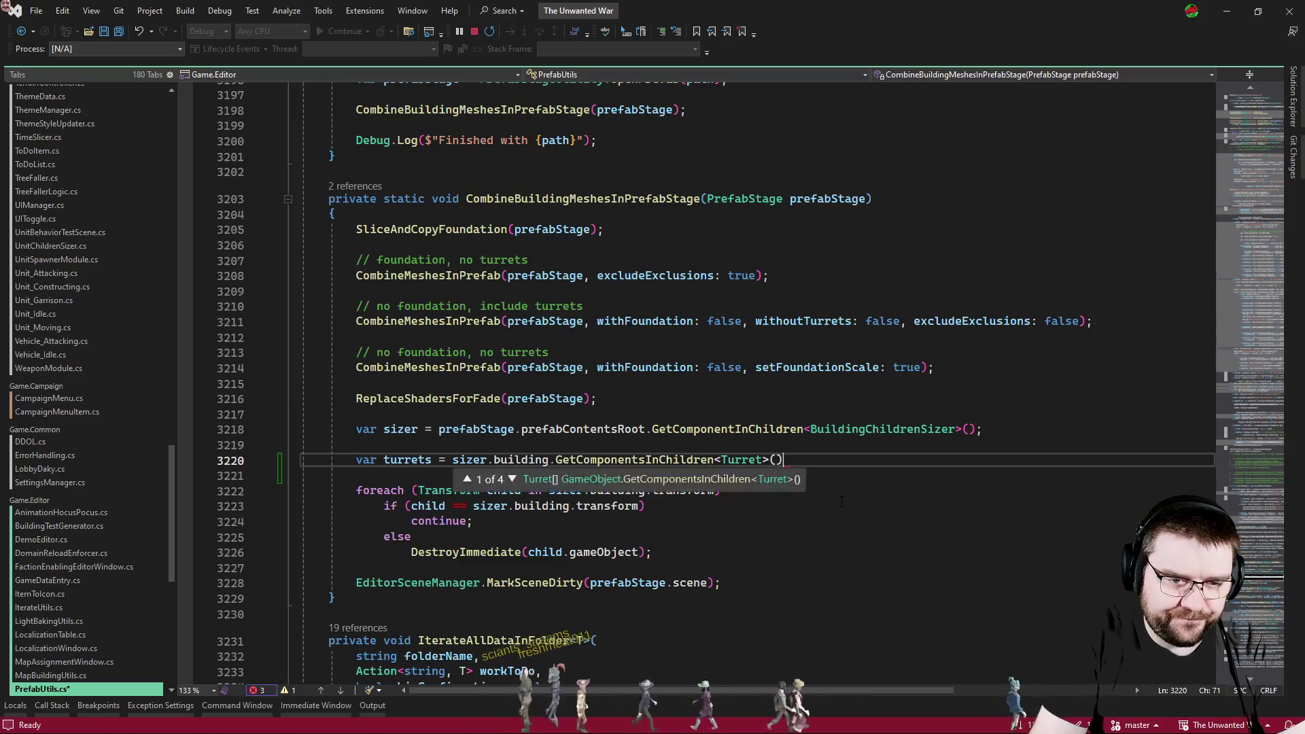
key("Return")
key("Return")
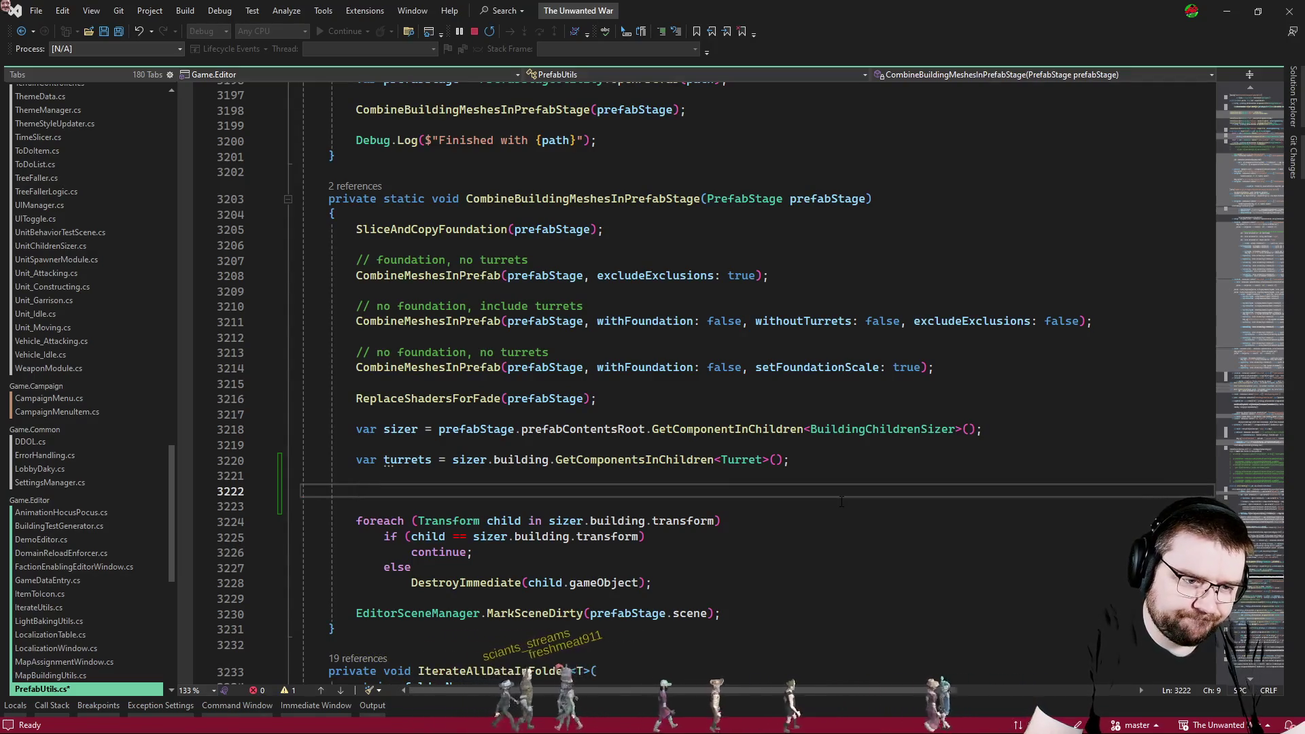
Change the loop's else to else if(!turrets.Contains(child)) so turrets are spared.
key("Down")
key("Down")
key("Down")
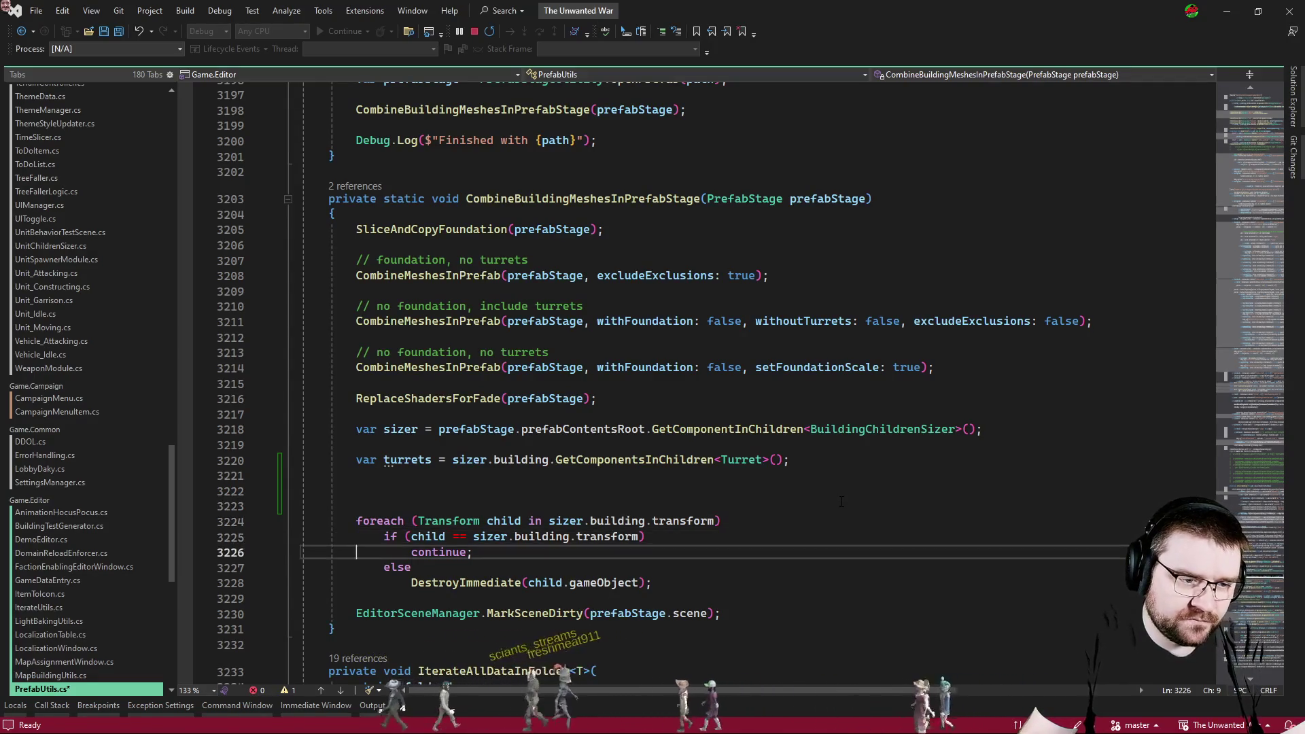
type(" if(")
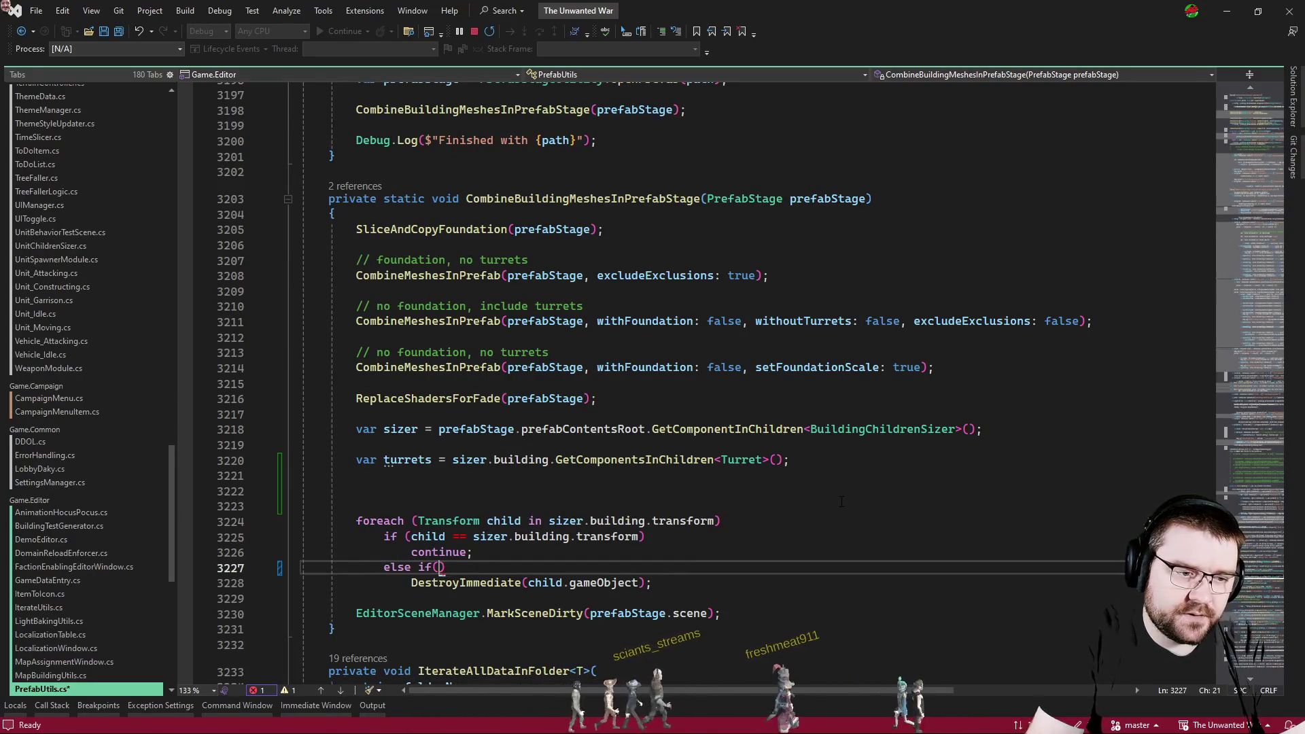
type("!tur")
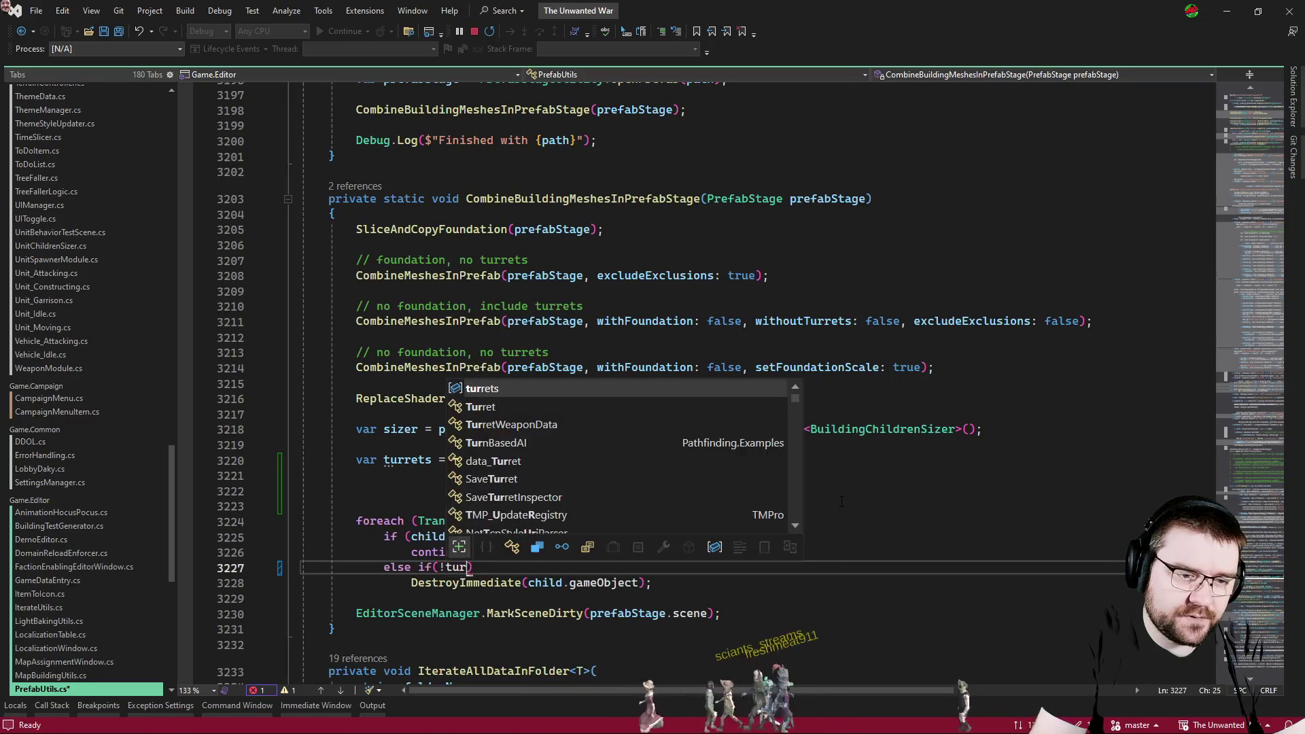
type("rets.Contains")
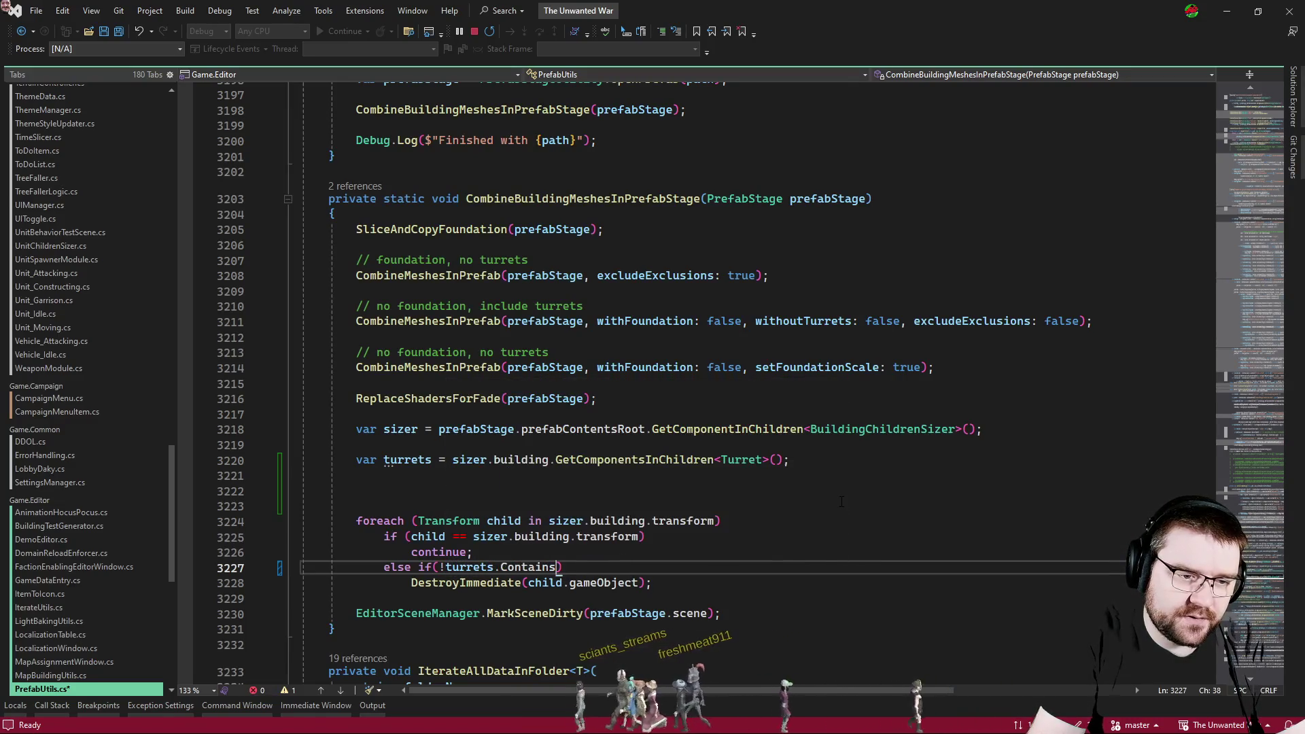
type("(tu")
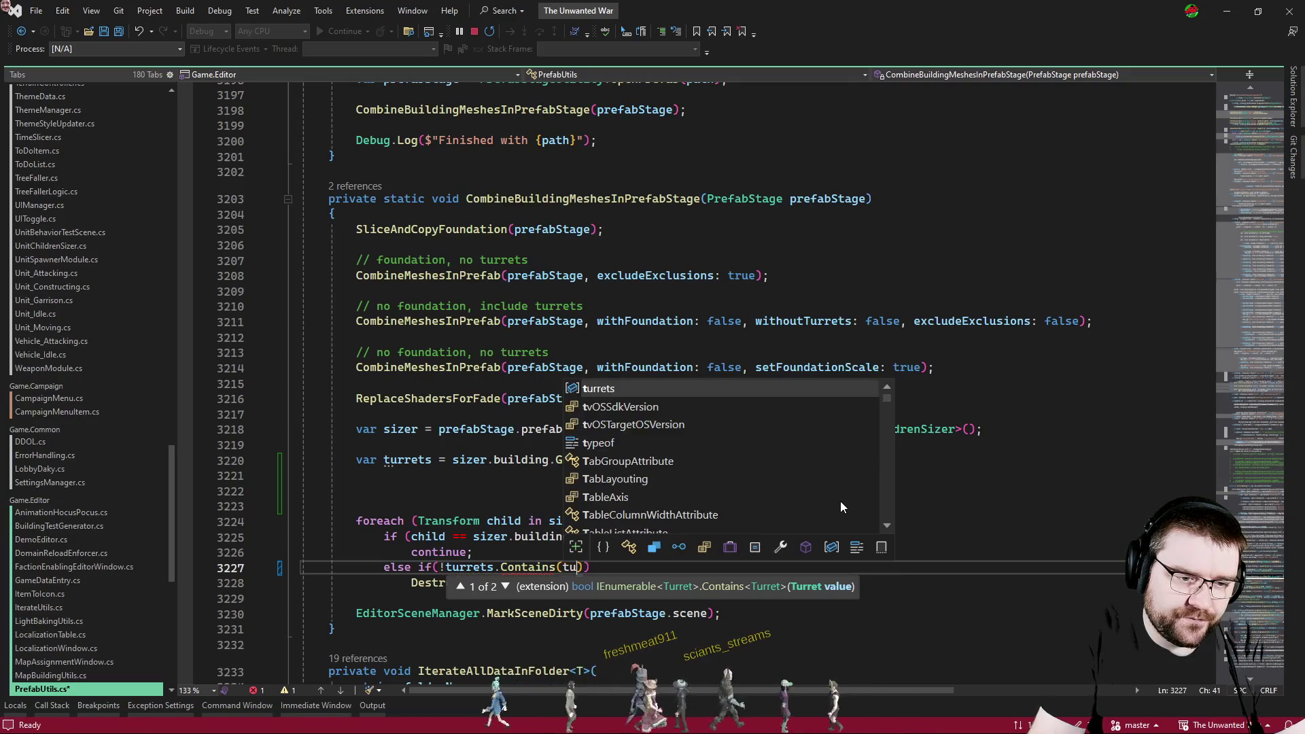
key("BackSpace")
key("BackSpace")
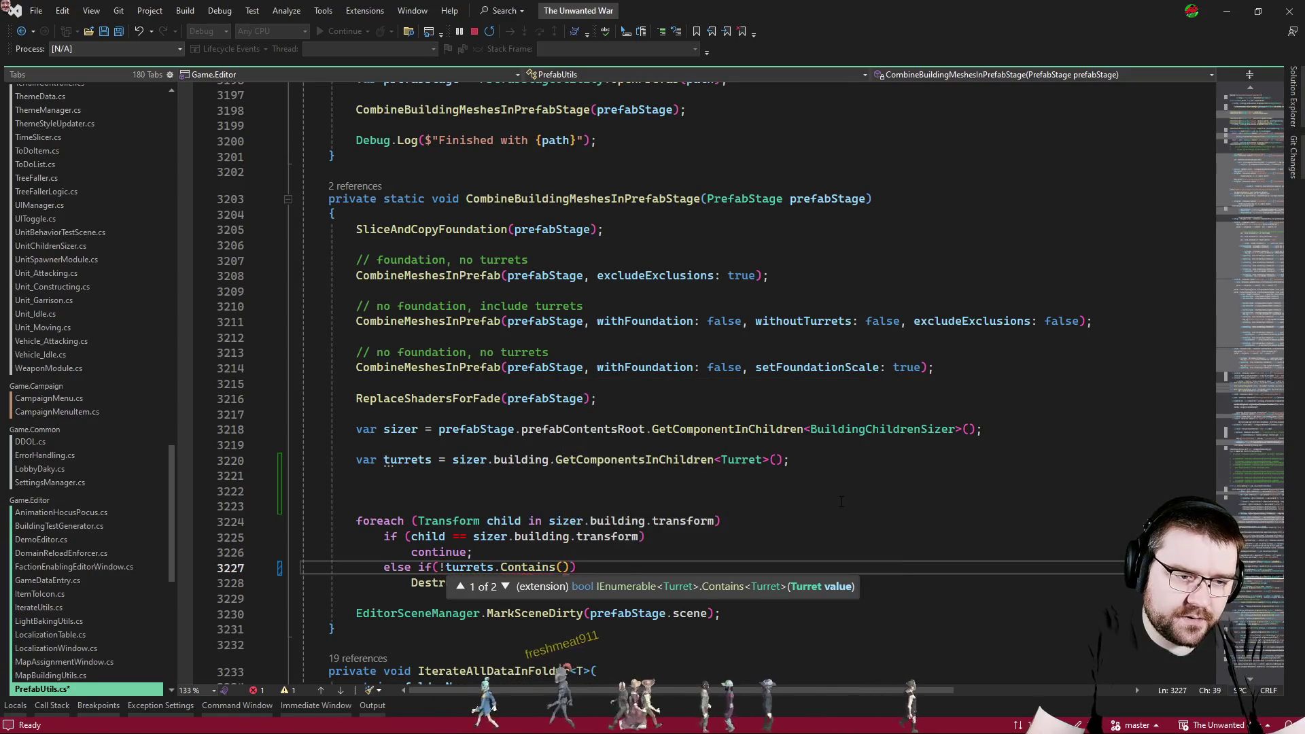
type("child")
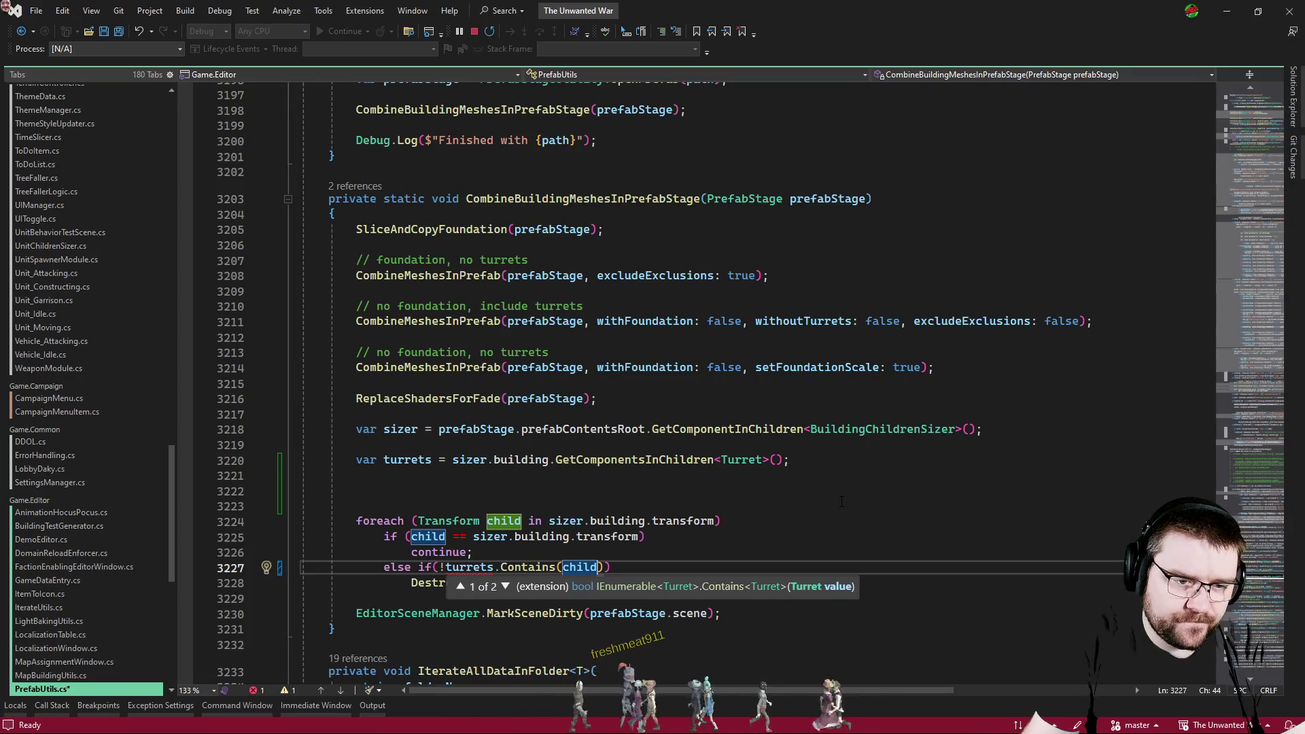
key("Escape")
key("Up")
key("Up")
key("Up")
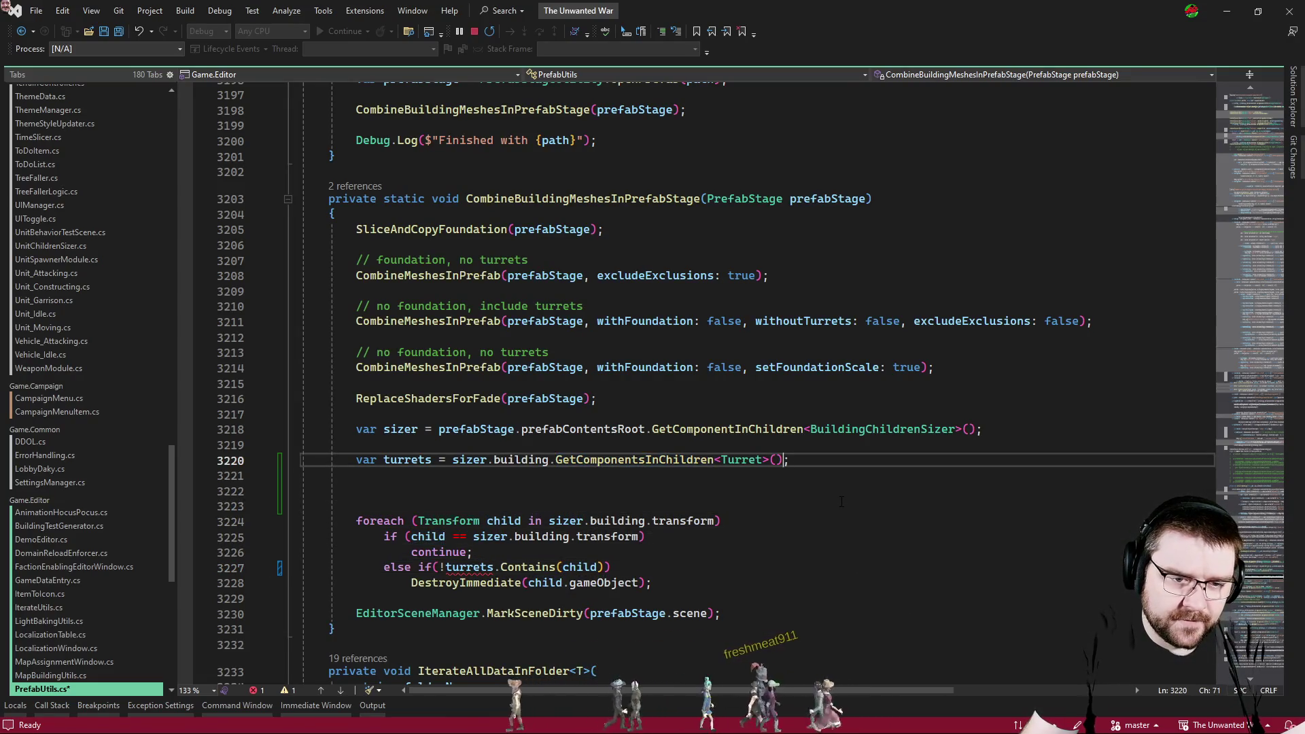
type(".select(x => x")
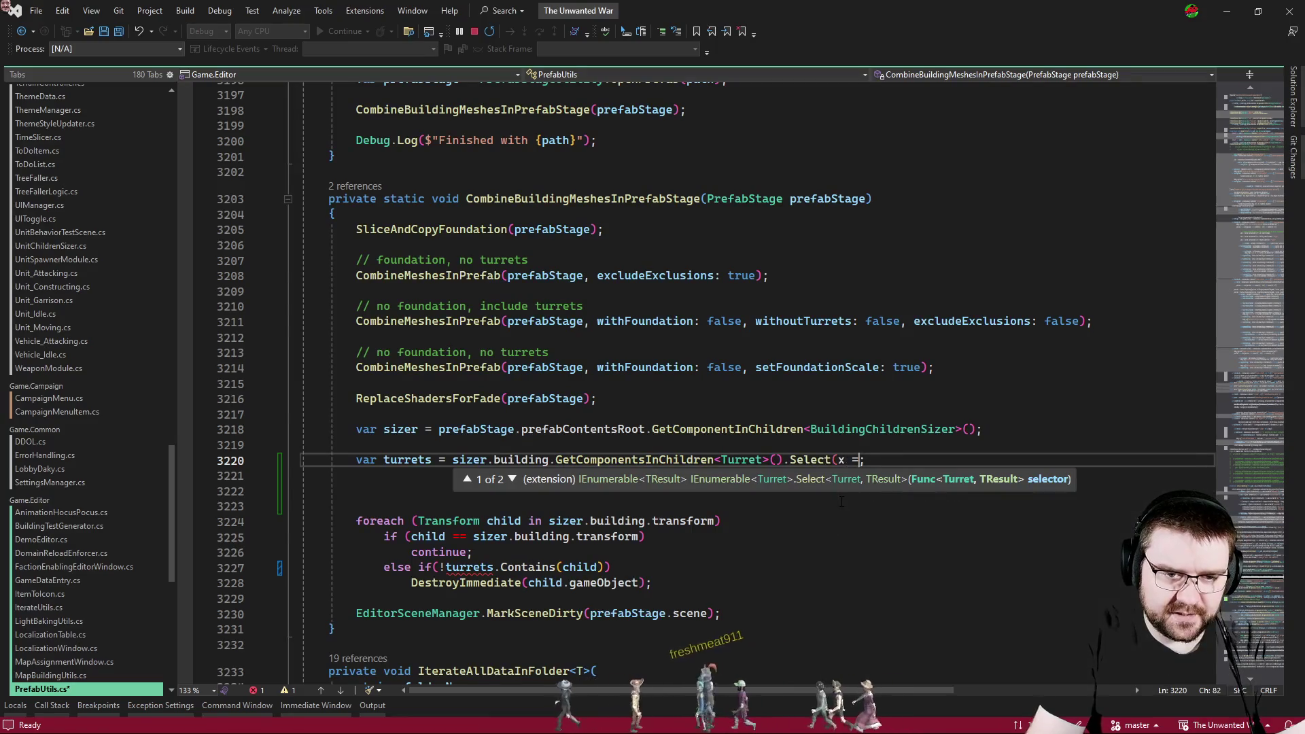
type(".transform")
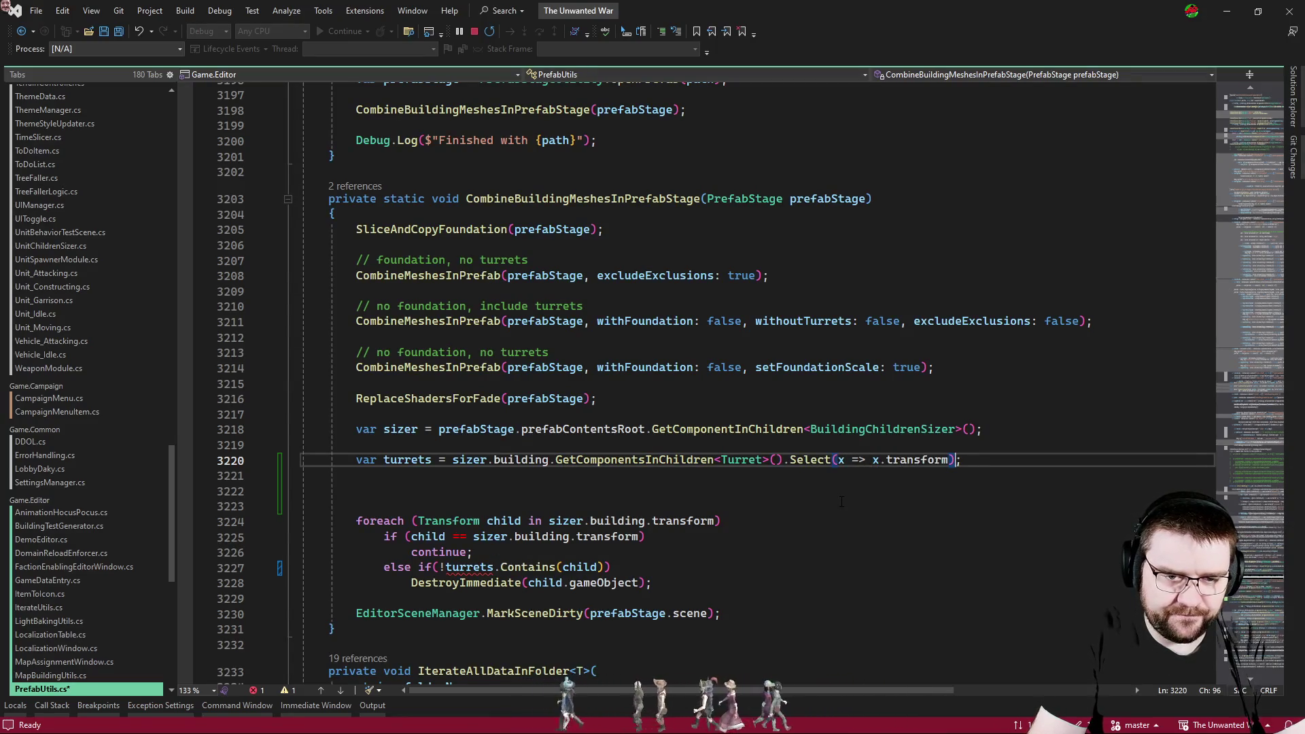
Append .Select(x => x.transform) to the turrets line and tidy the blank lines.
key("Down")
key("ctrl+shift+l")
key("ctrl+shift+l")
key("Down")
key("Down")
key("Down")
key("Down")
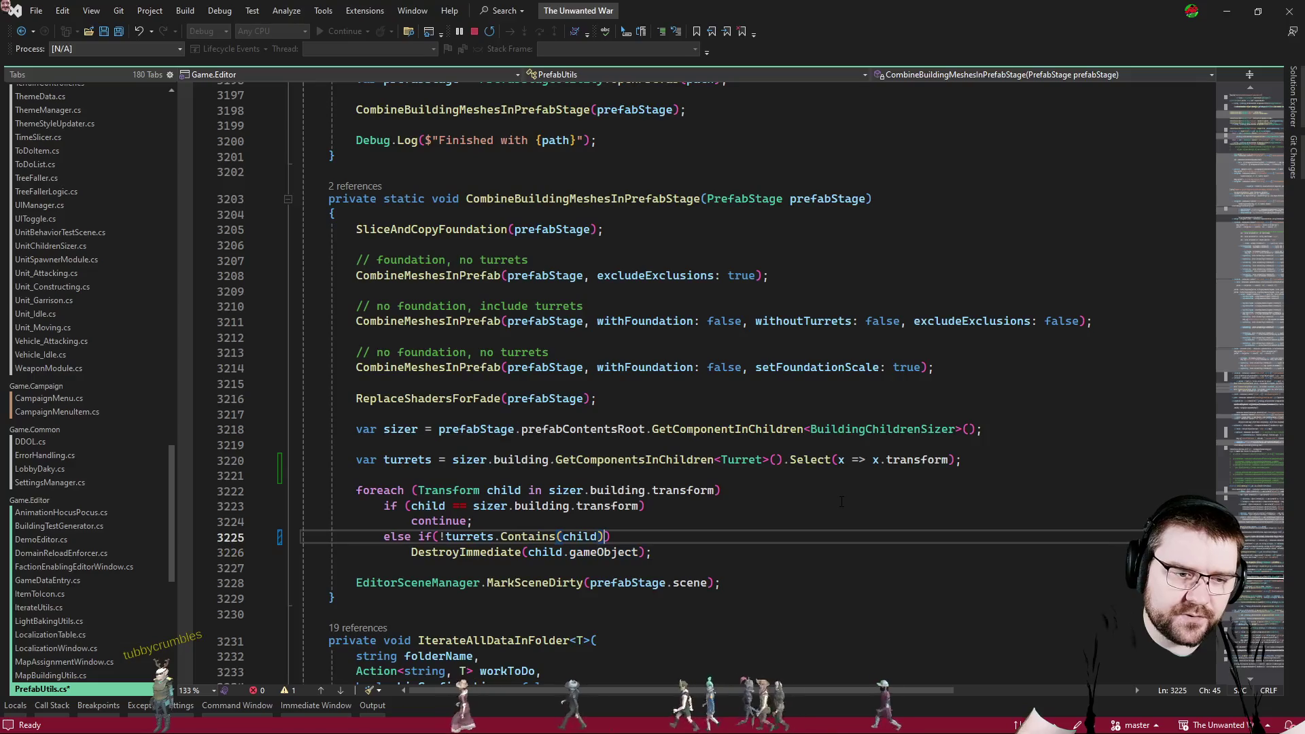
key("End")
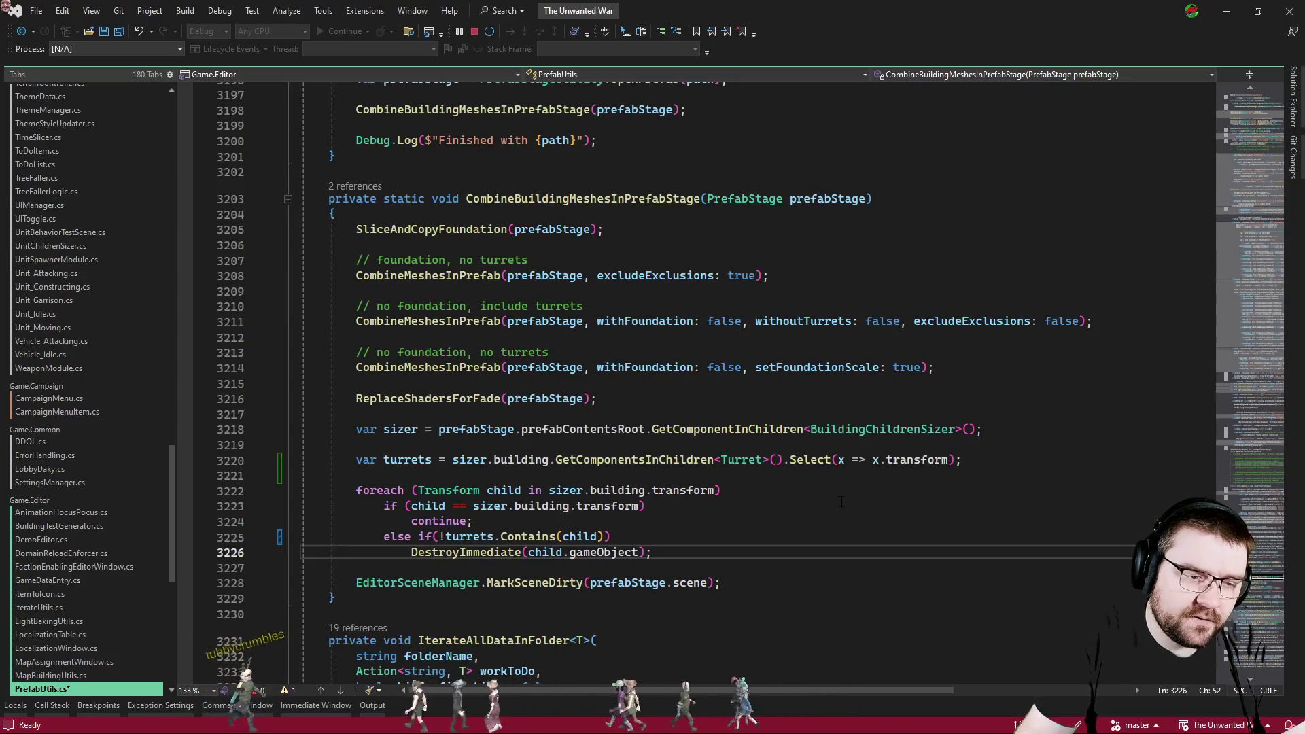
key("Return")
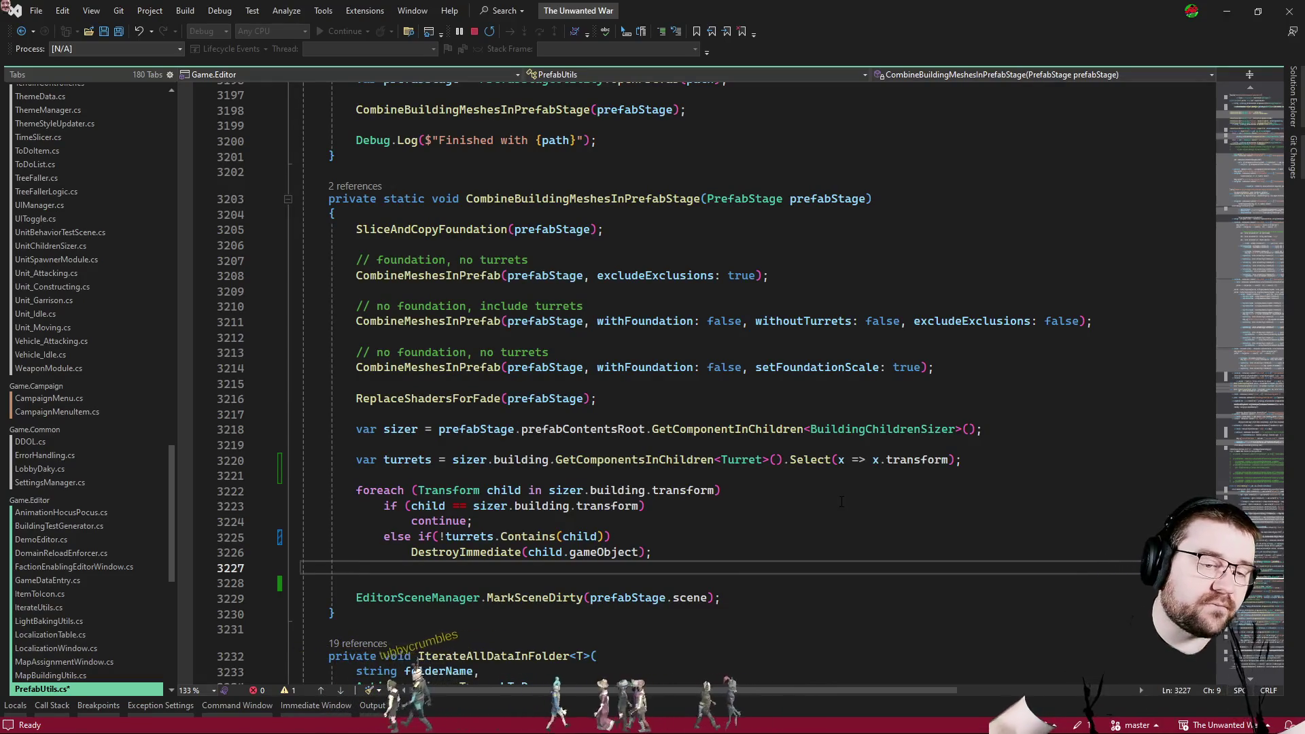
Cut the if(!turrets.Contains(child)) condition off the else and make room above the foreach.
left_click_drag(612, 537, 420, 538)
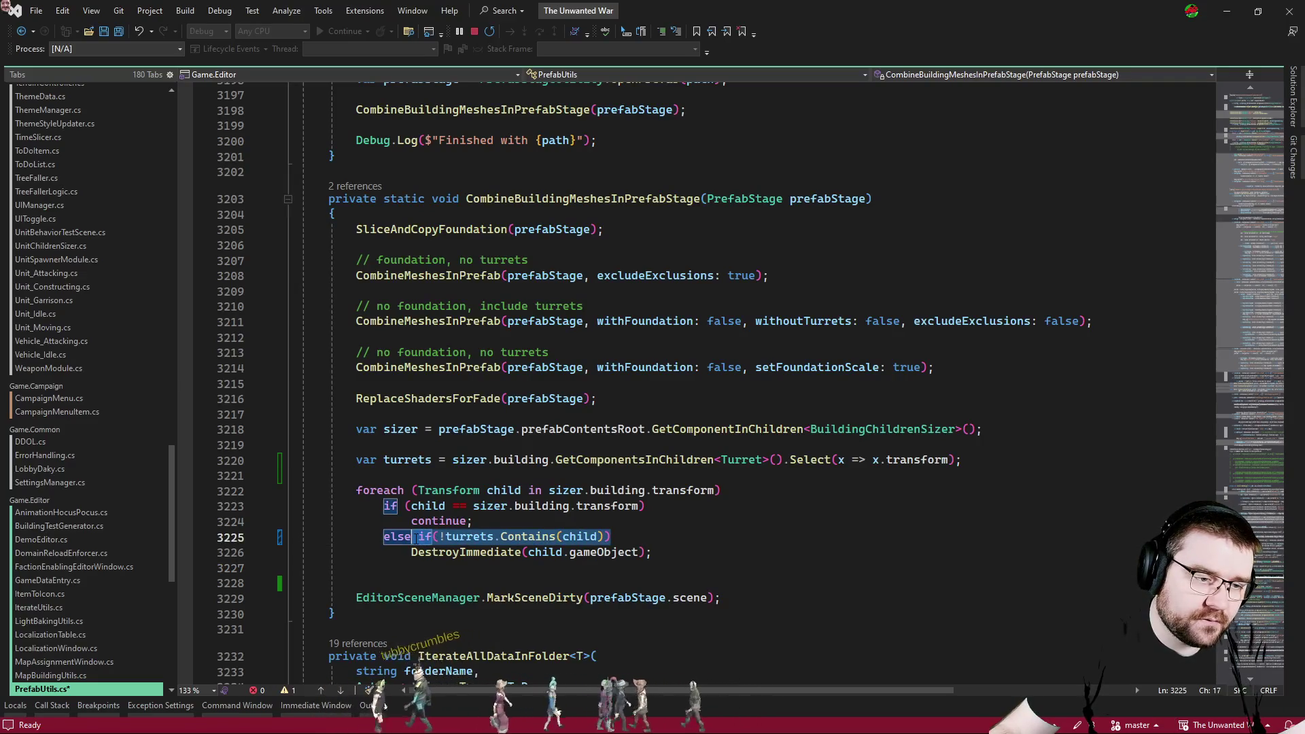
key("Delete")
key("Down")
key("Down")
key("ctrl+shift+l")
key("Up")
key("Up")
key("Up")
key("Up")
key("Up")
key("Return")
key("Return")
key("Up")
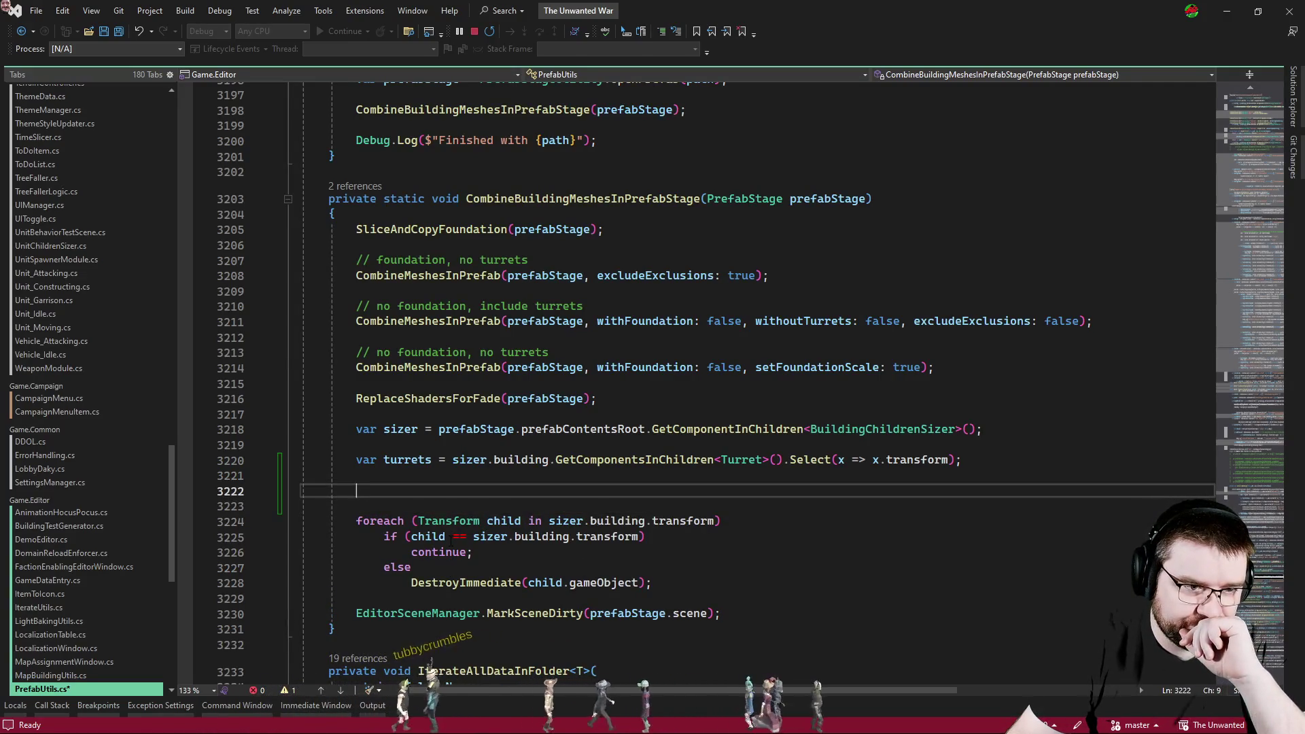
Undo to restore the turret contains-check on the else and reopen space above the loop.
key("ctrl+z")
key("ctrl+z")
key("ctrl+z")
key("Up")
key("Up")
key("Up")
key("Return")
key("Return")
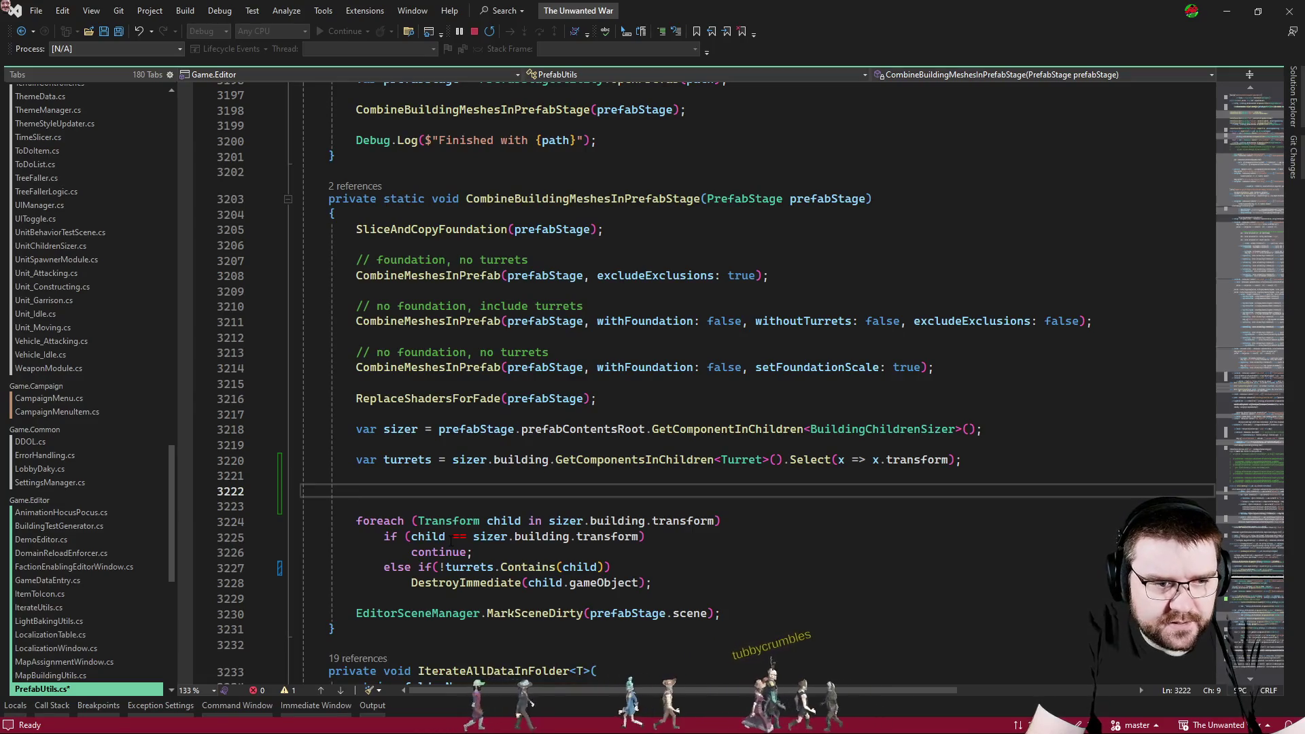
type("foreach(var ")
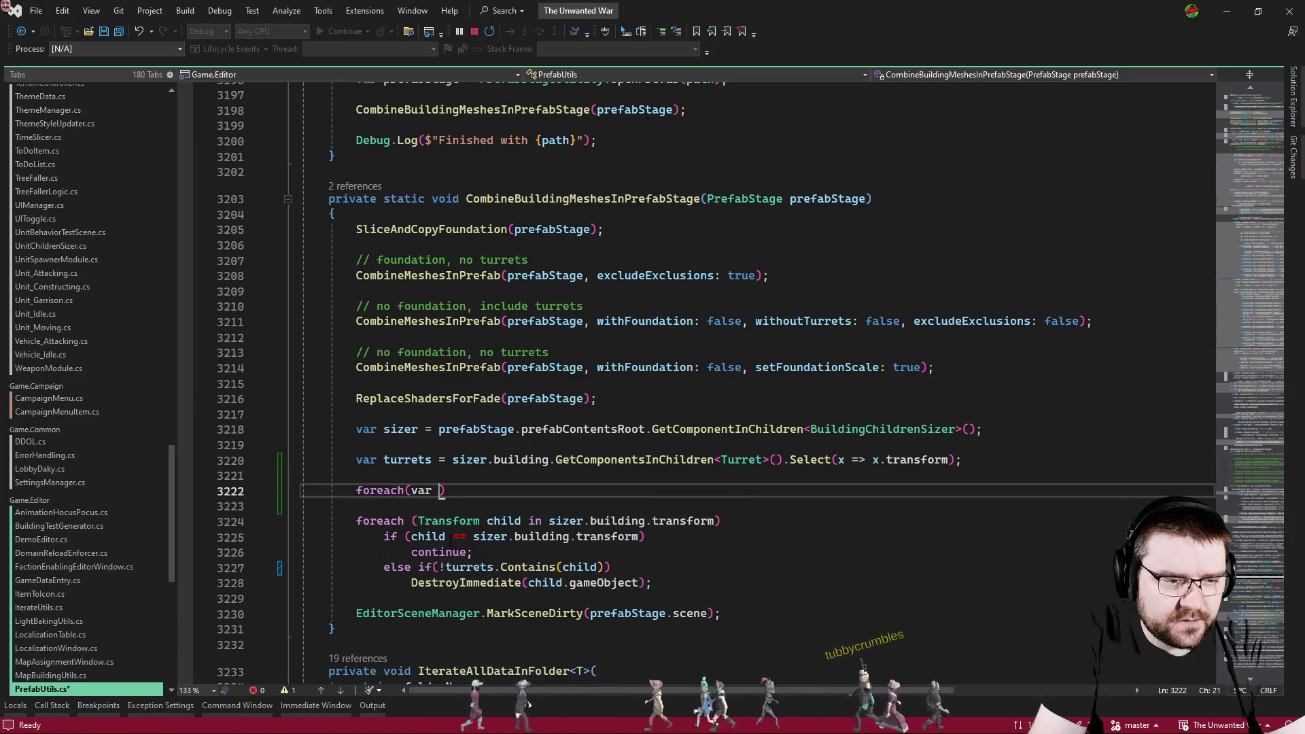
type("turret in tur")
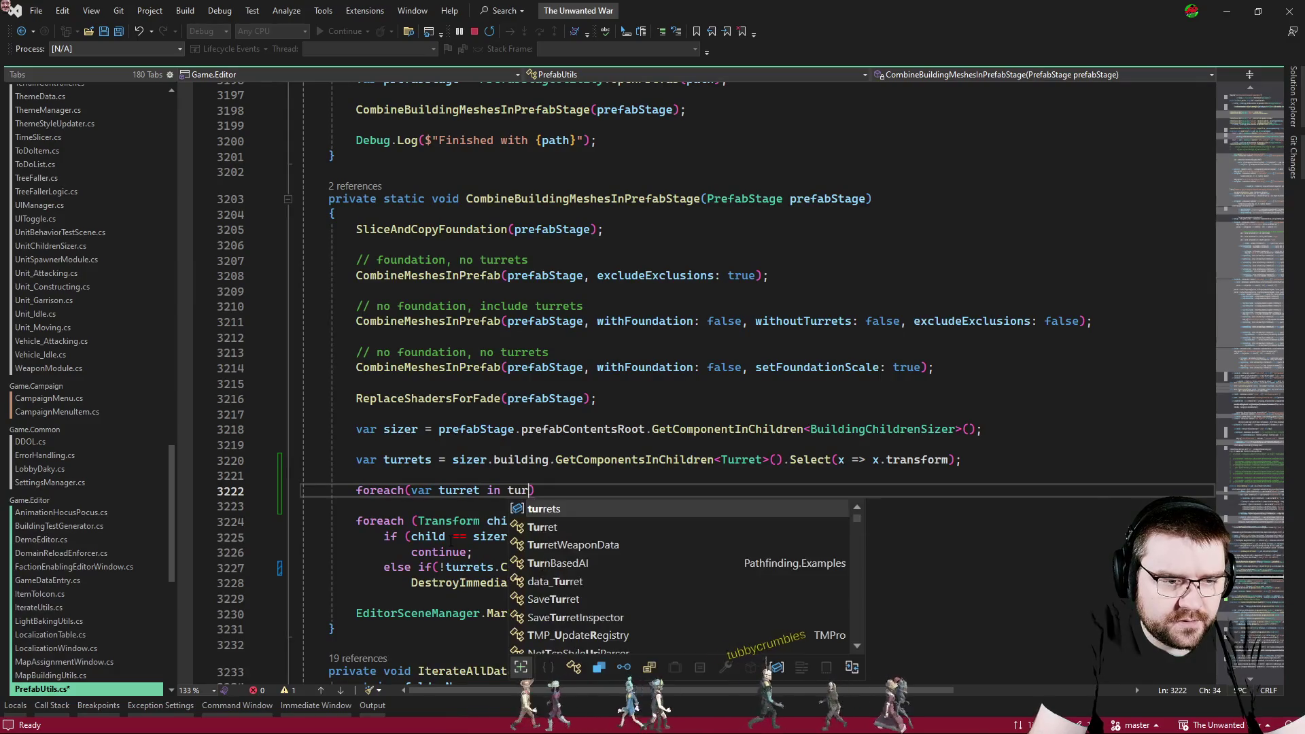
Add foreach (var turret in turrets) turret.SetParent(sizer.building.transform, true); above the child loop.
key("Tab")
key("End")
key("Return")
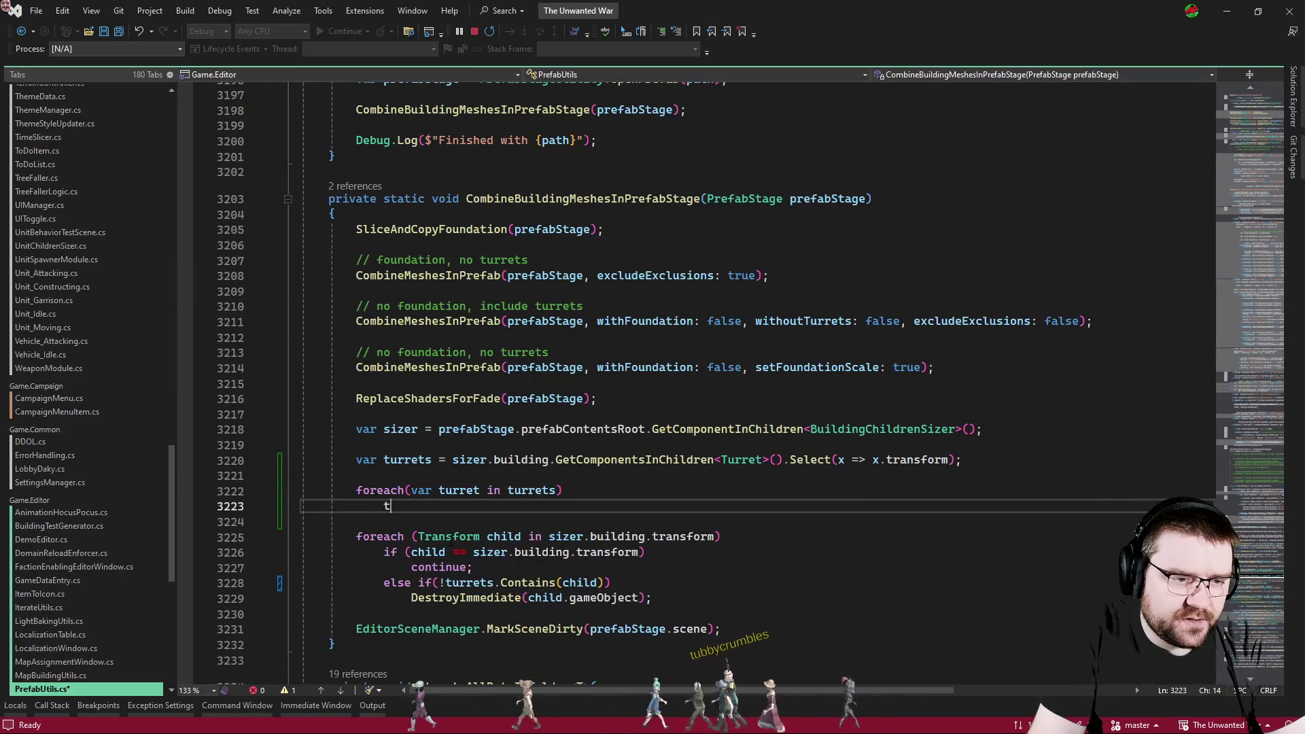
type("turret.setp")
key("Tab")
type("(")
key("Escape")
type("sizer.building.t")
key("Tab")
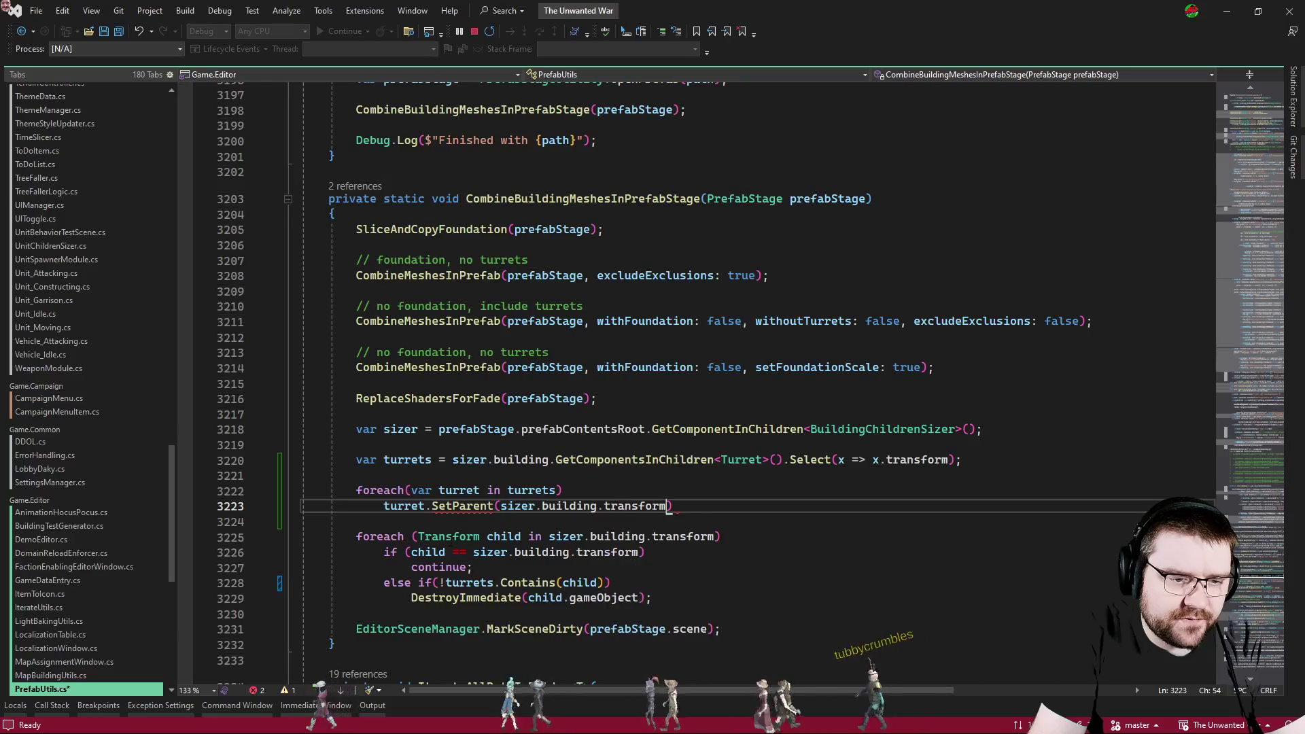
type(", ")
type("true")
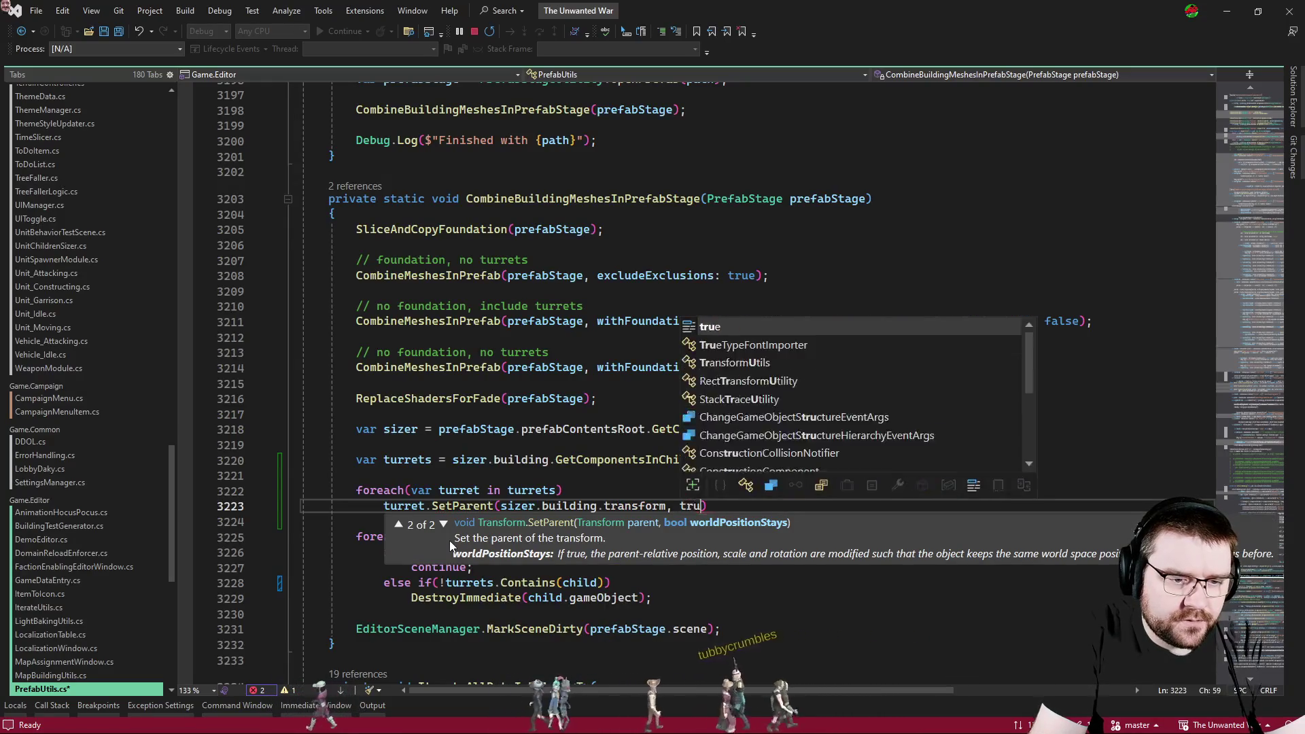
key("Tab")
type(");")
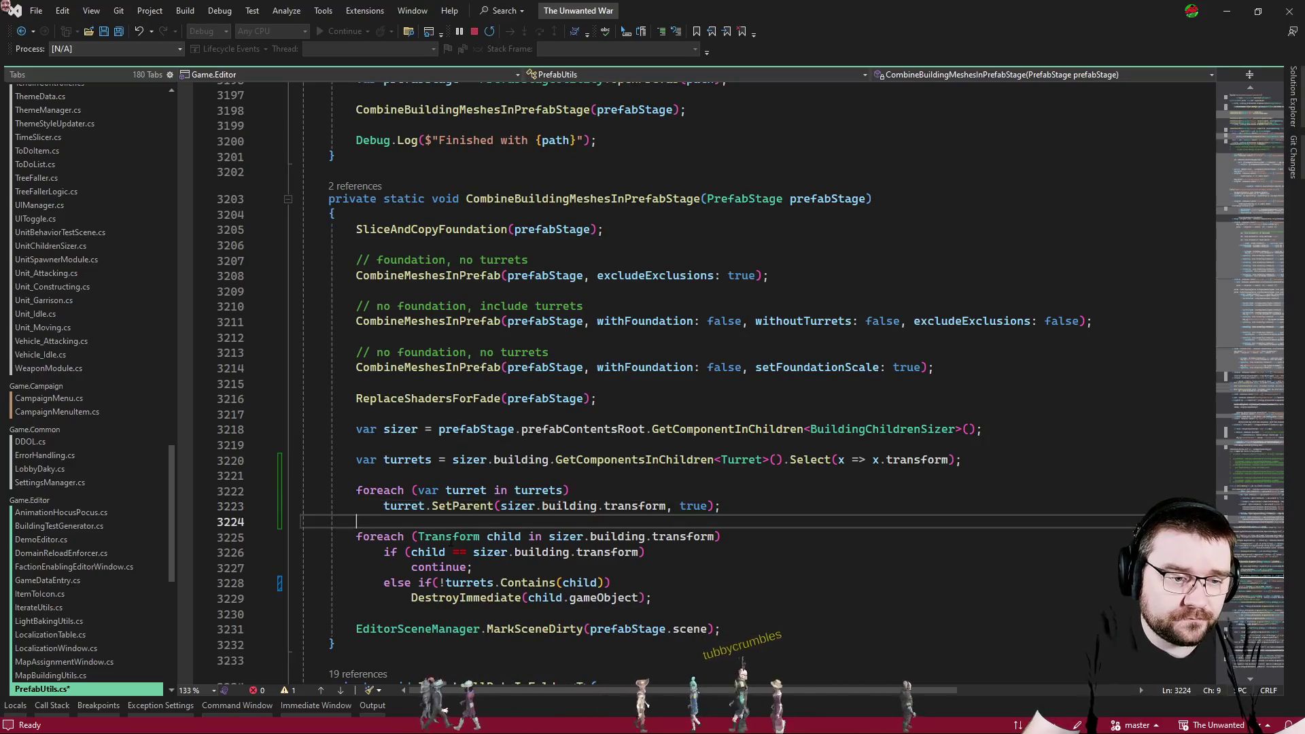
key("Up")
key("Up")
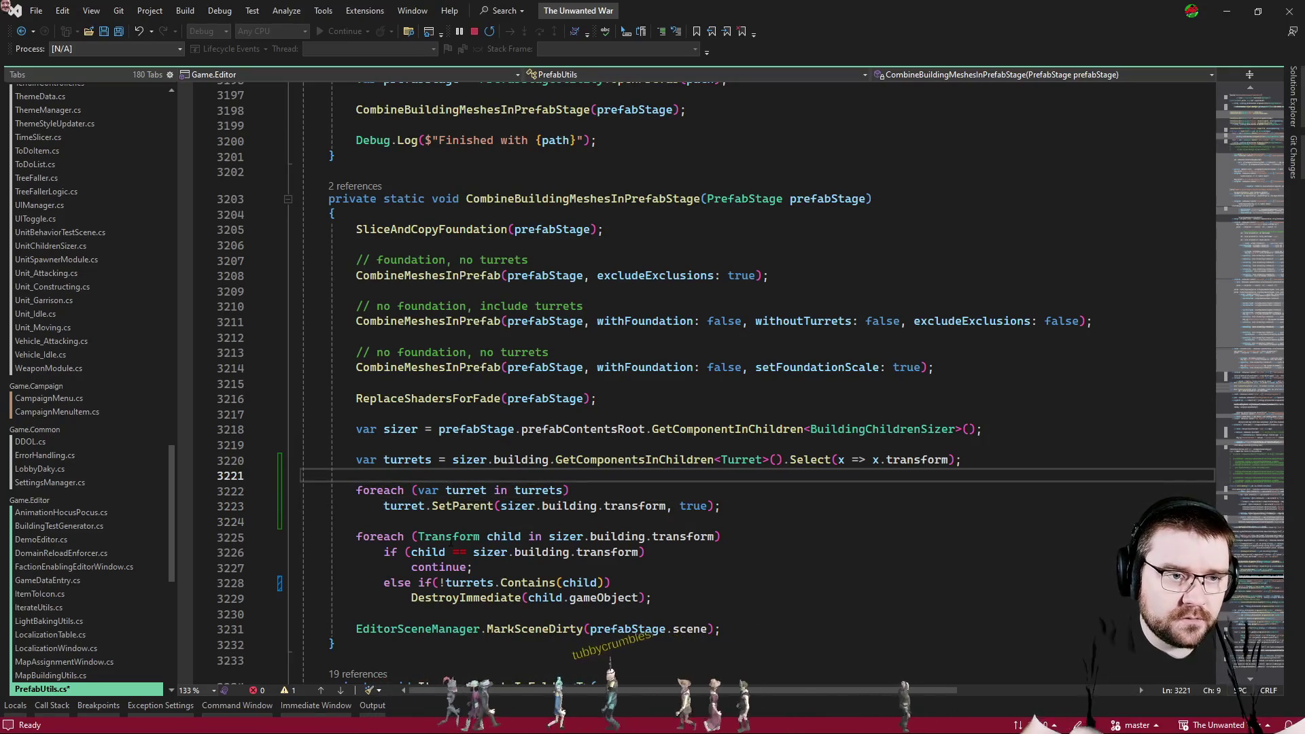
Save all files, then start an artificer declaration below the reparenting loop.
left_click(125, 32)
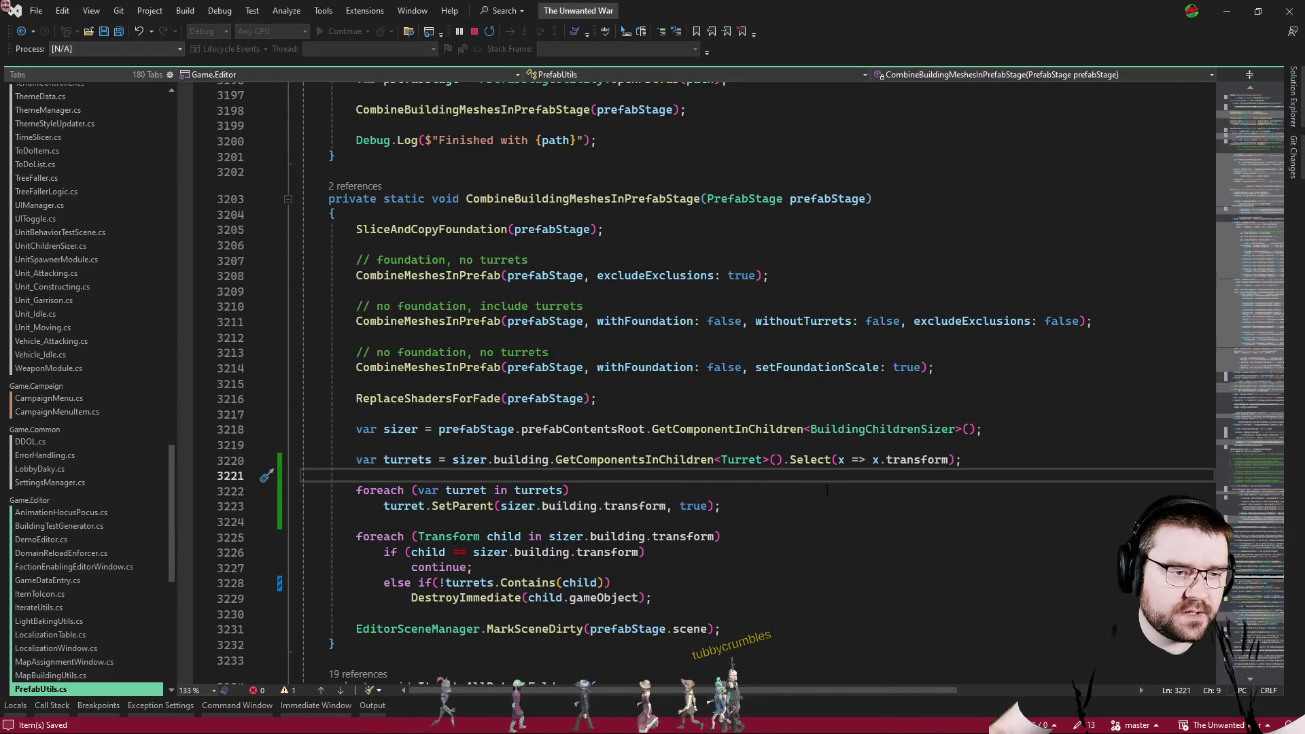
key("Down")
key("Down")
key("End")
key("Return")
key("Return")
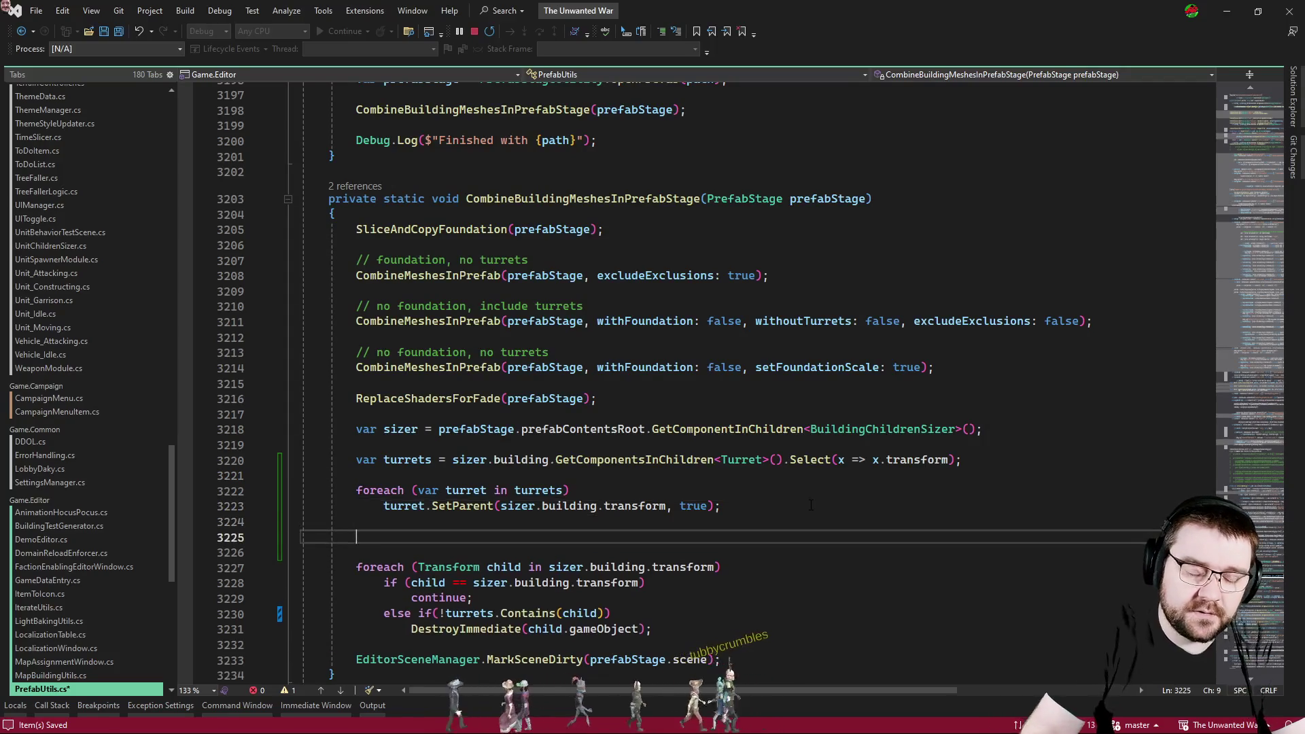
type("sizer")
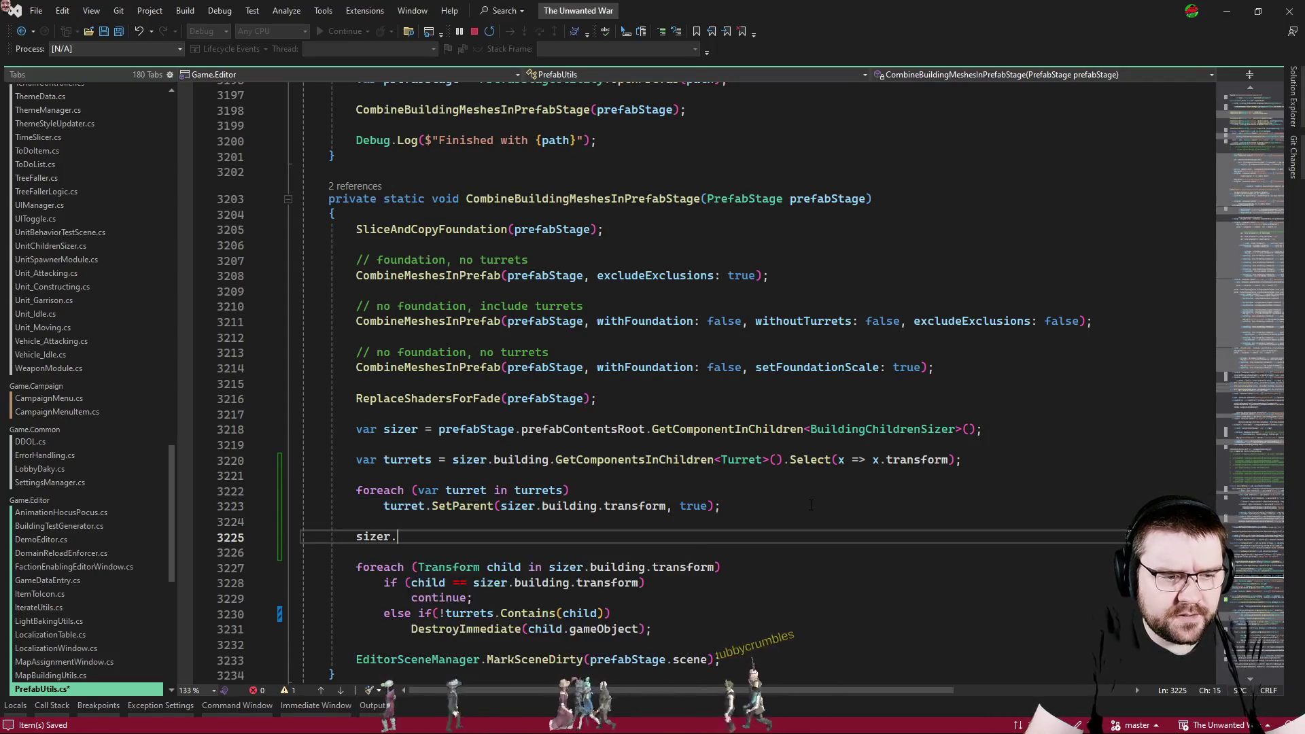
type(".")
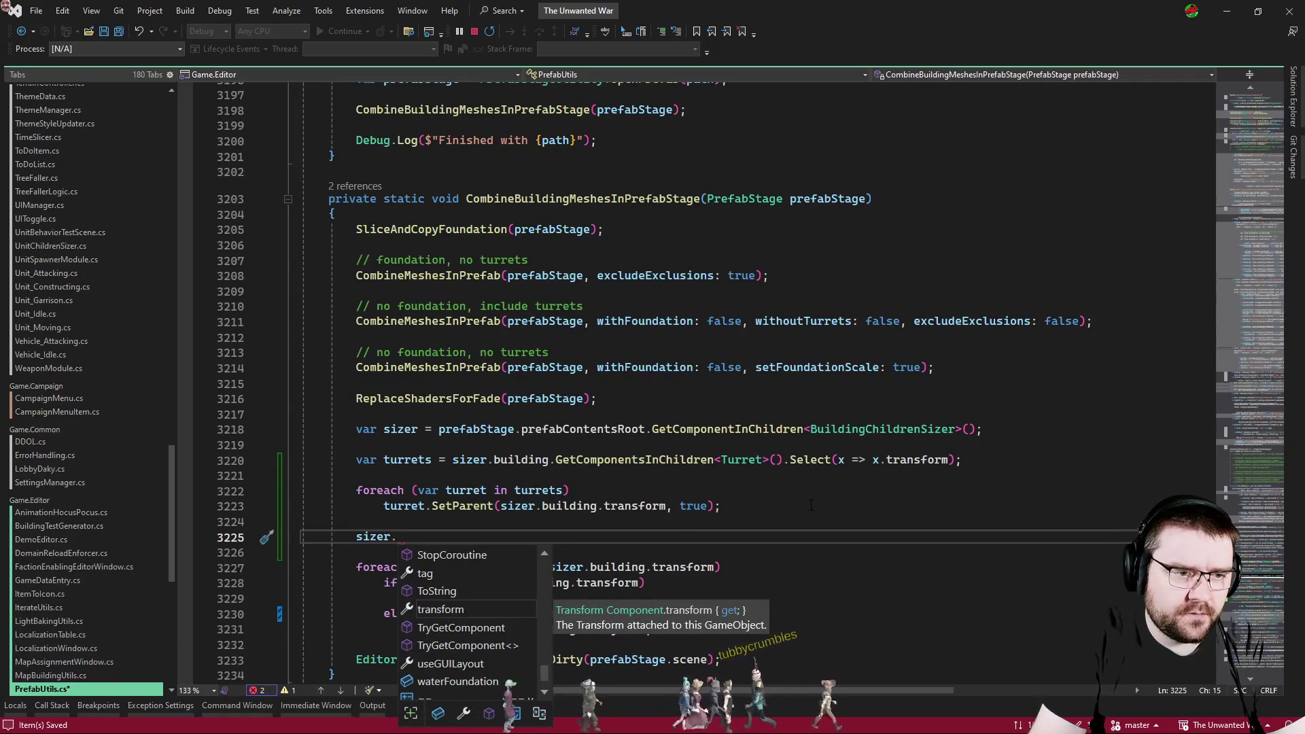
key("BackSpace")
key("BackSpace")
key("BackSpace")
type("var artificer =")
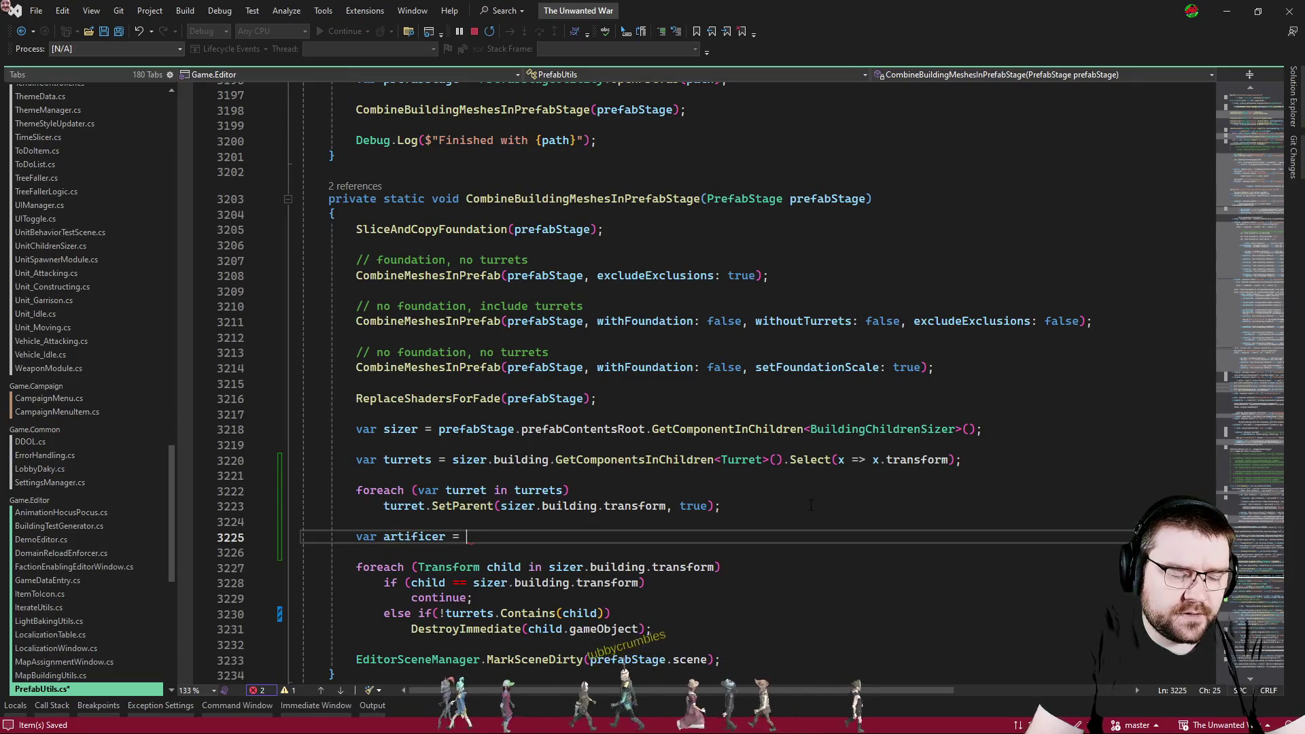
type("sizer.")
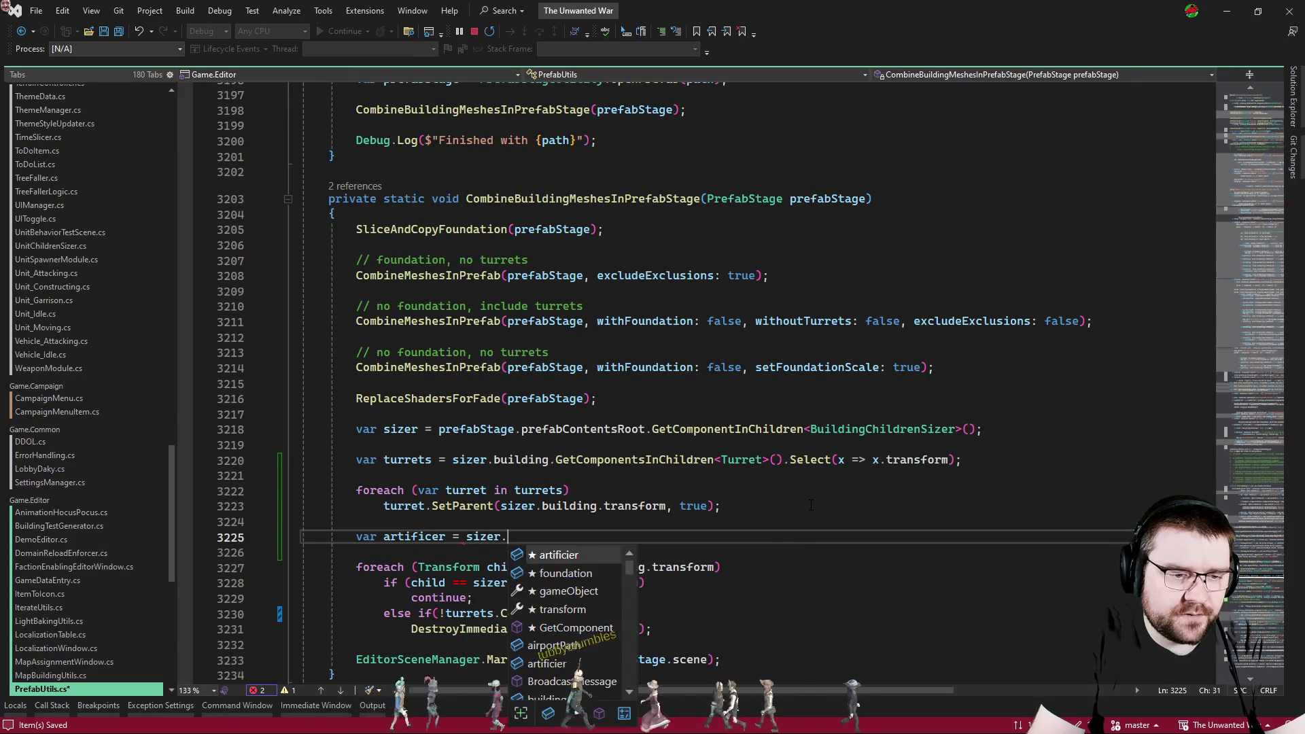
type("building.ar")
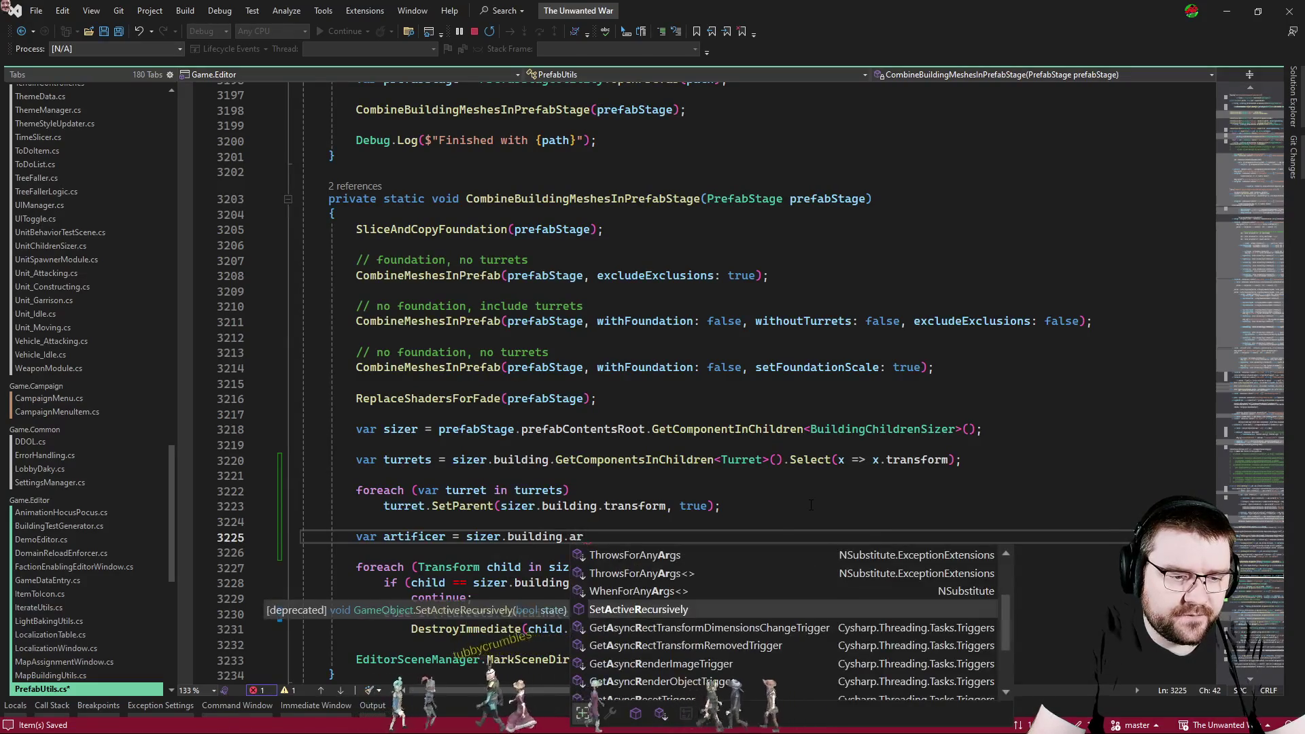
key("BackSpace")
key("BackSpace")
type("GetComponent")
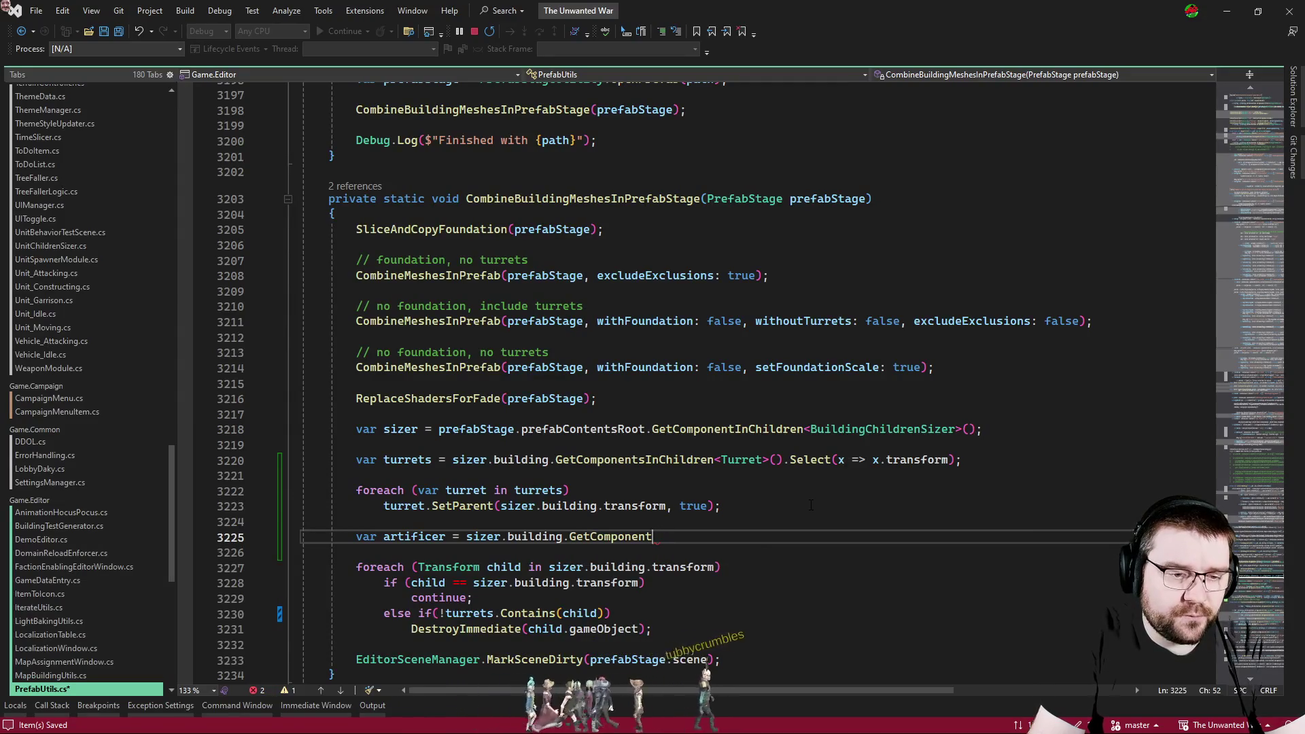
type("tificier")
Delete the unwanted artificer declaration line to start a foreach there instead.
key("shift+Home")
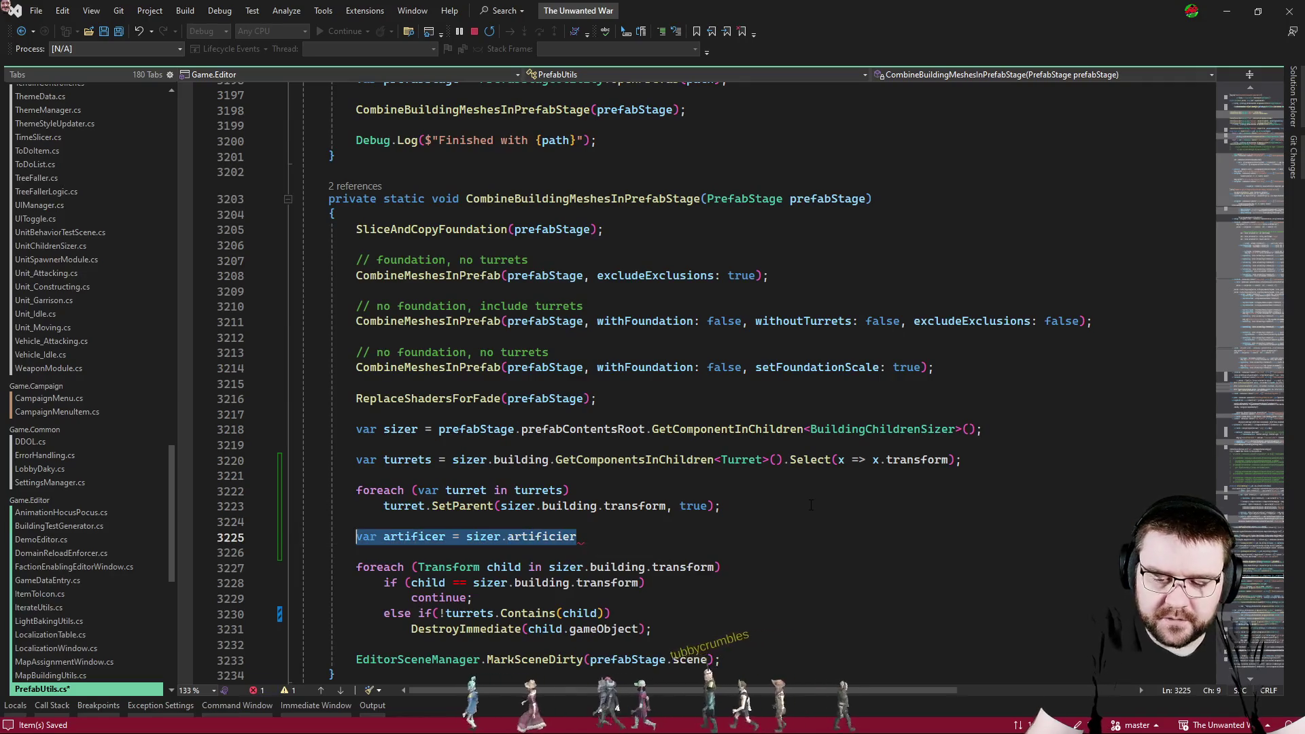
key("Delete")
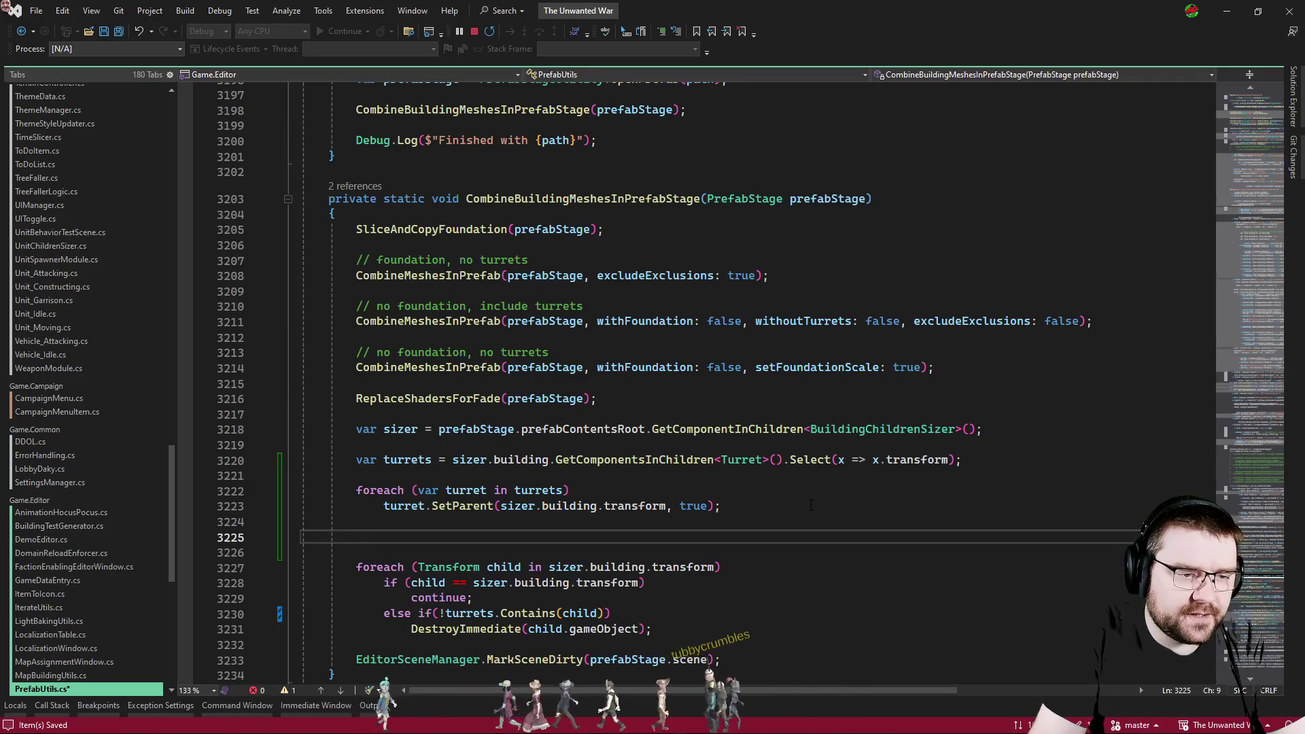
type("foreach")
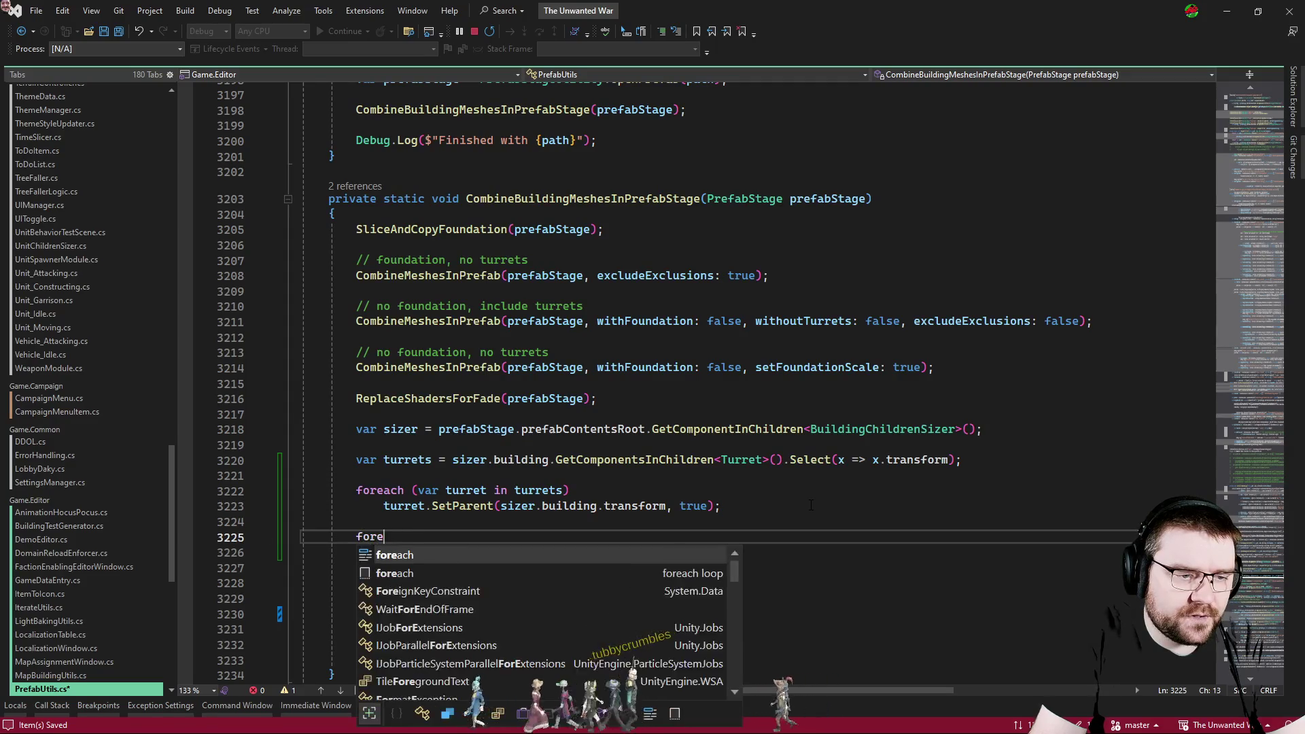
type("var tu")
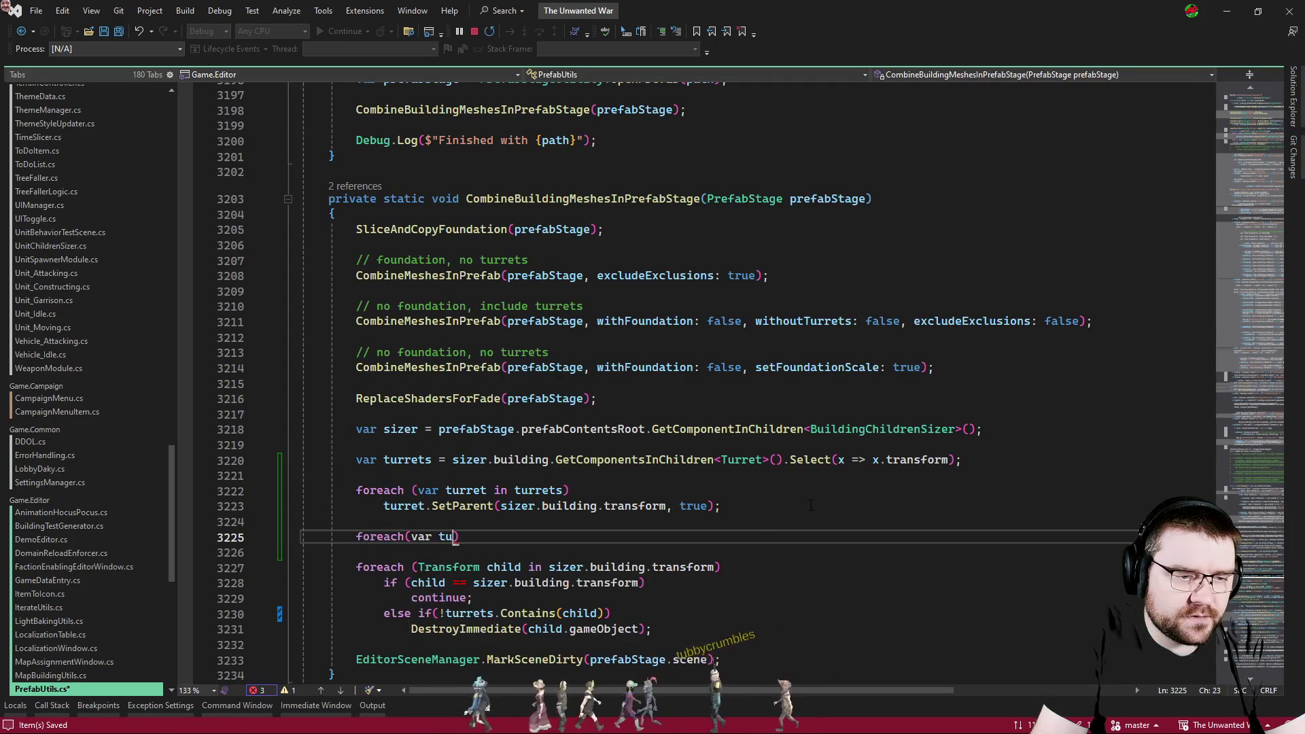
type("t in turrets")
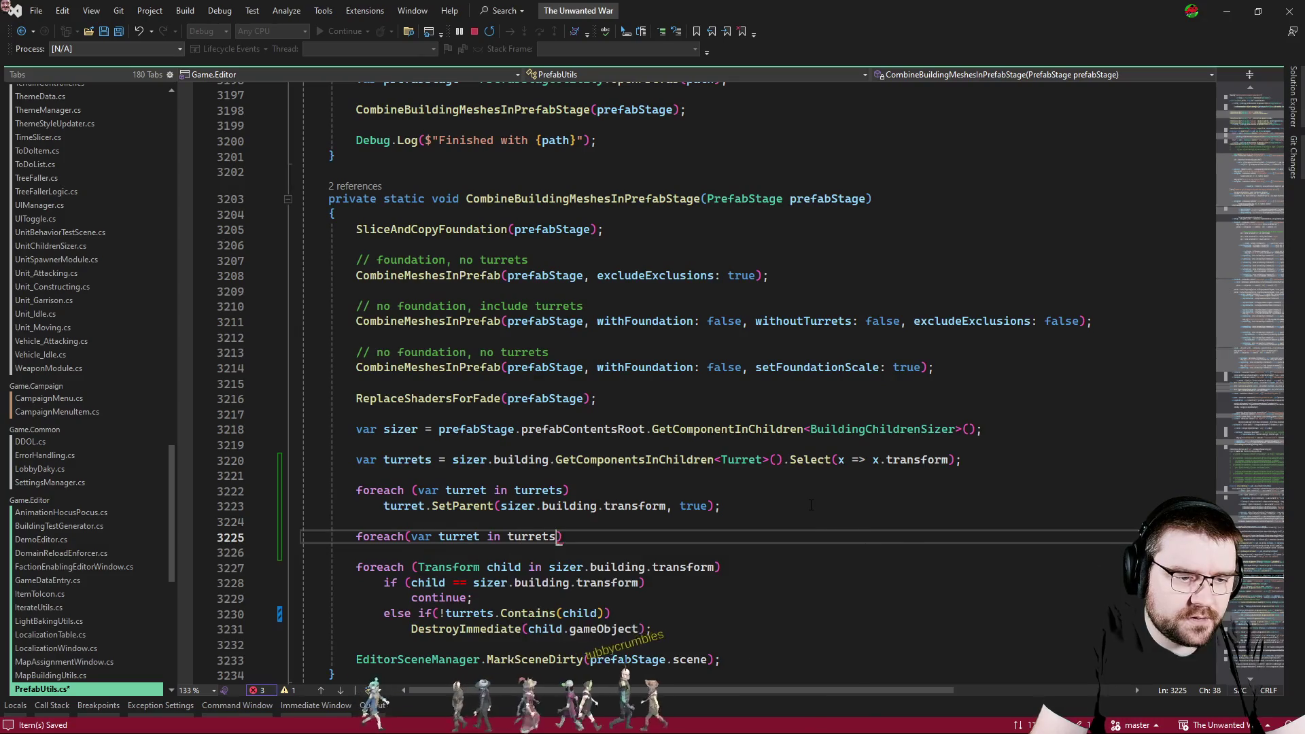
Write foreach(var turret in turrets) with condition if(!sizer.artificier.exclude.Contains(turret.gameObject)).
key("End")
key("Return")
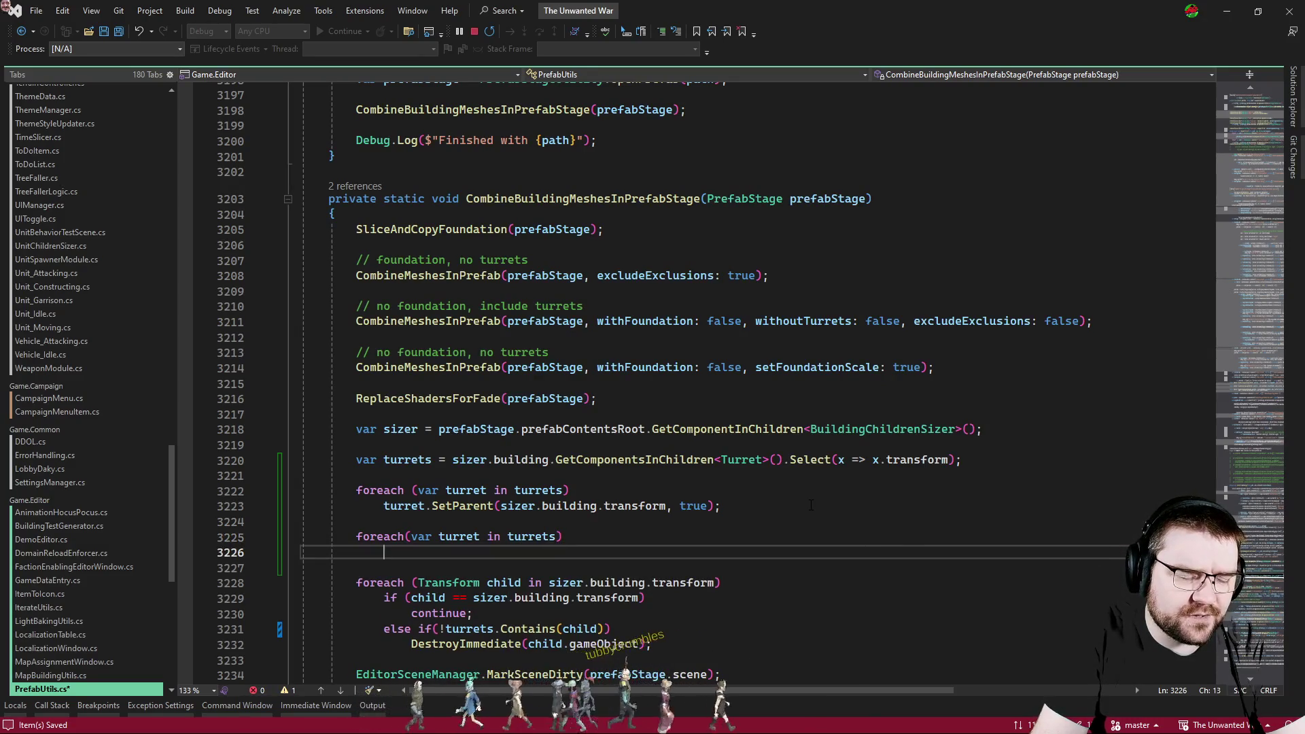
type("siz")
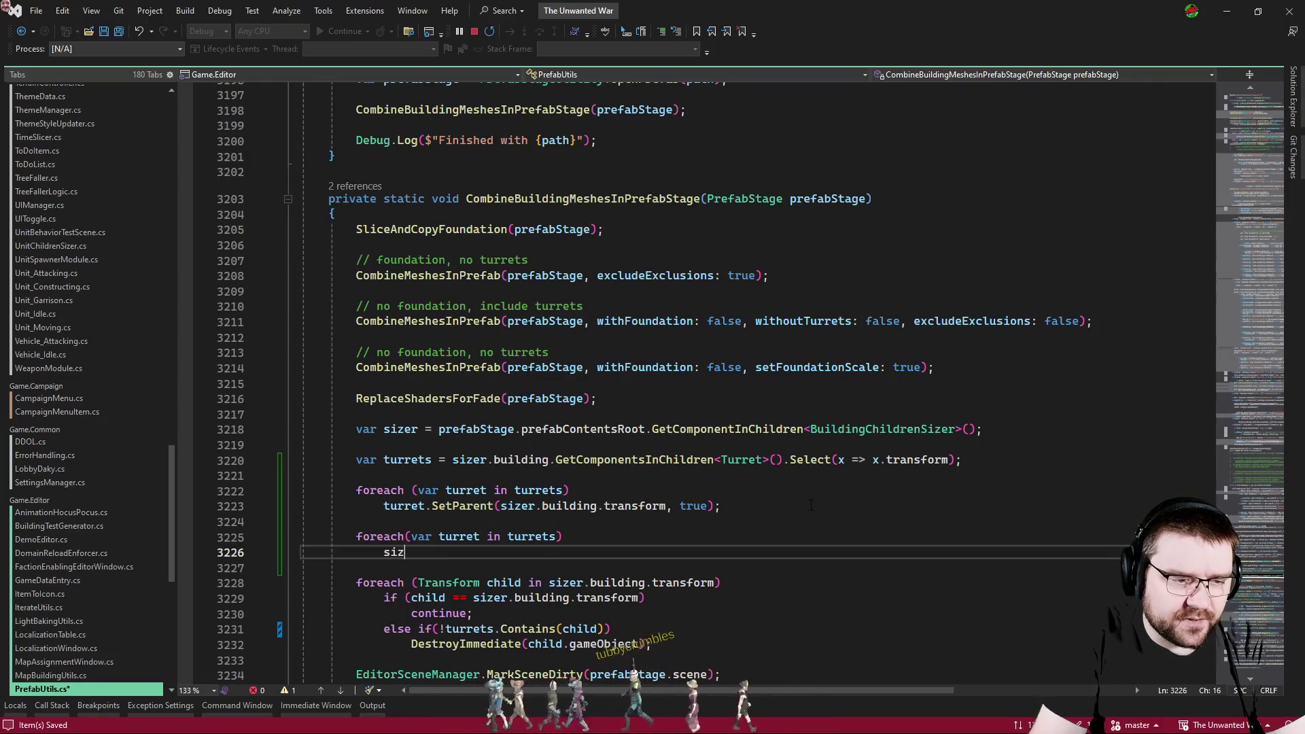
type("zer.aartificier.")
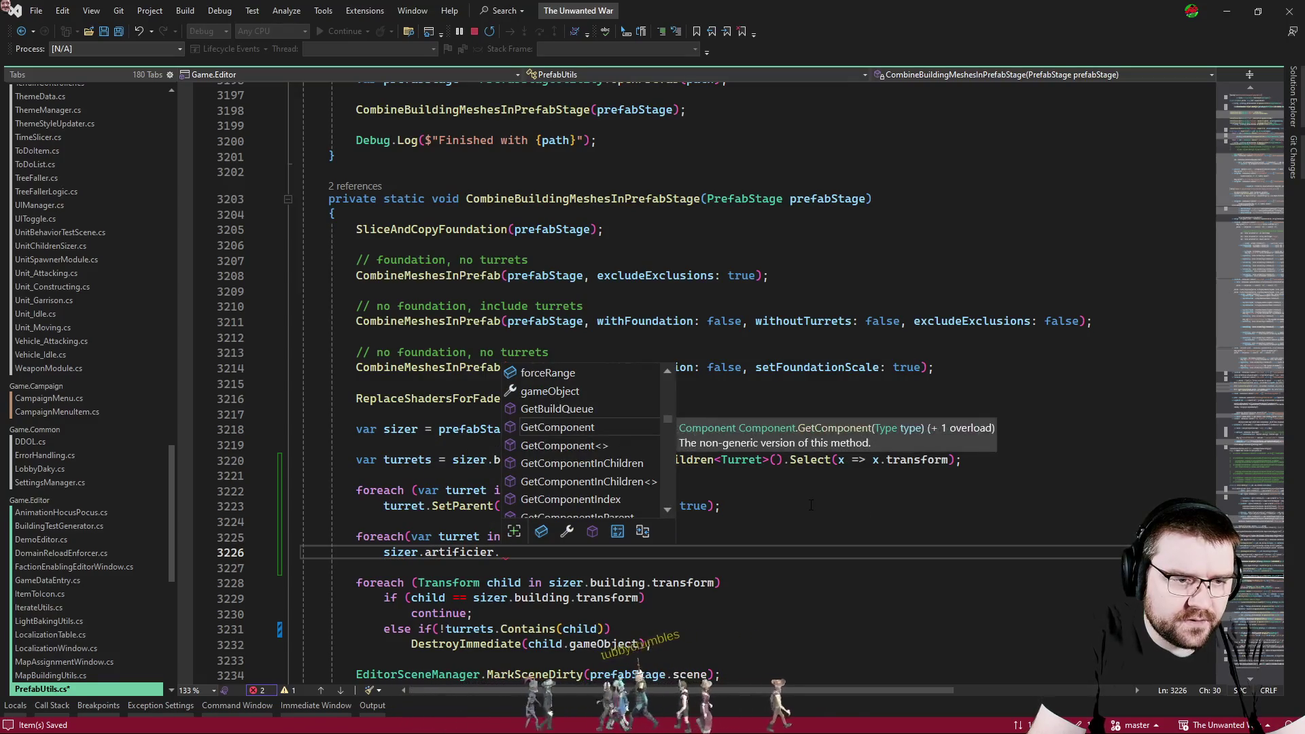
key("Escape")
key("Home")
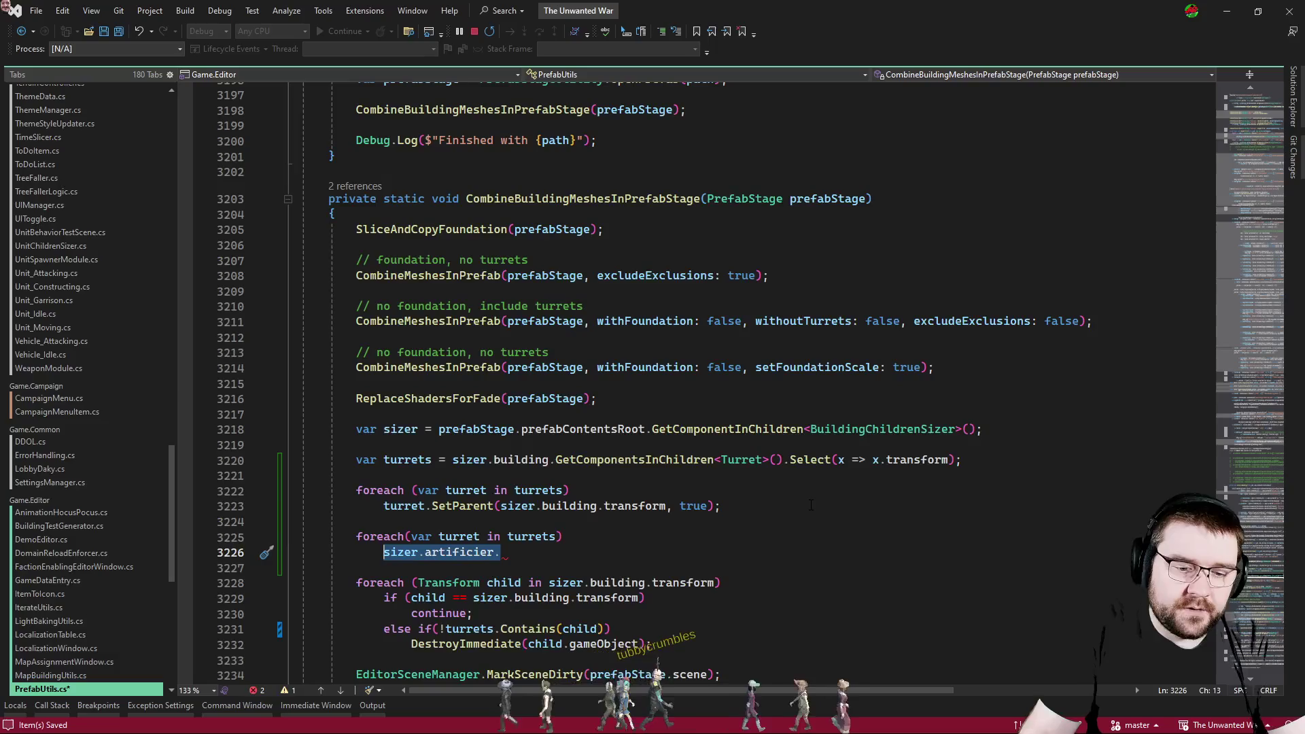
type("if(")
type("sizer.")
type("artificier.")
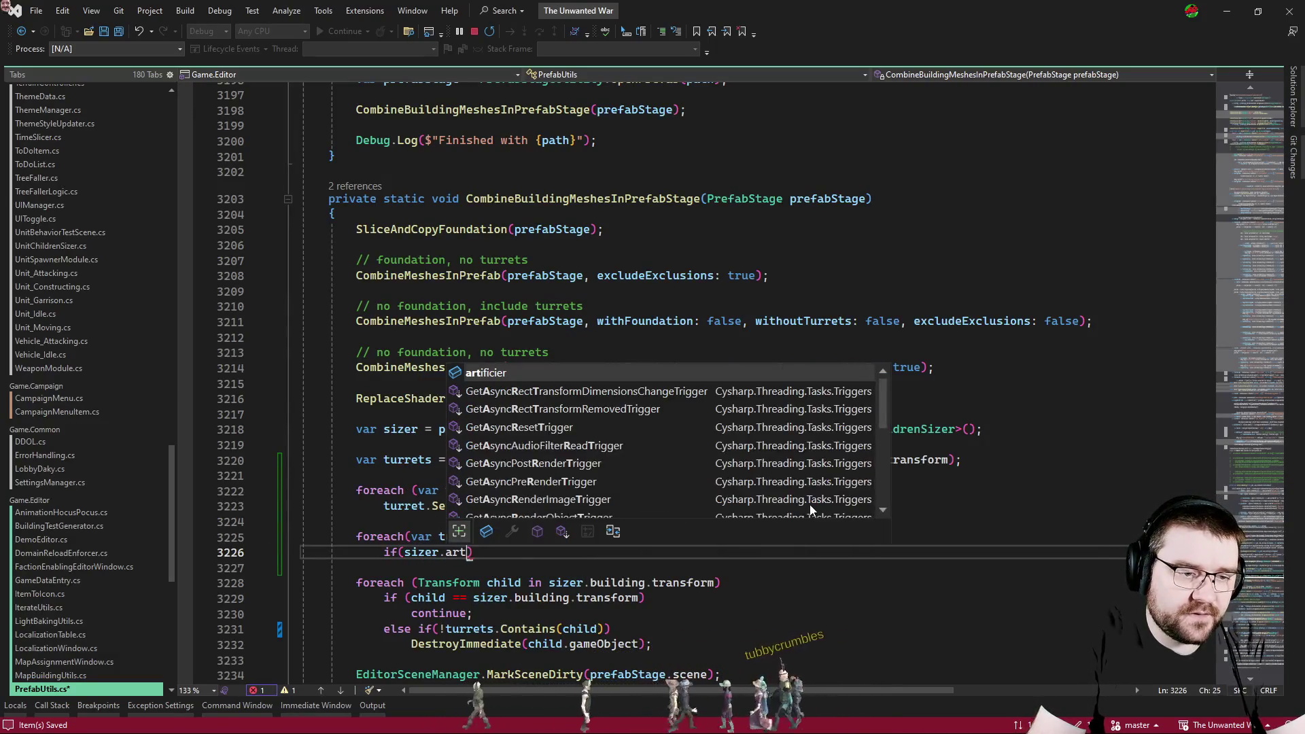
type("ex")
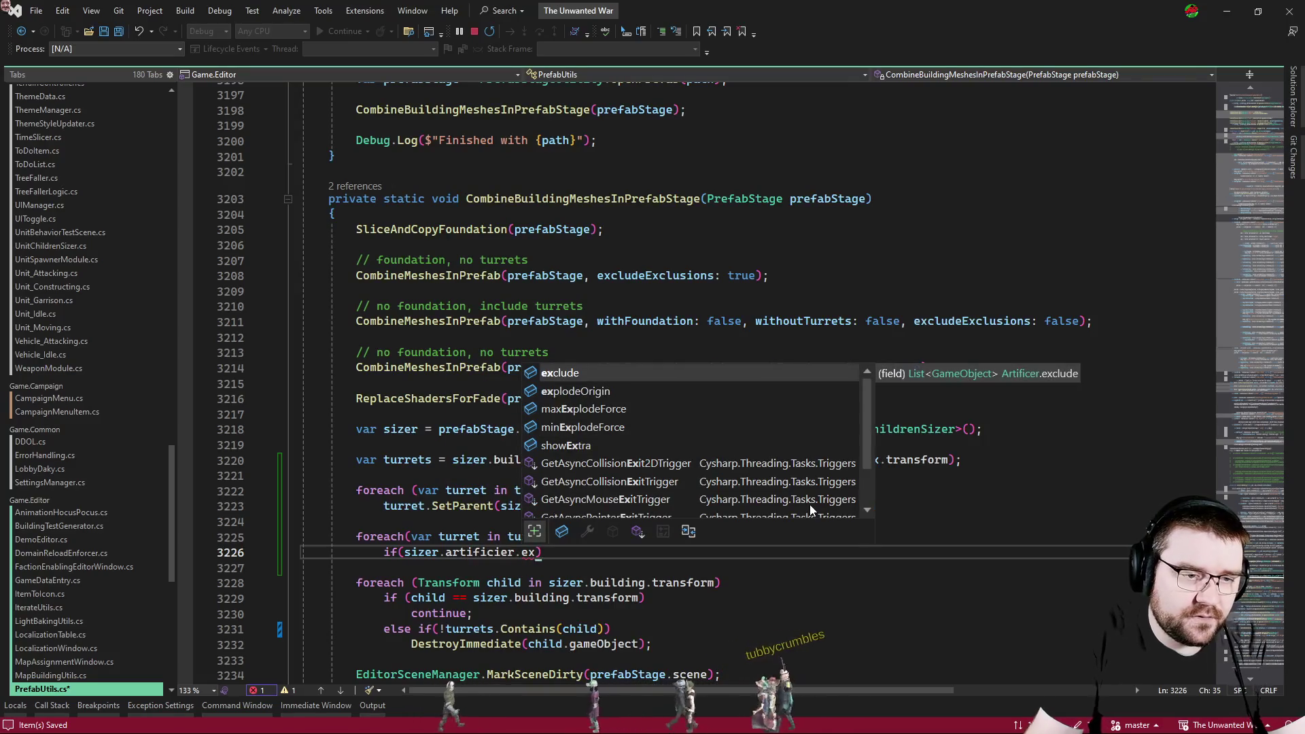
key("Tab")
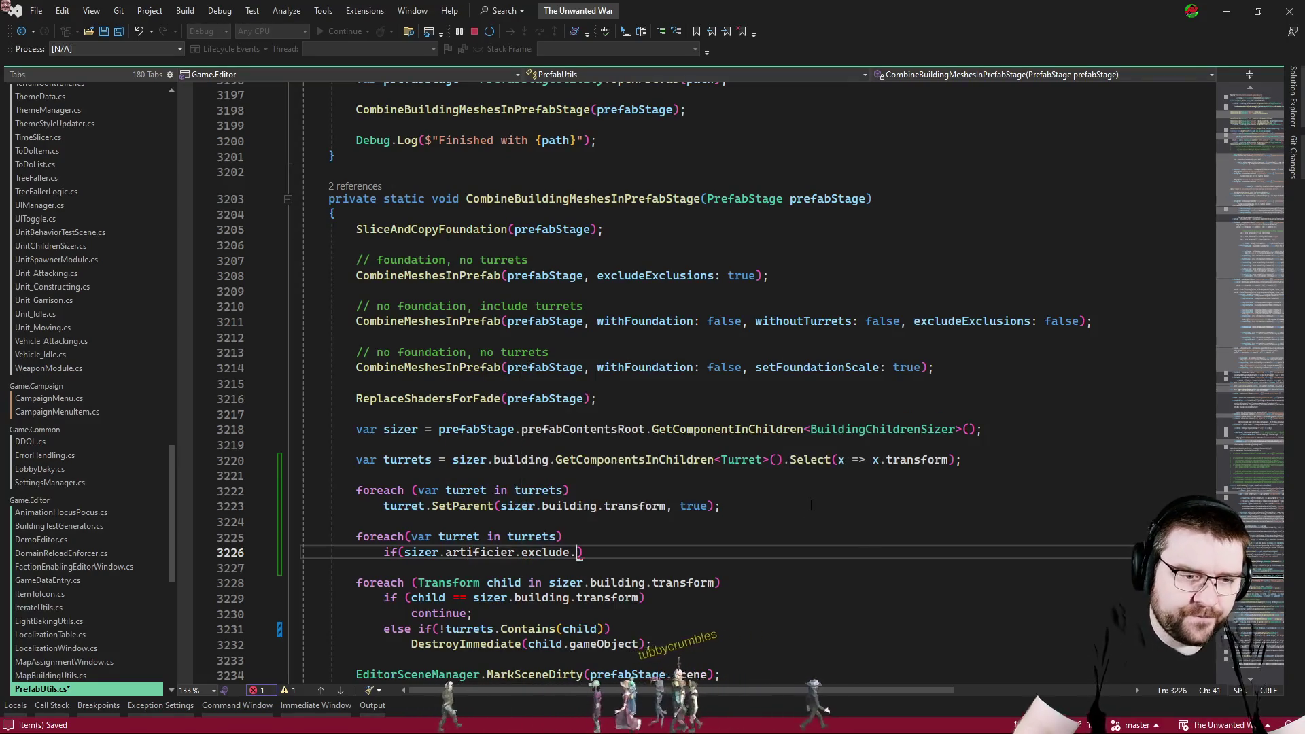
type(".con")
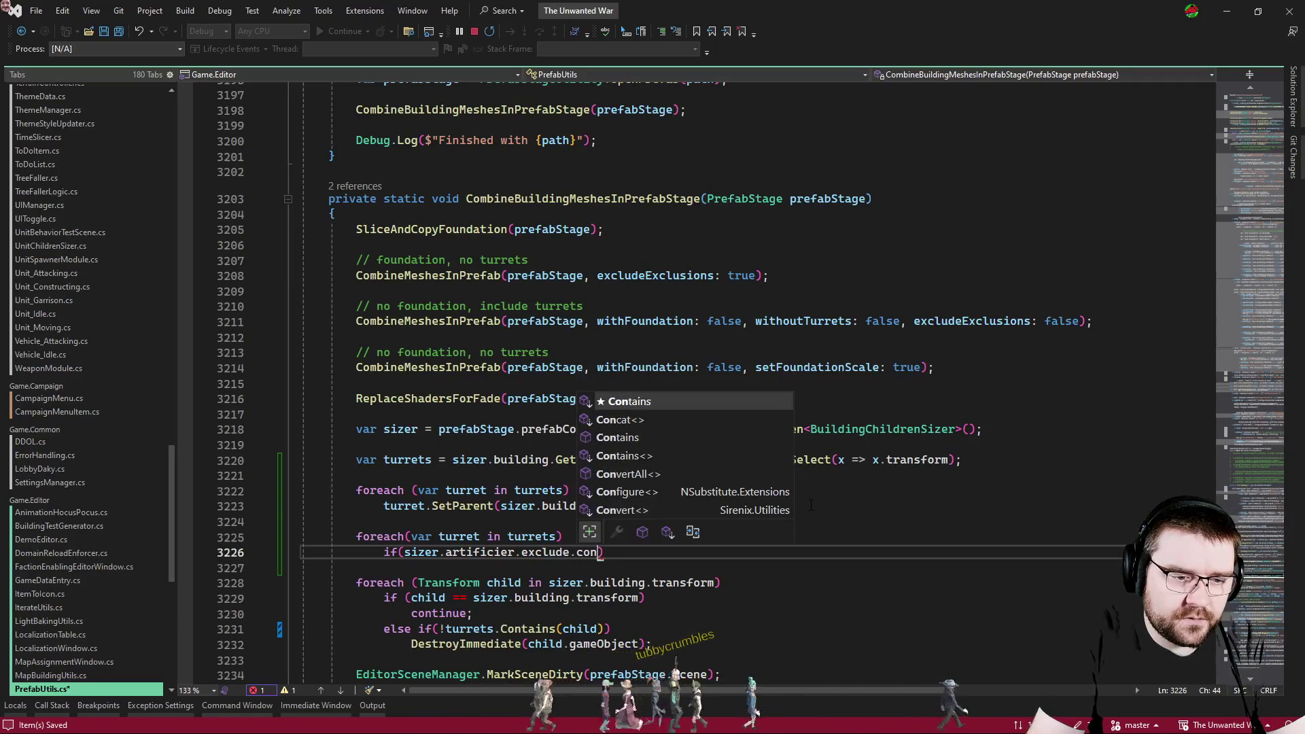
key("Tab")
key("Home")
key("Right")
key("Right")
key("Right")
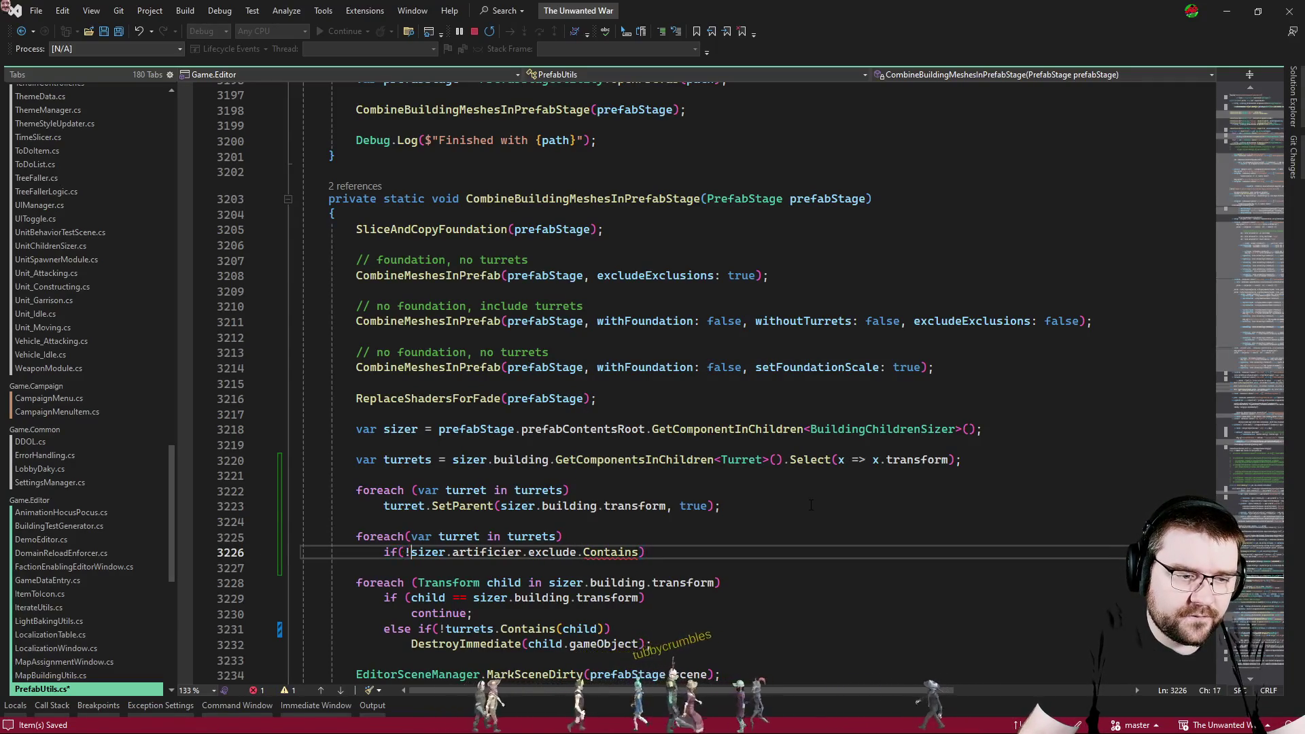
type("!")
key("End")
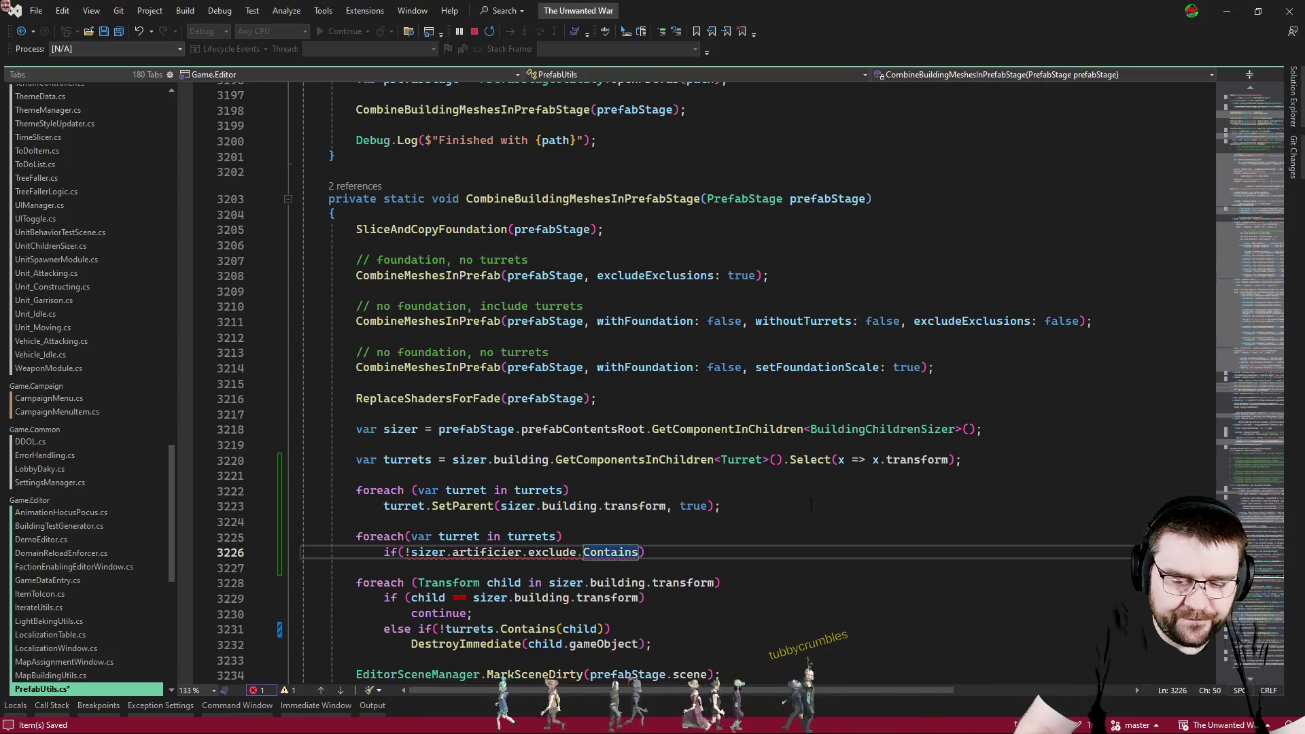
type("(")
type("turr")
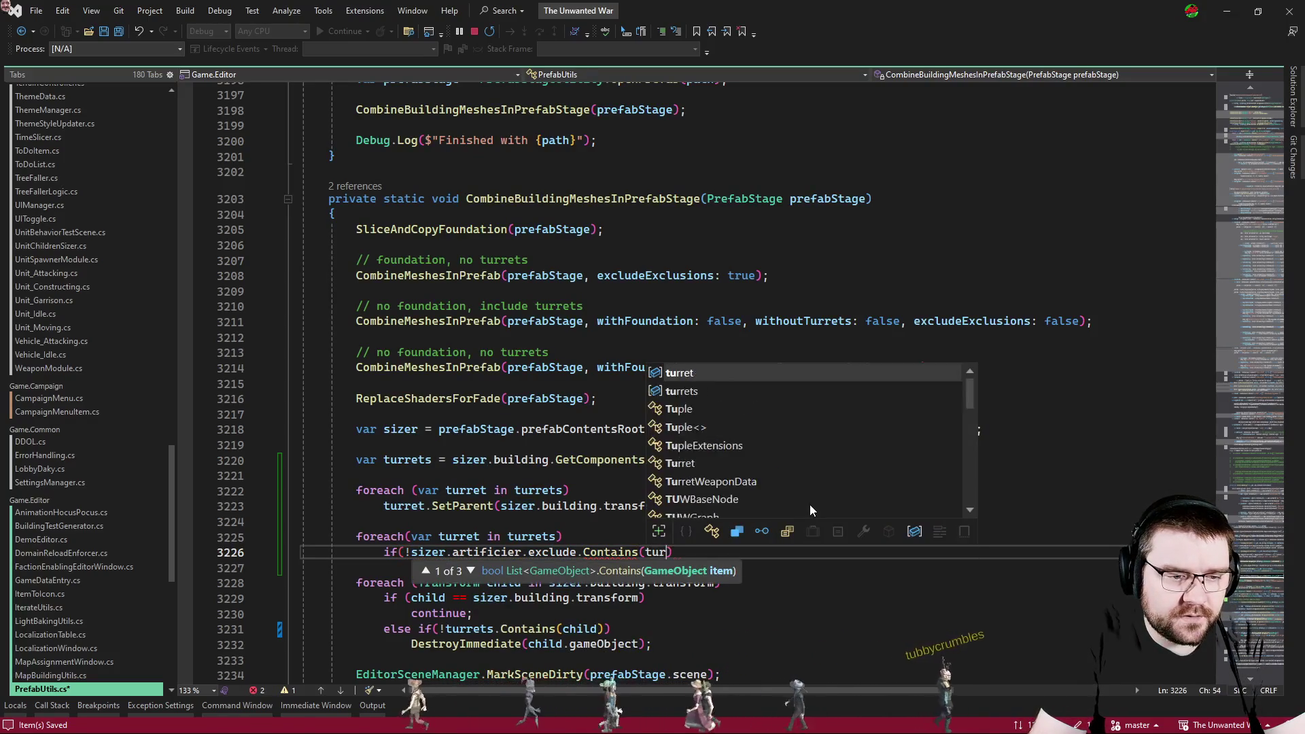
key("Tab")
type(".game")
key("Tab")
type(")")
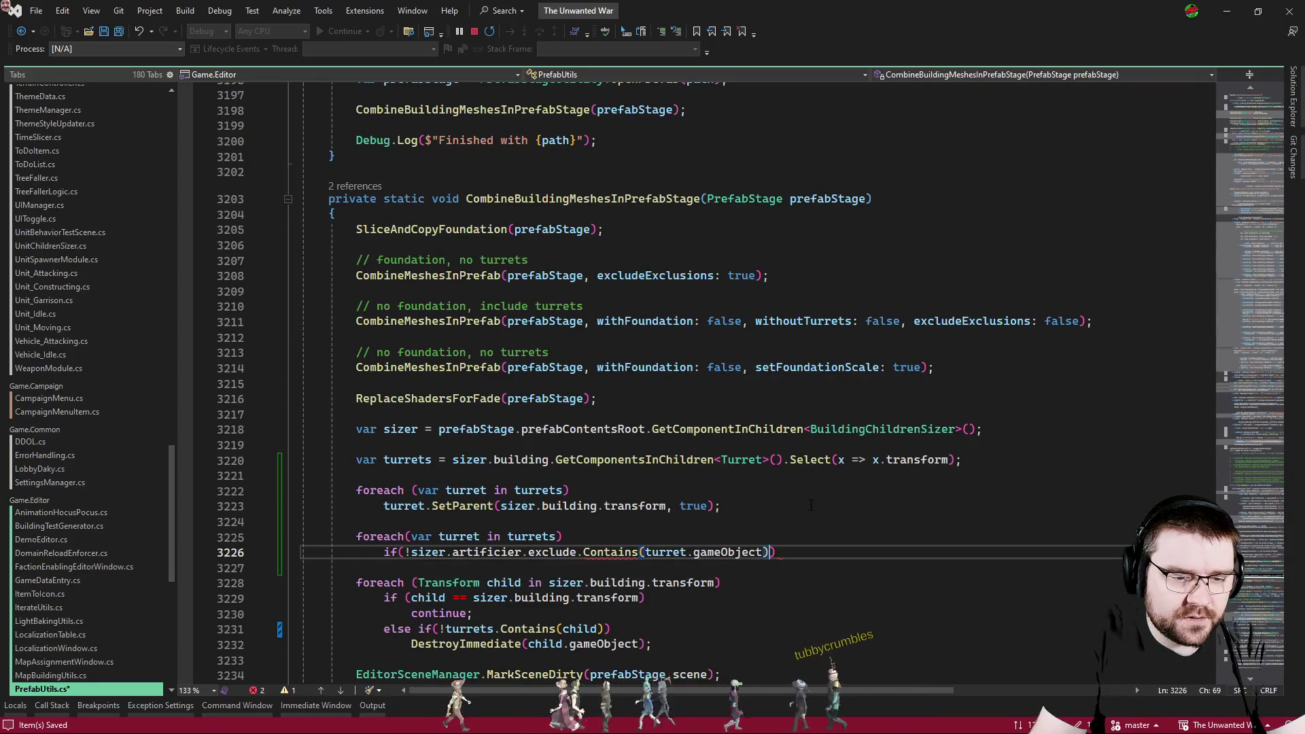
Add sizer.artificier.exclude.Add(turret.gameObject); as the body, then switch back to Unity to recompile.
key("Return")
type("sizer.ari")
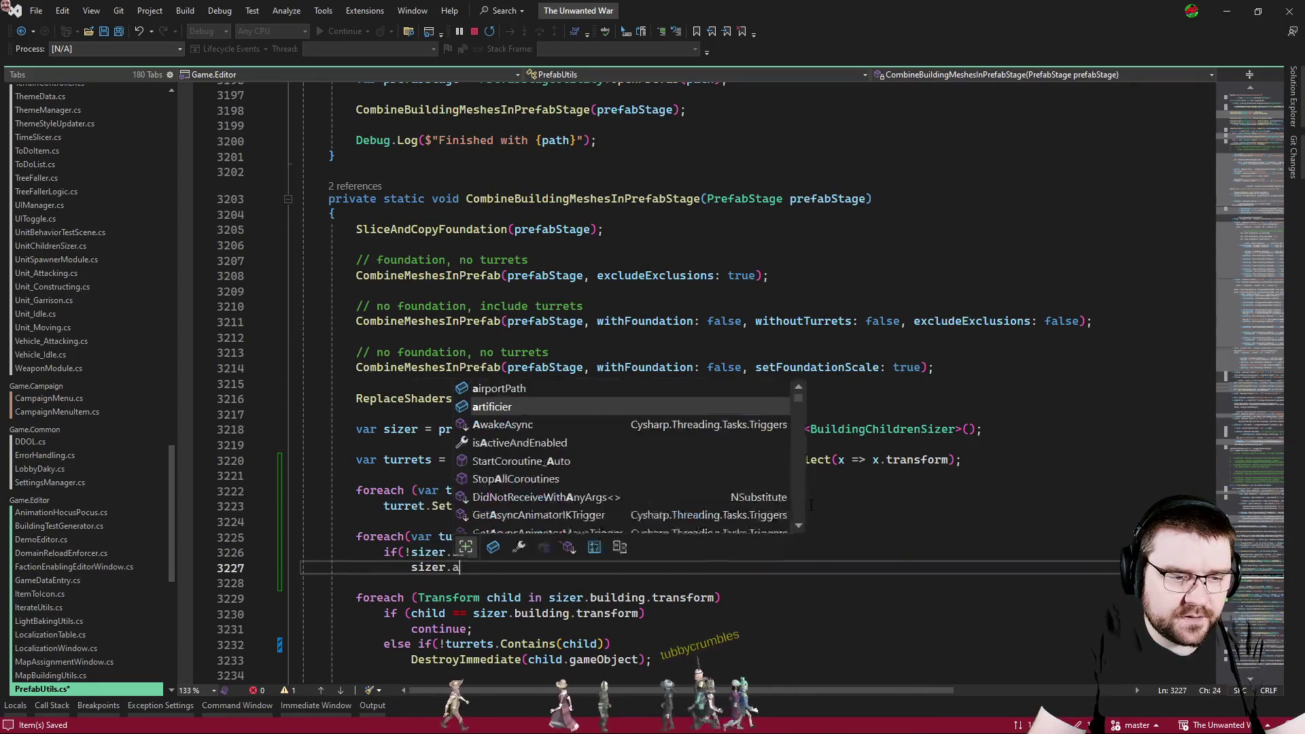
key("BackSpace")
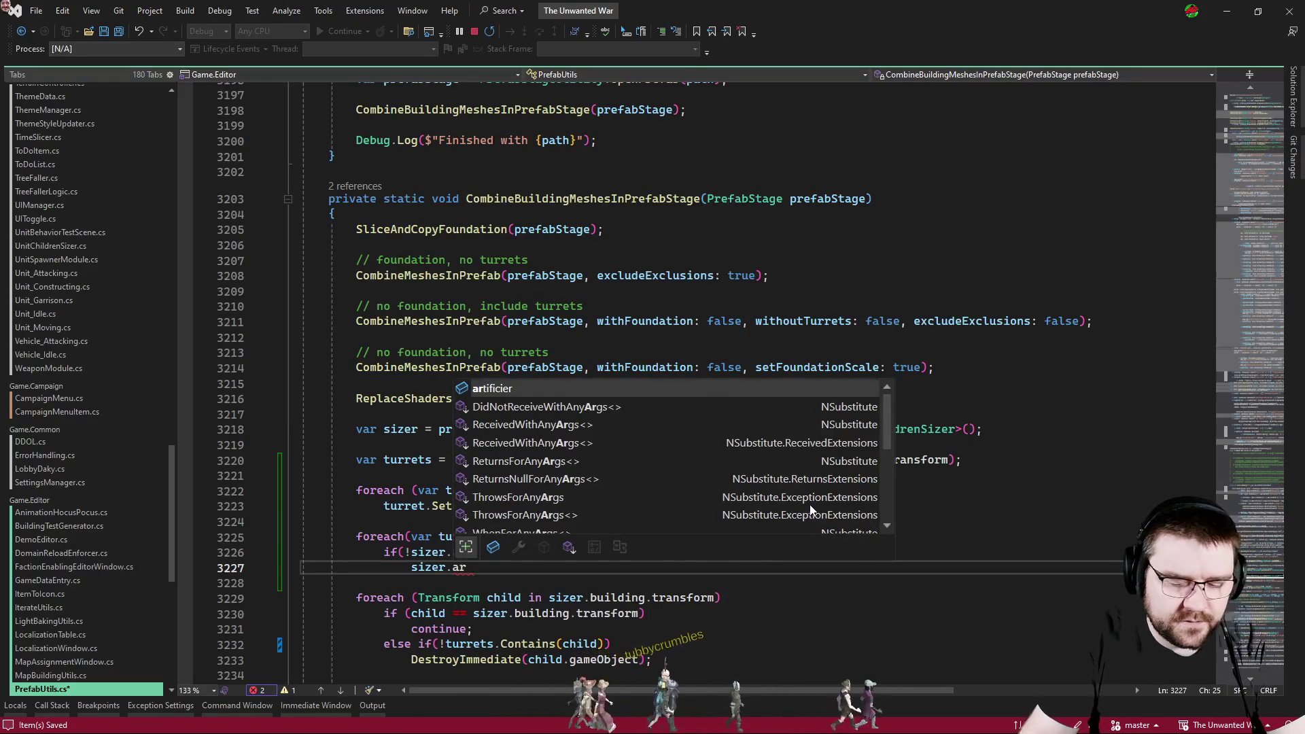
key("Tab")
type(".ex")
key("Tab")
type(".Add(turret.game")
key("Tab")
type(");")
key("Up")
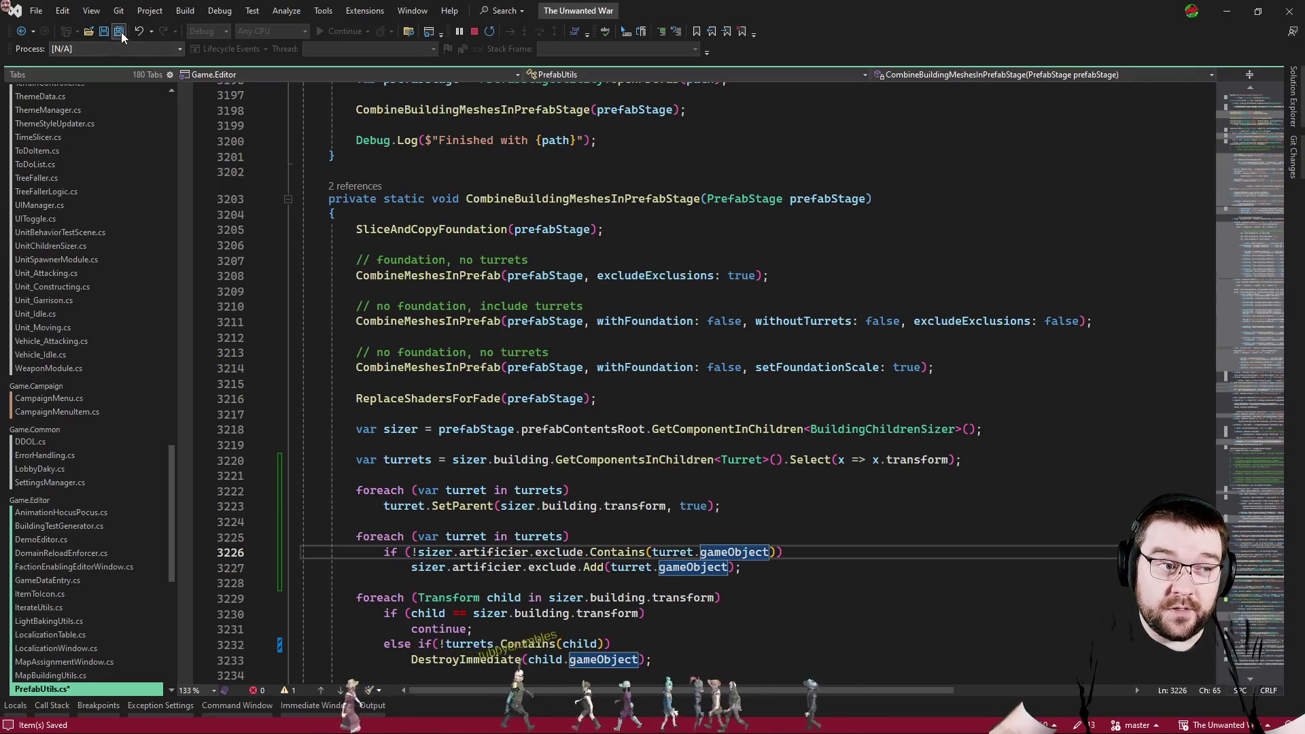
key("alt+Tab")
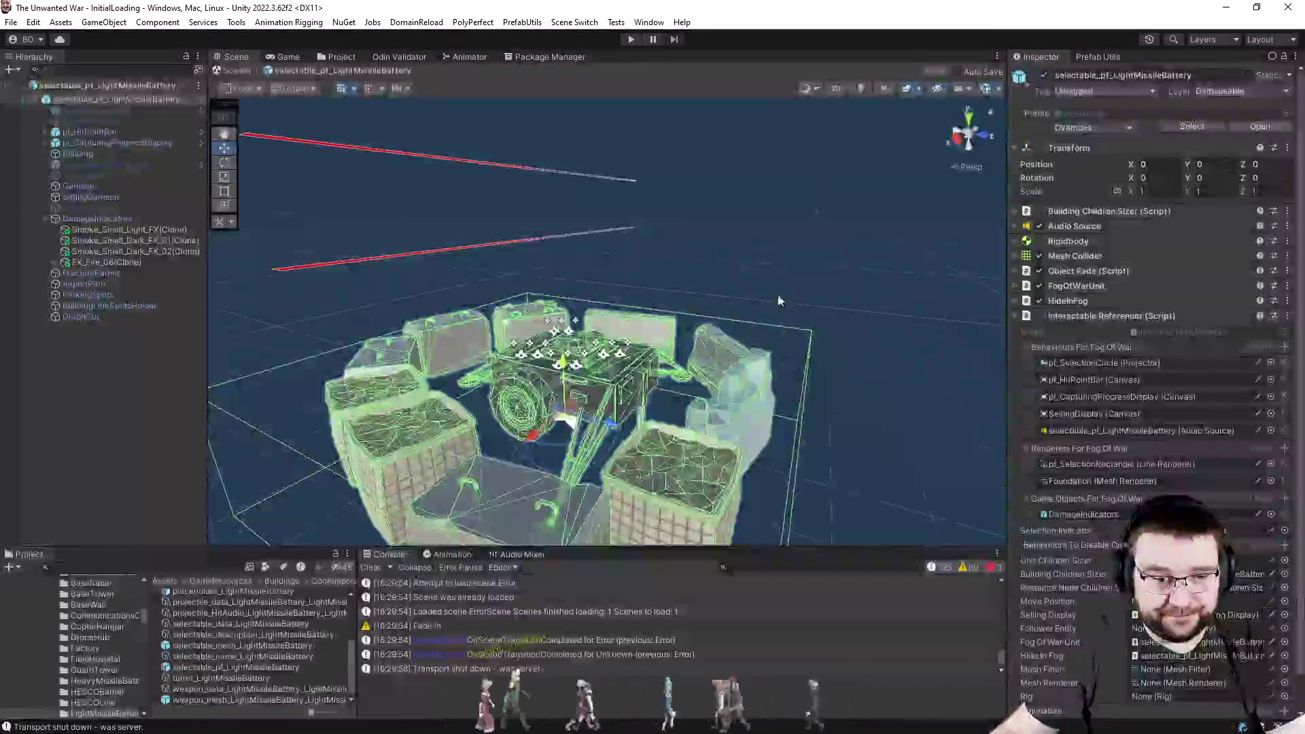
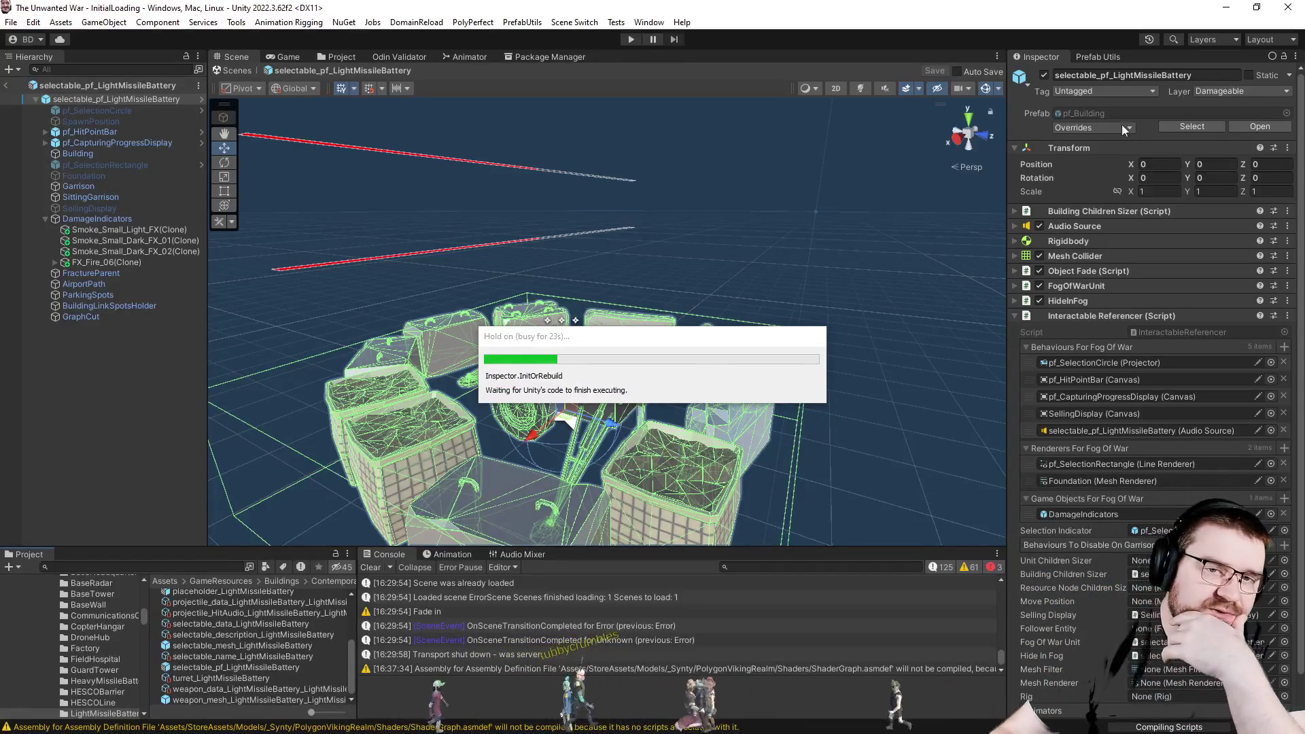
Run Combine Meshes And Set Sizes on the Light Missile Battery prefab from Prefab Utils with a cleared console.
left_click(1094, 57)
left_click(369, 568)
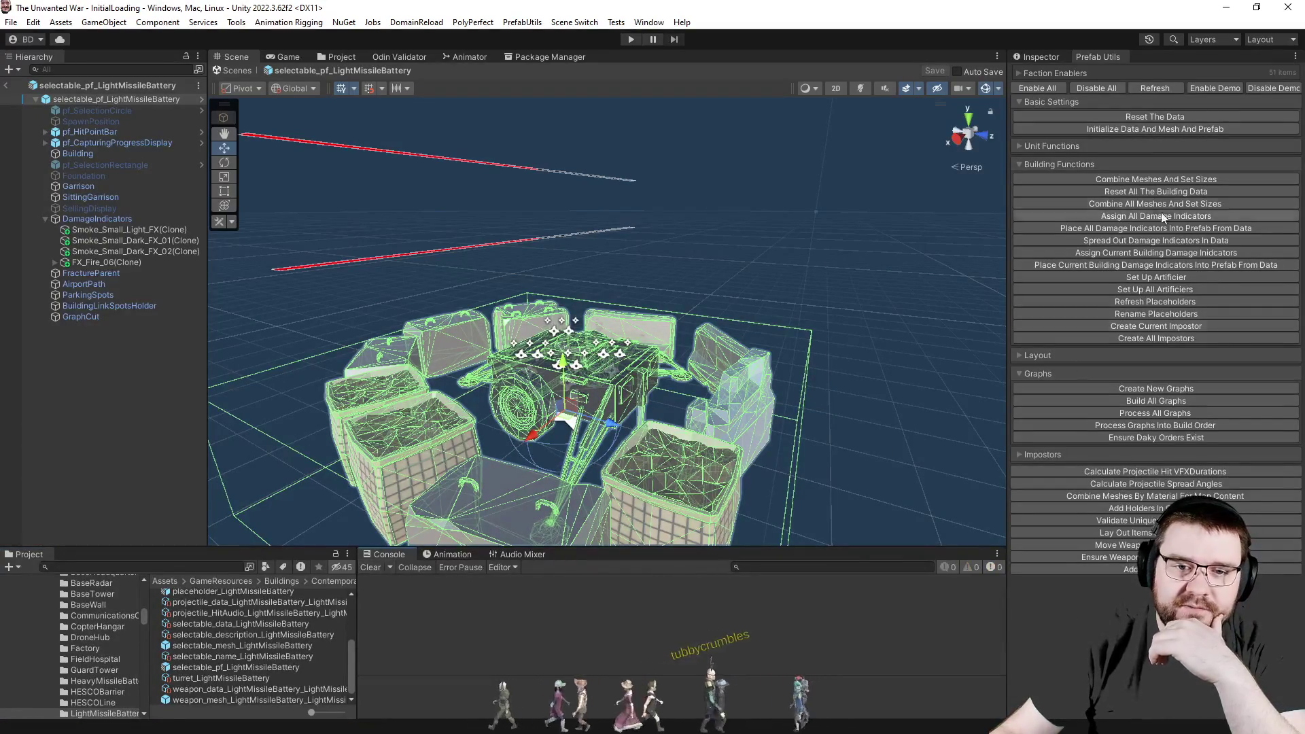
left_click(1165, 179)
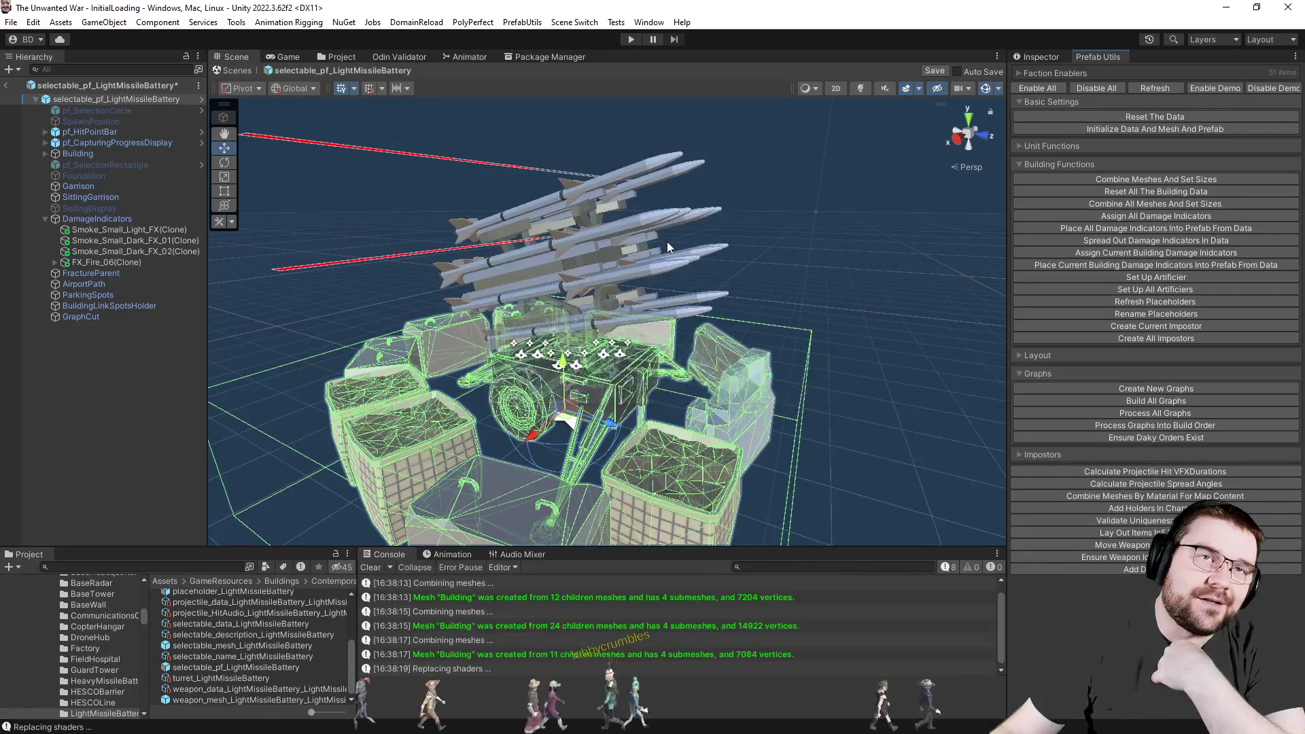
left_click(1040, 56)
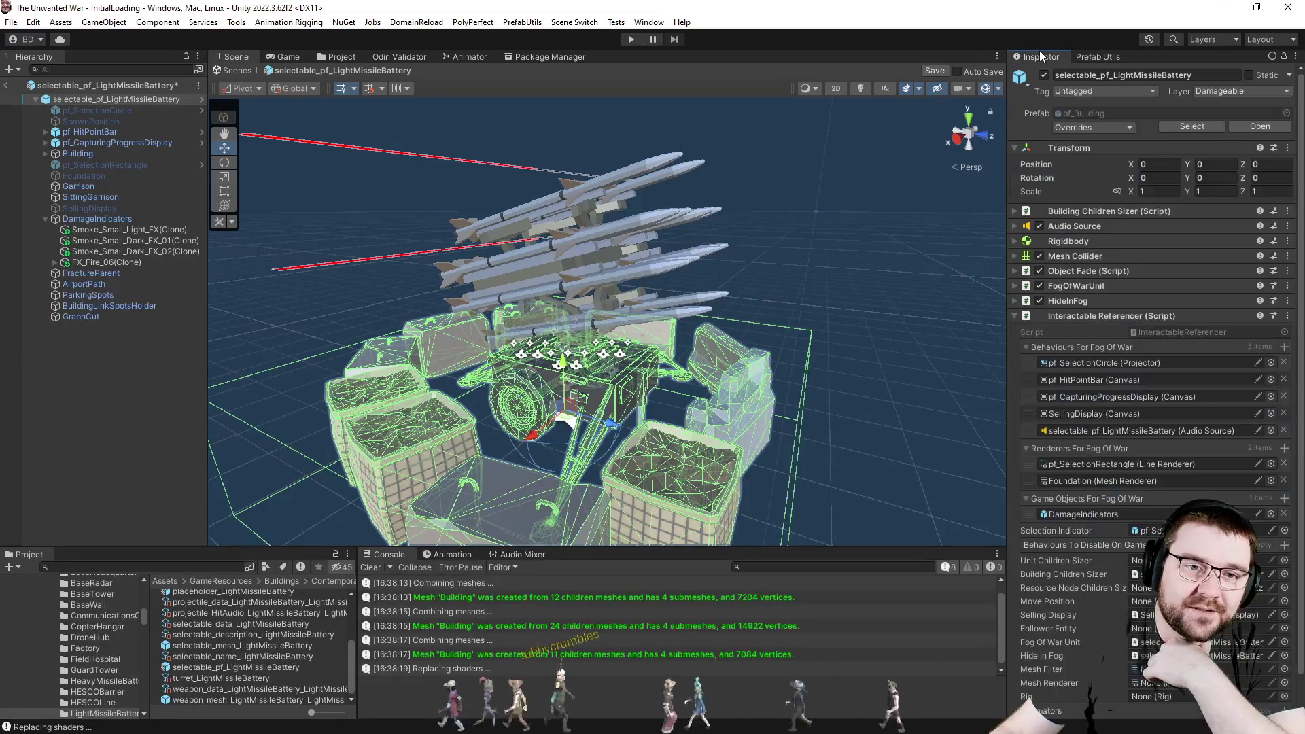
Inspect the YawPivot turret and the Building's Exclude Objects list (Foundation, YawPivot) before rerunning the combine.
left_click(55, 153)
left_click(89, 164)
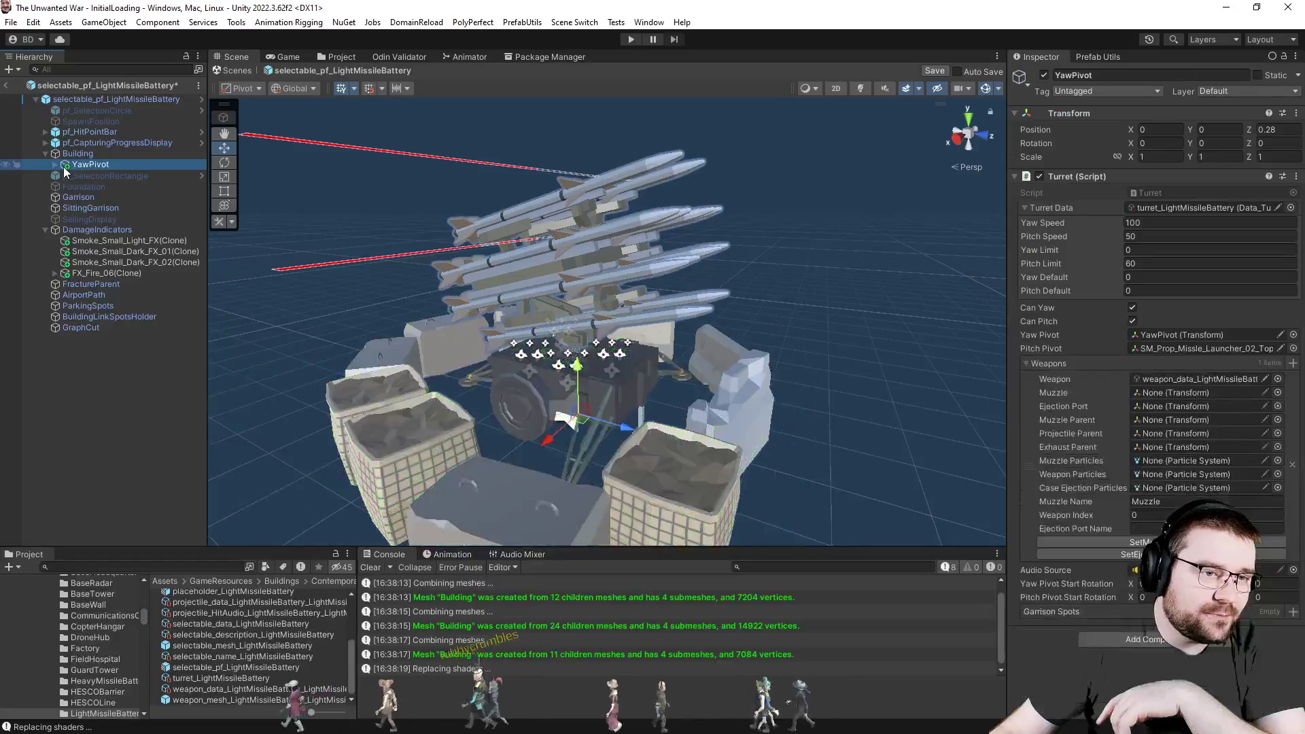
left_click(81, 152)
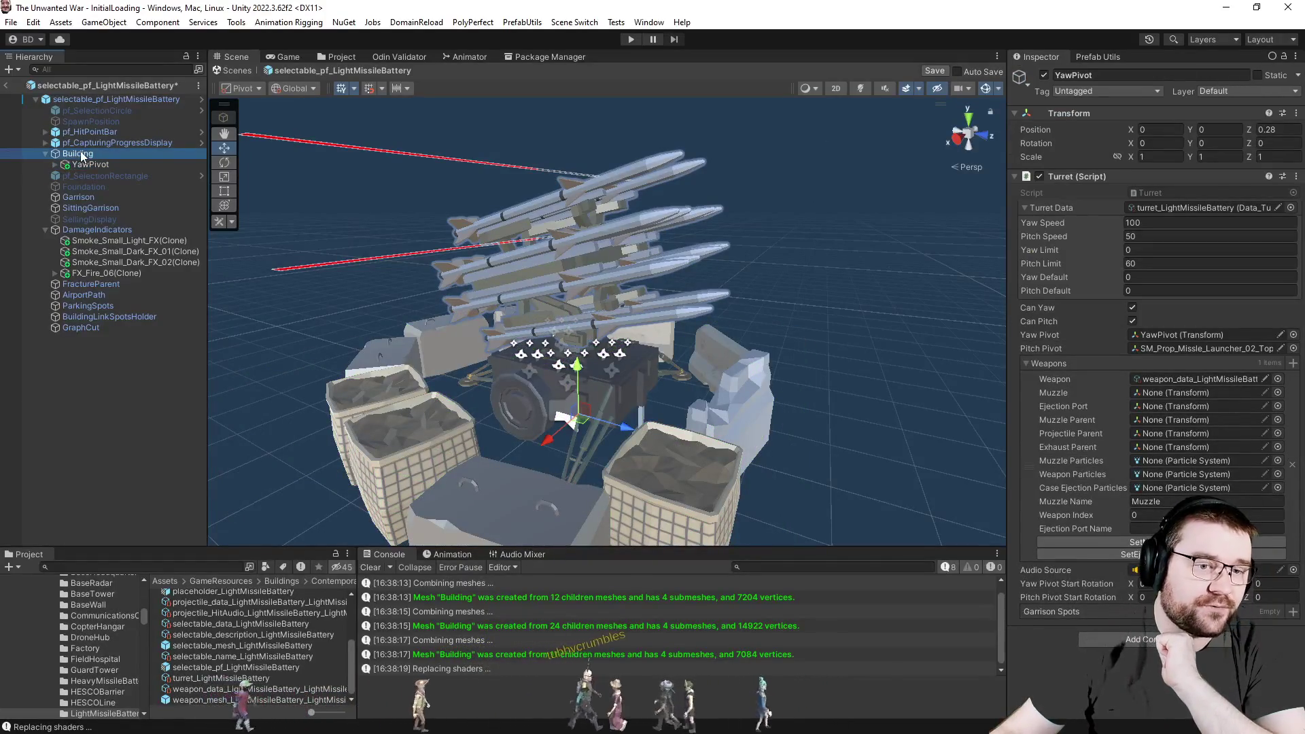
scroll(1075, 484, "down", 3)
scroll(1077, 484, "down", 5)
scroll(1076, 484, "down", 3)
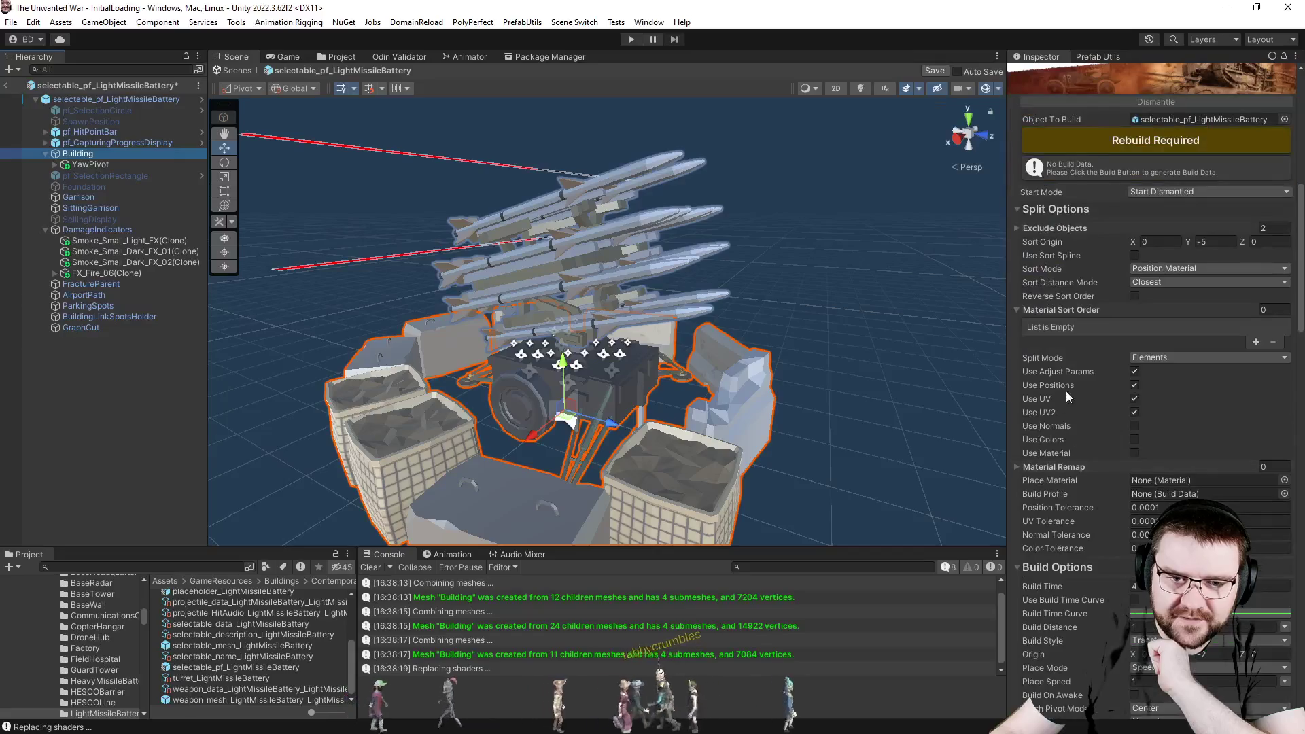
scroll(1048, 404, "down", 3)
scroll(1042, 411, "down", 3)
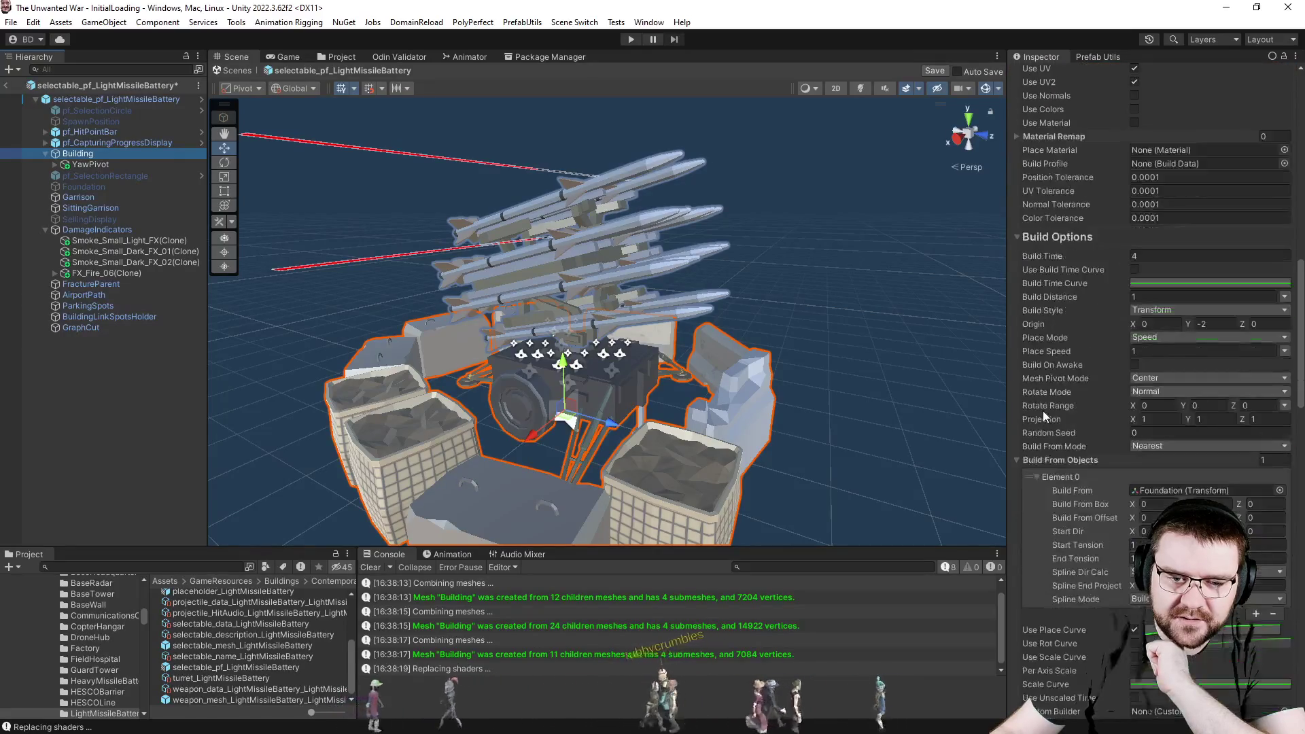
scroll(1038, 414, "up", 3)
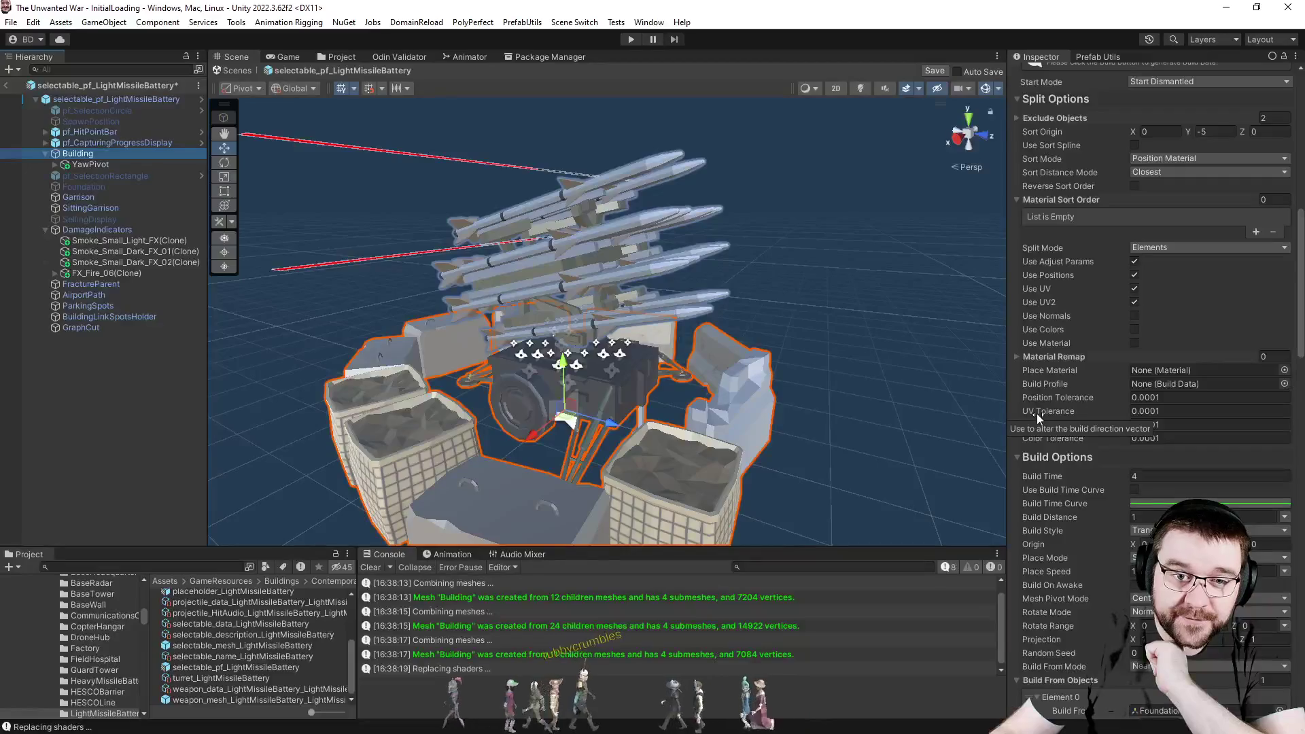
scroll(1038, 413, "up", 3)
left_click(1017, 194)
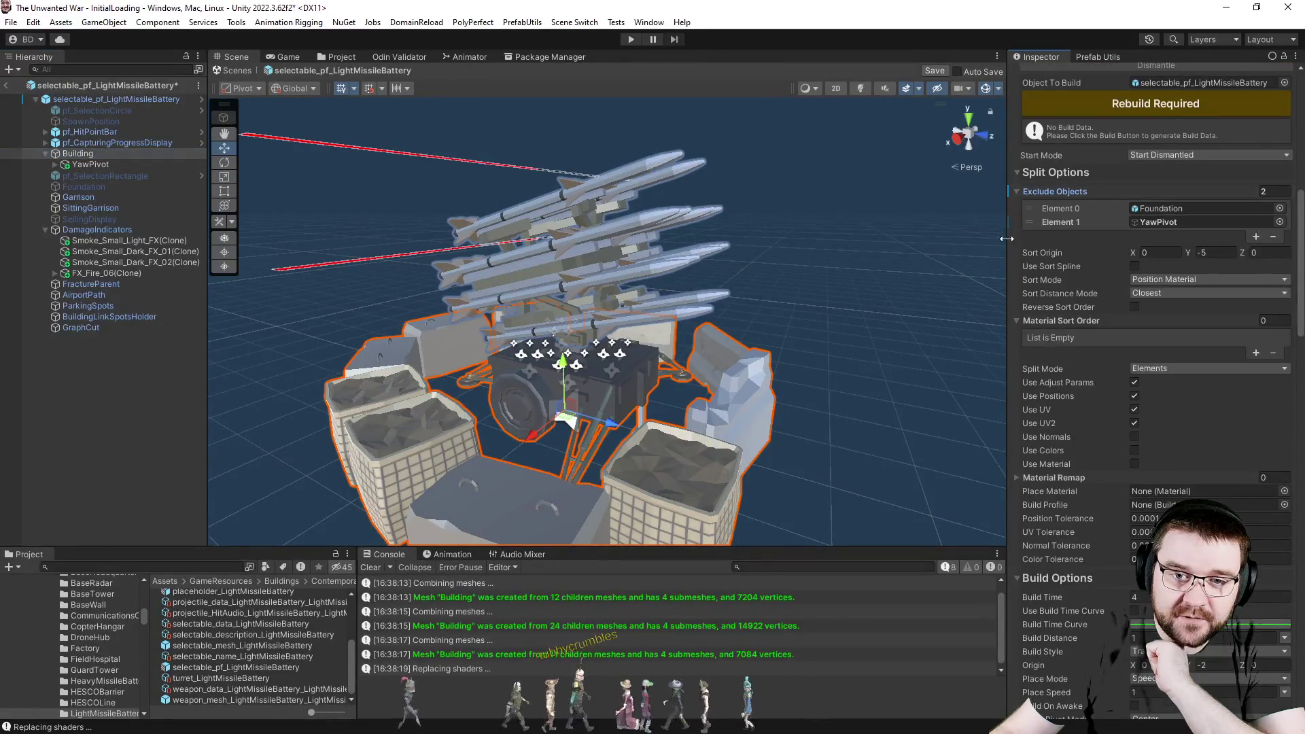
left_click(1099, 56)
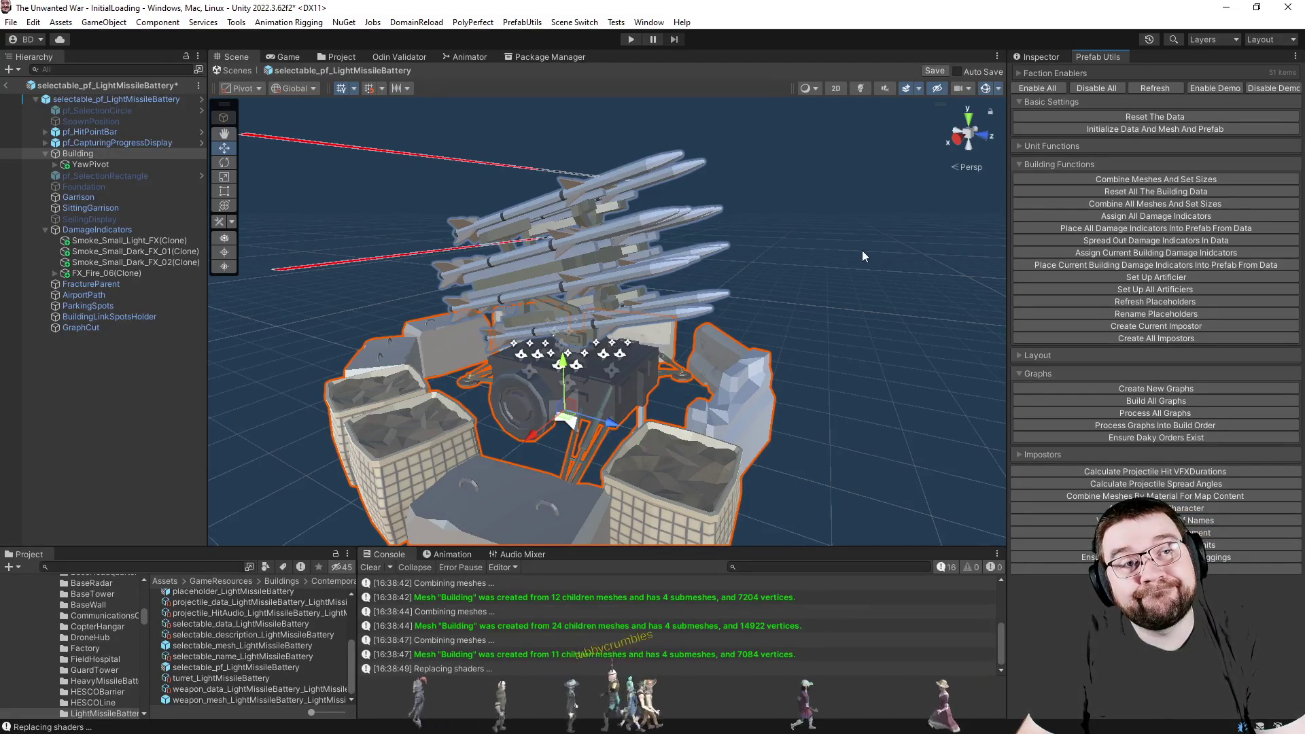
Shrink the Building's Exclude Objects list to size 1, keeping only Foundation.
left_click(1052, 58)
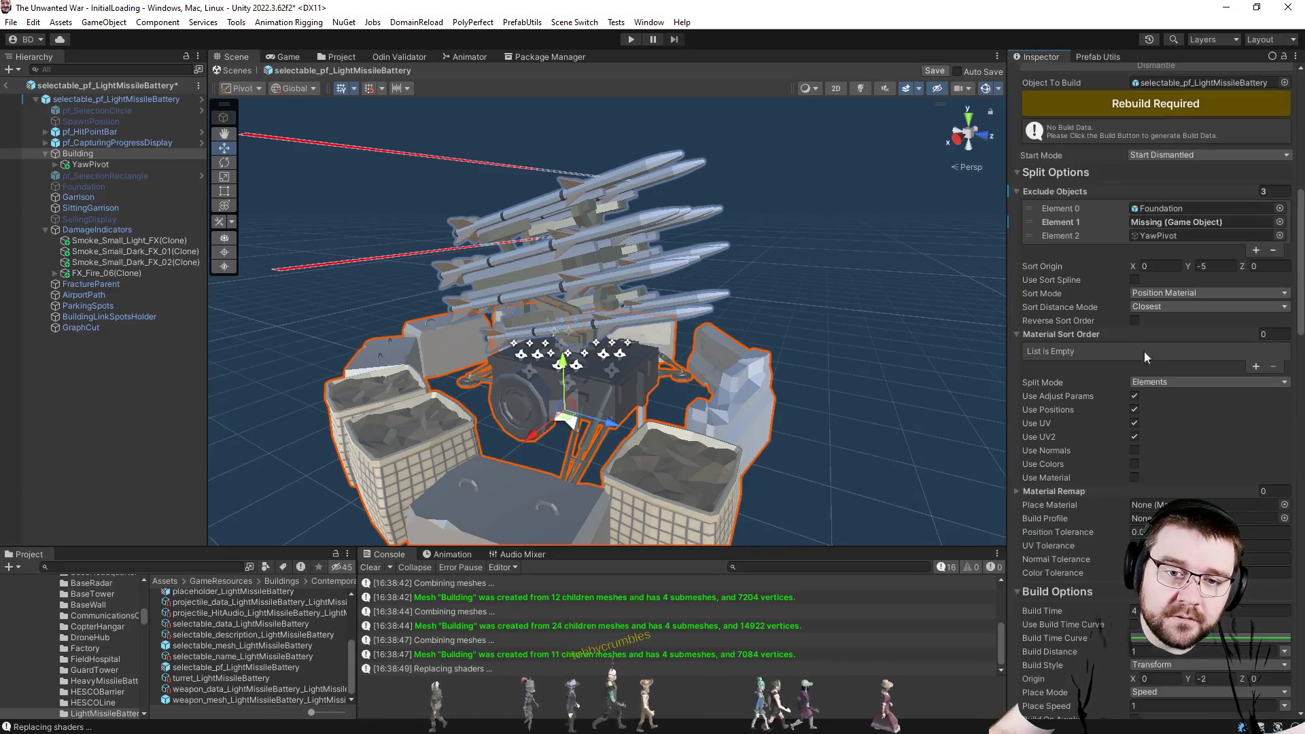
left_click(1153, 225)
left_click(1169, 238)
left_click(1265, 192)
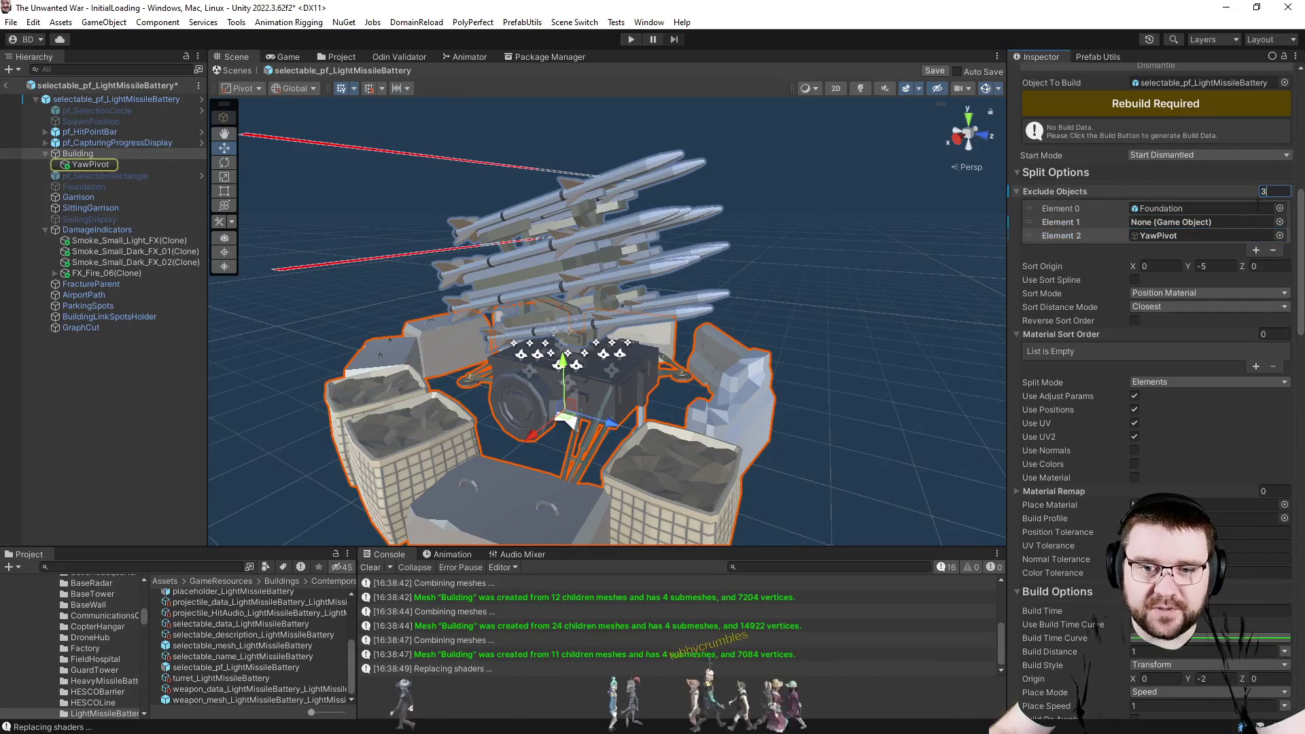
type("1")
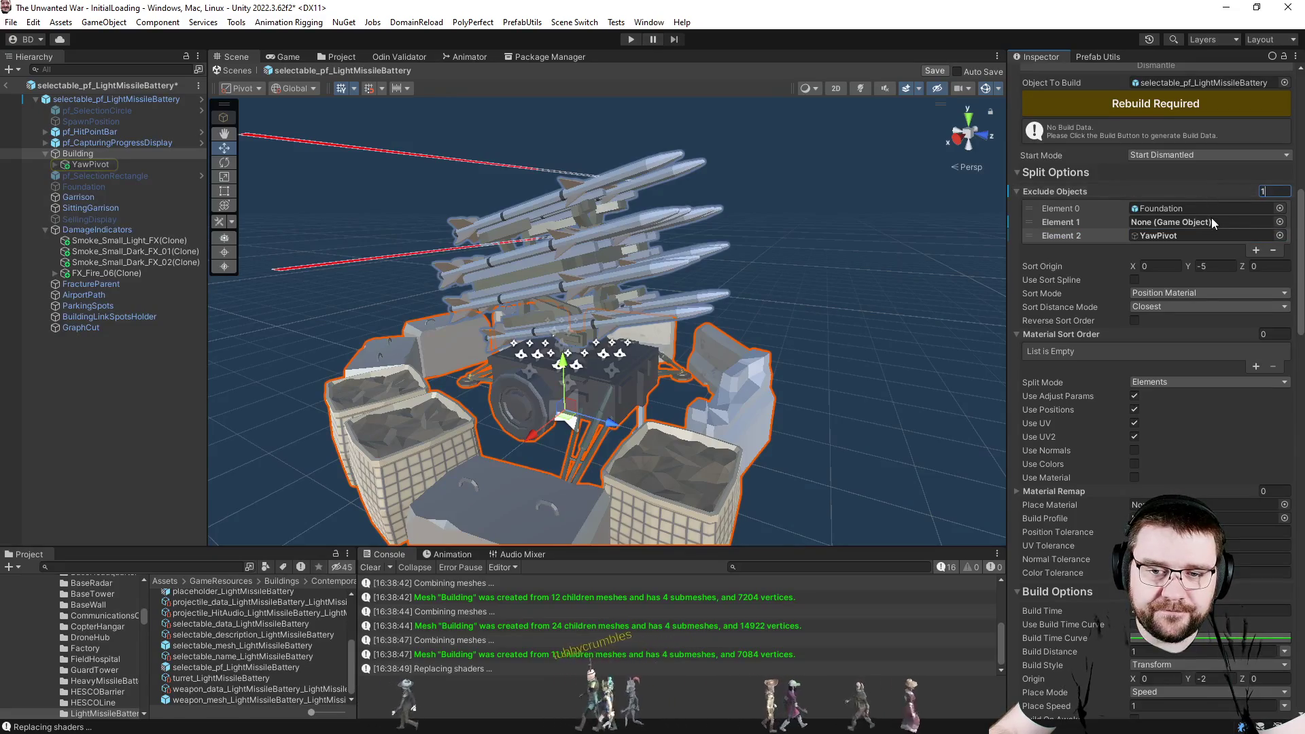
key("Return")
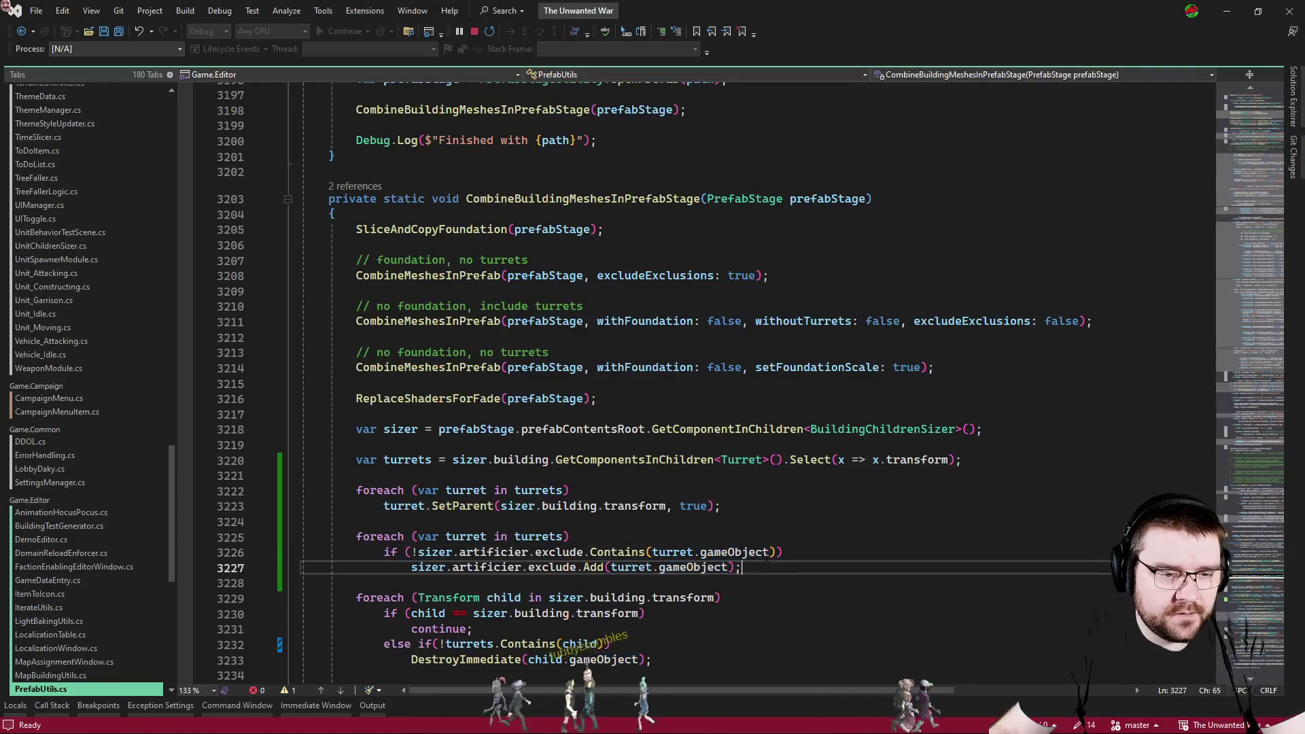
Delete the foreach loop that adds turrets to artificier.exclude from the script and return to Unity.
key("shift+Up")
key("shift+Up")
key("shift+Up")
key("Delete")
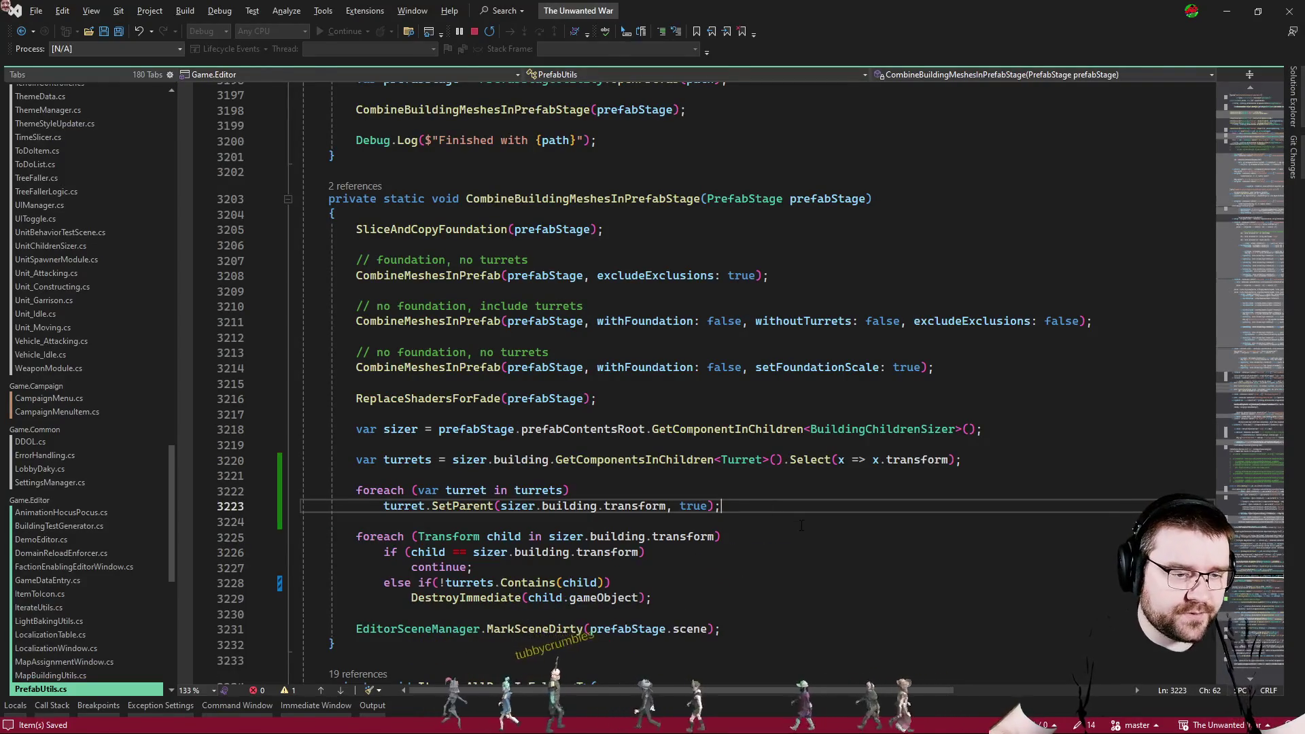
key("alt+Tab")
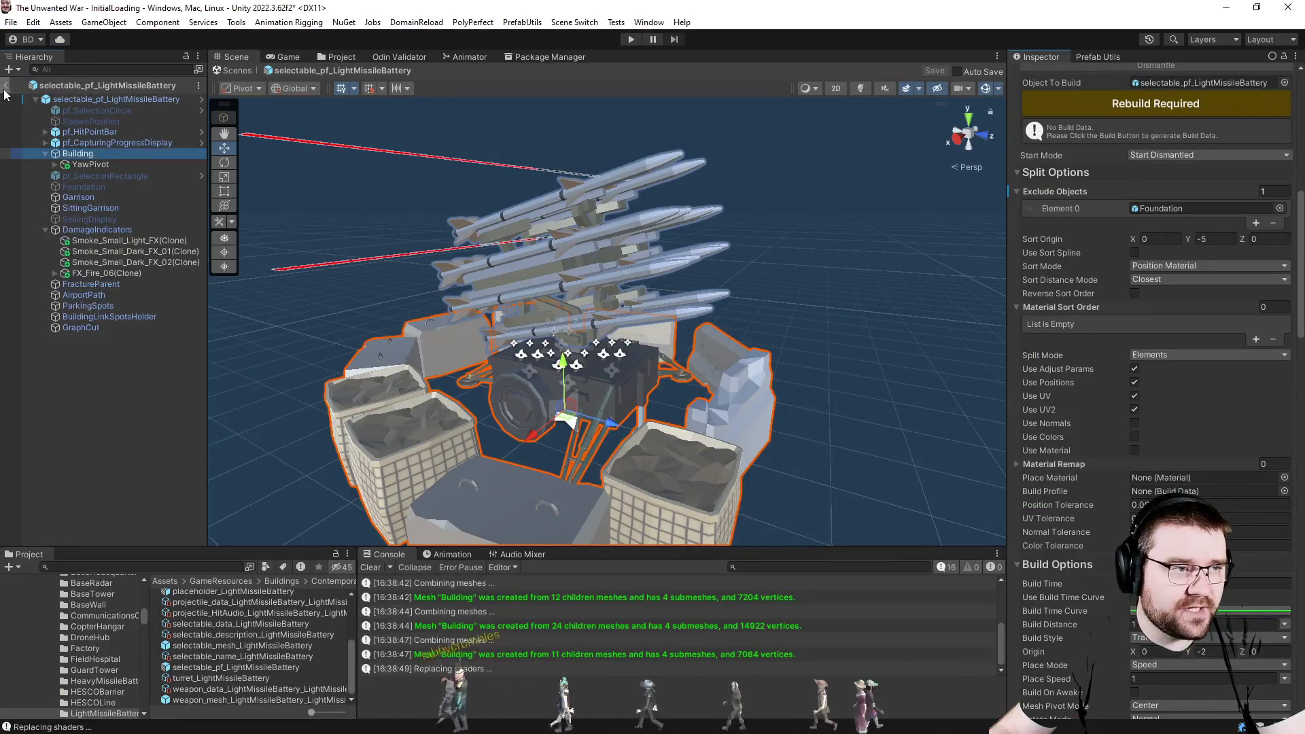
Exit Prefab Mode back to the InitialLoading scene.
left_click(7, 69)
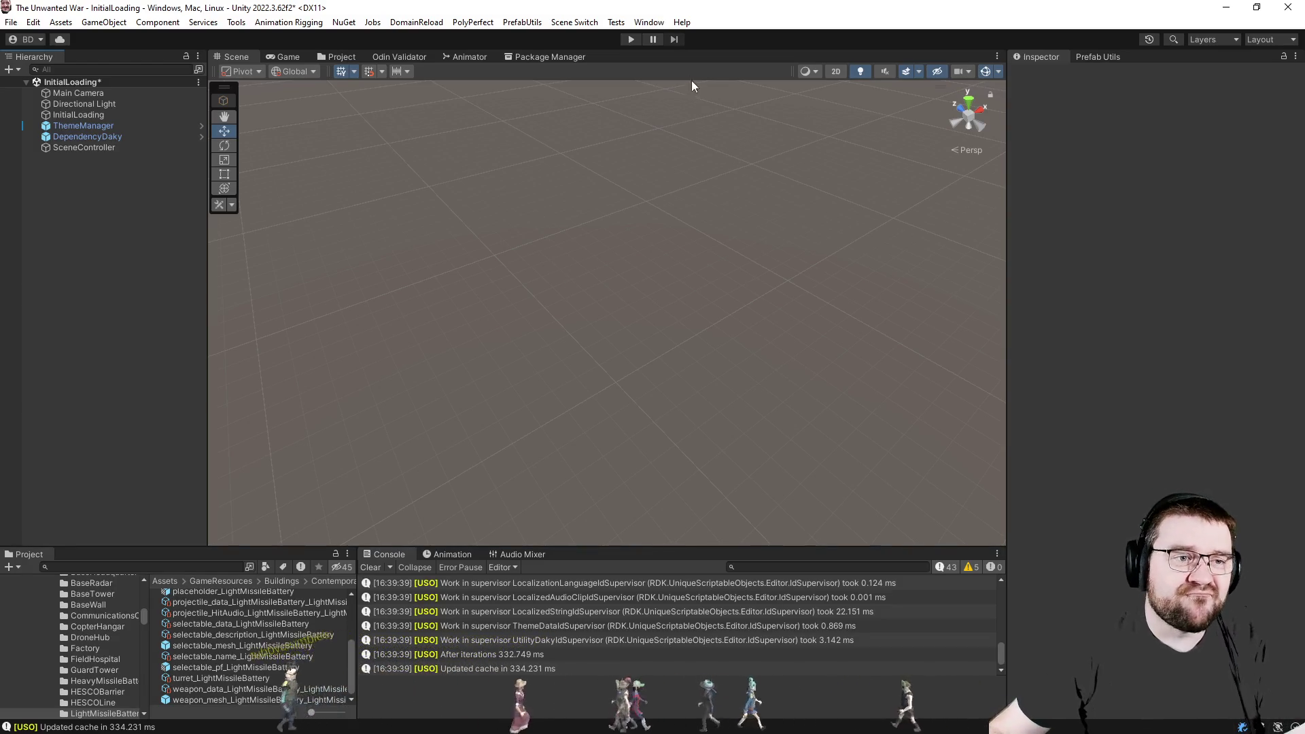
Start a play-mode Skirmish on InfernoIsland with a PC - Effortless opponent in slot 2.
left_click(630, 39)
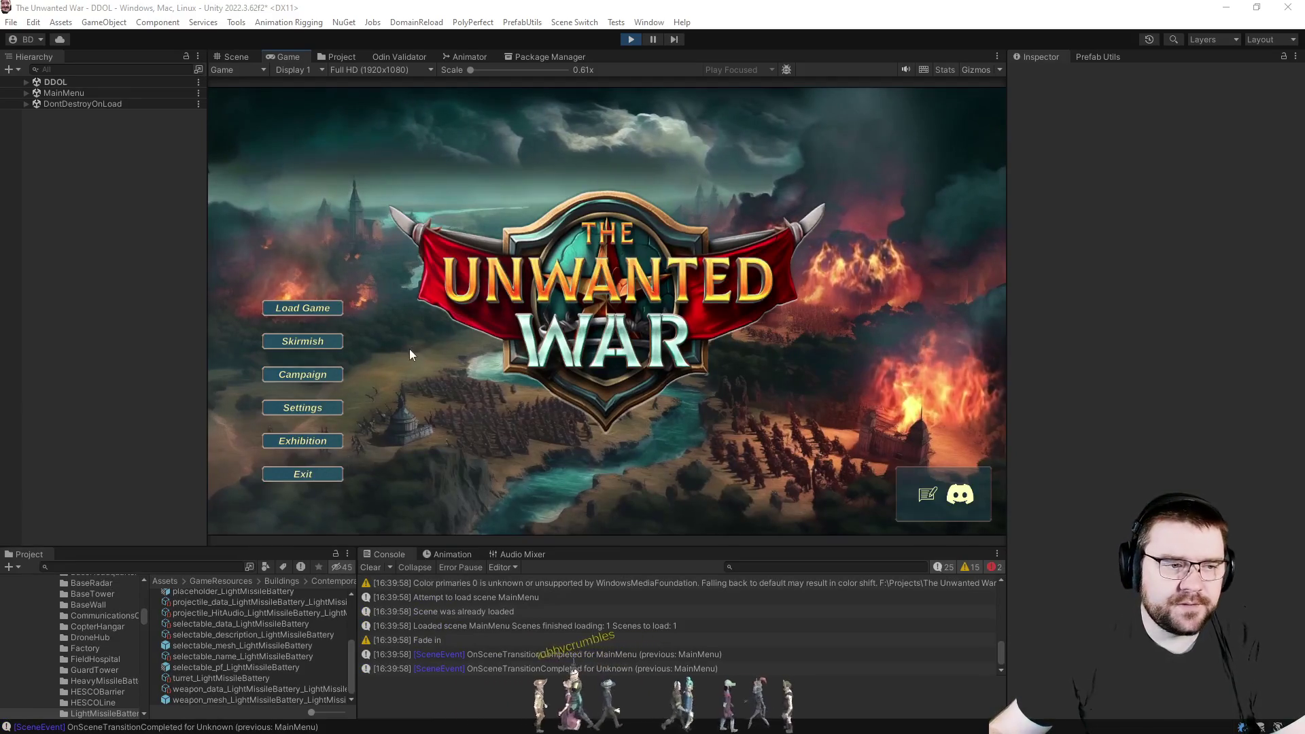
left_click(303, 340)
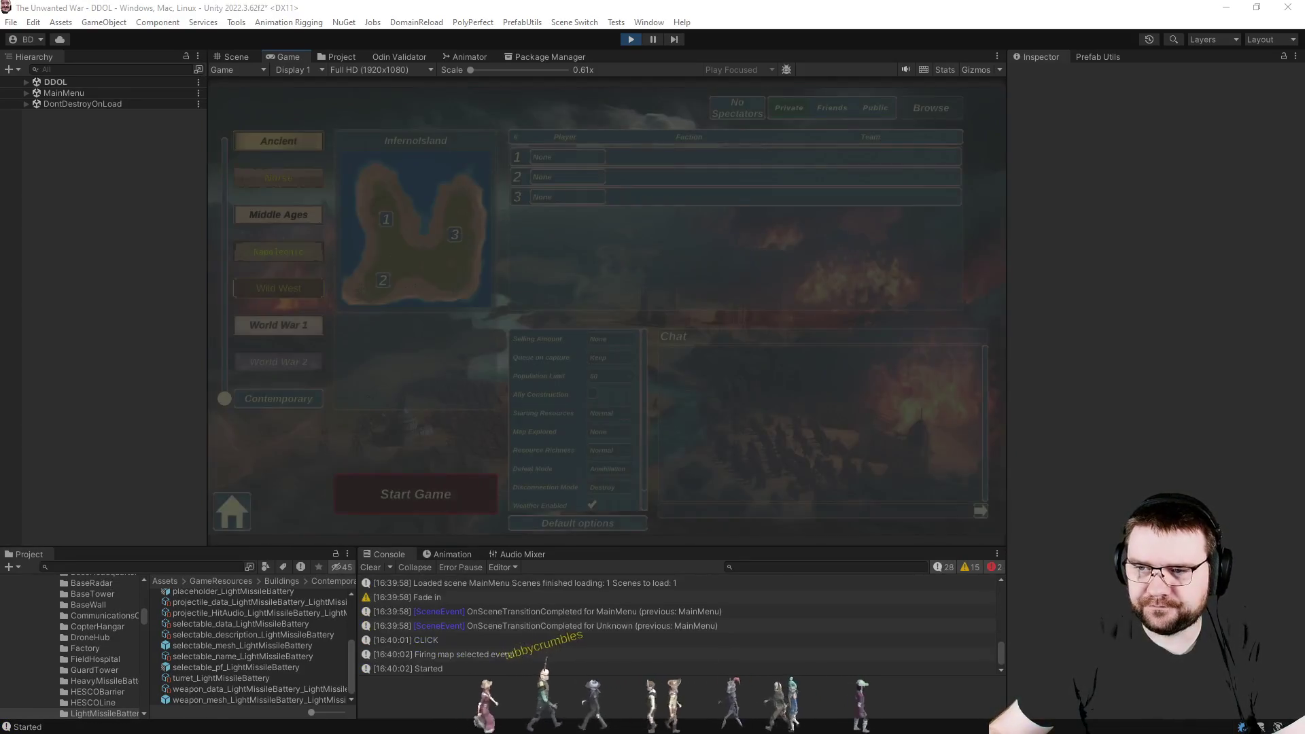
left_click(565, 176)
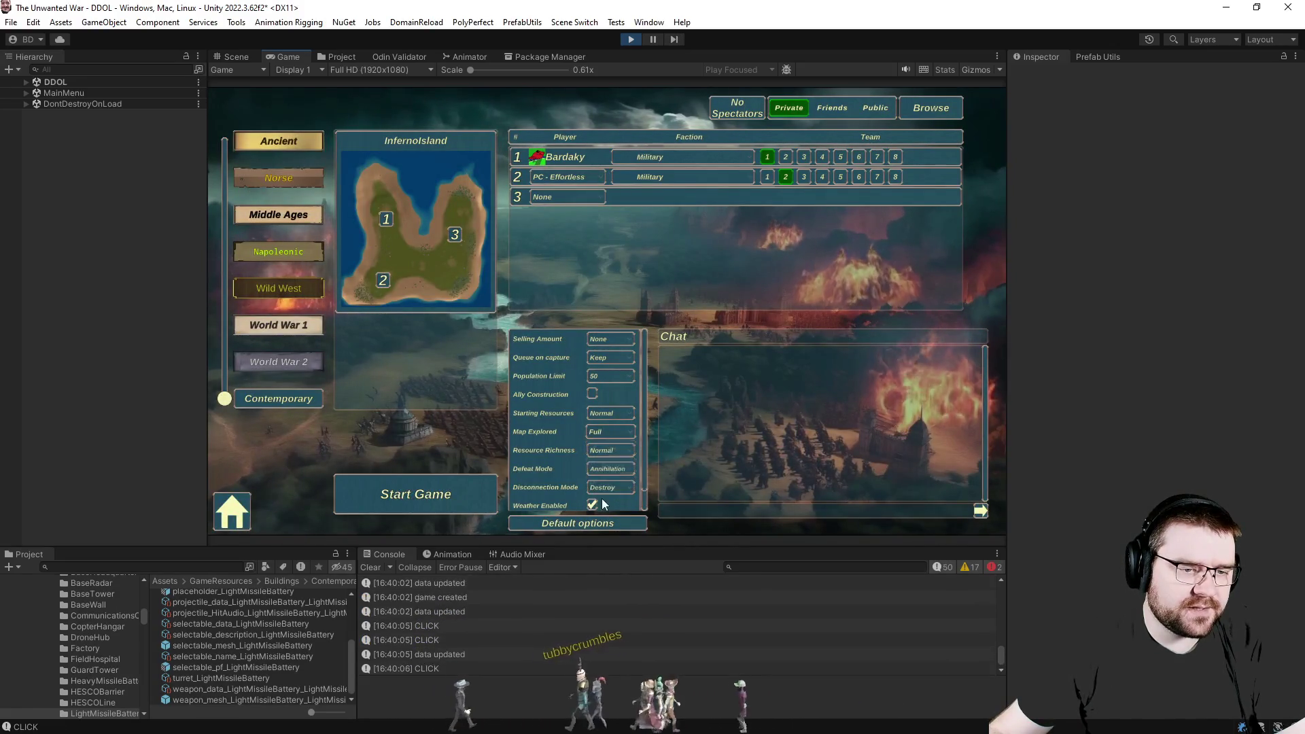
left_click(457, 490)
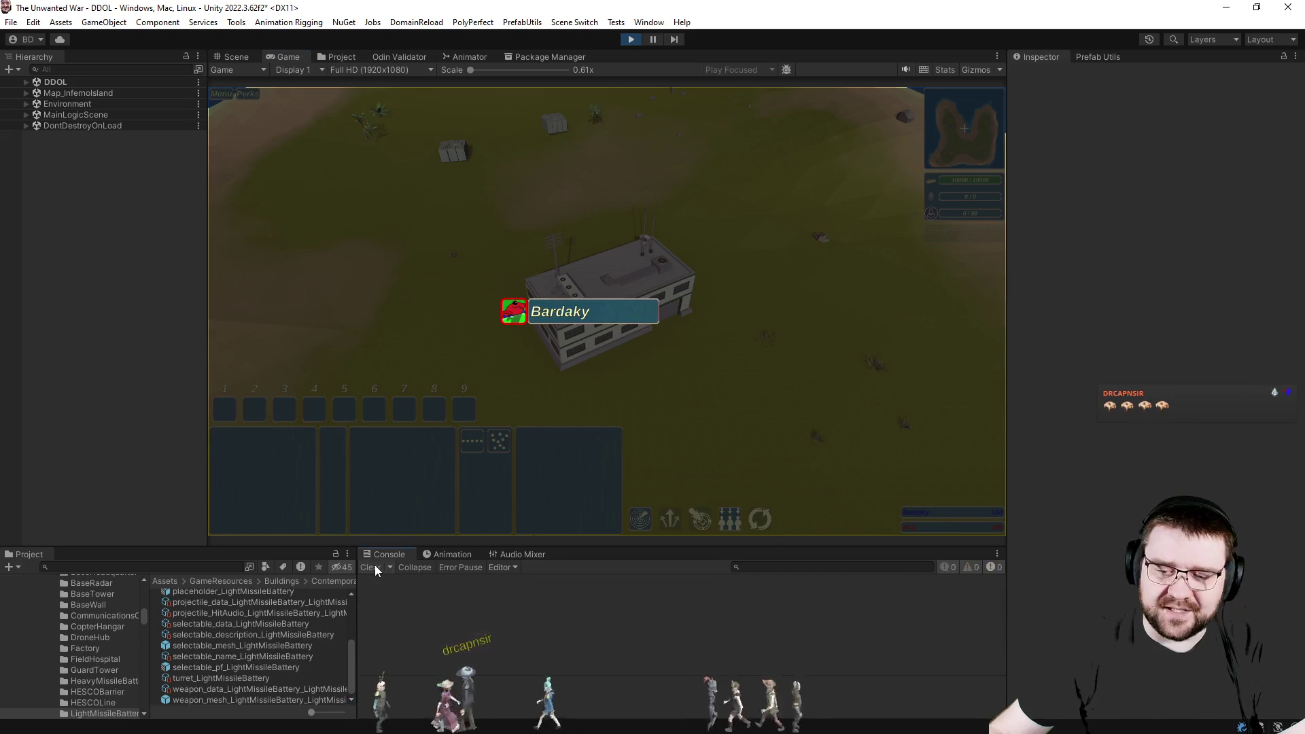
Select the headquarters, then a Contractor, and choose a structure for it to build.
left_click(620, 349)
left_click_drag(469, 194, 775, 428)
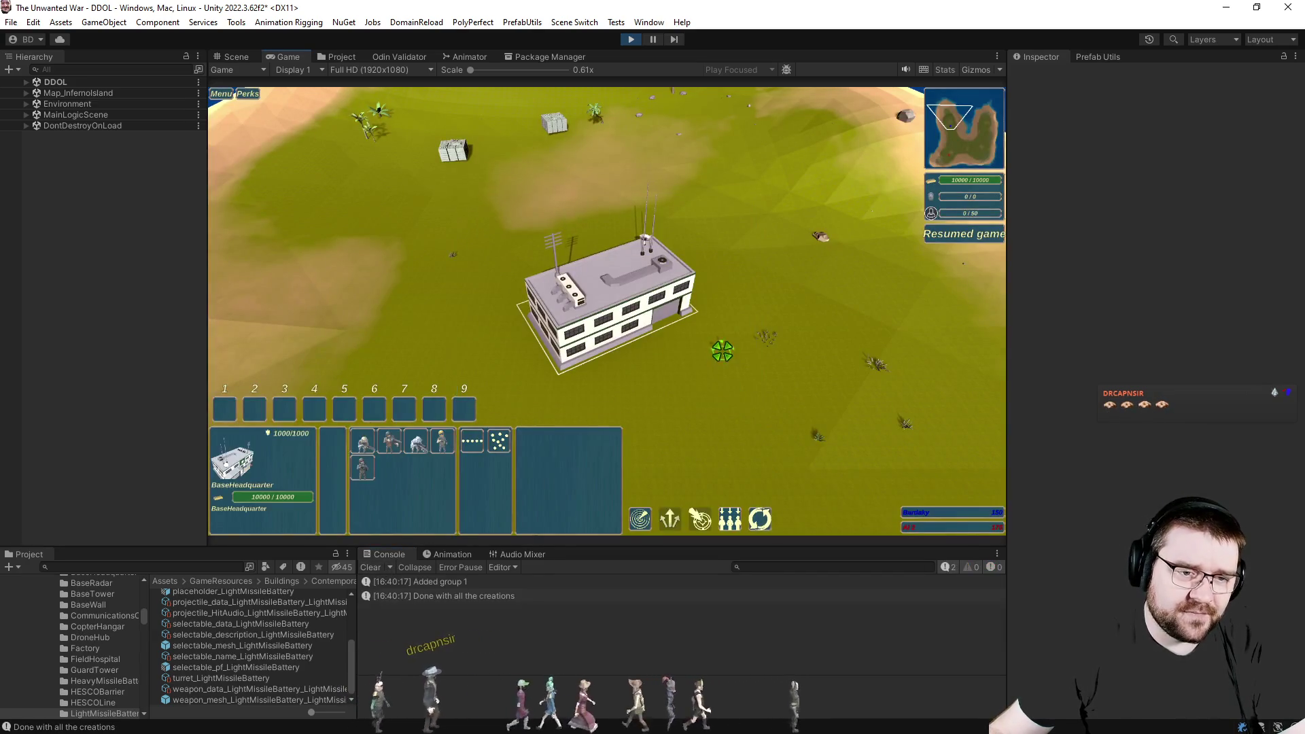
key("d")
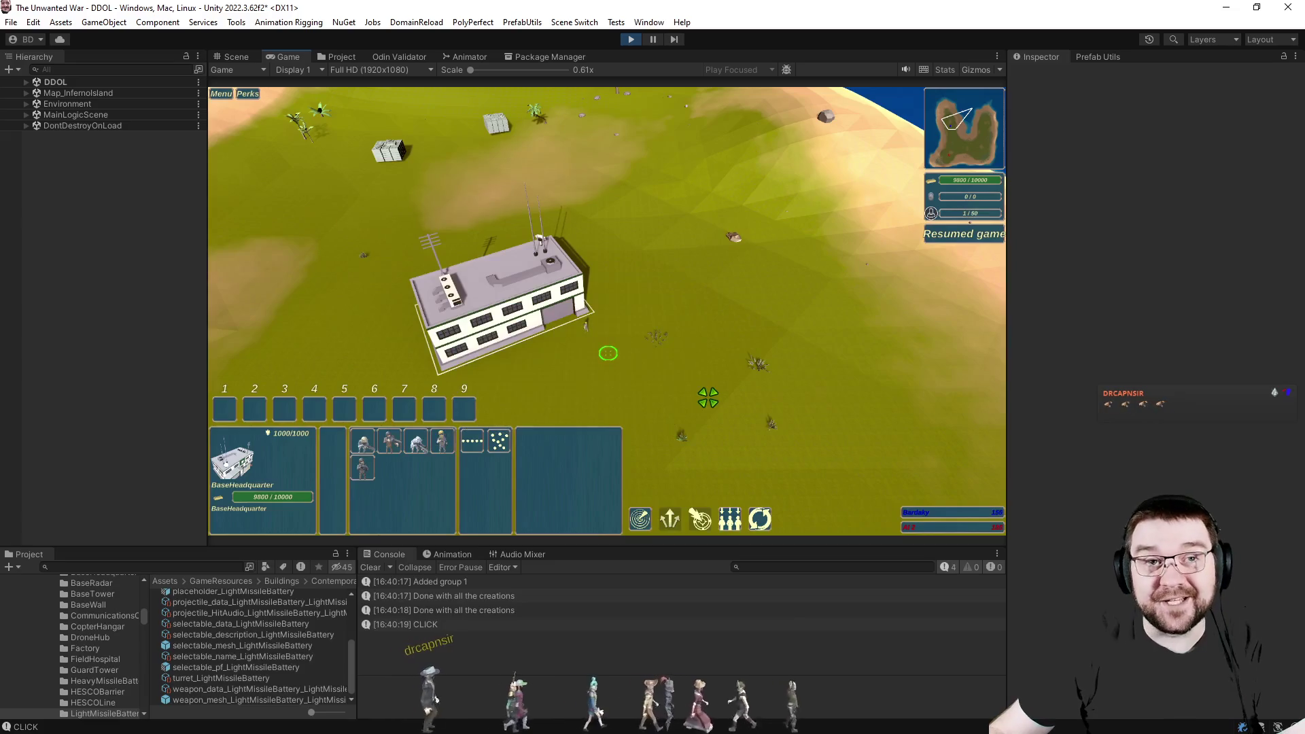
scroll(612, 352, "up", 5)
left_click(572, 351)
scroll(571, 352, "down", 3)
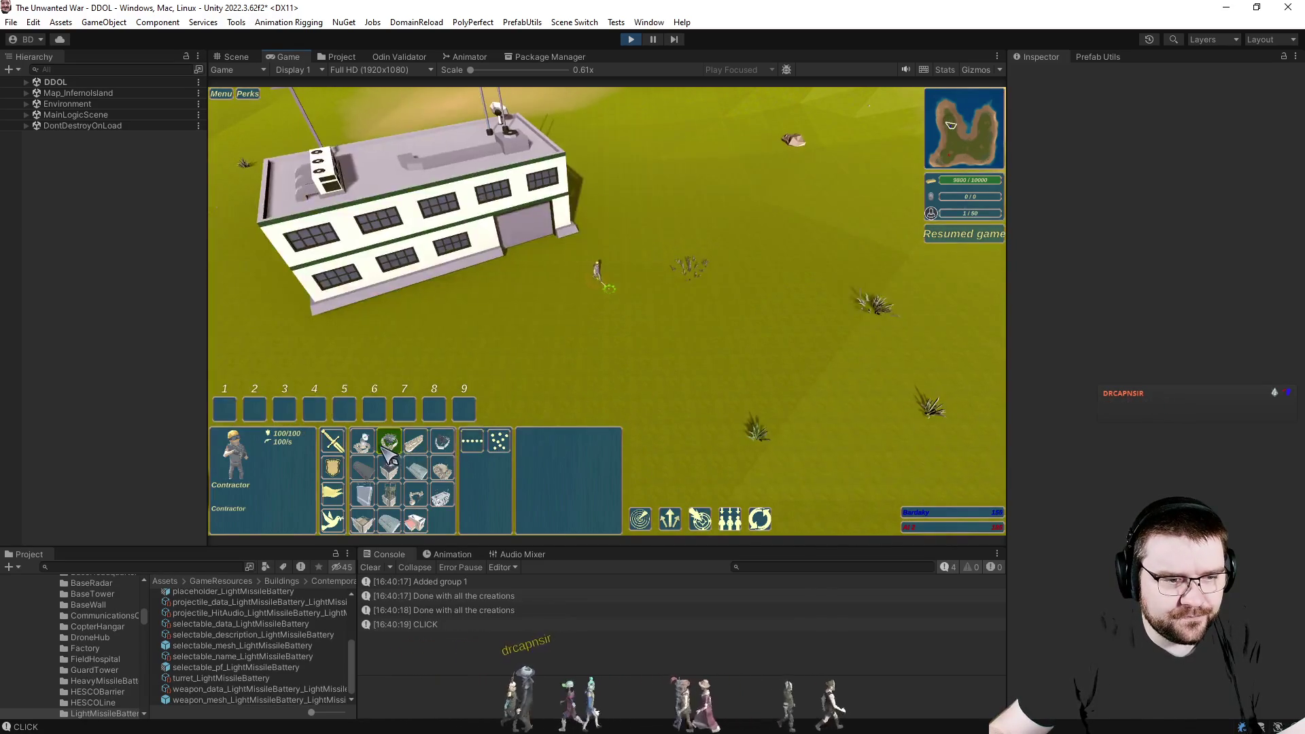
left_click(363, 470)
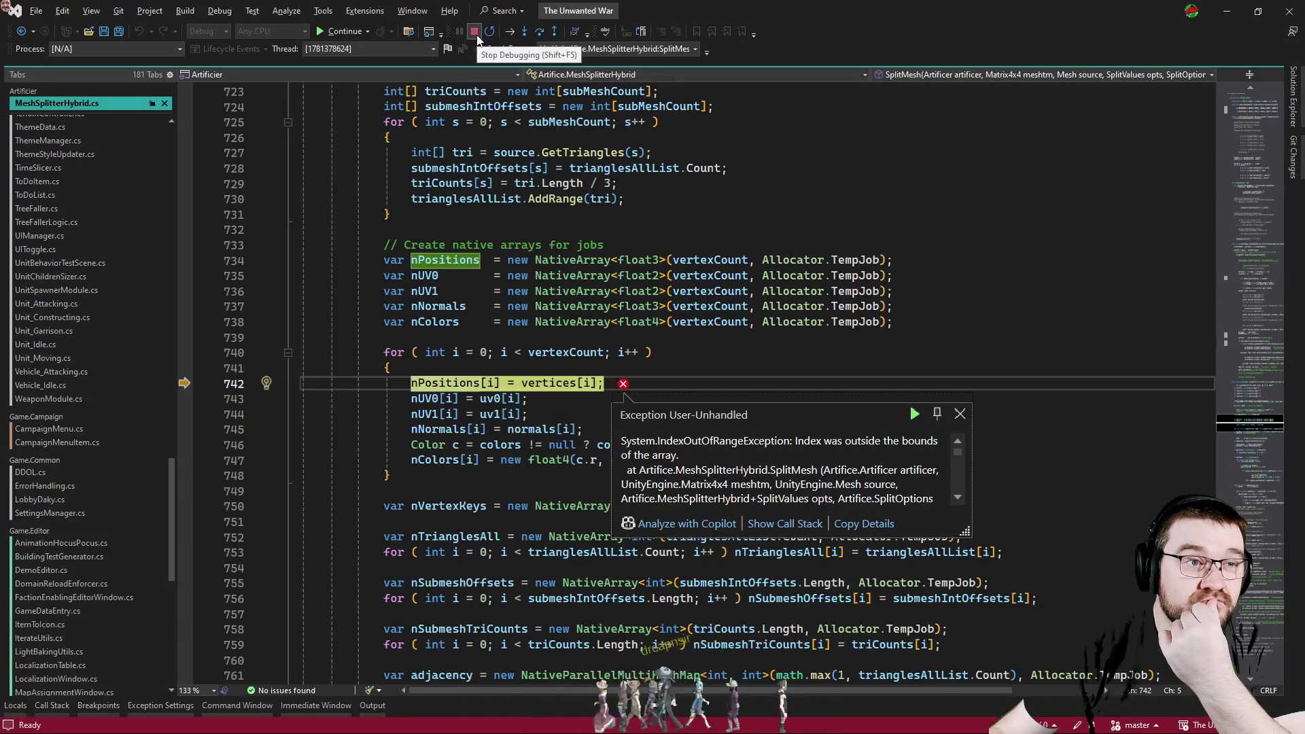
Stop debugging the index-out-of-range exception in Visual Studio and minimize it.
key("shift+F5")
left_click(1229, 12)
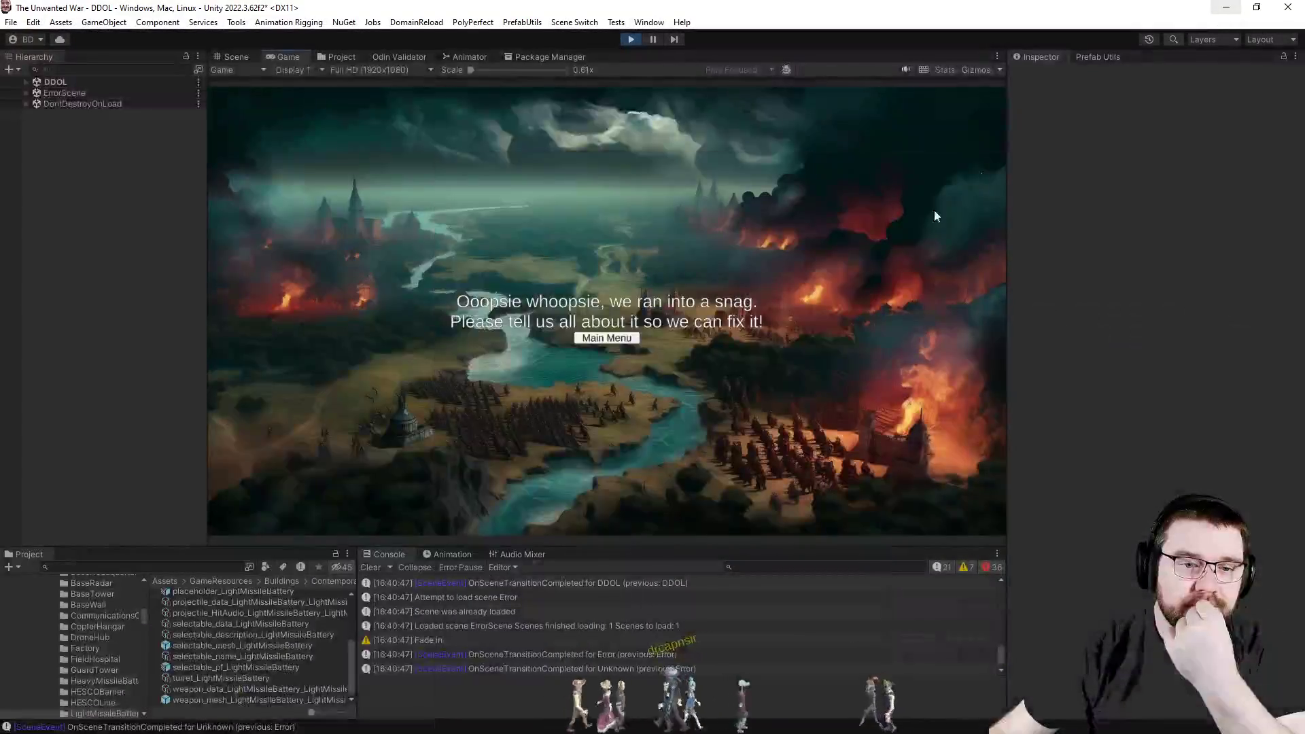
scroll(713, 633, "up", 5)
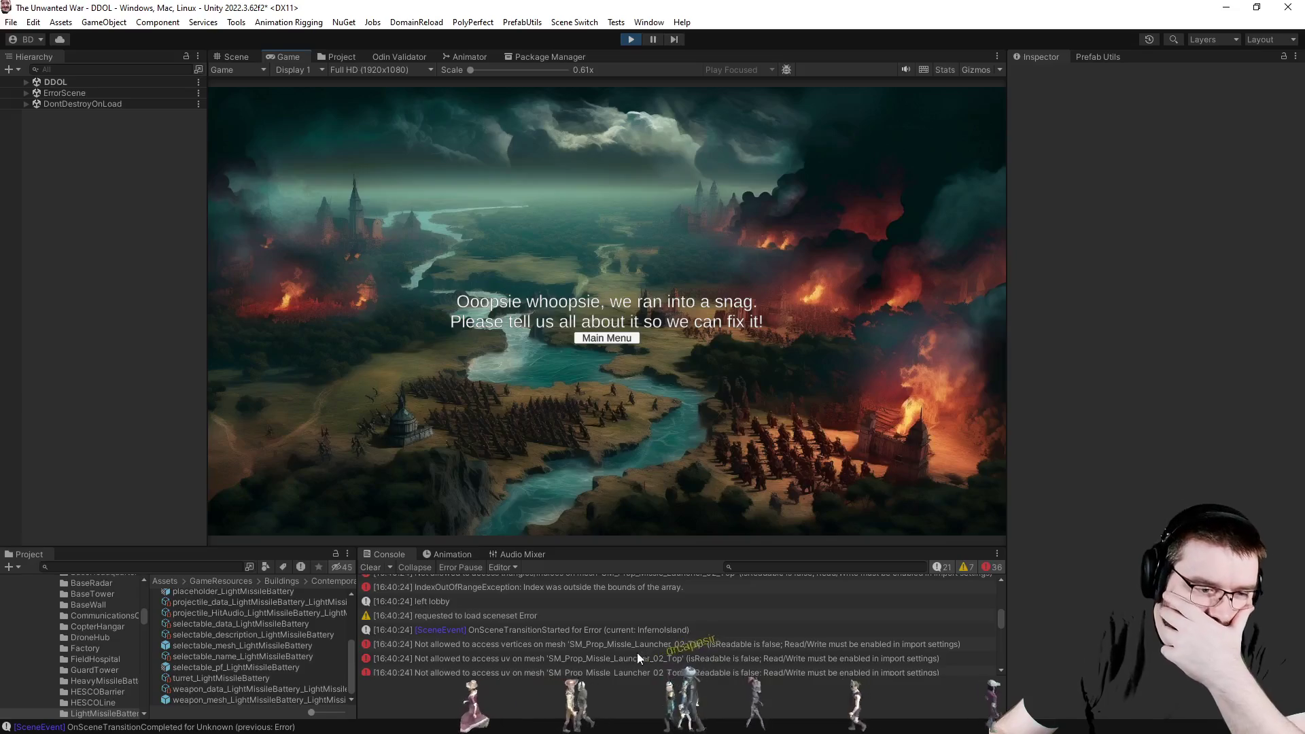
left_click(616, 646)
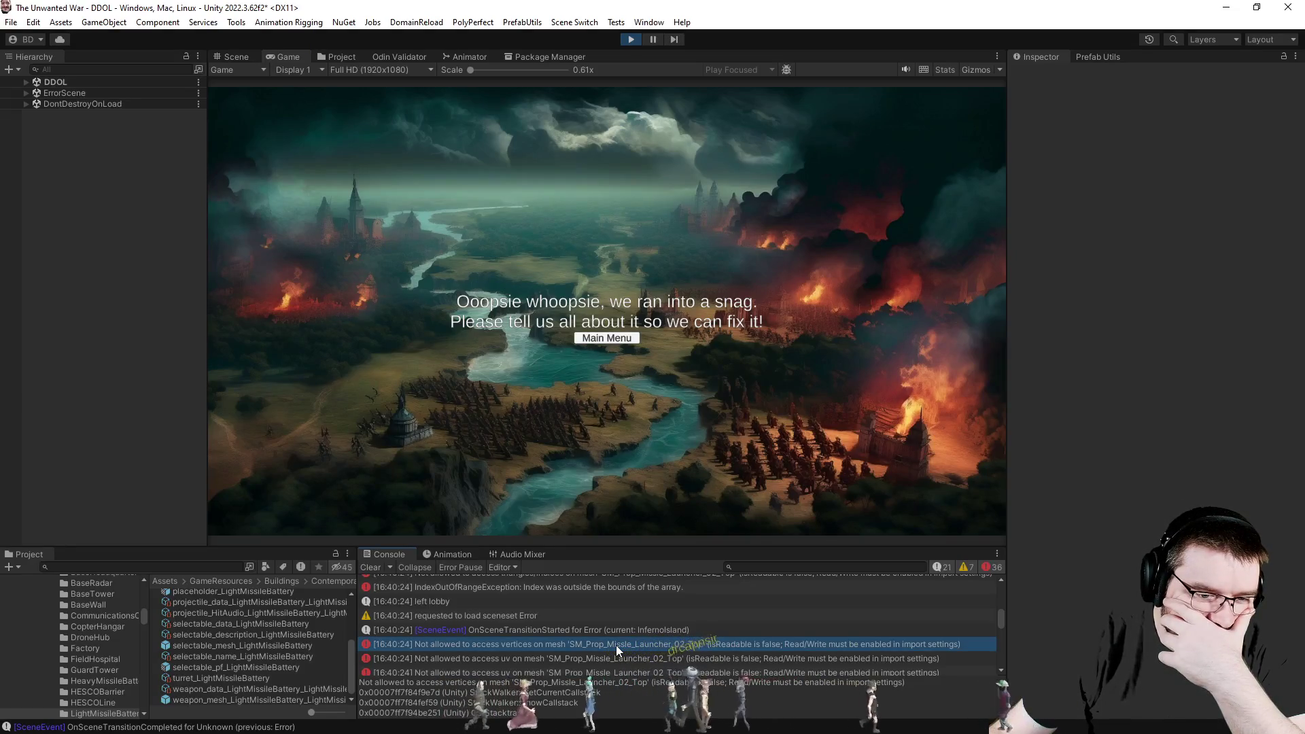
left_click(632, 39)
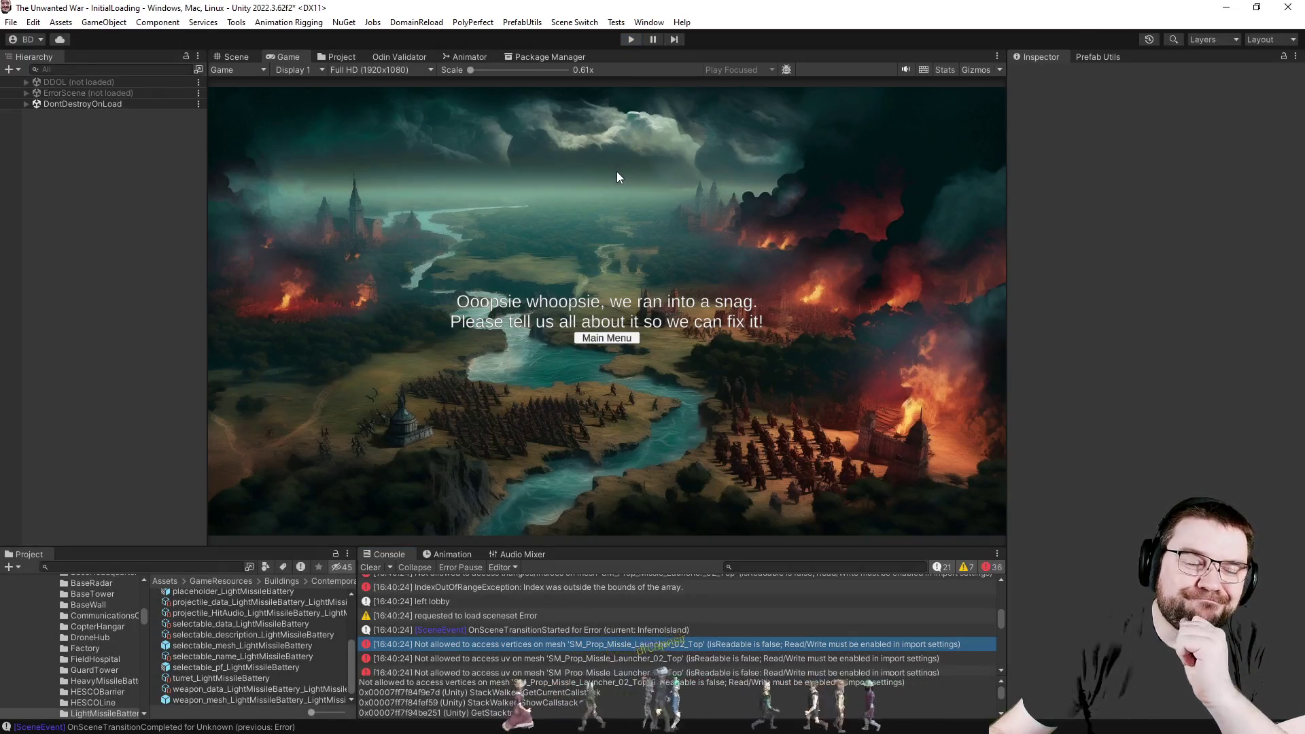
scroll(722, 656, "down", 3)
scroll(721, 656, "down", 3)
scroll(721, 654, "down", 2)
scroll(721, 654, "down", 2)
scroll(722, 654, "down", 2)
scroll(720, 654, "down", 2)
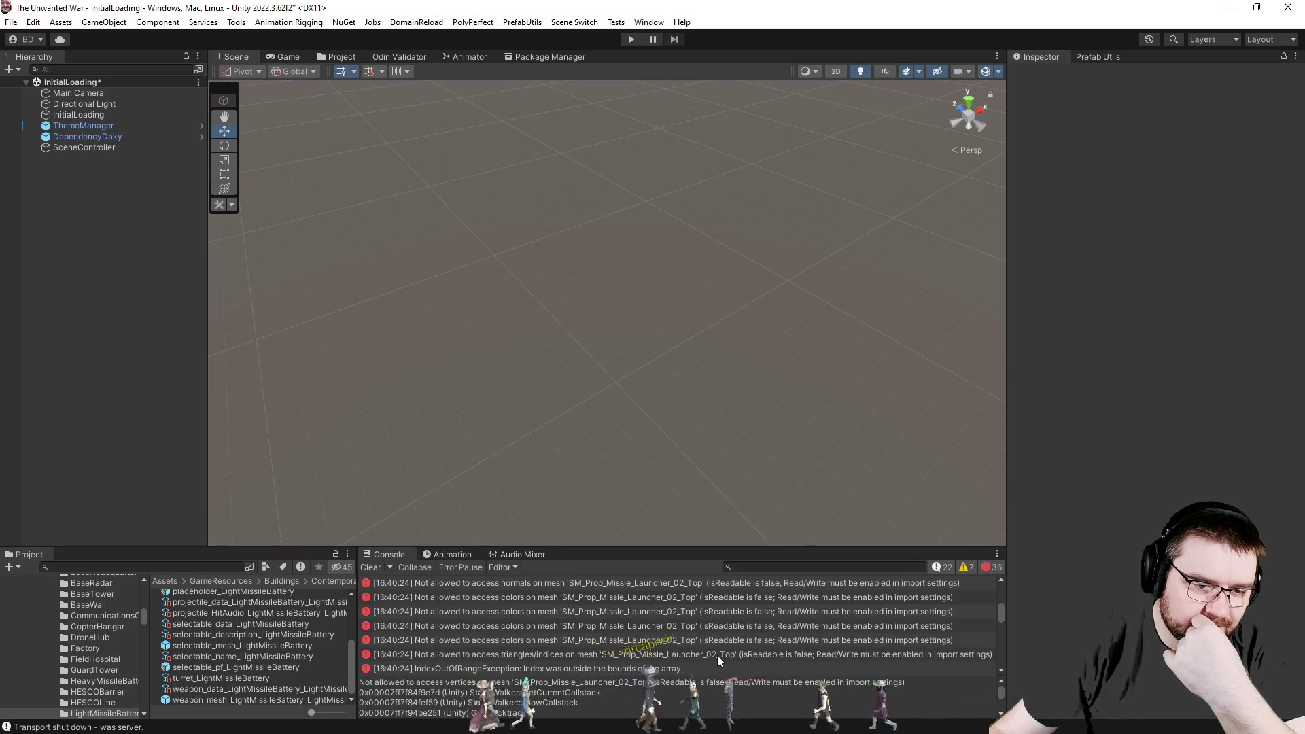
left_click(718, 654)
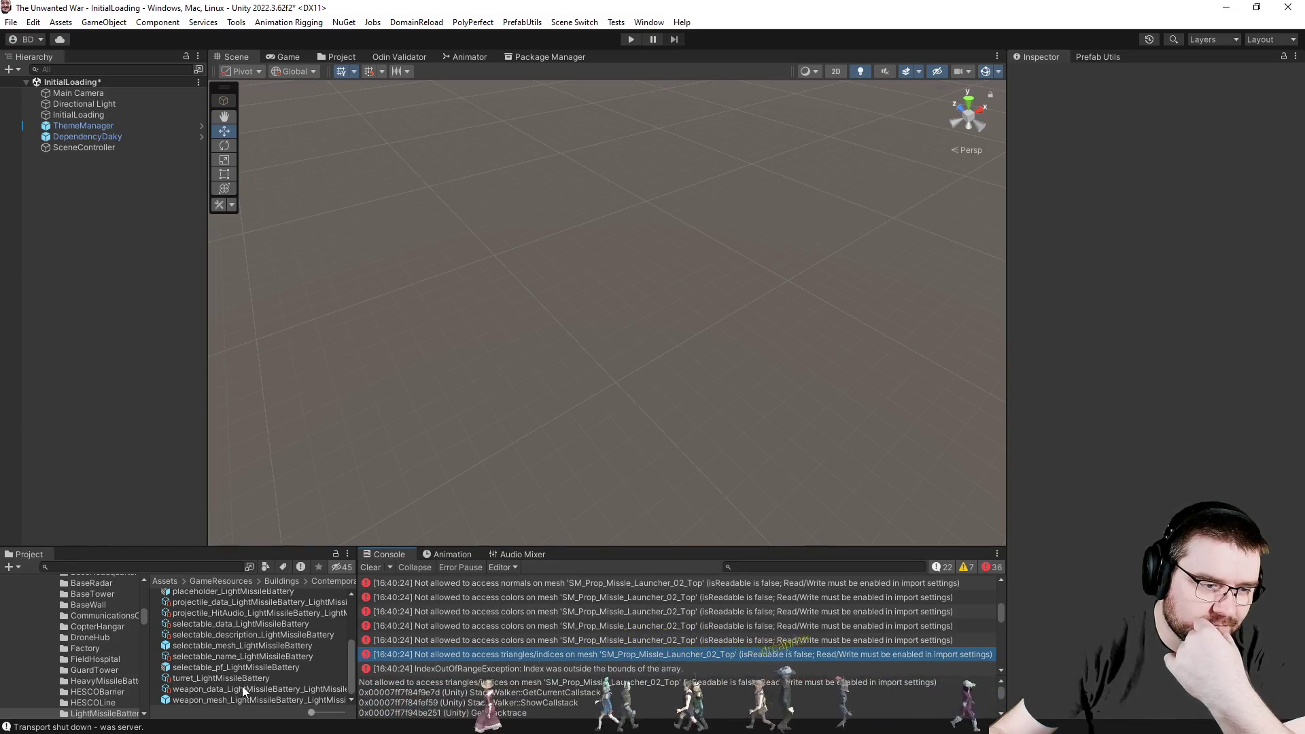
left_click(244, 667)
Locate the launcher Top mesh's SM_Prop_Missle_Launcher_02 model from the battery prefab and show its Import Settings.
double_click(244, 668)
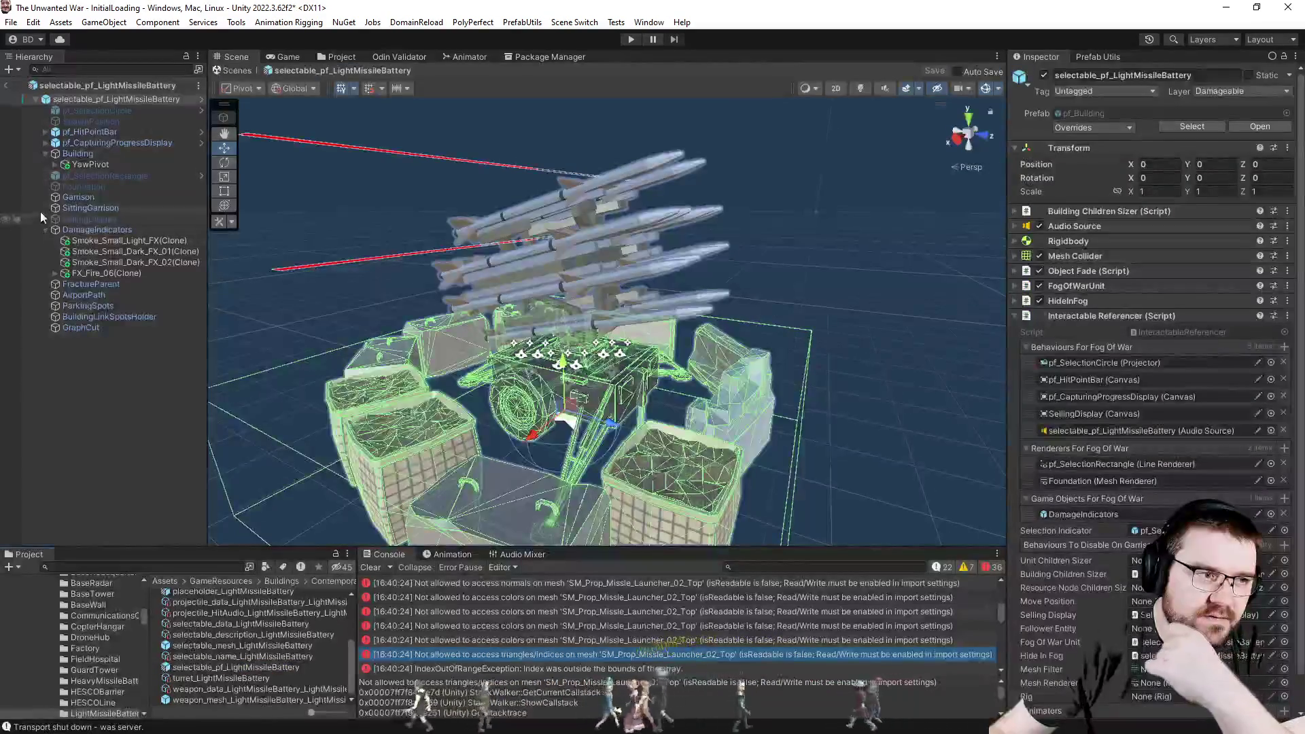
left_click(55, 164)
left_click(123, 175)
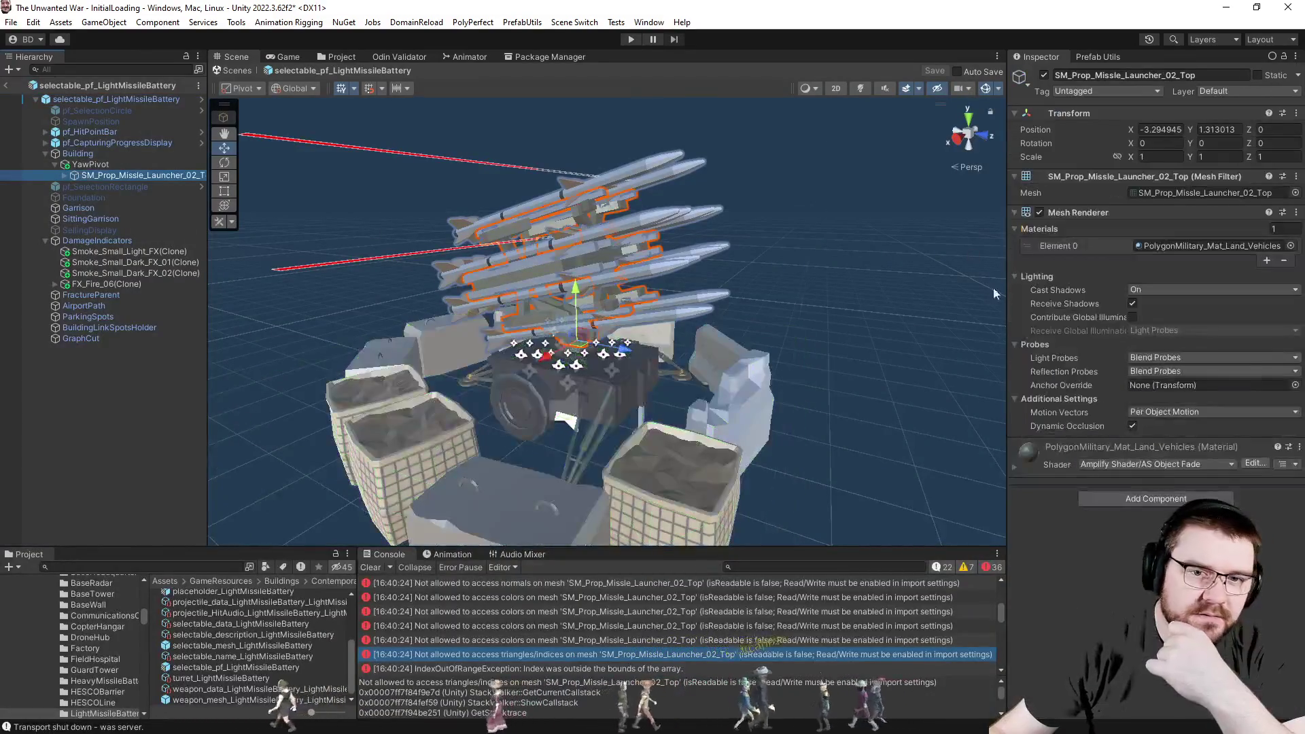
left_click(1175, 196)
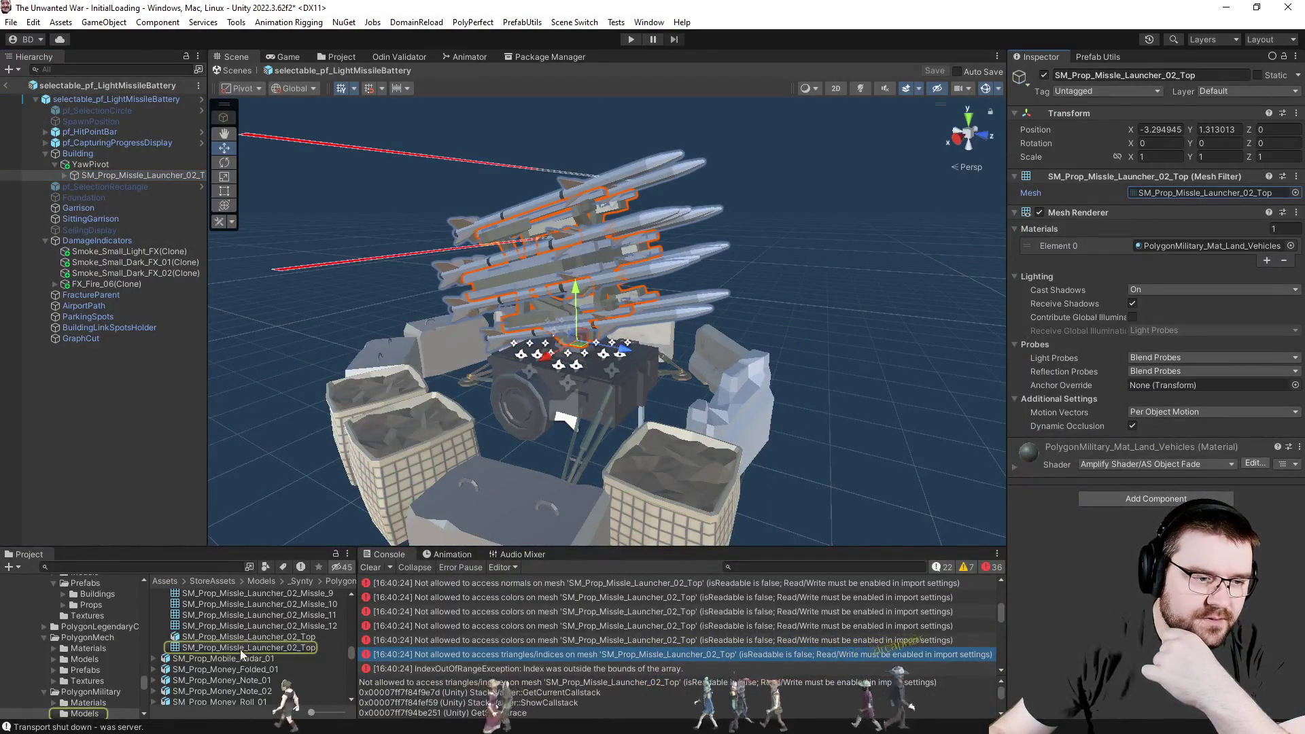
left_click(240, 650)
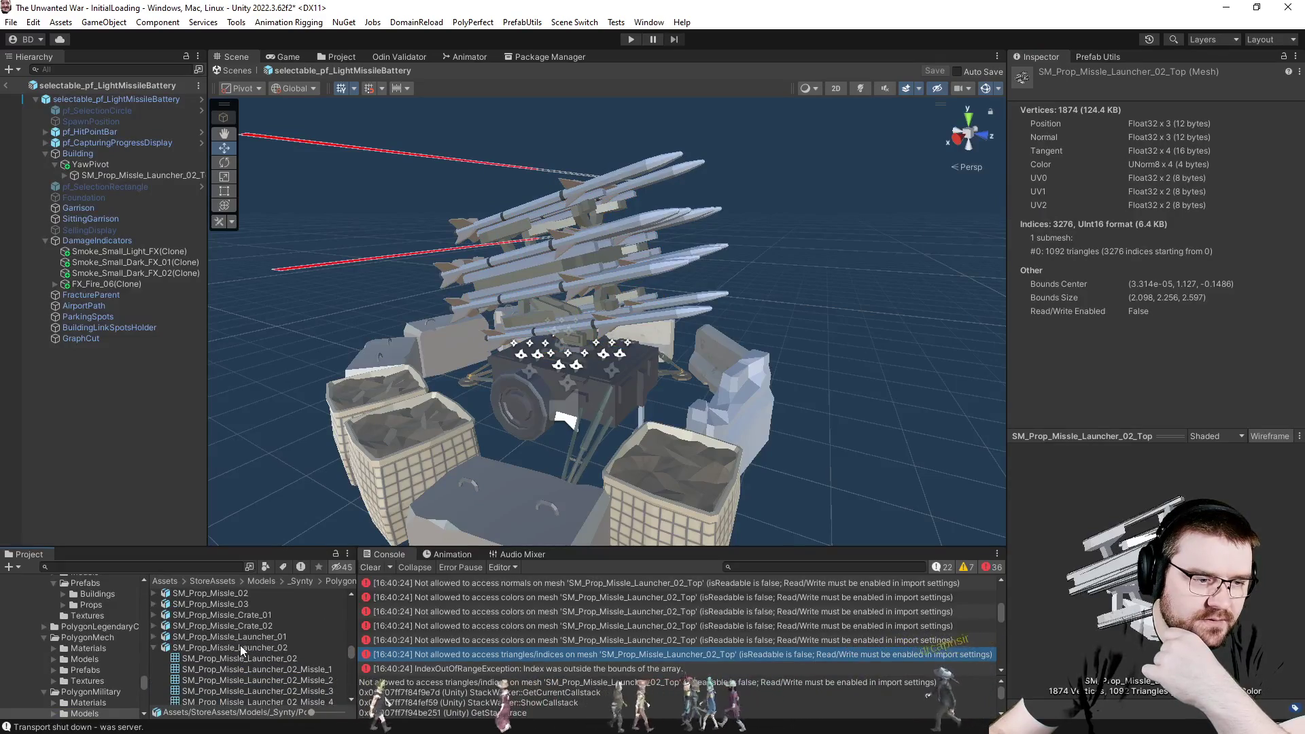
left_click(239, 647)
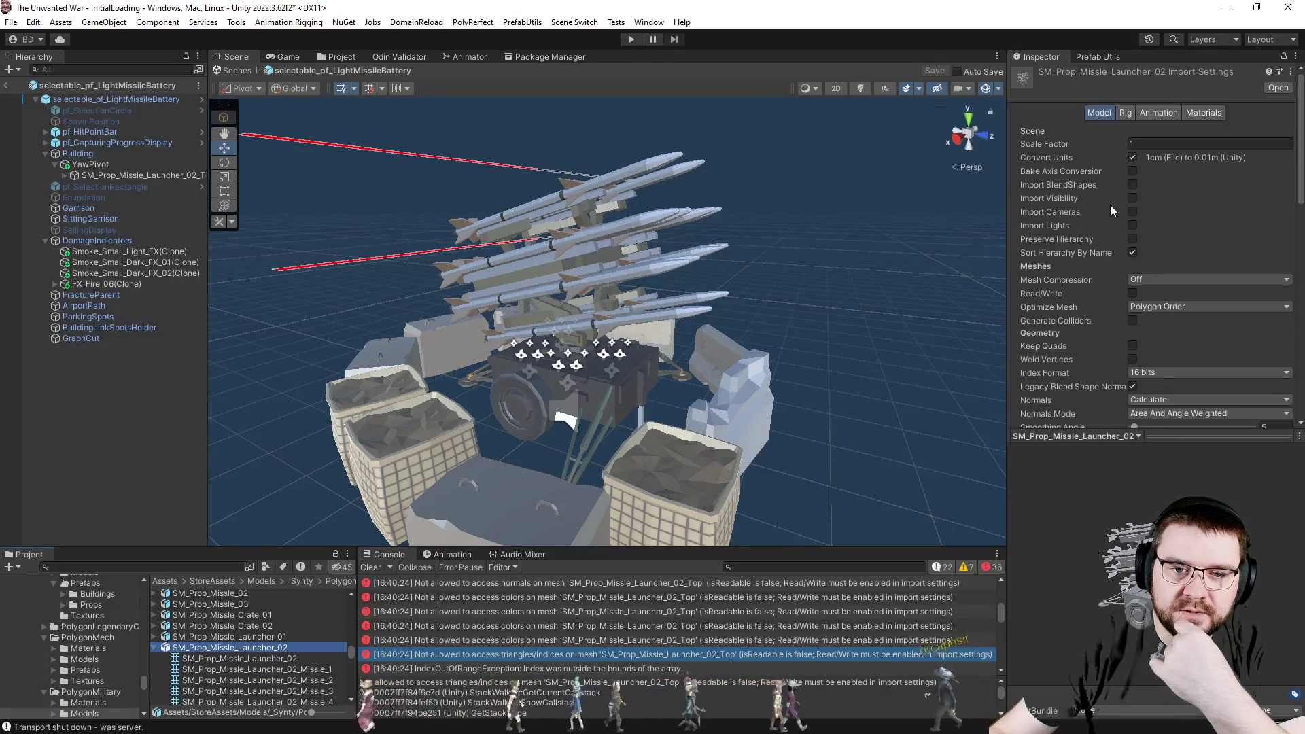
scroll(1172, 343, "down", 3)
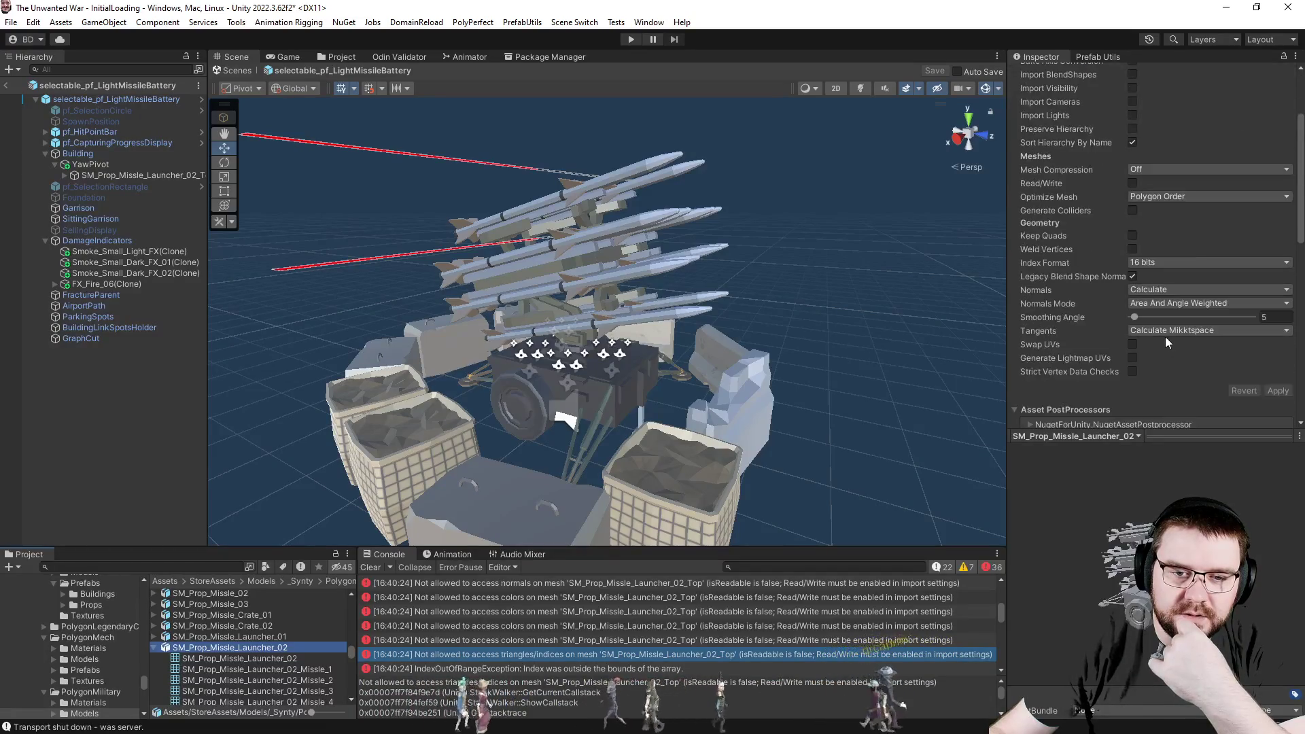
Enable Read/Write on the model import, apply it, and exit prefab mode.
left_click(1134, 184)
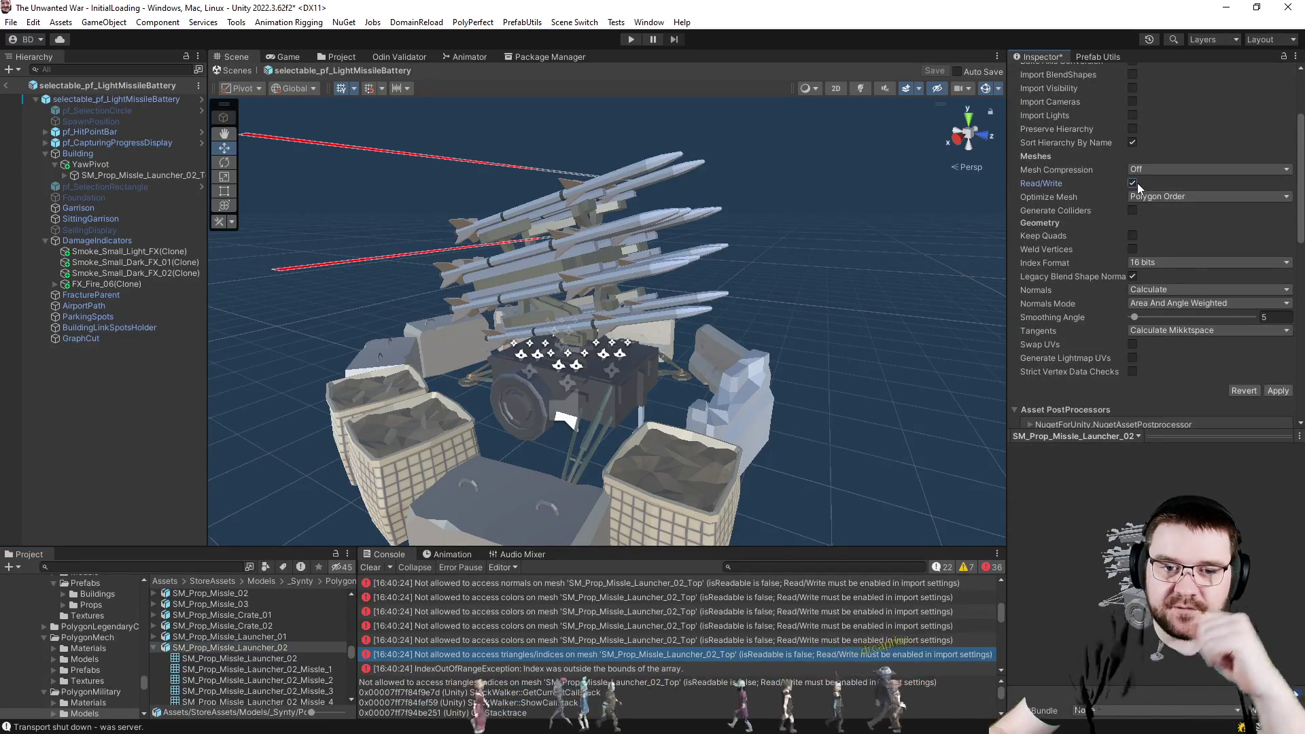
left_click(1278, 390)
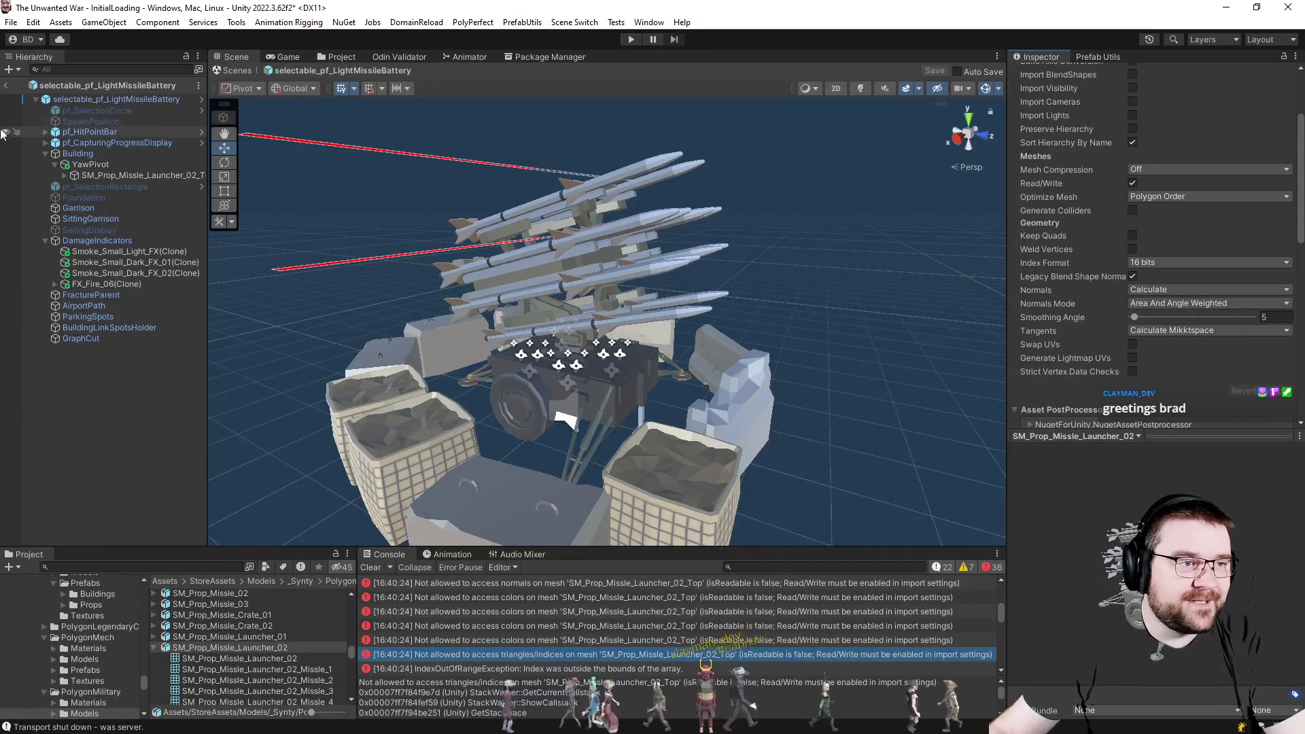
left_click(9, 84)
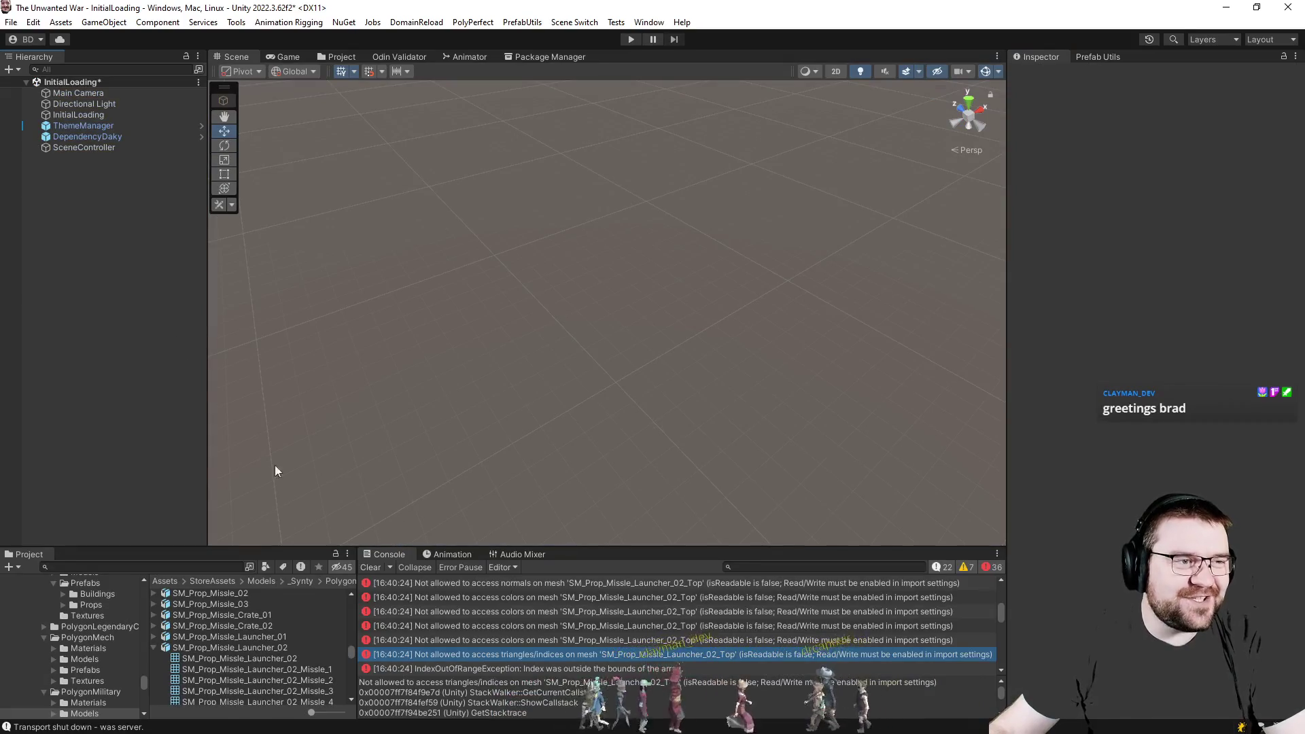
Clear the console, start play mode, and box-select the Contractor unit in the new match.
left_click(371, 568)
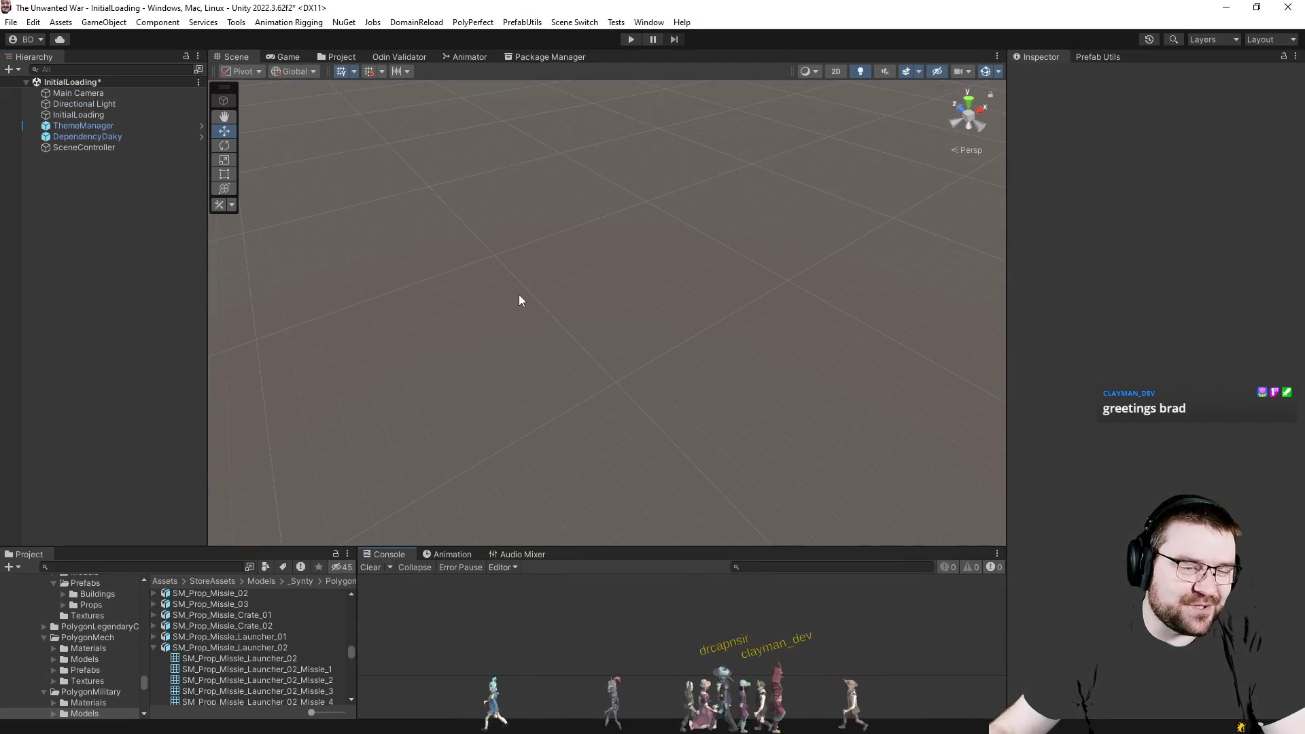
left_click(634, 39)
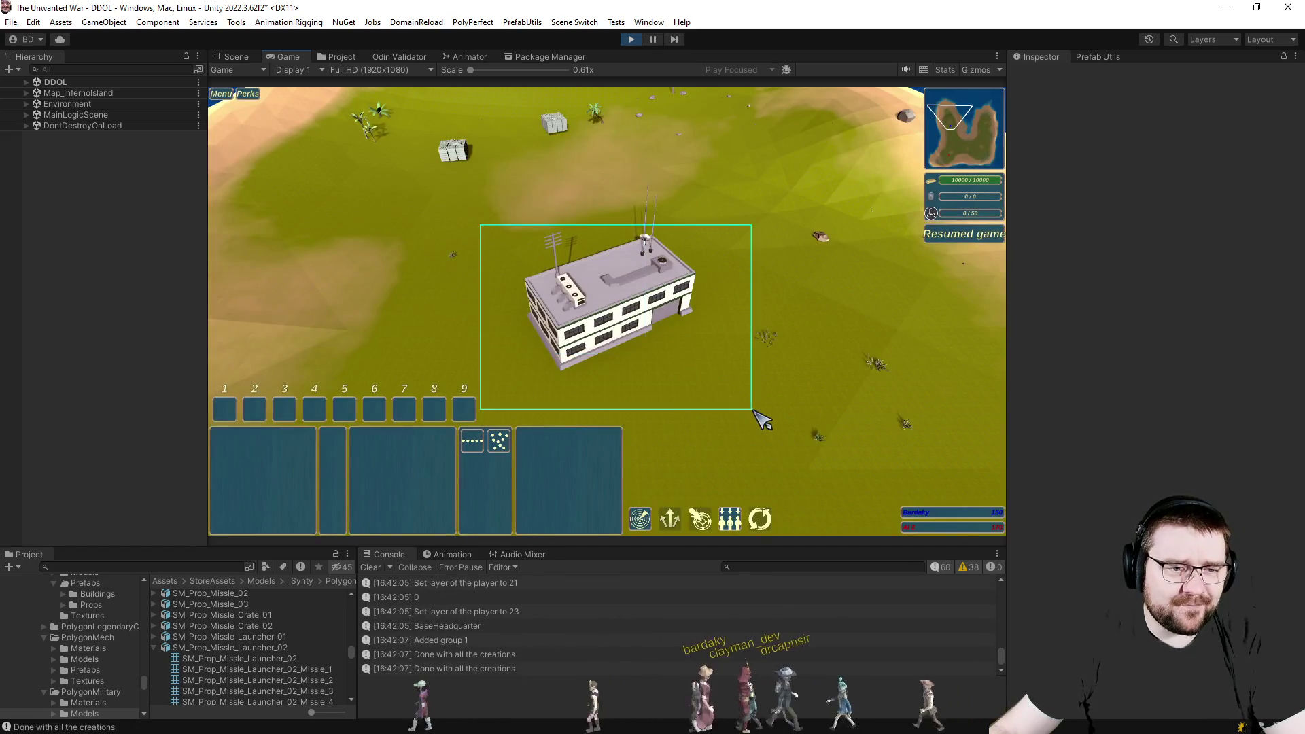
scroll(724, 333, "up", 5)
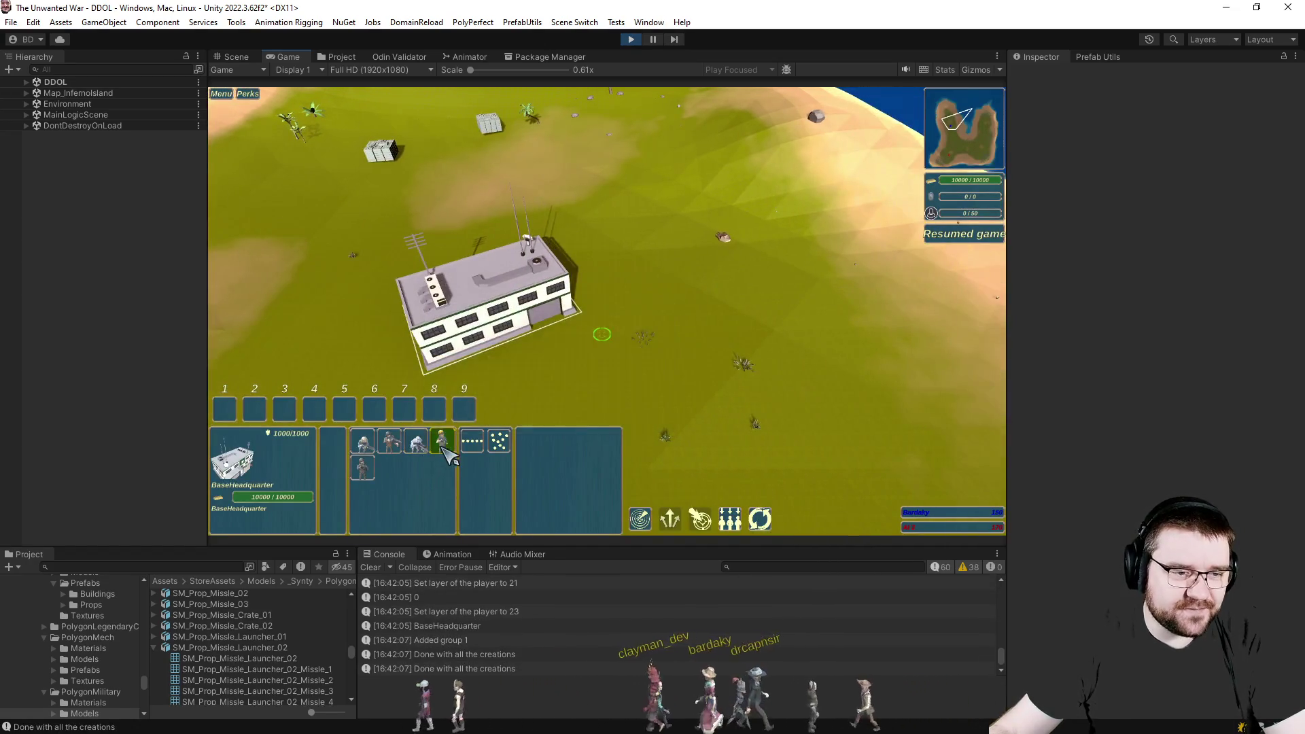
right_click(668, 362)
left_click_drag(638, 306, 714, 383)
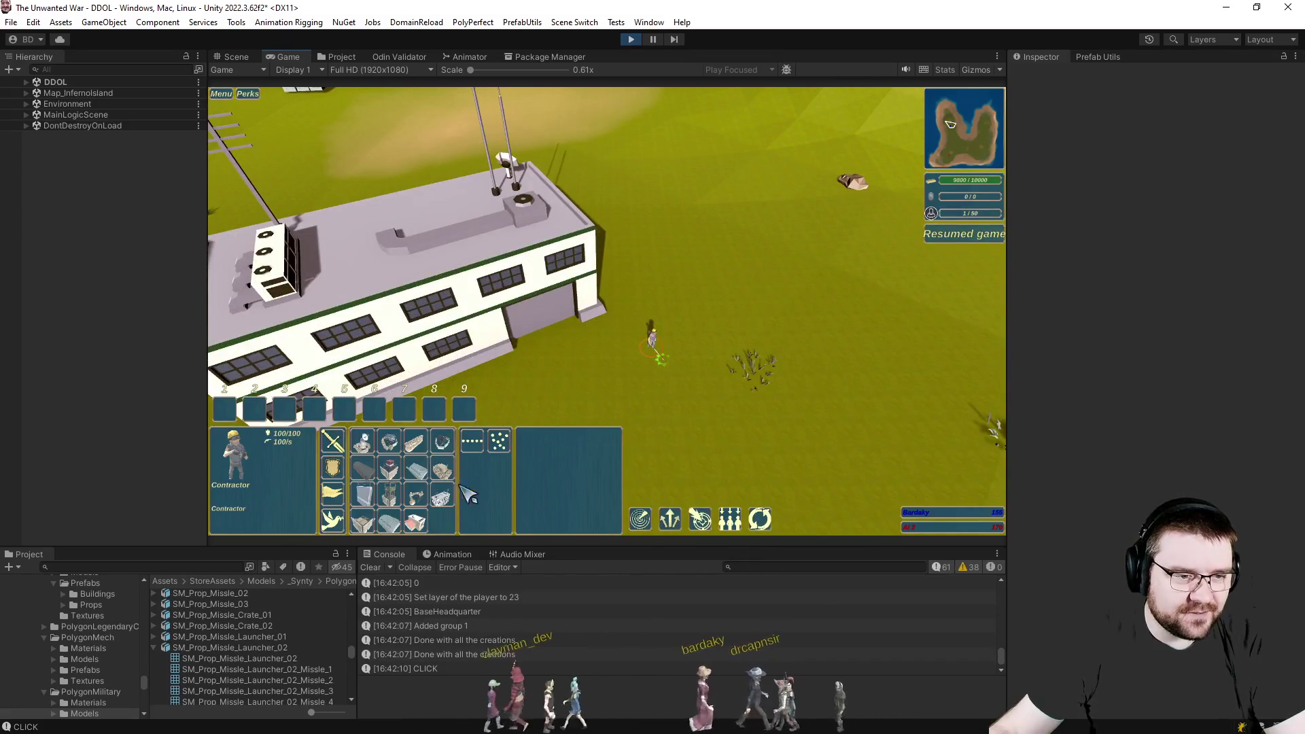
Build a Light Missile Battery on the ground near the headquarters.
left_click(673, 327)
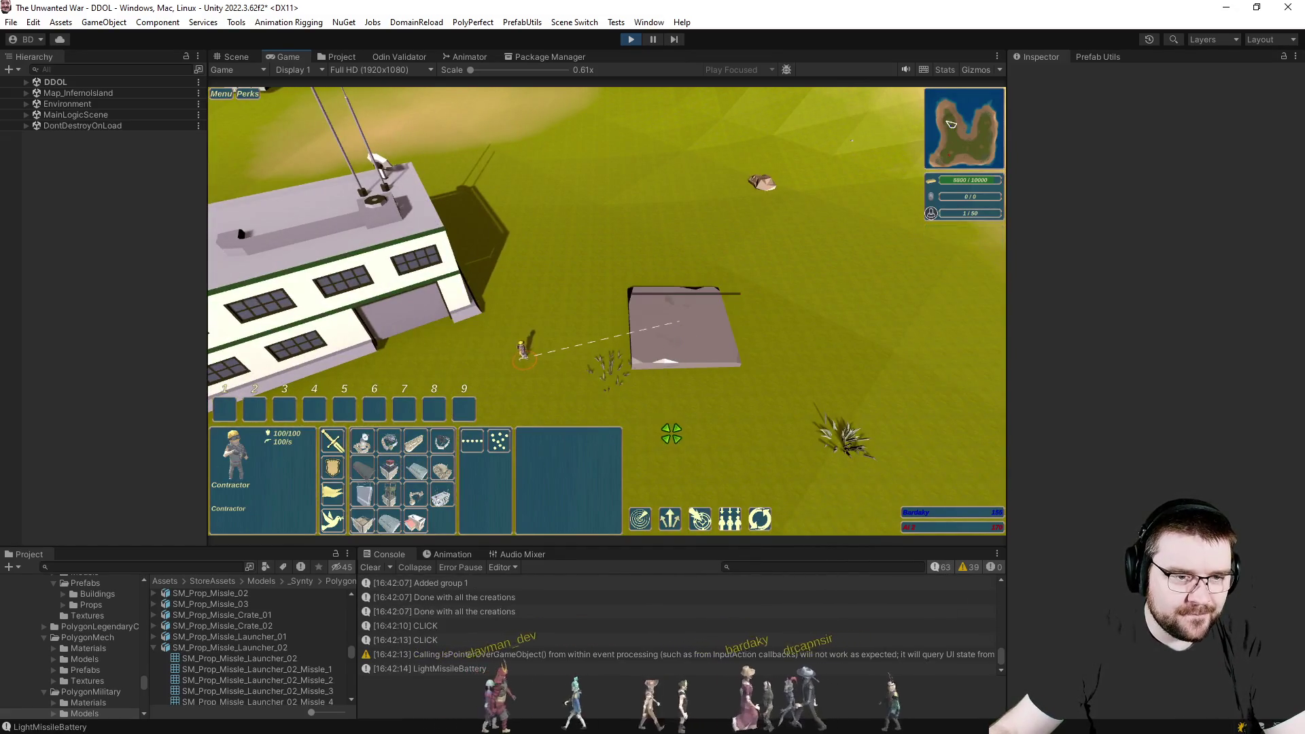
left_click(692, 433)
scroll(714, 387, "up", 6)
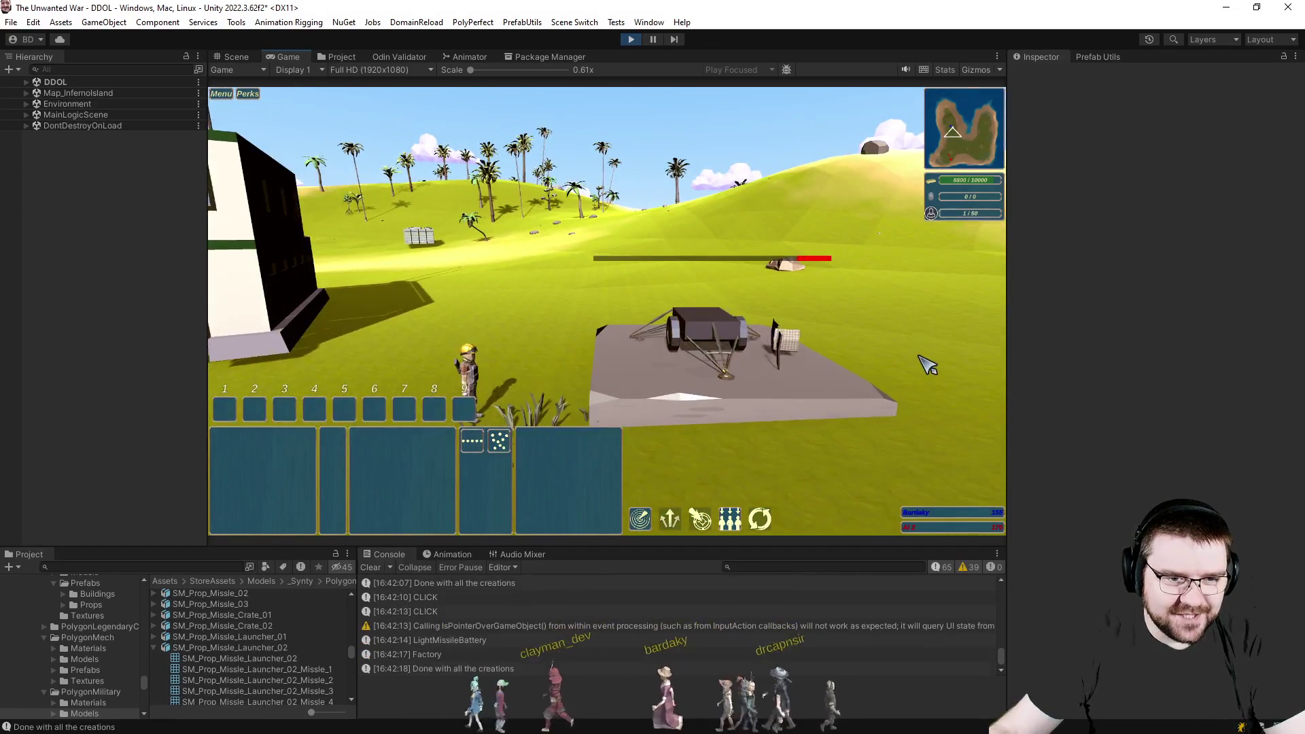
scroll(912, 397, "down", 3)
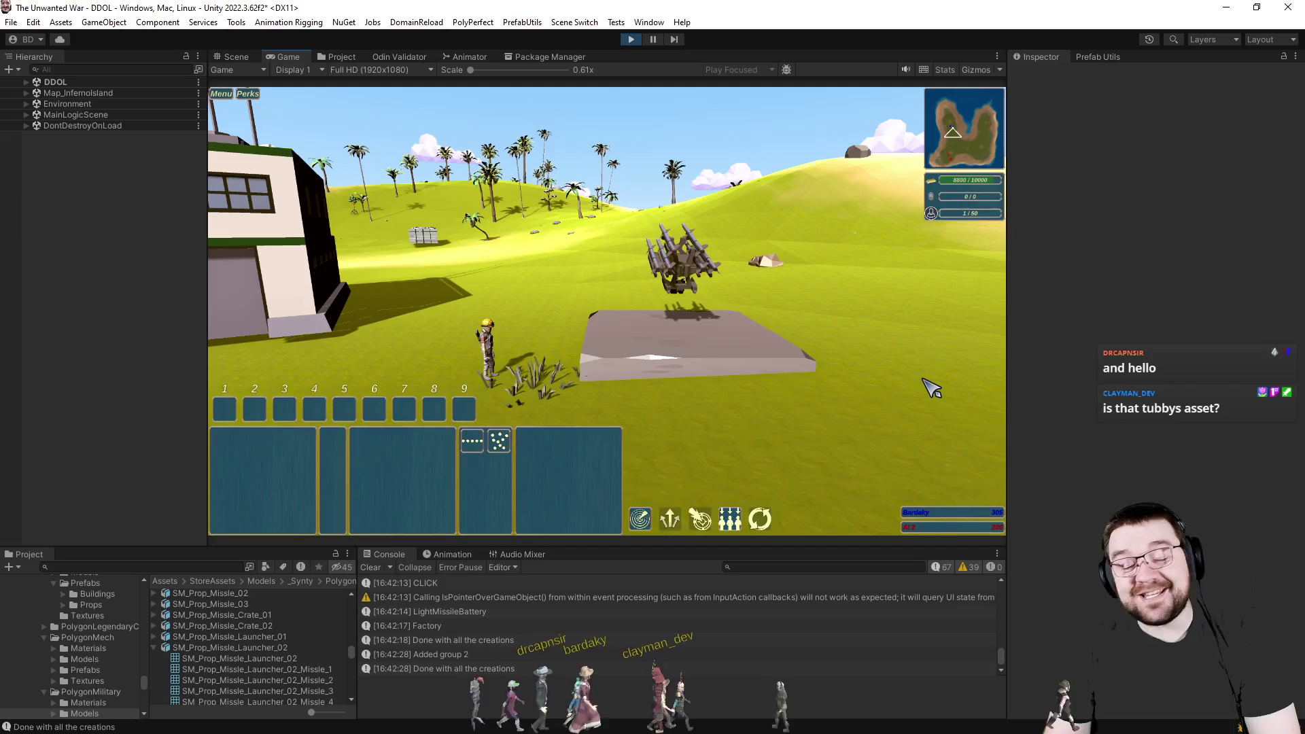
left_click_drag(930, 388, 853, 371)
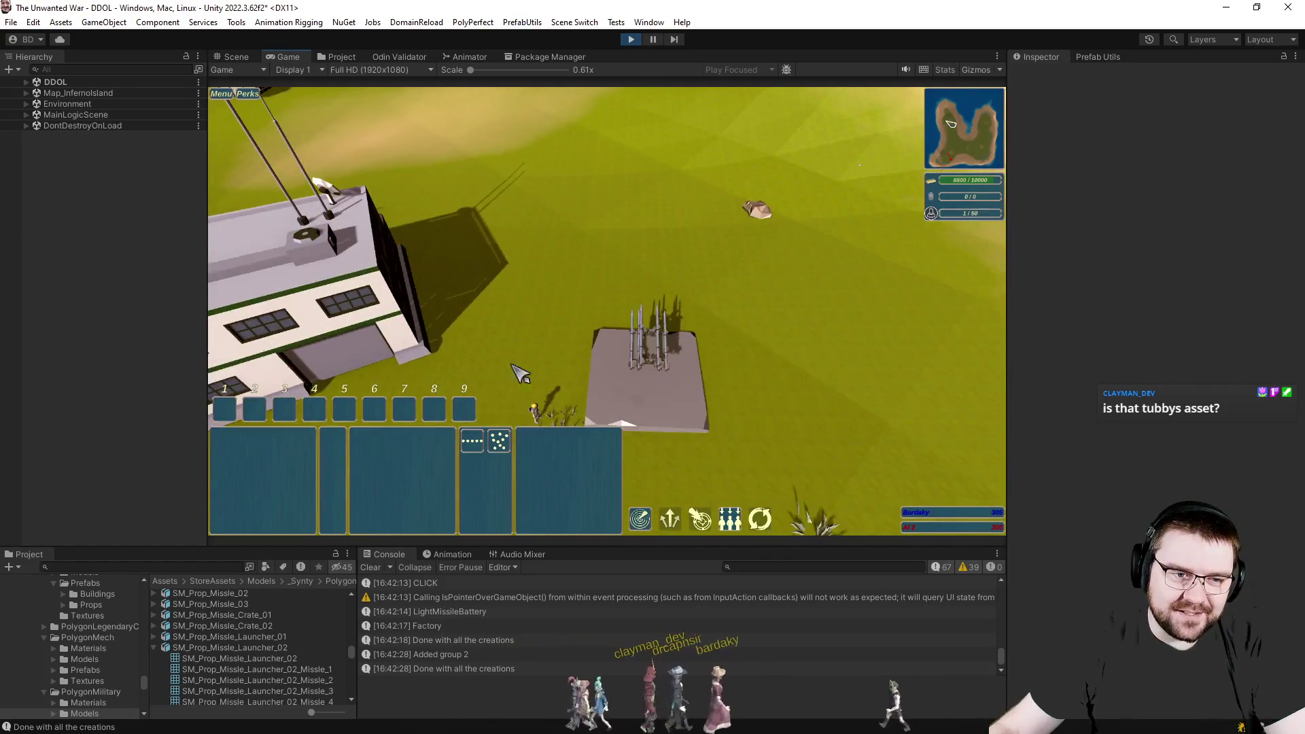
Have the contractor build a second Light Missile Battery beside the first.
left_click(520, 374)
scroll(571, 387, "up", 3)
left_click(463, 372)
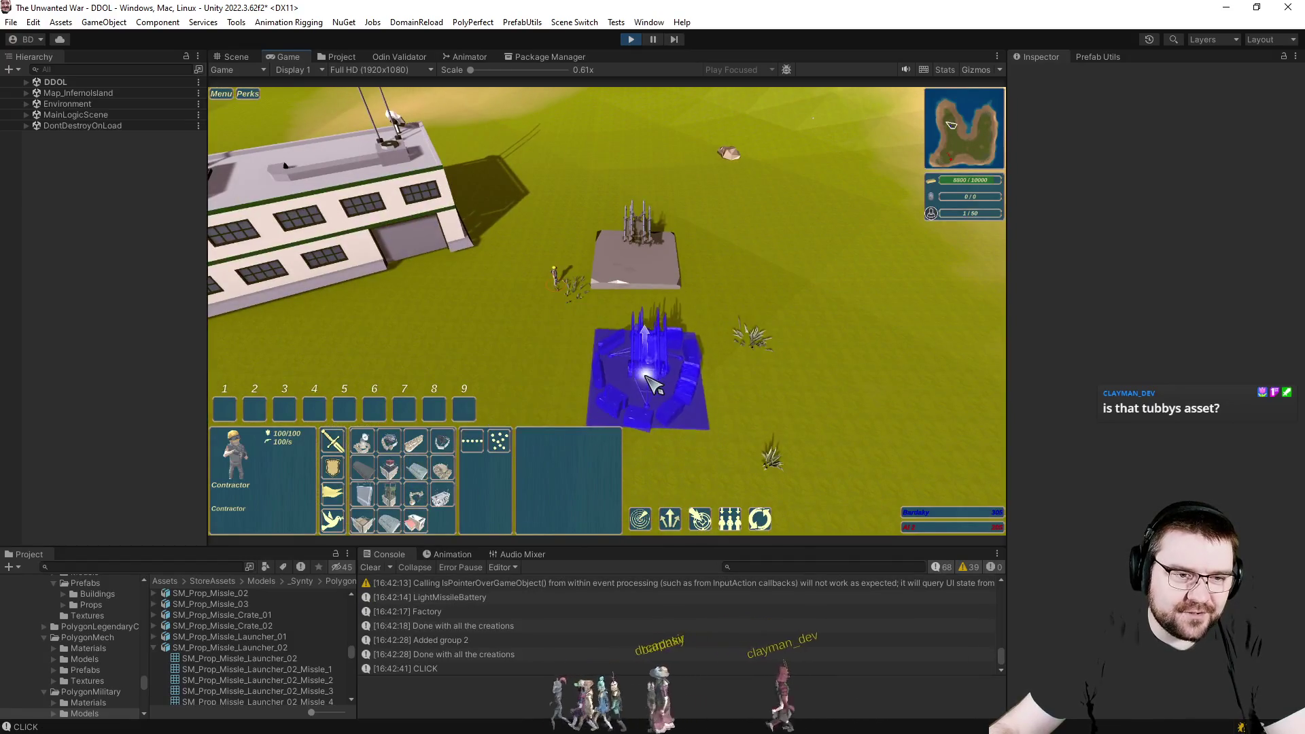
left_click(652, 362)
mouse_move(796, 367)
left_mouse_down()
mouse_move(821, 389)
mouse_move(847, 378)
mouse_move(930, 411)
left_mouse_up()
scroll(867, 387, "up", 3)
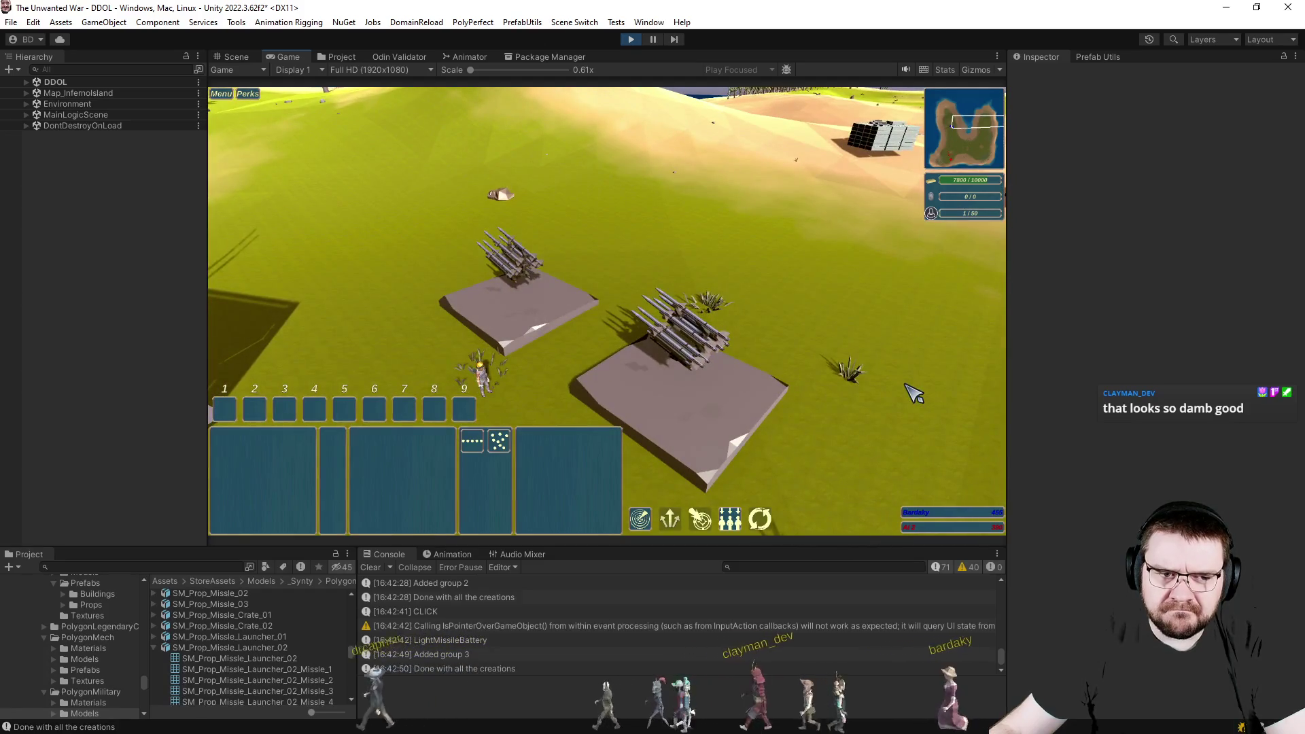
Select and command the missile batteries, then select the contractor unit.
left_click(673, 306)
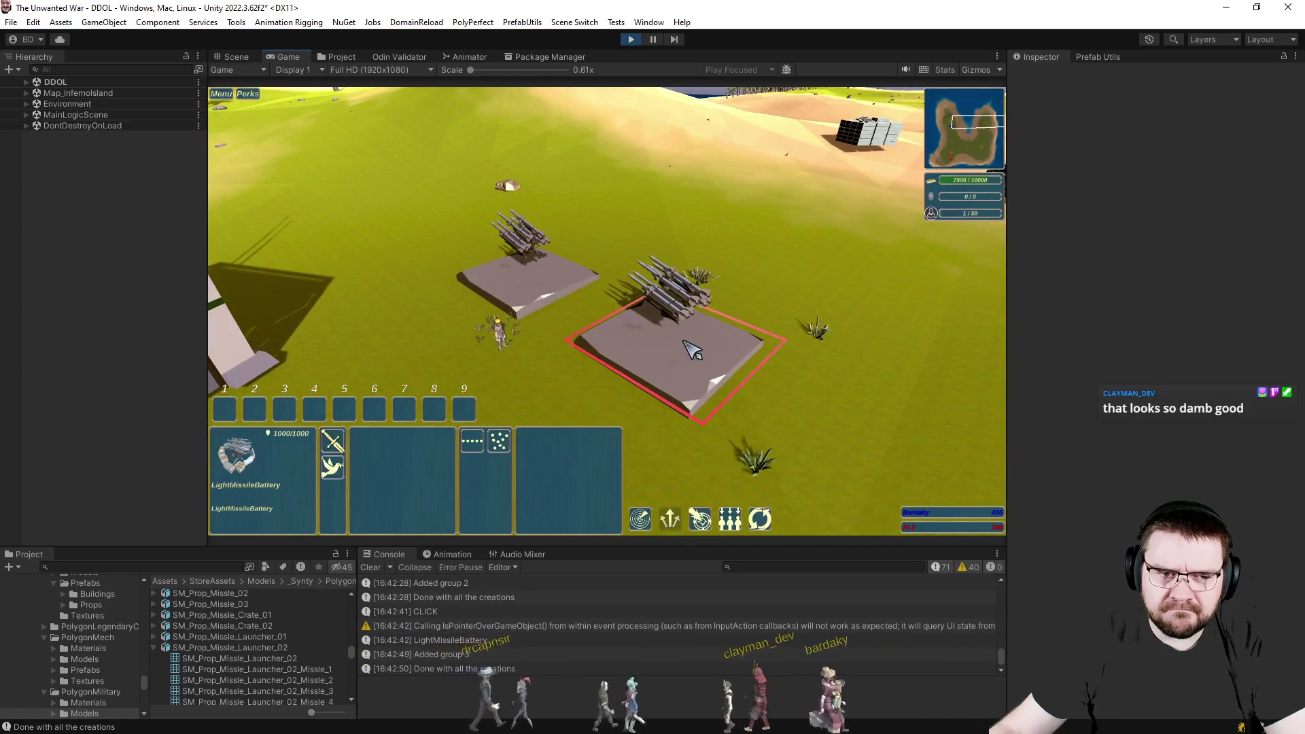
right_click(959, 306)
left_click(713, 337)
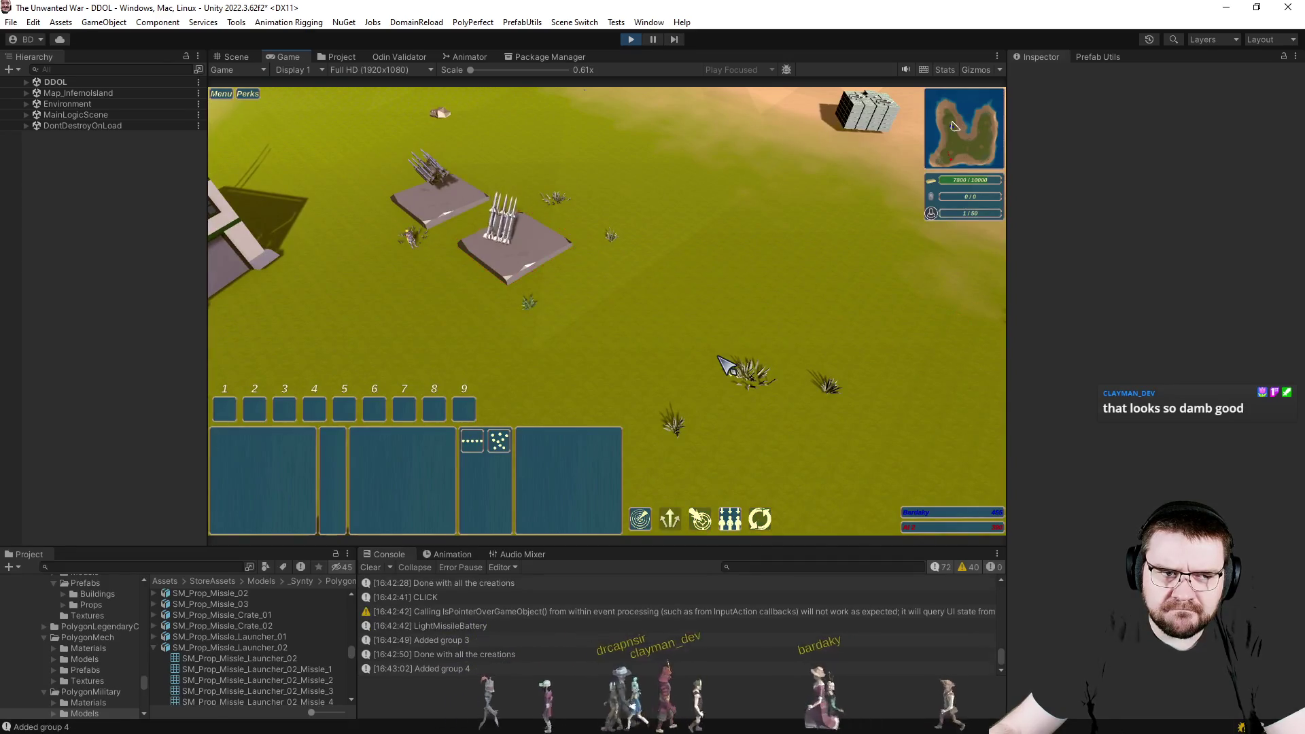
left_click(536, 258)
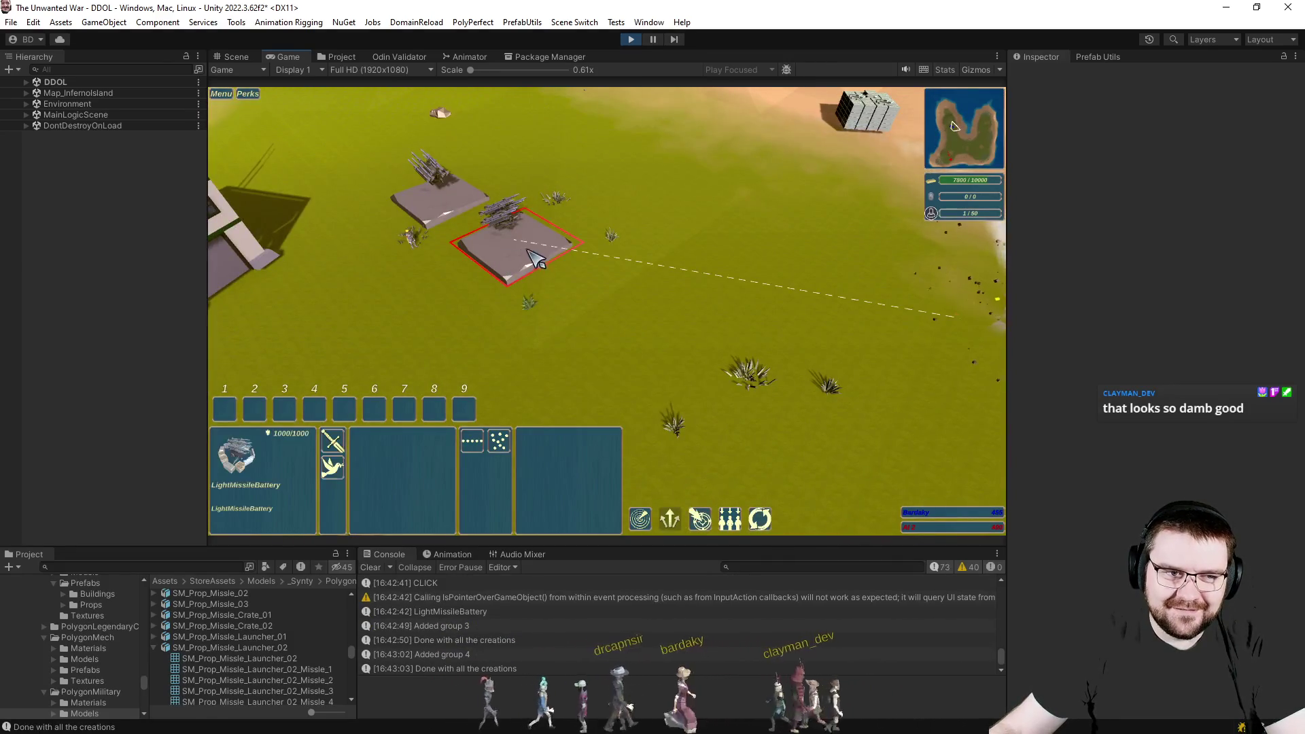
left_click(632, 337)
scroll(613, 307, "up", 3)
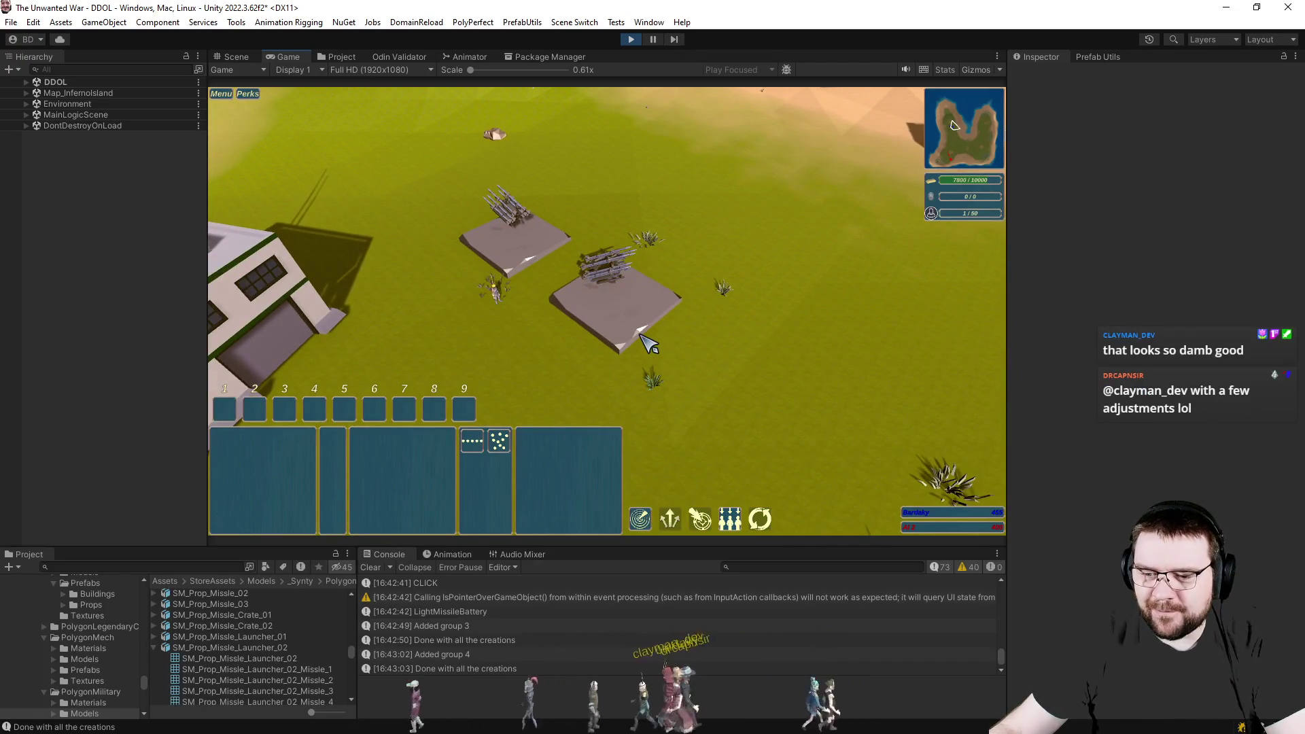
scroll(655, 350, "up", 2)
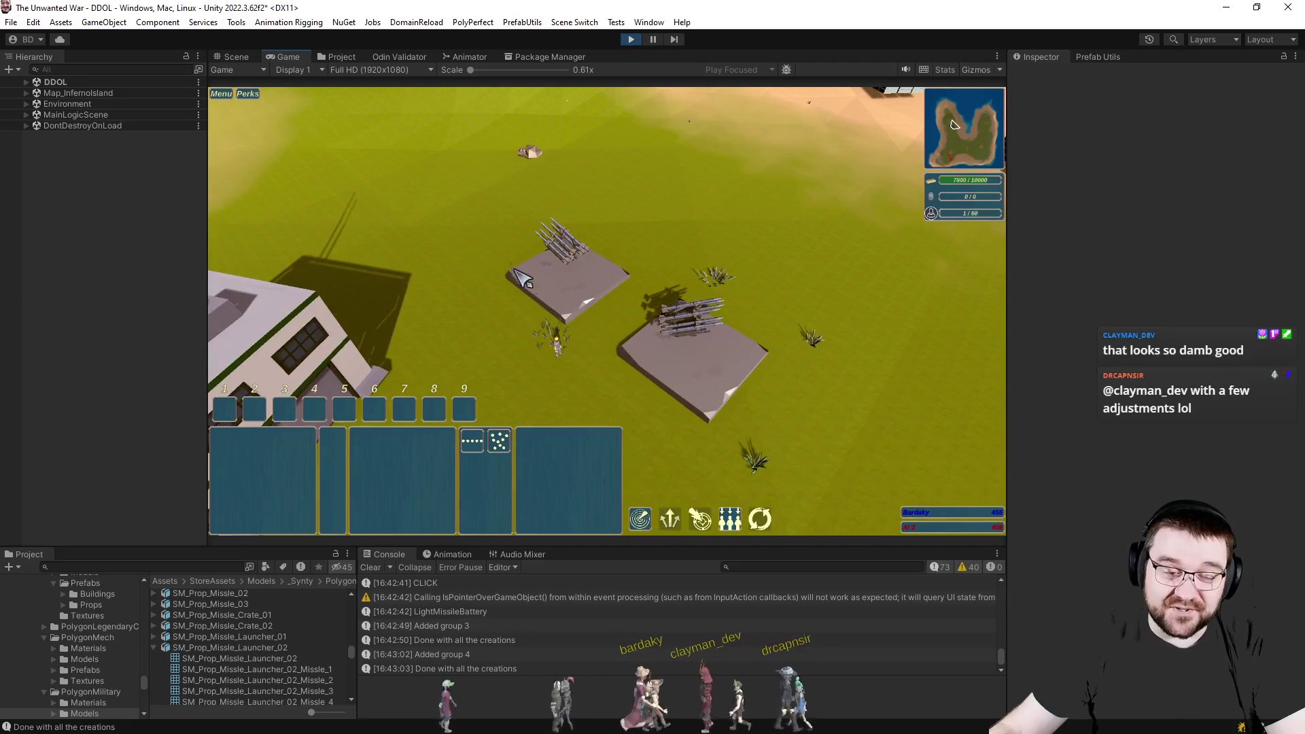
left_click(556, 337)
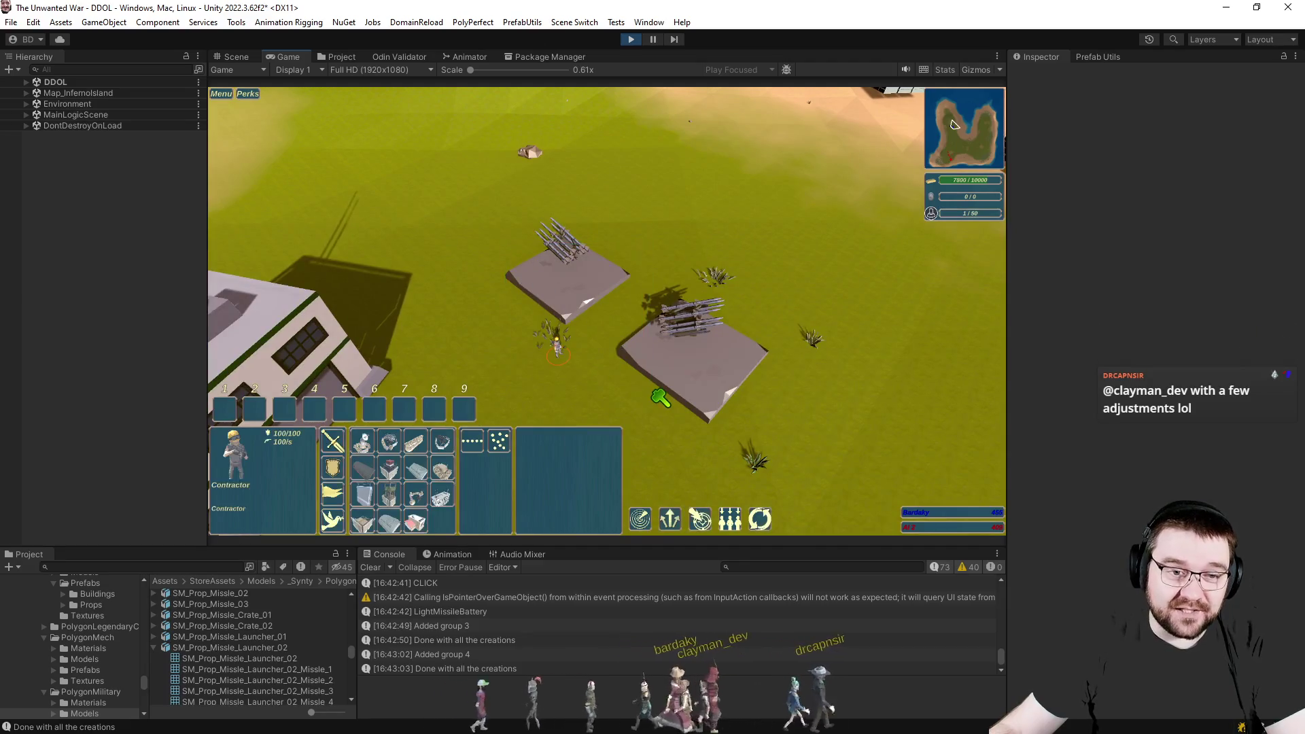
scroll(613, 305, "down", 3)
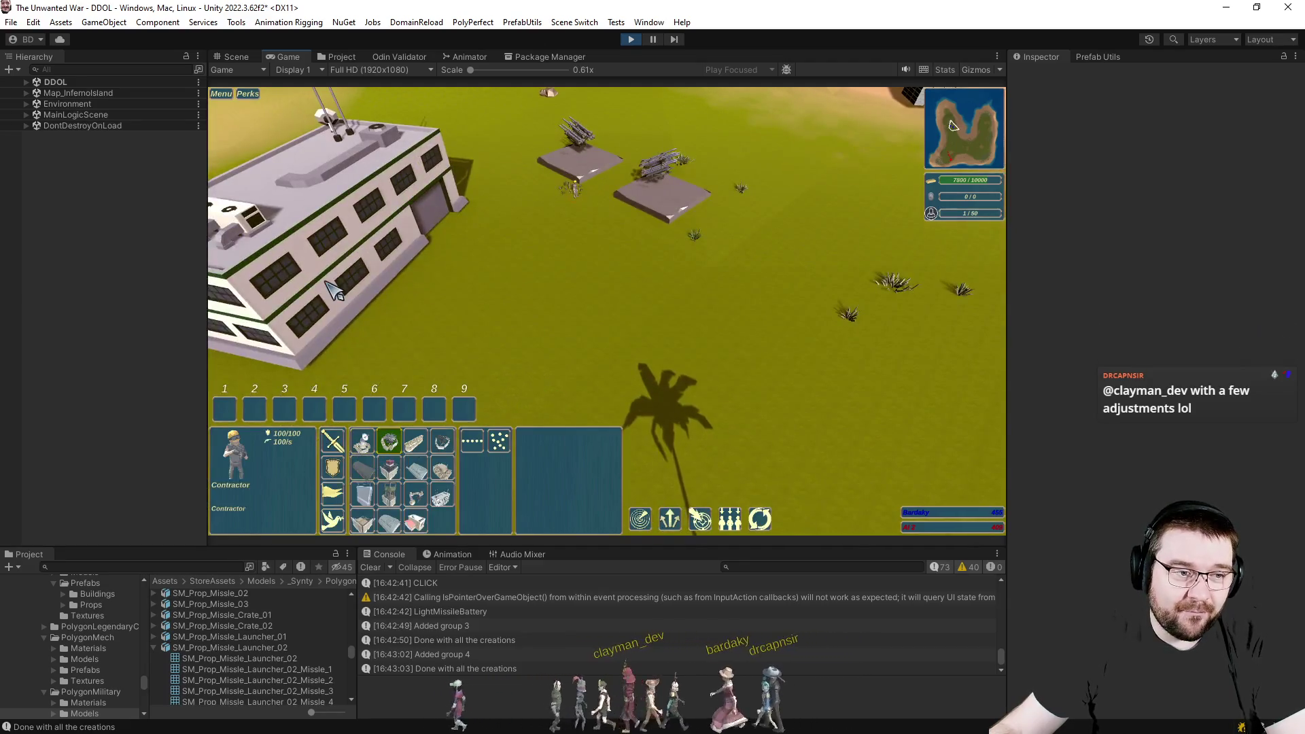
Queue a grenadier at the headquarters, then place a third Light Missile Battery foundation and view it from ground level.
left_click(335, 291)
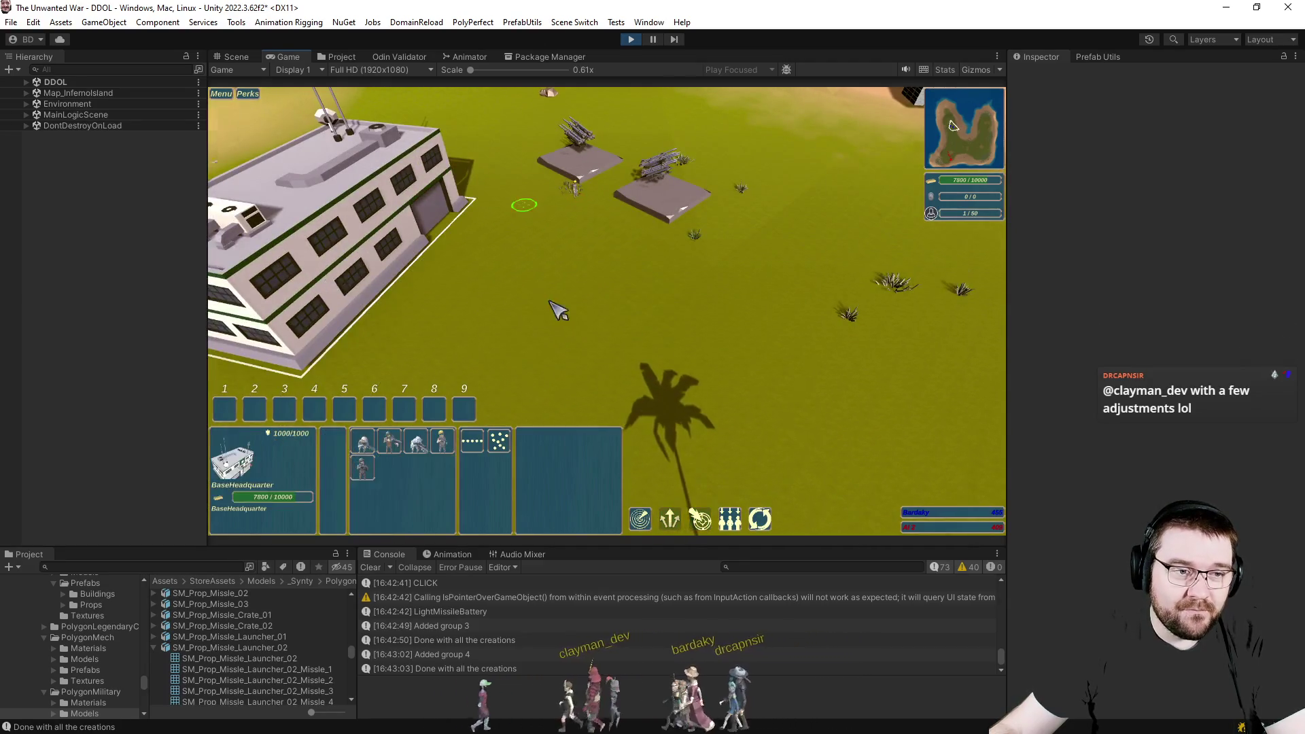
scroll(523, 248, "up", 3)
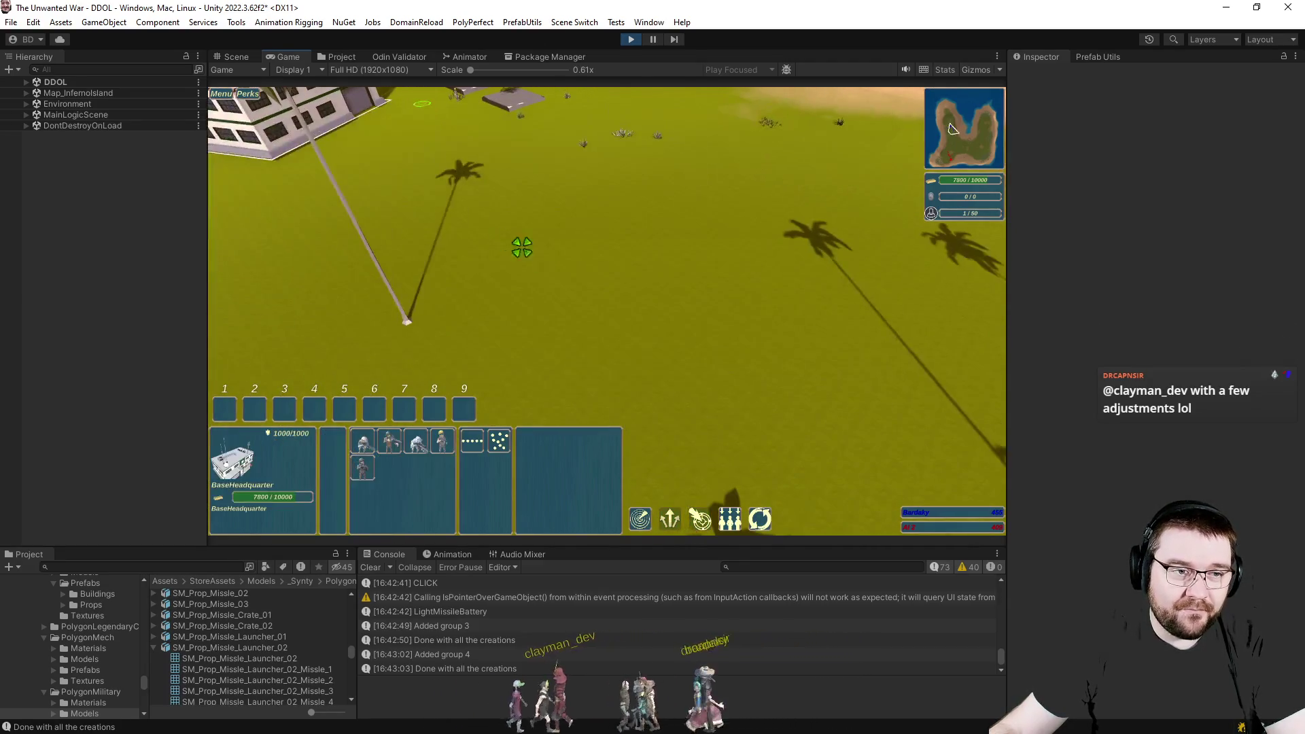
left_click(391, 442)
left_click(673, 307)
scroll(673, 307, "up", 5)
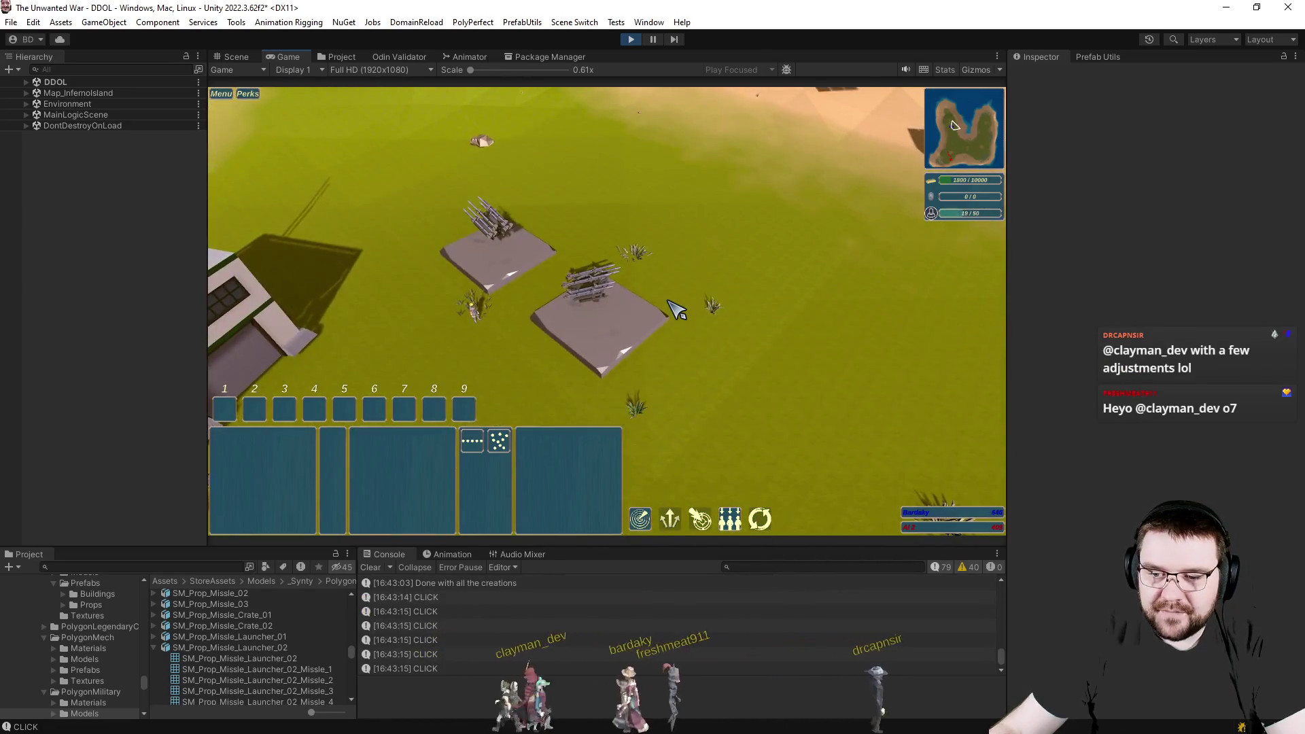
scroll(677, 310, "down", 3)
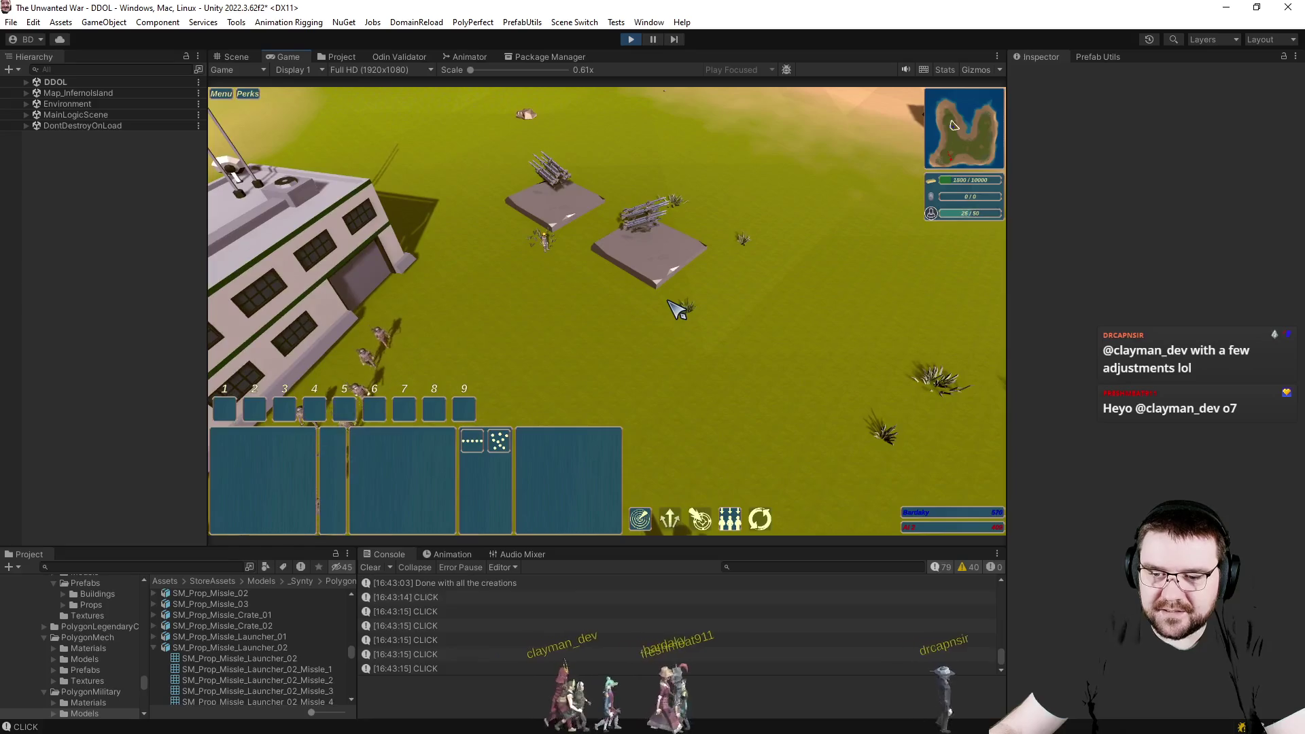
left_click_drag(469, 219, 630, 319)
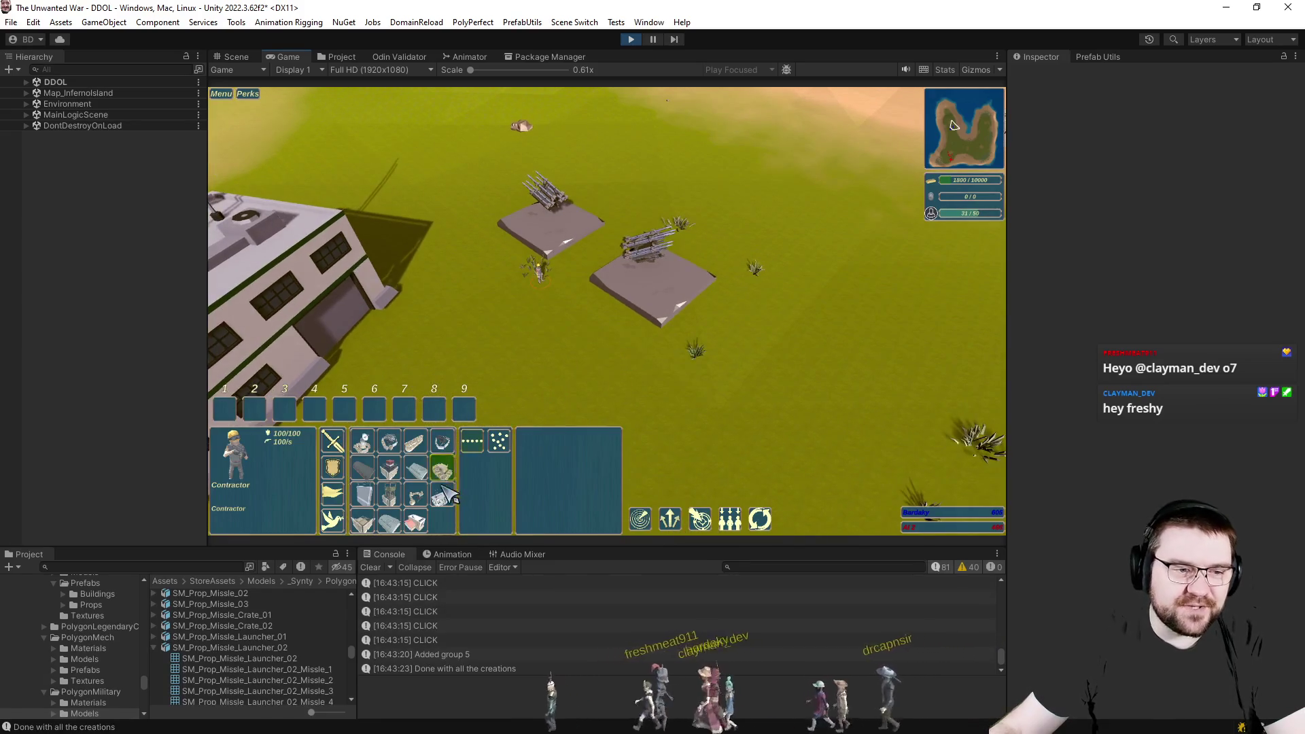
scroll(653, 306, "up", 4)
scroll(693, 316, "down", 4)
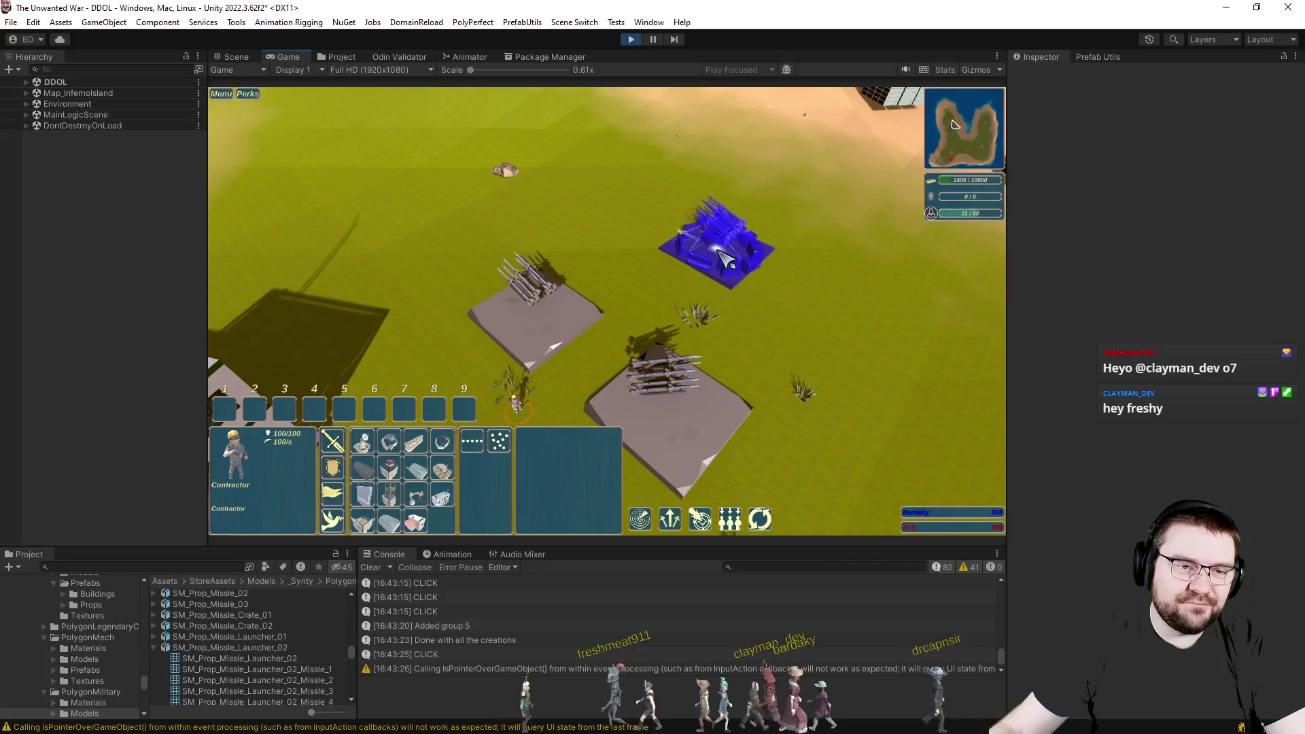
left_click(714, 278)
scroll(731, 309, "up", 4)
left_click_drag(731, 309, 840, 397)
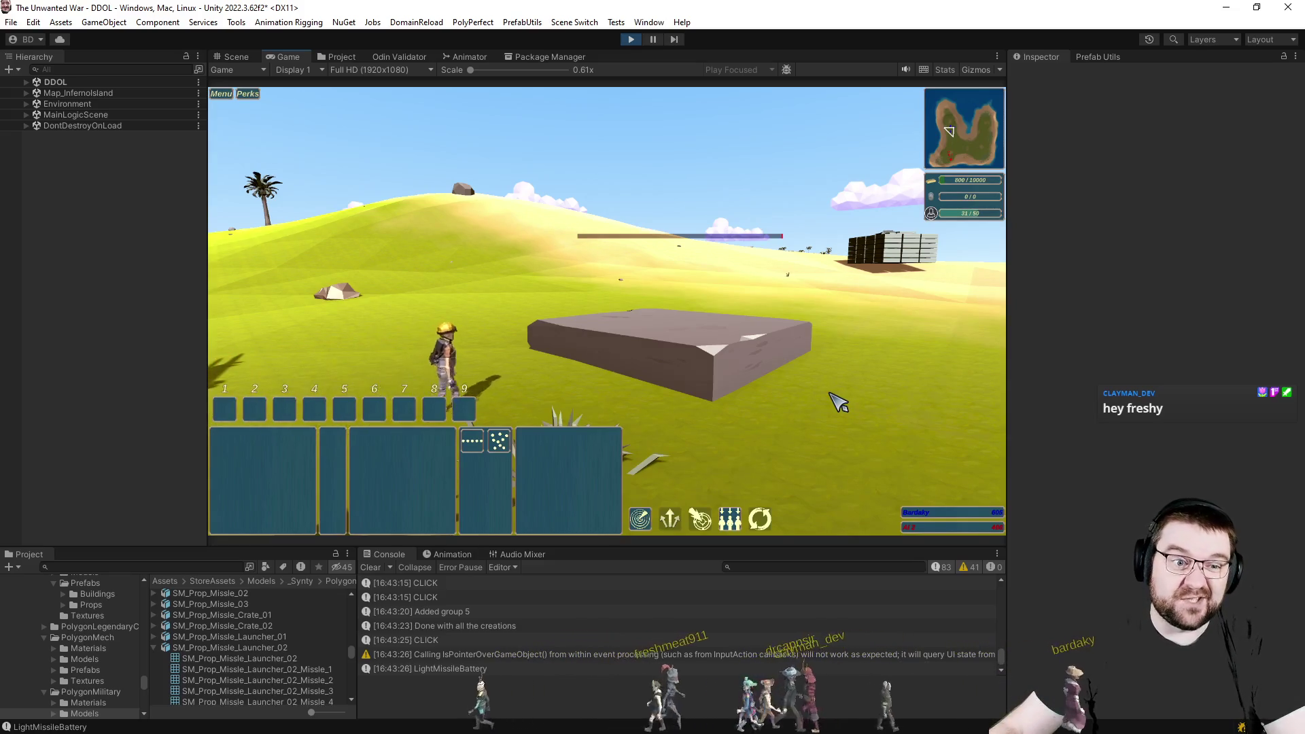
Send the Contractor worker to build the missile battery turret and watch it from a rotated camera.
left_click(490, 347)
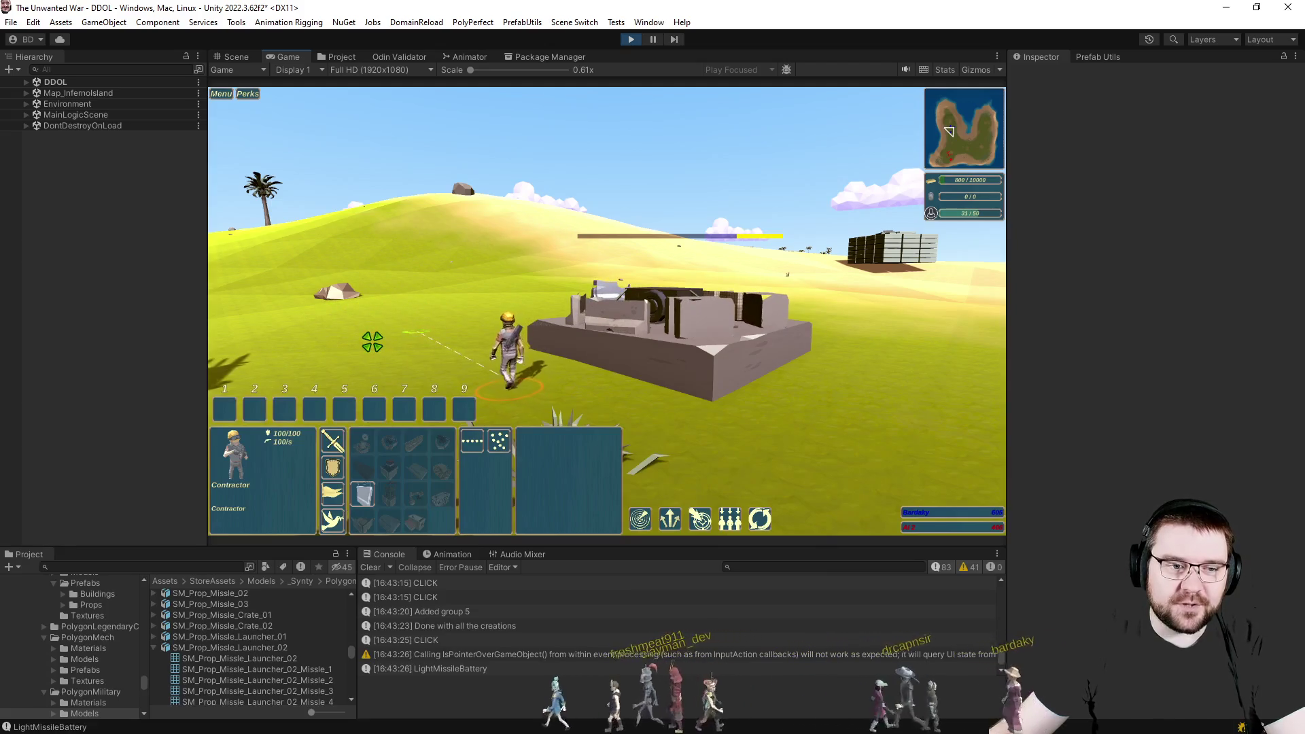
right_click(759, 413)
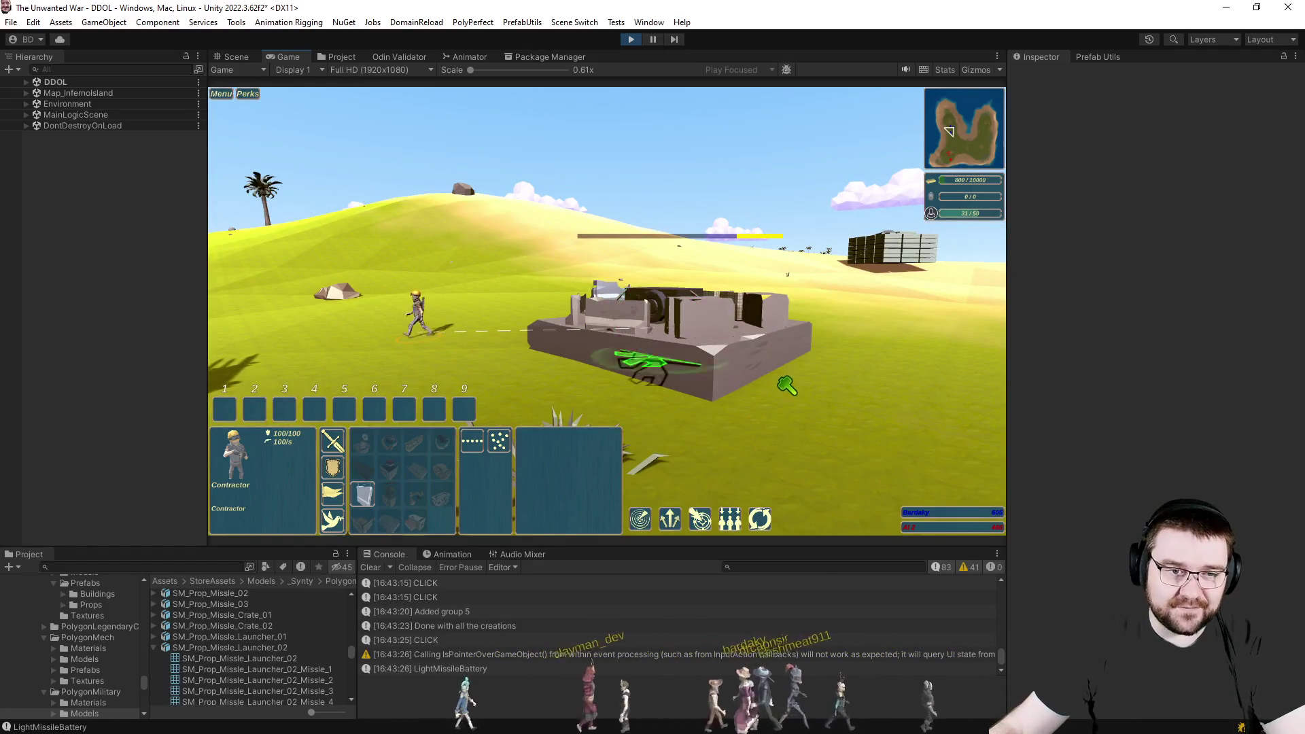
left_click(826, 400)
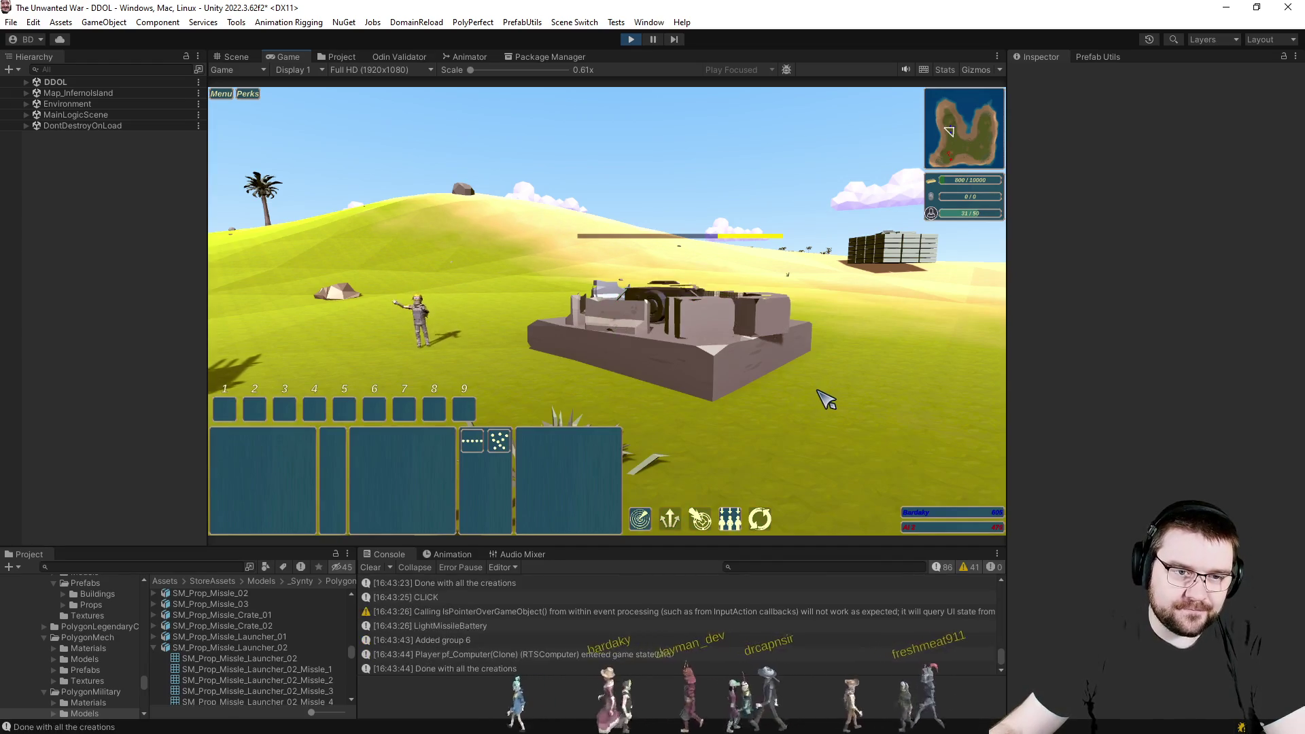
key("q")
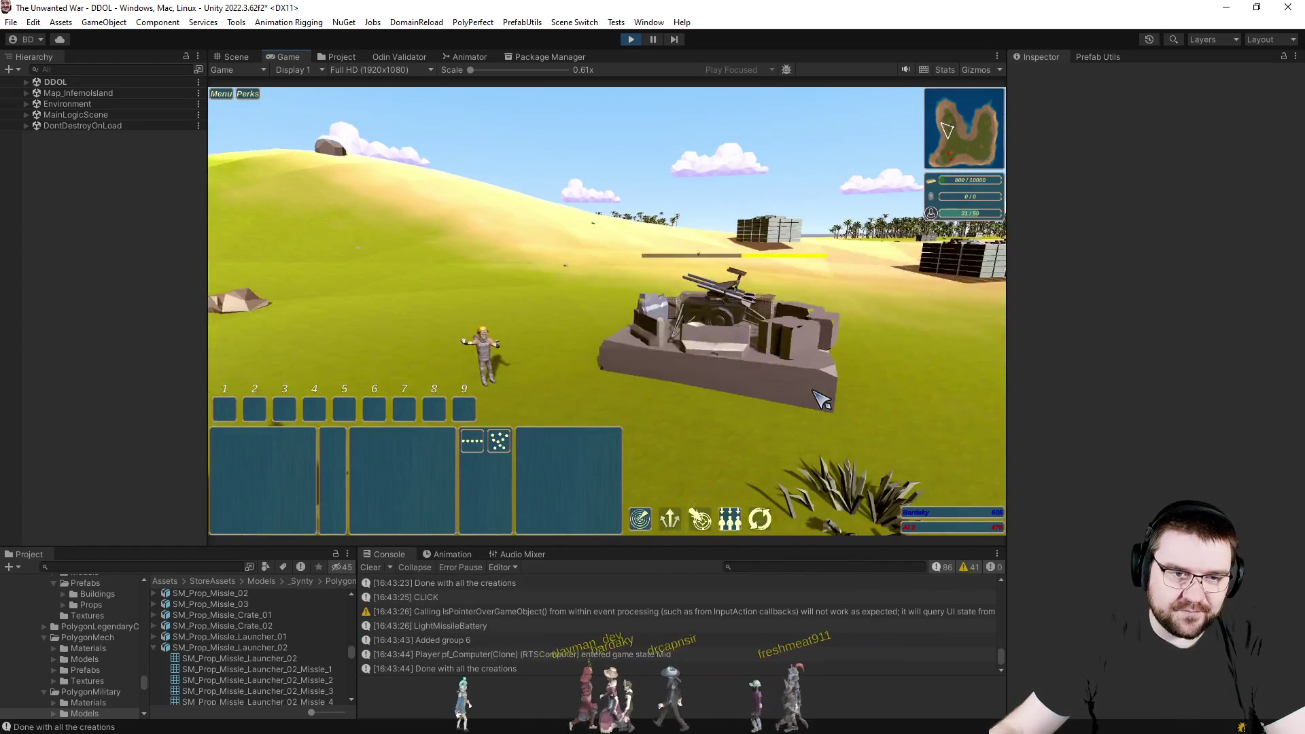
key("q")
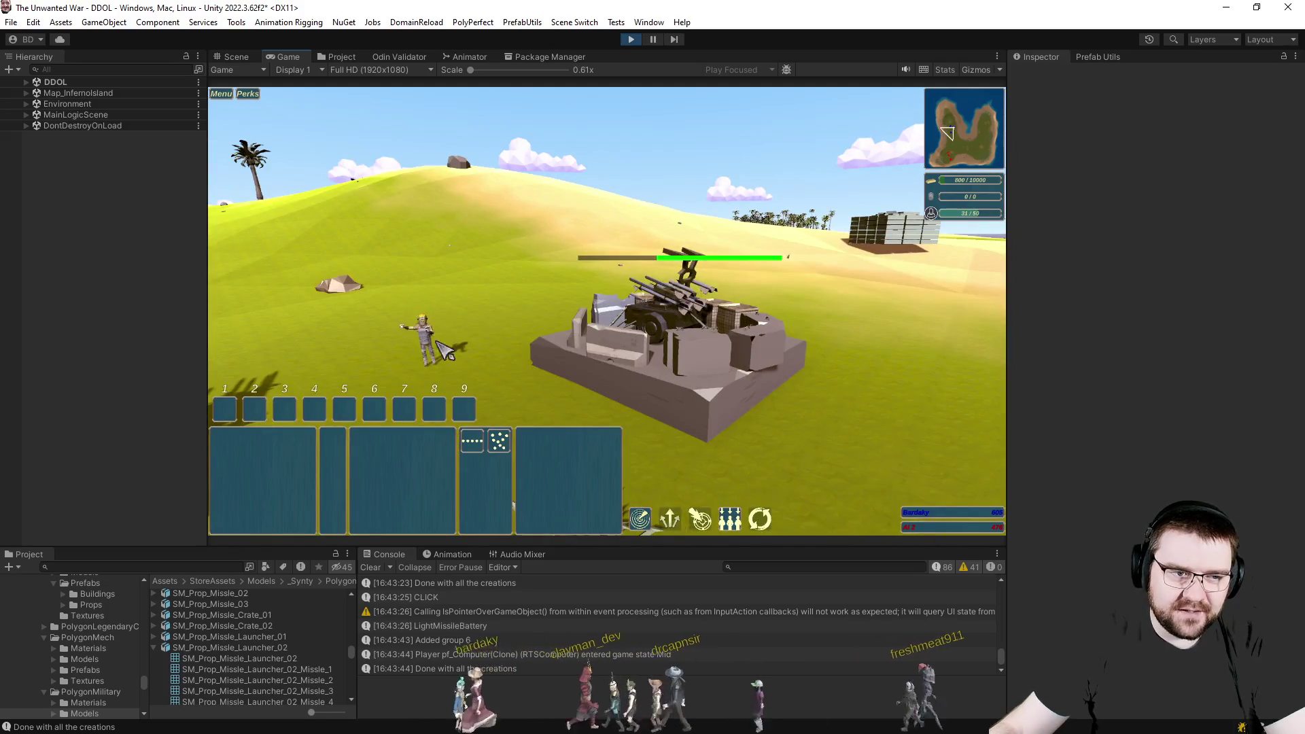
Move the worker away from the finished battery and pause the game.
left_click(429, 335)
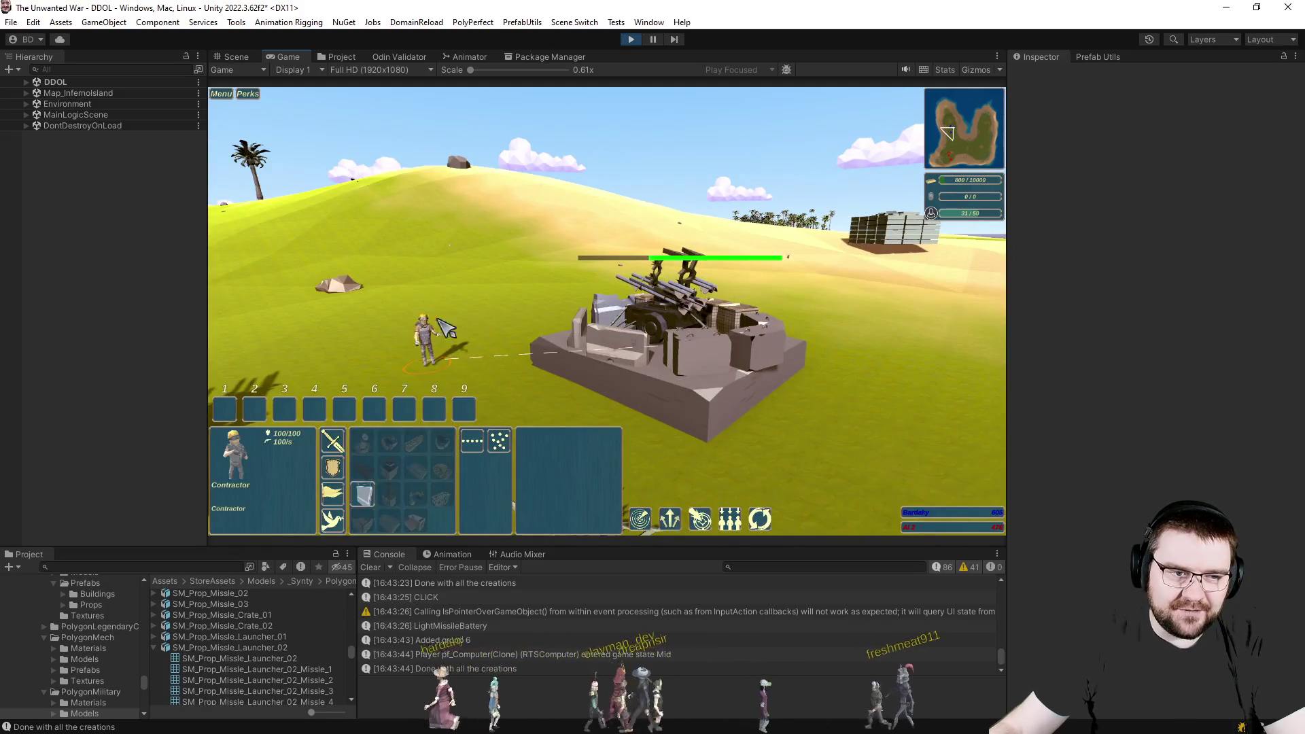
right_click(446, 277)
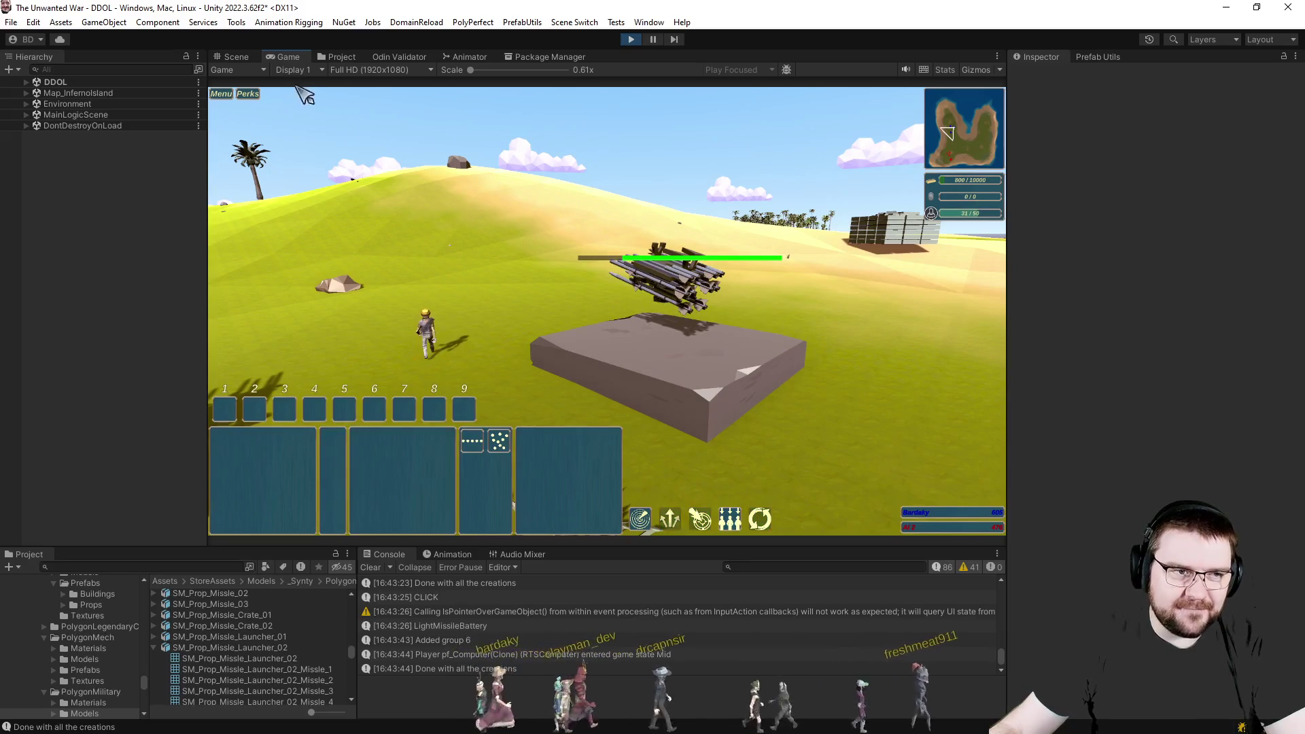
key("Escape")
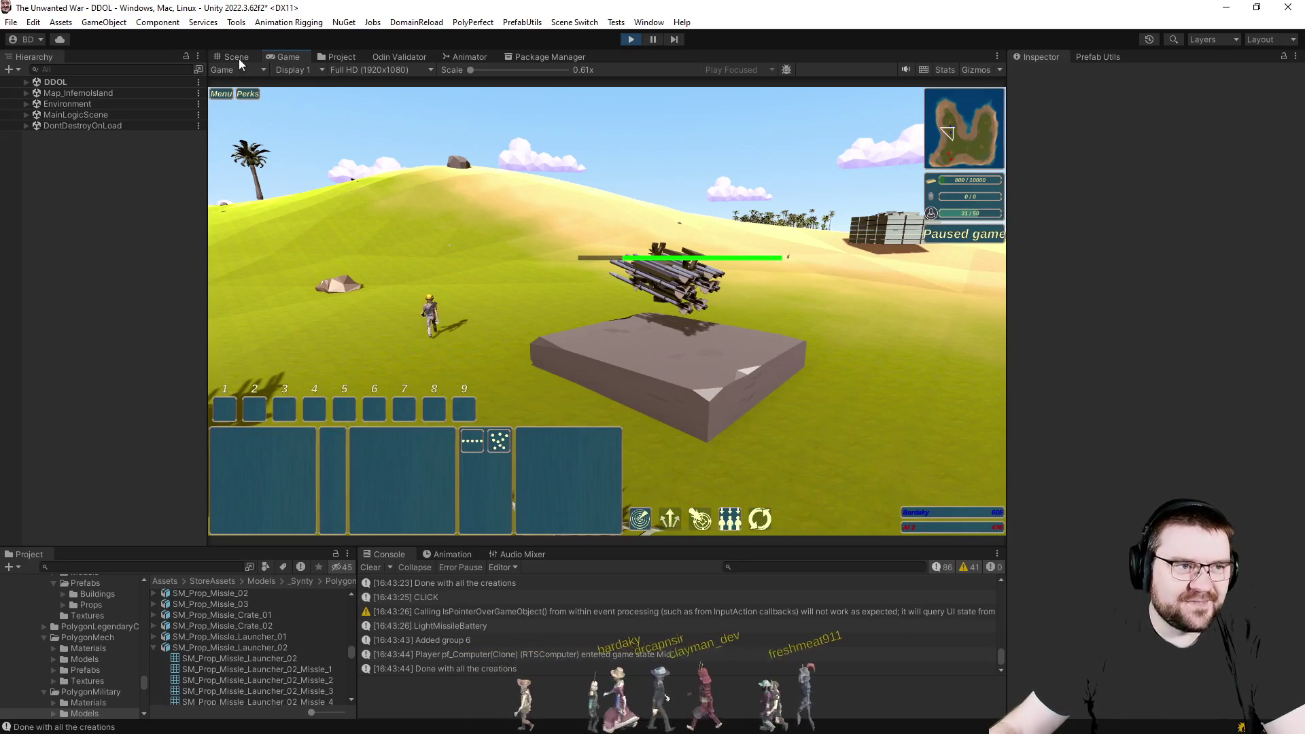
left_click(238, 57)
Fly the scene camera onto the island and select the placed battery's Foundation.
mouse_move(692, 321)
left_mouse_down()
mouse_move(843, 115)
mouse_move(947, 53)
left_mouse_up()
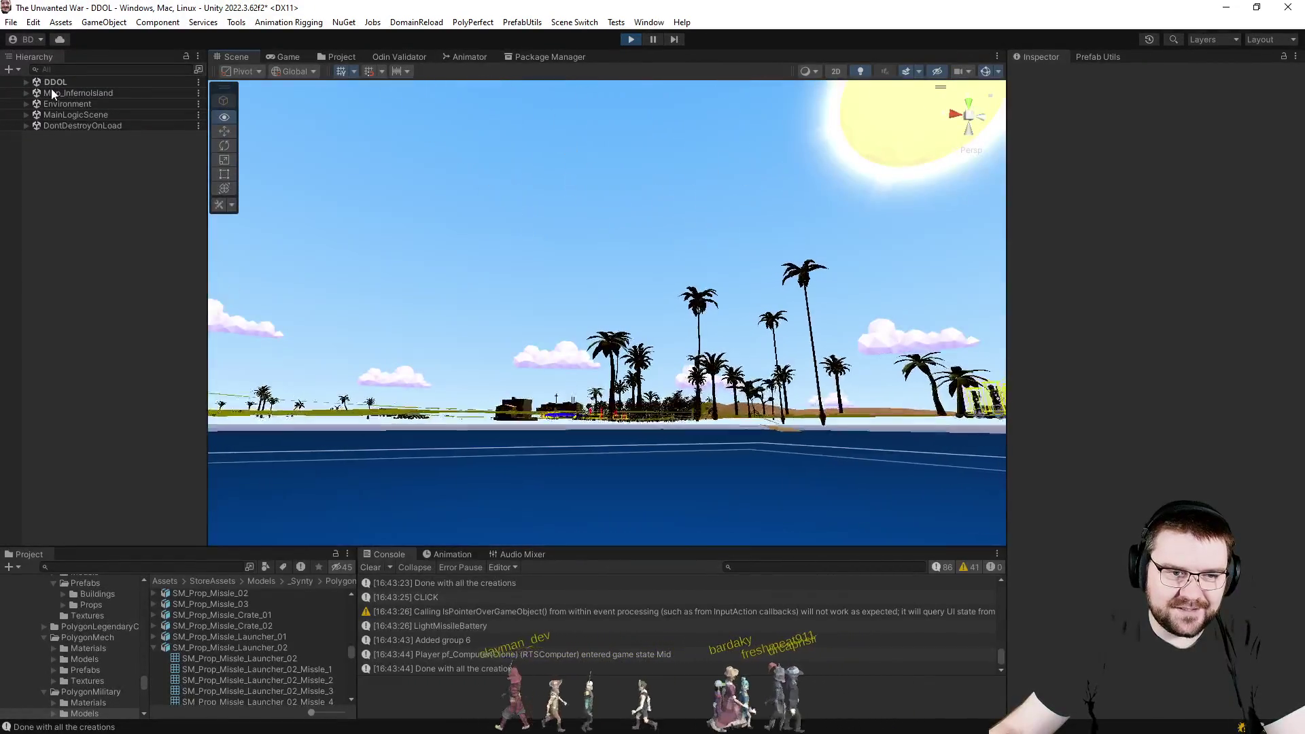
key("Up")
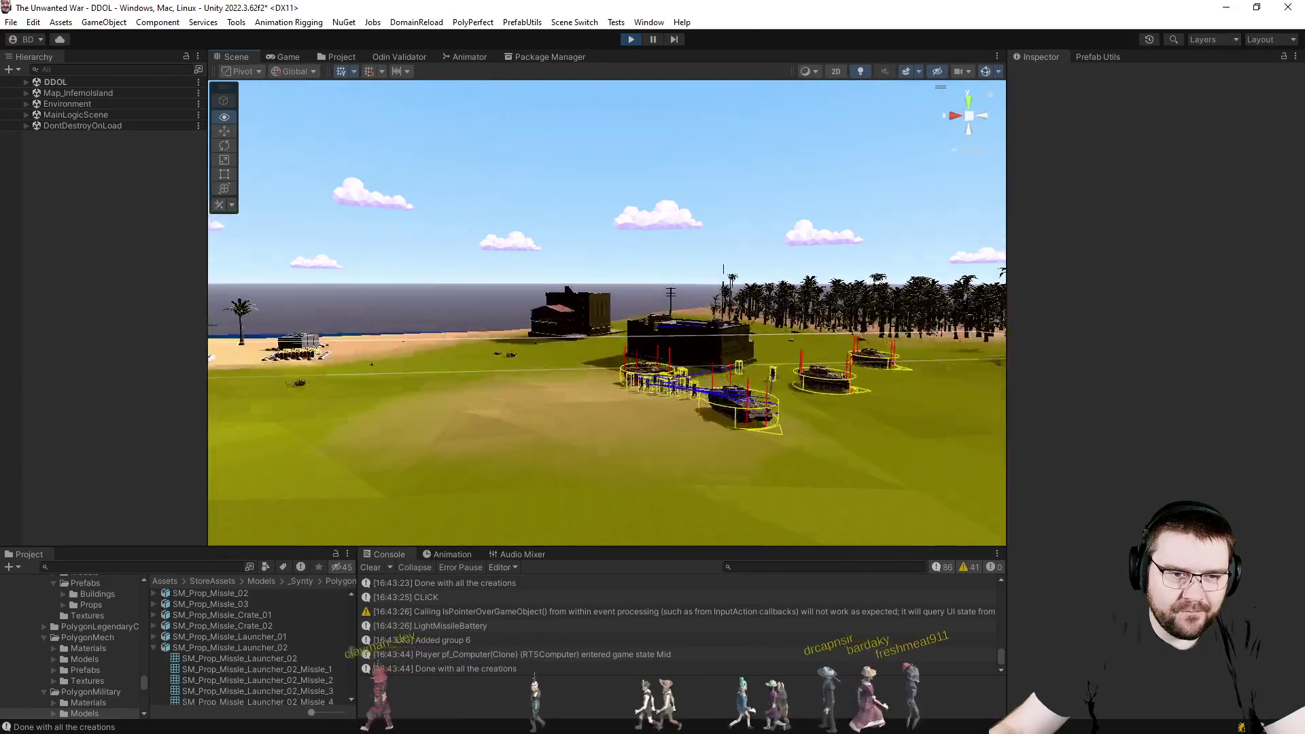
mouse_move(653, 306)
left_mouse_down()
mouse_move(714, 163)
mouse_move(694, 291)
left_mouse_up()
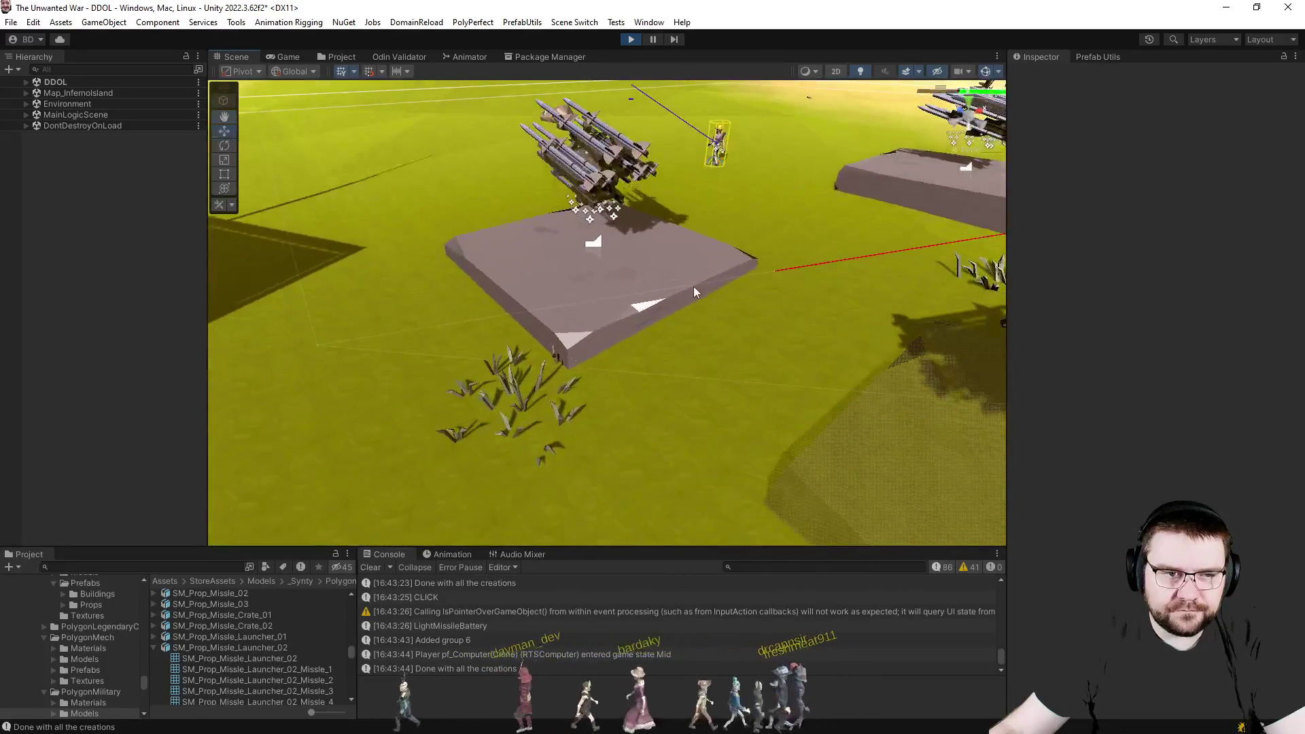
left_click(694, 291)
Select the battery's Building and toggle its Mesh Renderer to check the combined mesh.
left_click(115, 278)
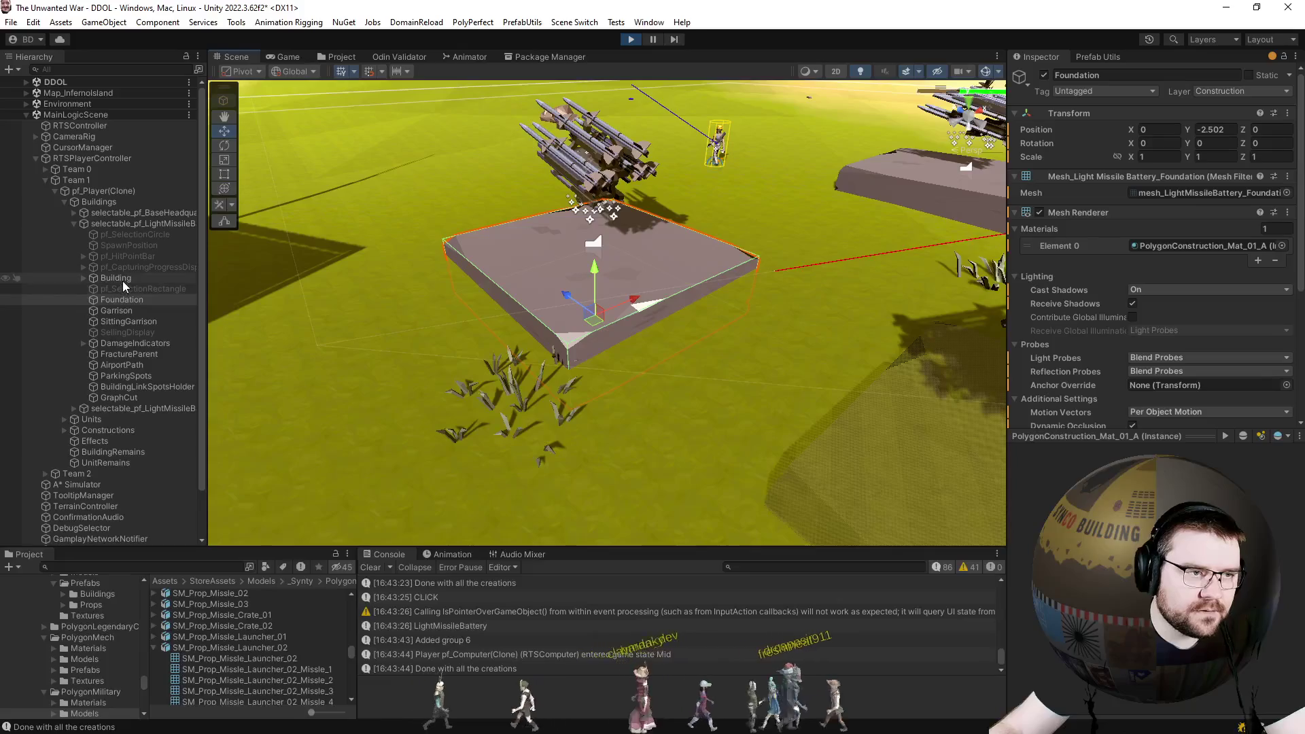
left_click(1038, 212)
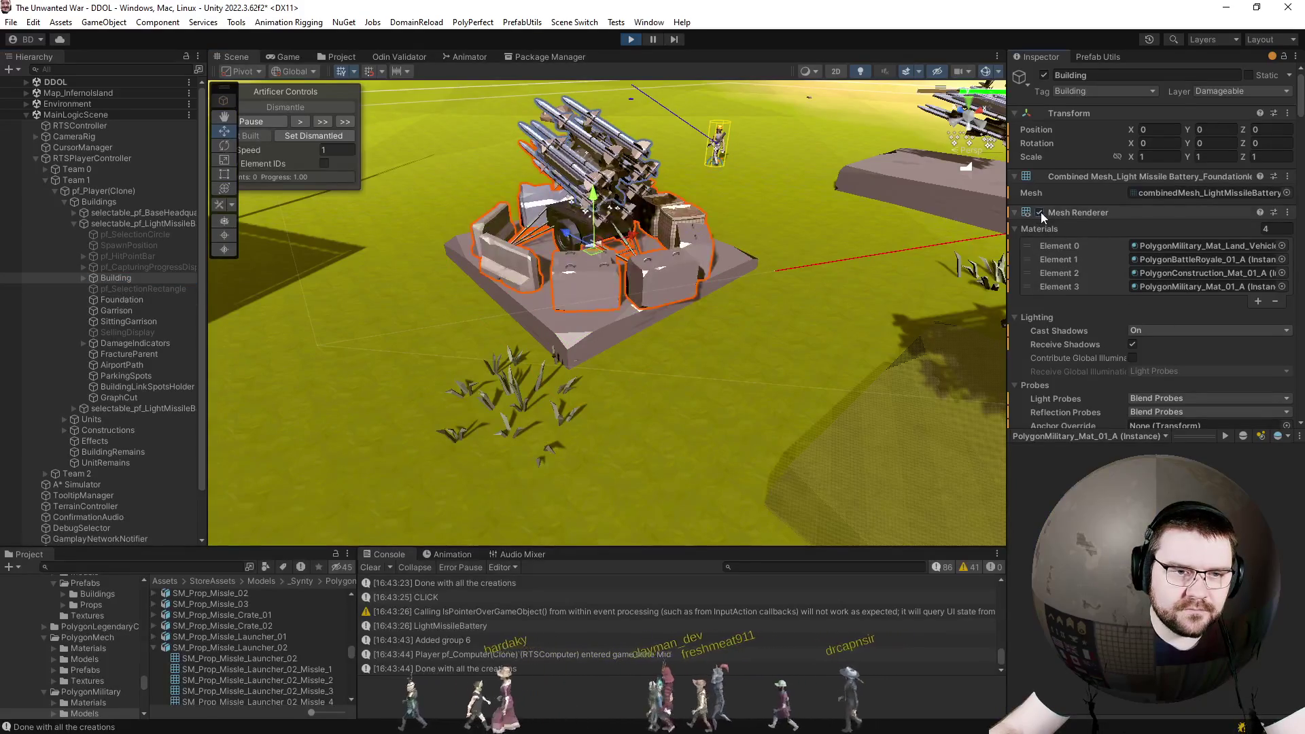
left_click(1040, 212)
mouse_move(652, 285)
left_mouse_down()
mouse_move(703, 257)
mouse_move(783, 277)
mouse_move(653, 306)
left_mouse_up()
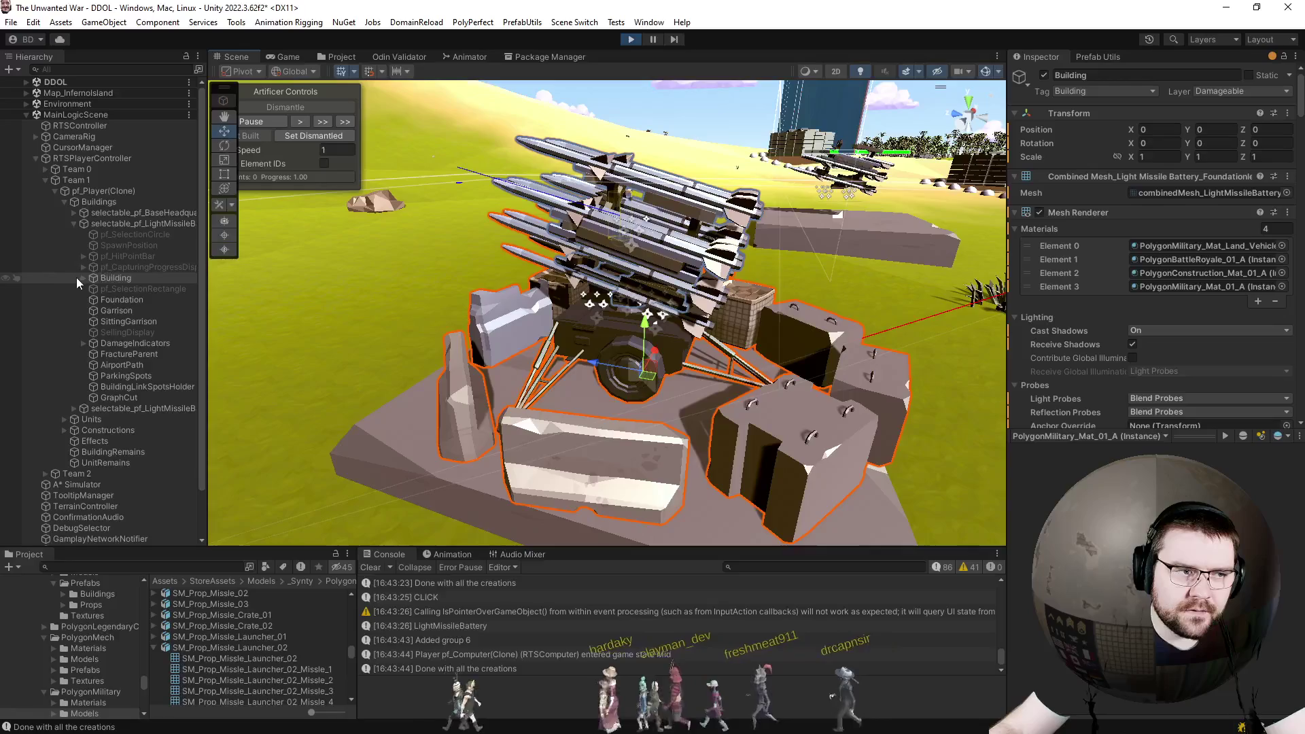
Inspect the YawPivot turret settings under Building, then return to the Building object.
left_click(84, 278)
left_click(115, 288)
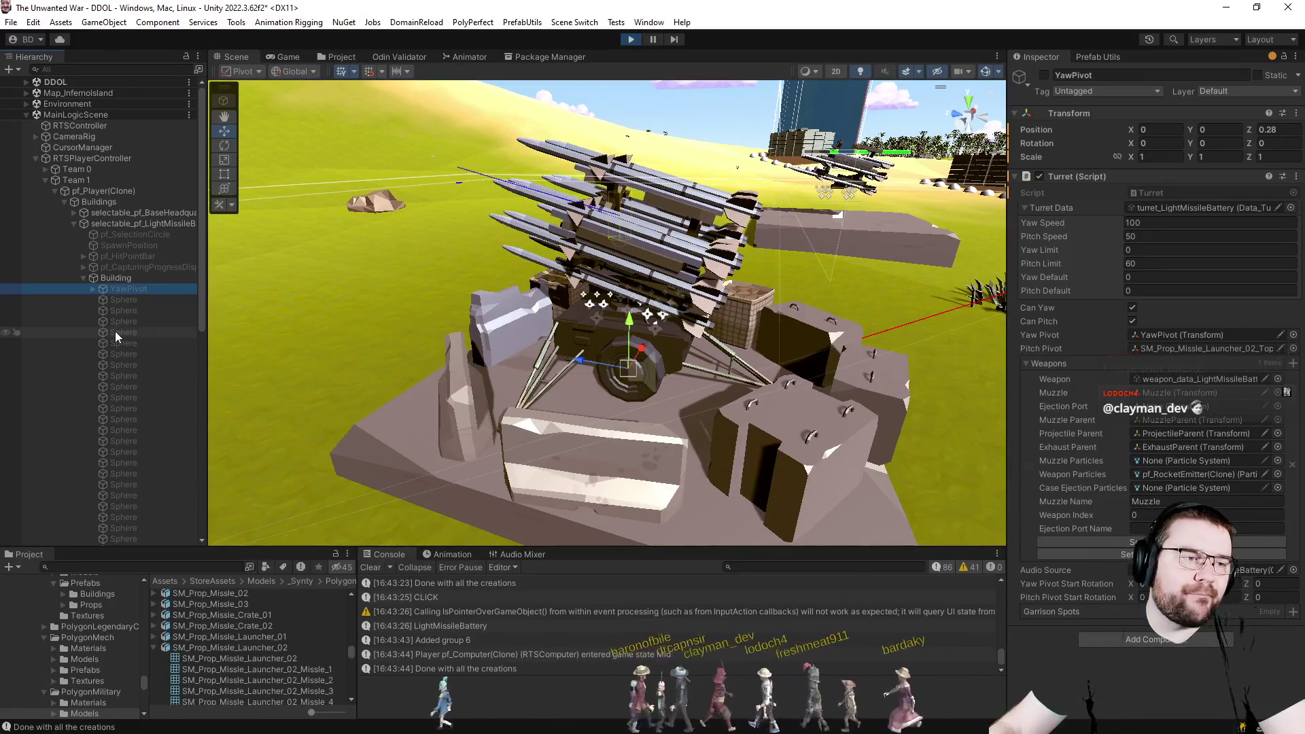
left_click(121, 279)
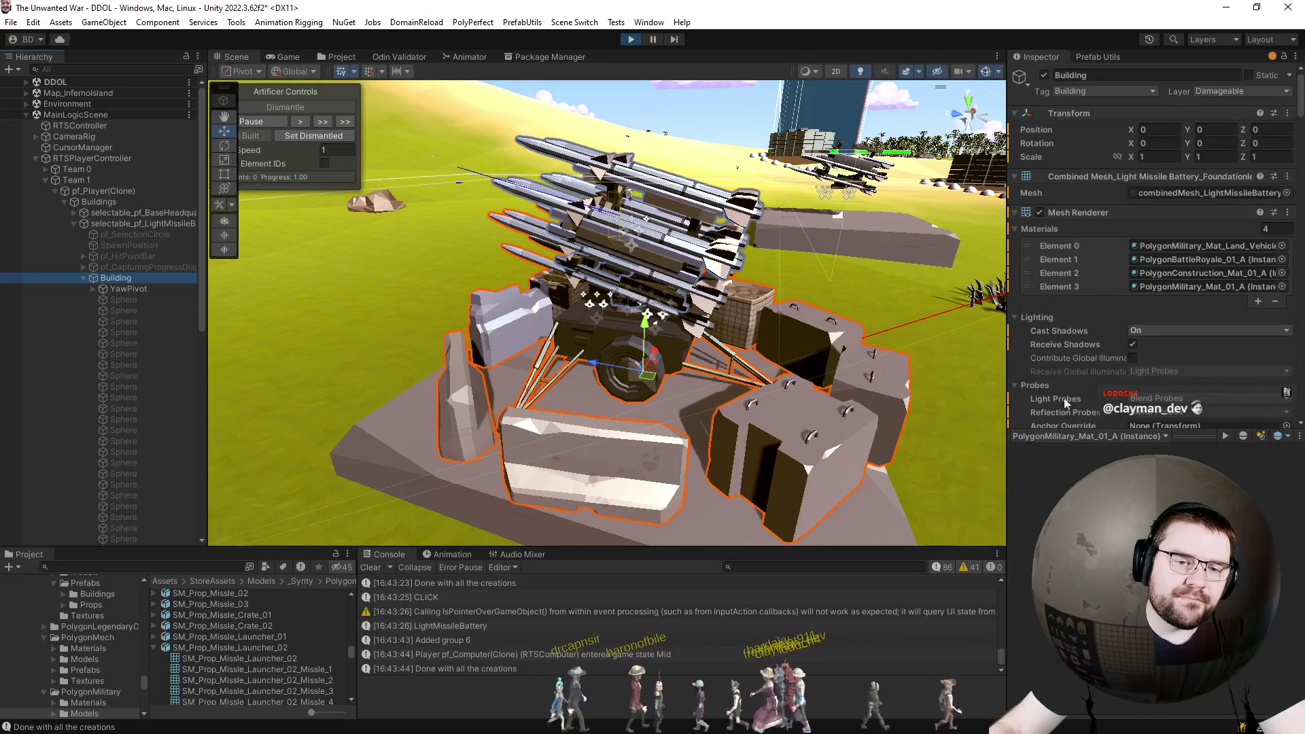
Regenerate the Artificer build data (645 mesh elements) and preview a full dismantle and reassemble.
left_click(1190, 435)
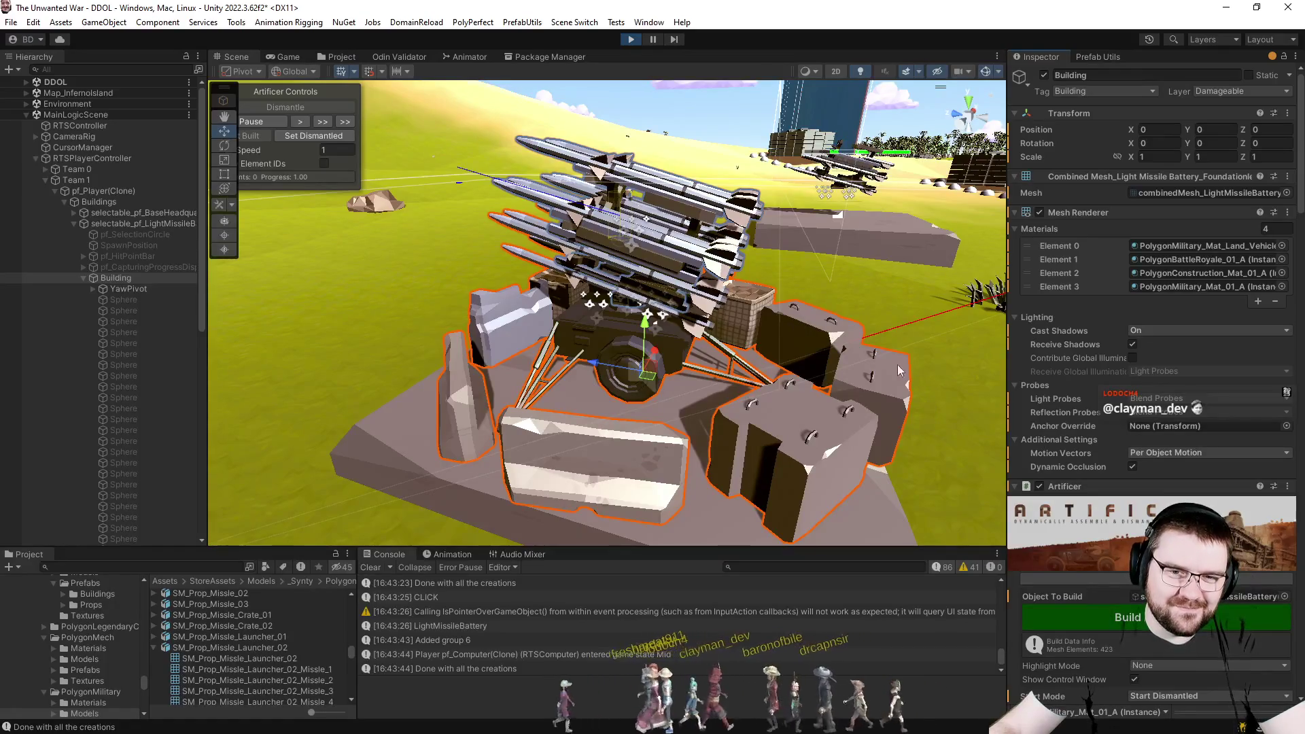
scroll(1130, 383, "down", 4)
scroll(1063, 422, "down", 4)
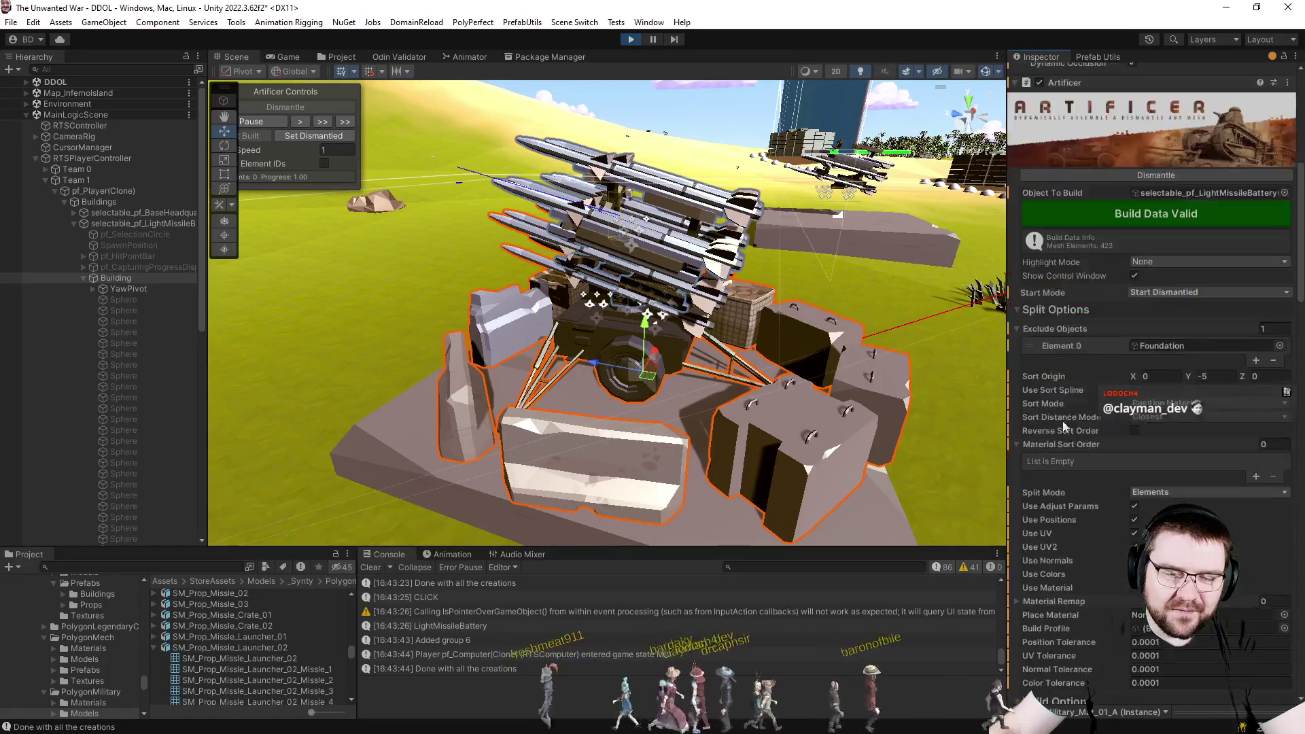
left_click(1097, 220)
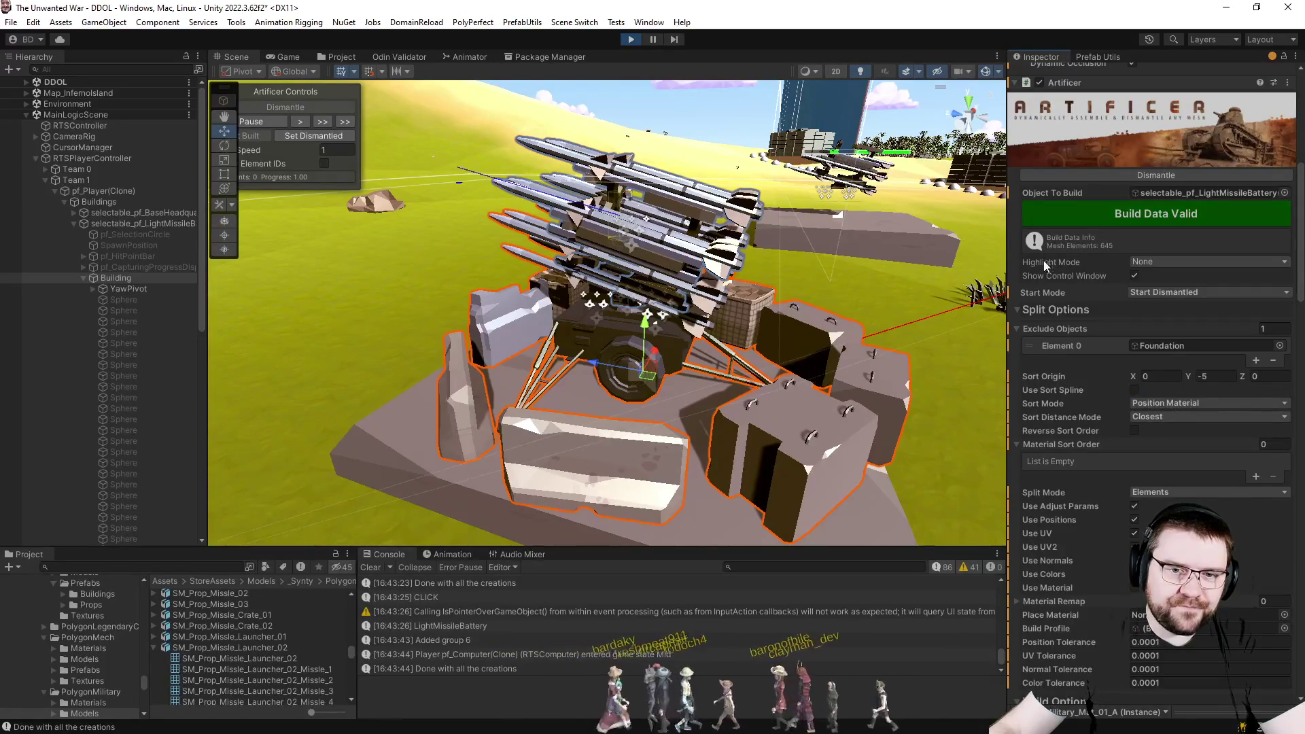
left_click(1144, 176)
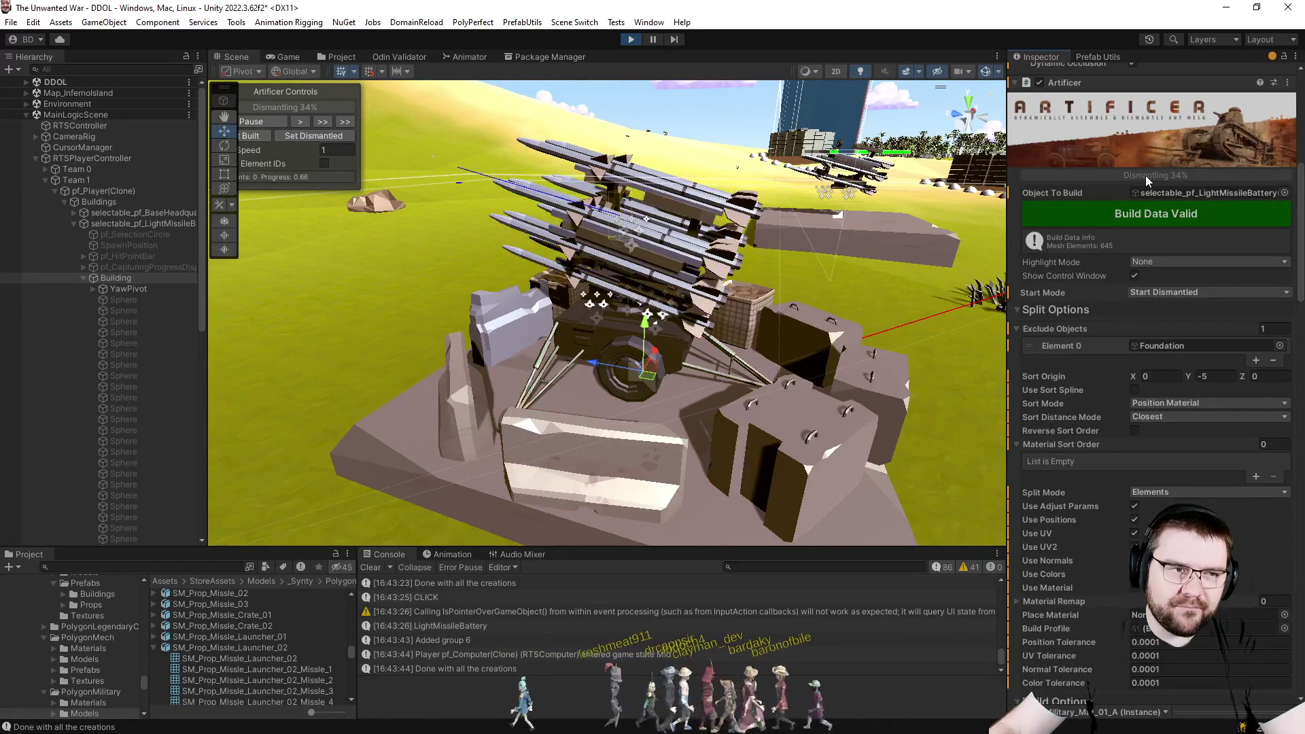
left_click(309, 135)
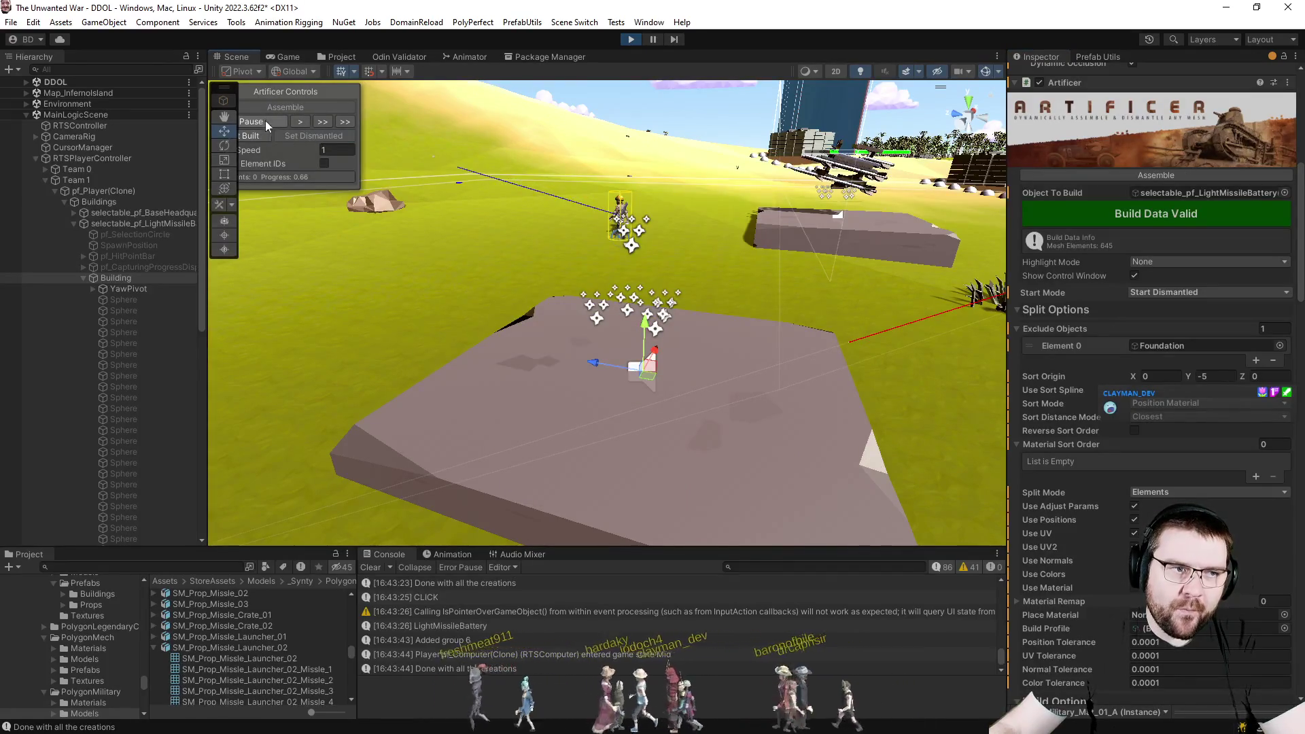
left_click(1167, 176)
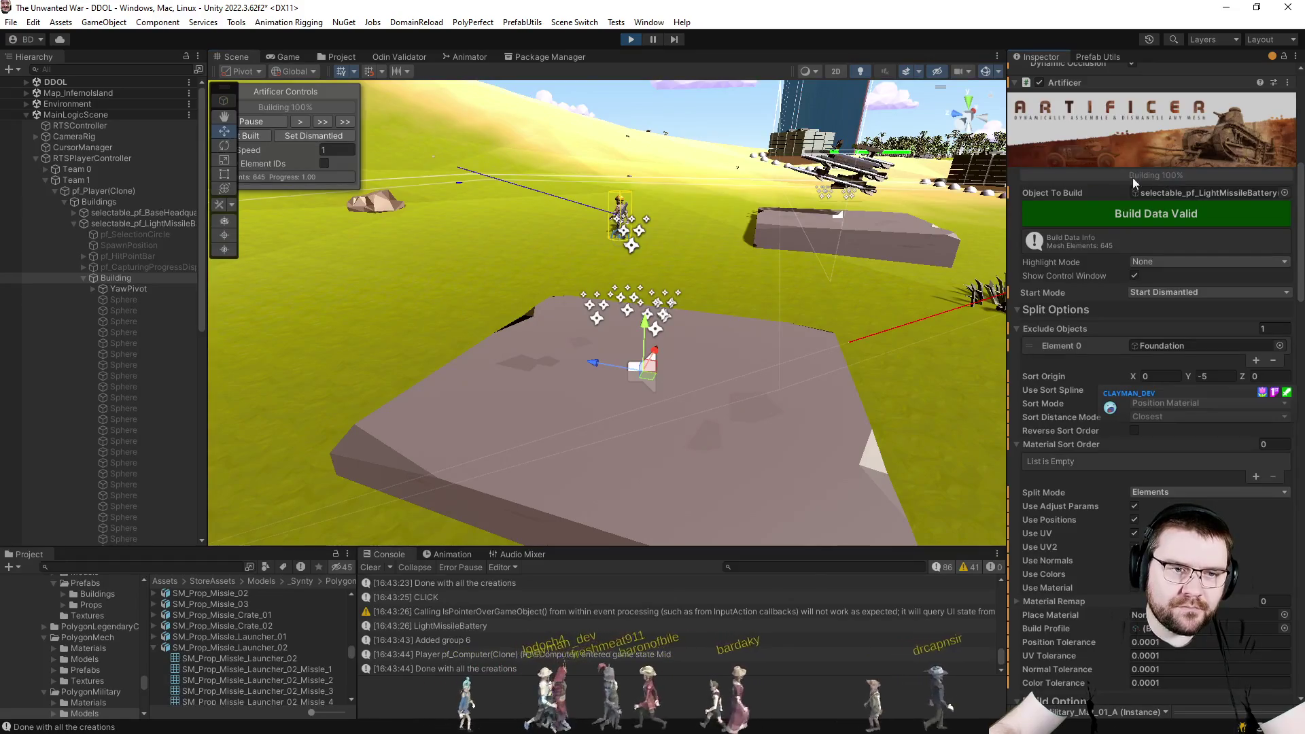
Check the game view briefly, then dismantle and reassemble the battery once more in the scene.
left_click(289, 55)
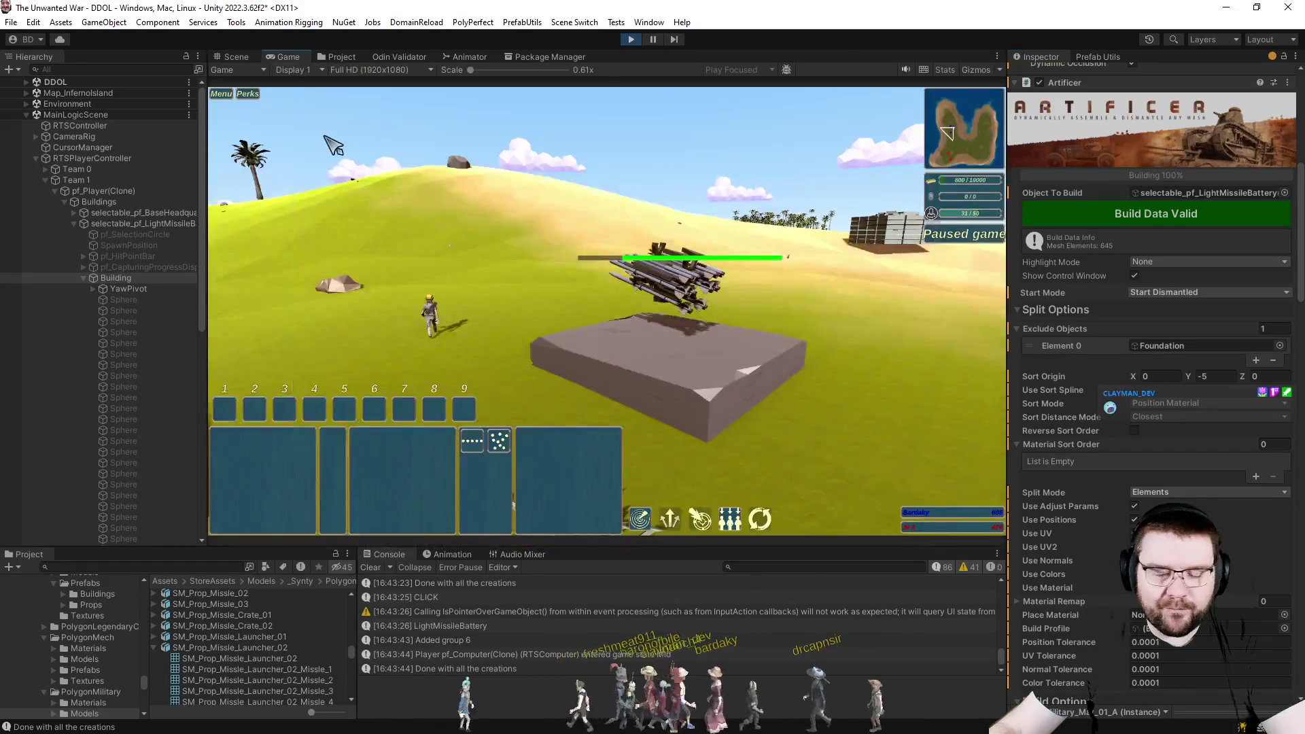
left_click(231, 56)
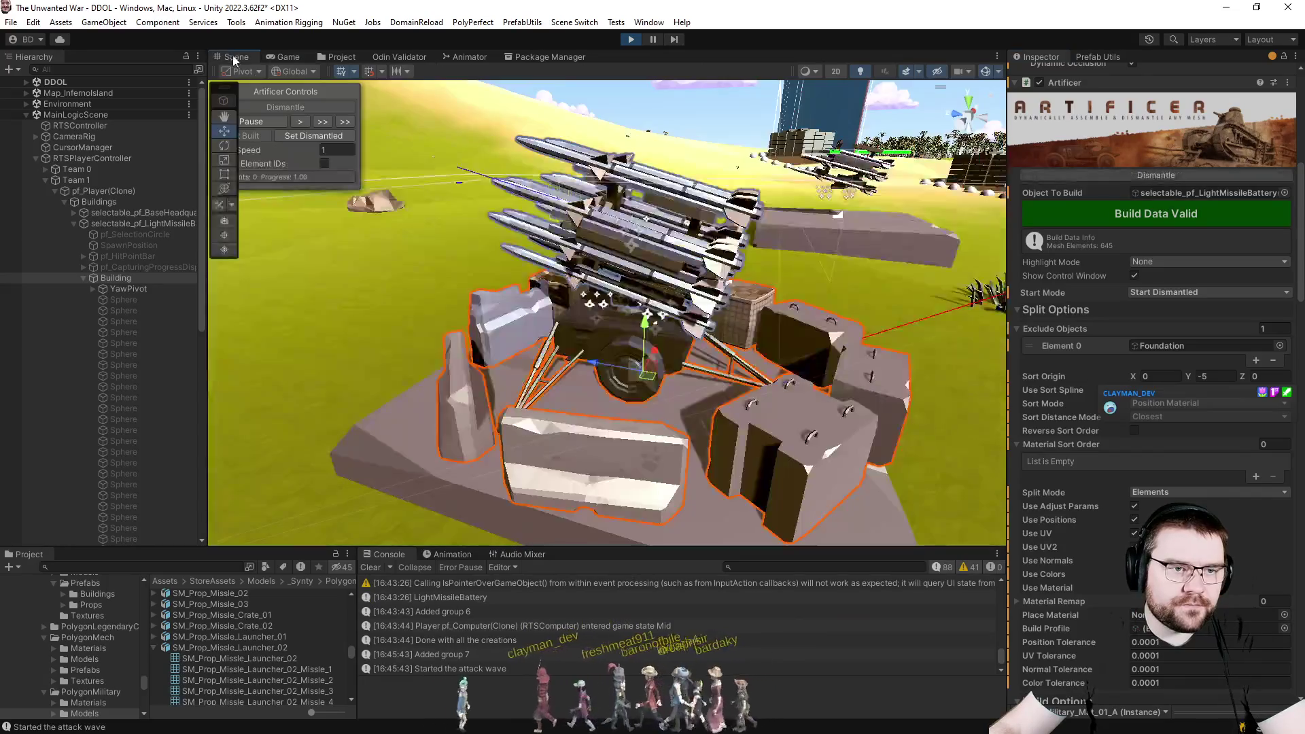
left_click(1151, 176)
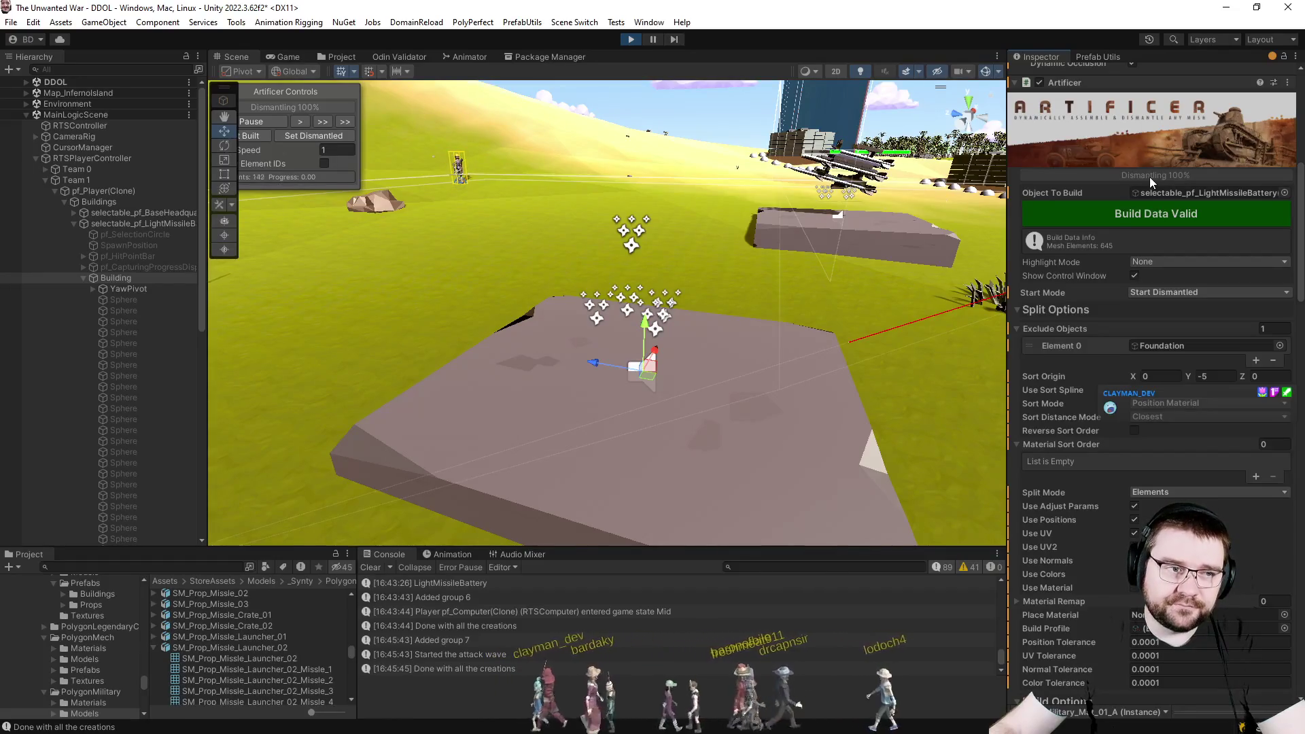
left_click(1149, 176)
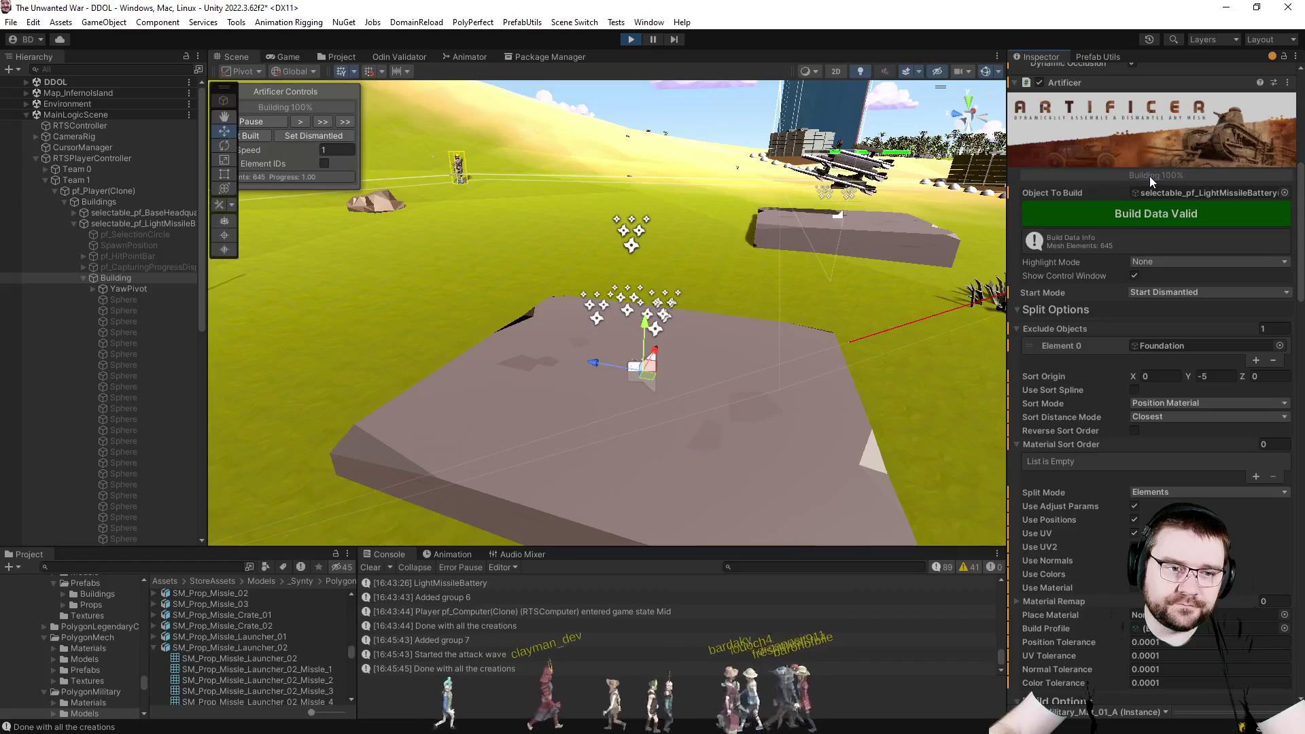
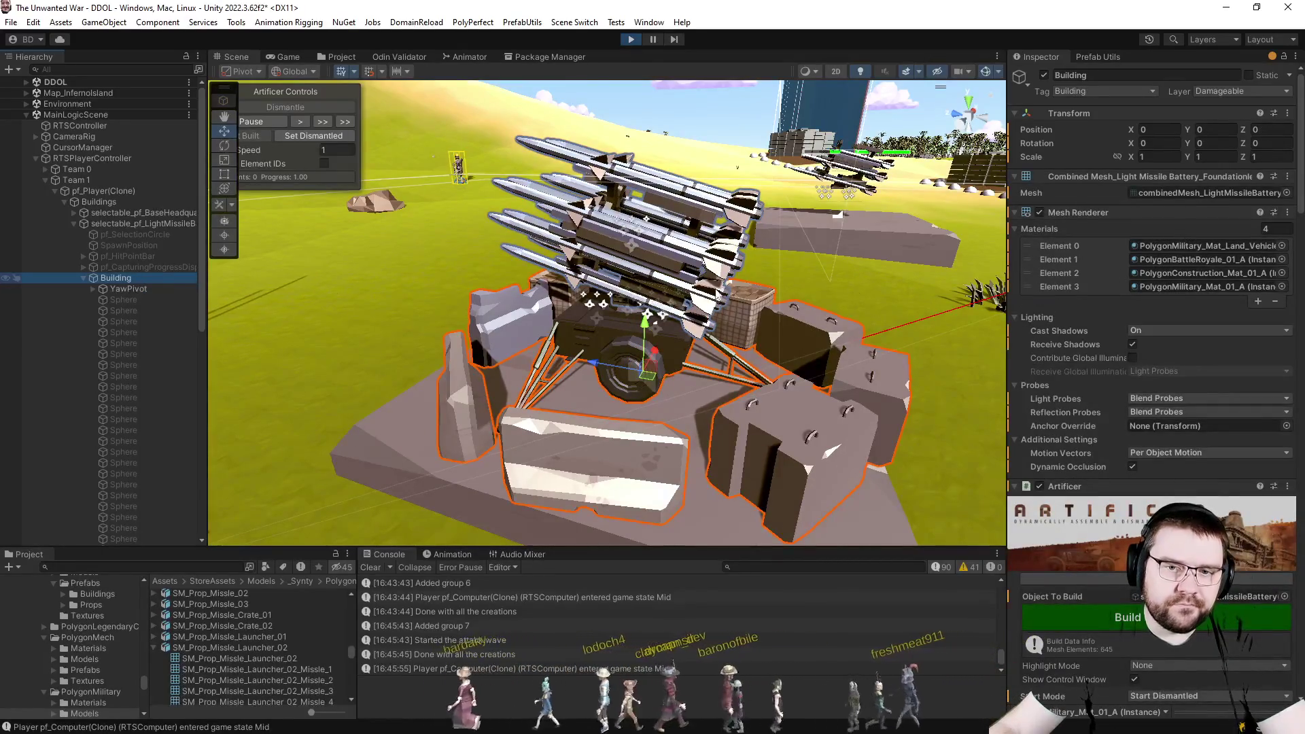
Assign combinedMesh_LightMissileBattery_Turretless to the battery's MeshFilter and check it in the paused Game view.
left_click(1204, 193)
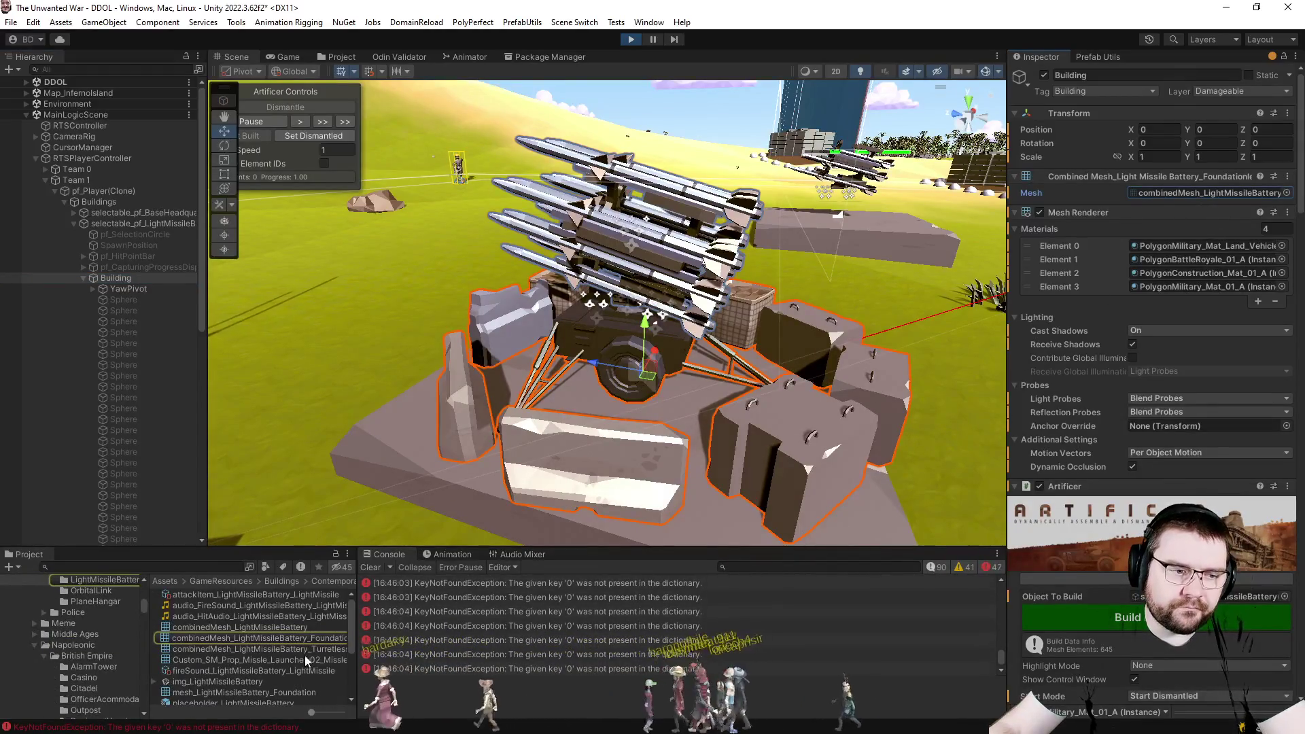
left_click(1190, 192)
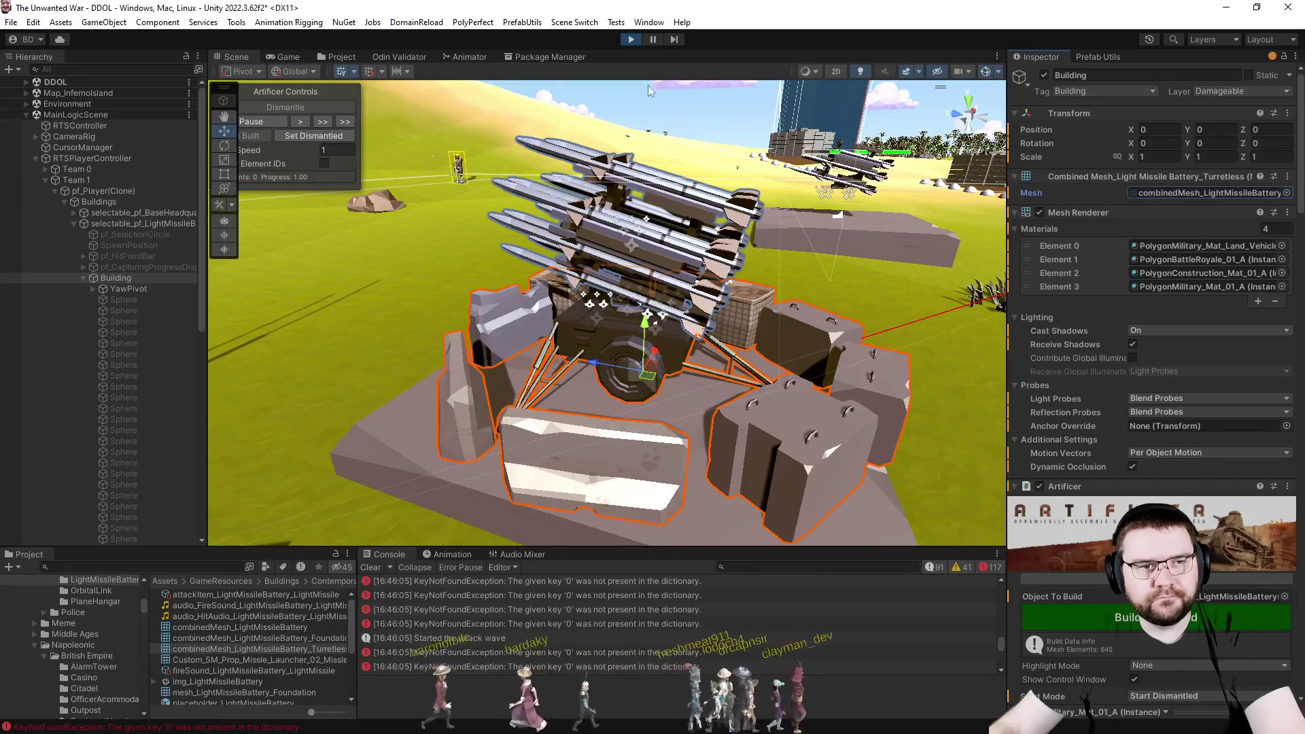
left_click(288, 56)
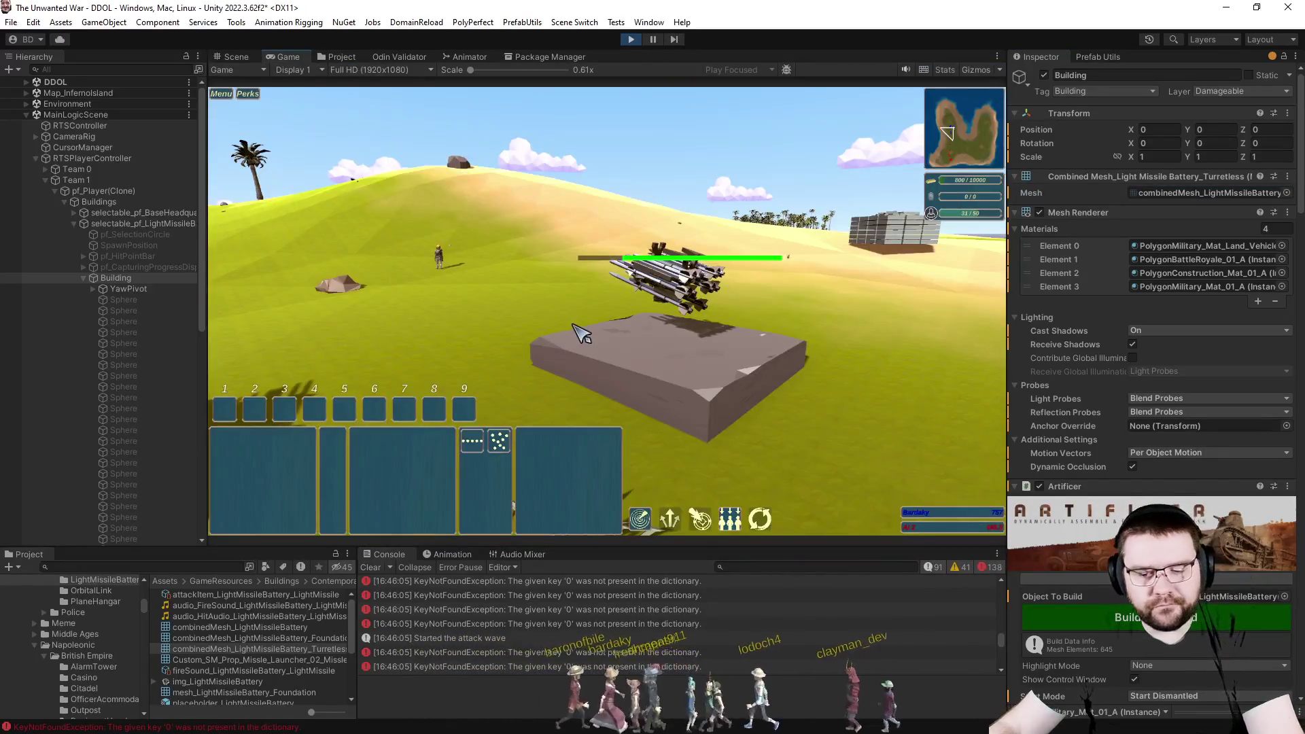
key("Escape")
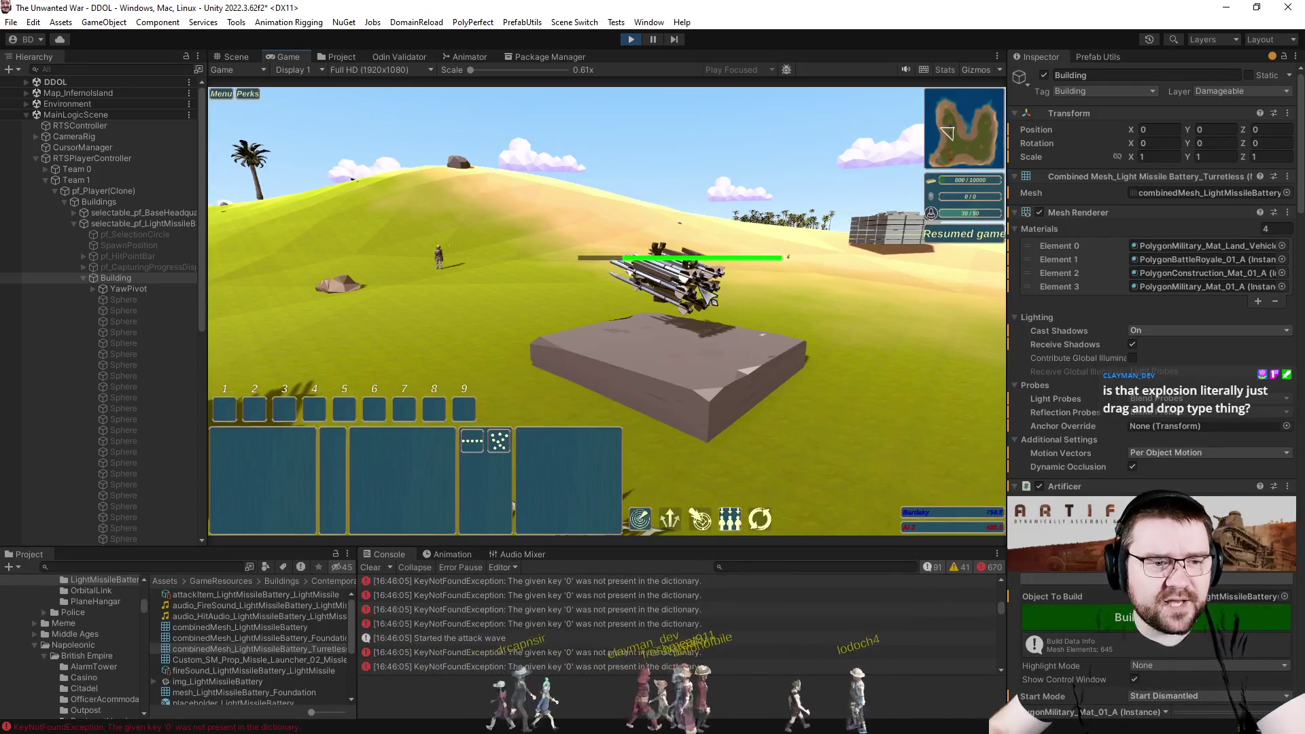
left_click(237, 57)
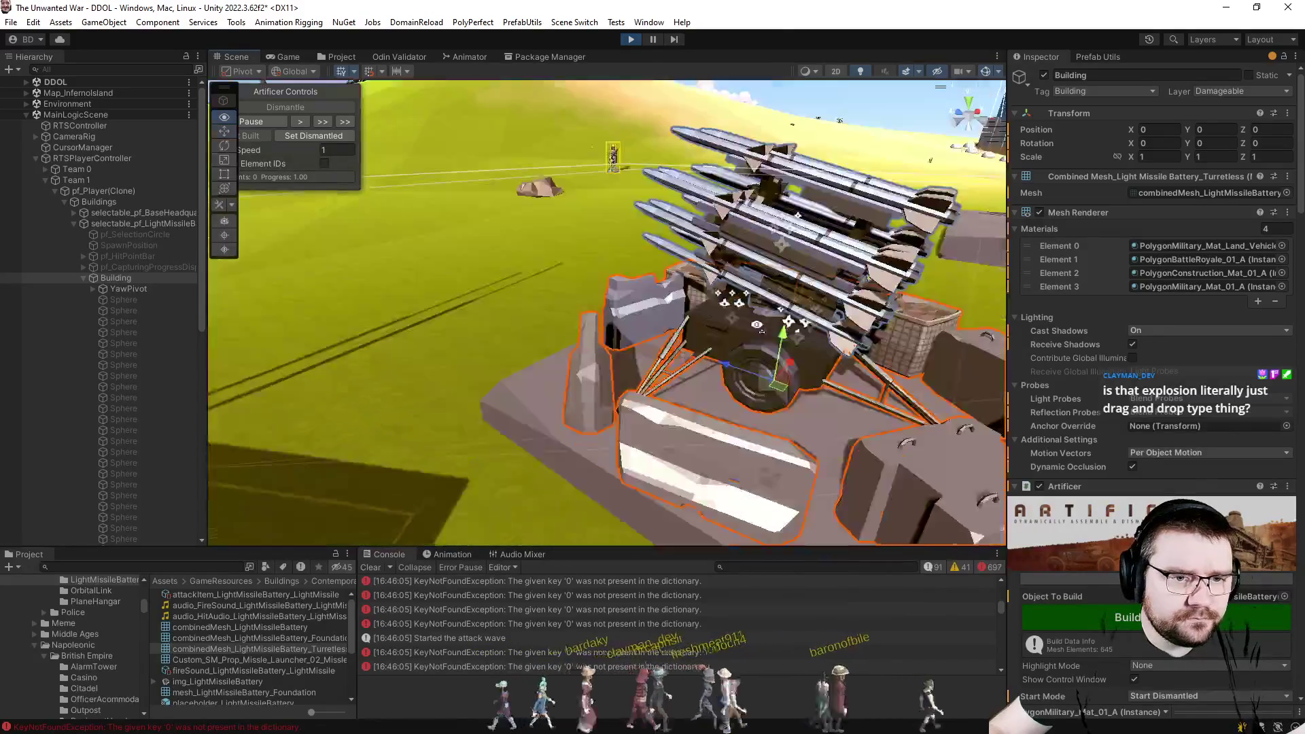
scroll(612, 306, "down", 5)
Select the base headquarters building and restore it to fully built after its dismantle preview.
left_click_drag(877, 386, 613, 306)
scroll(612, 306, "down", 5)
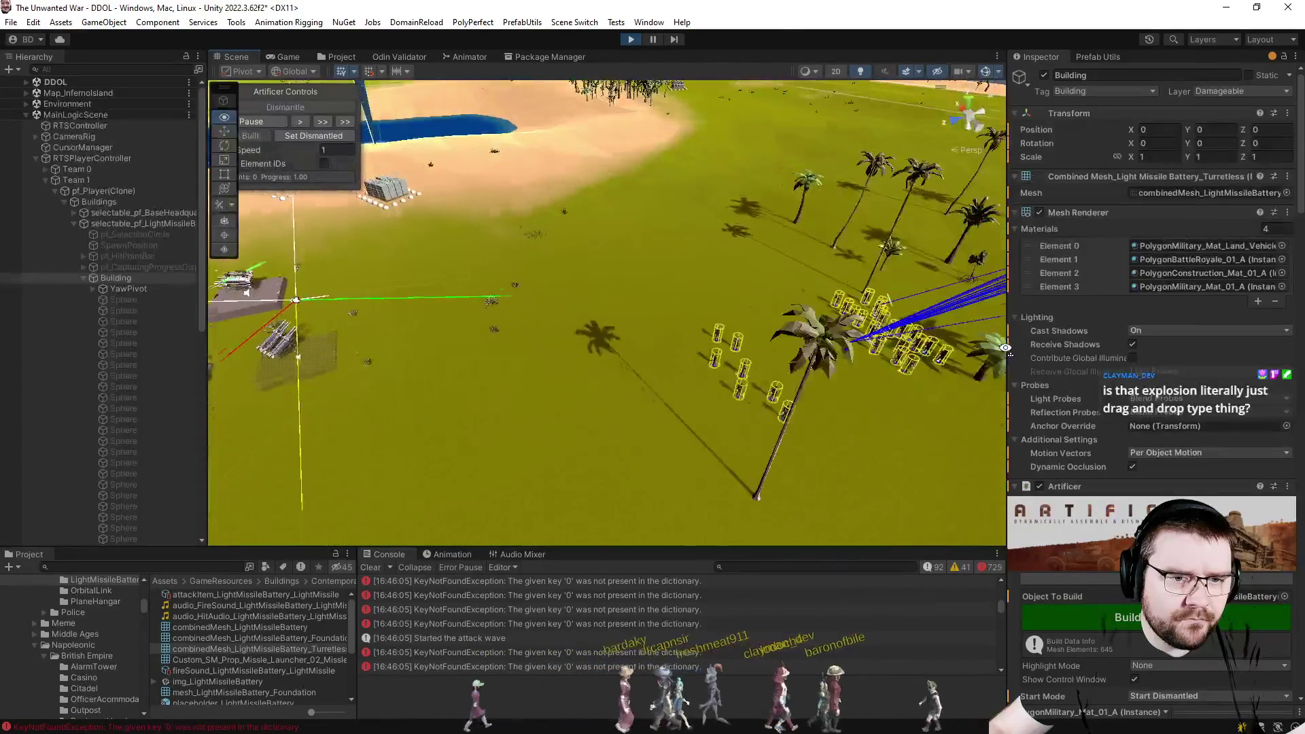
key("f")
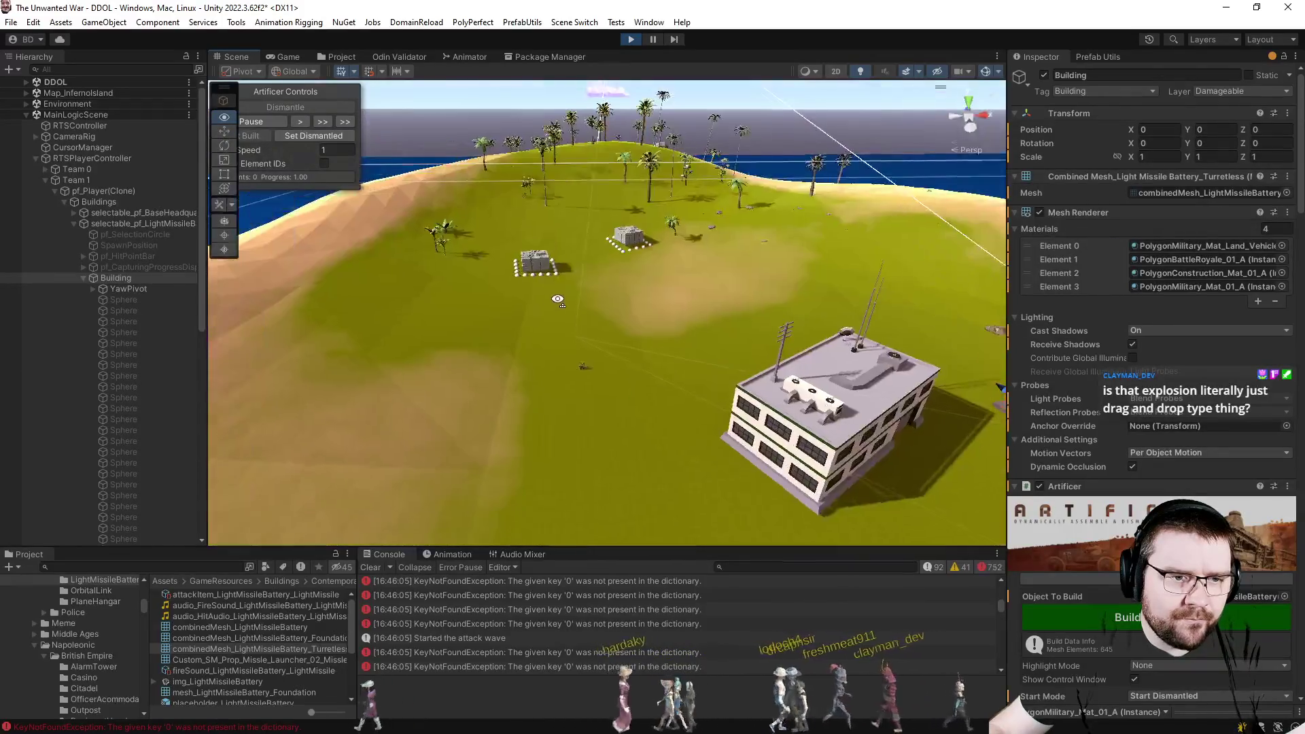
scroll(613, 359, "up", 4)
left_click(652, 307)
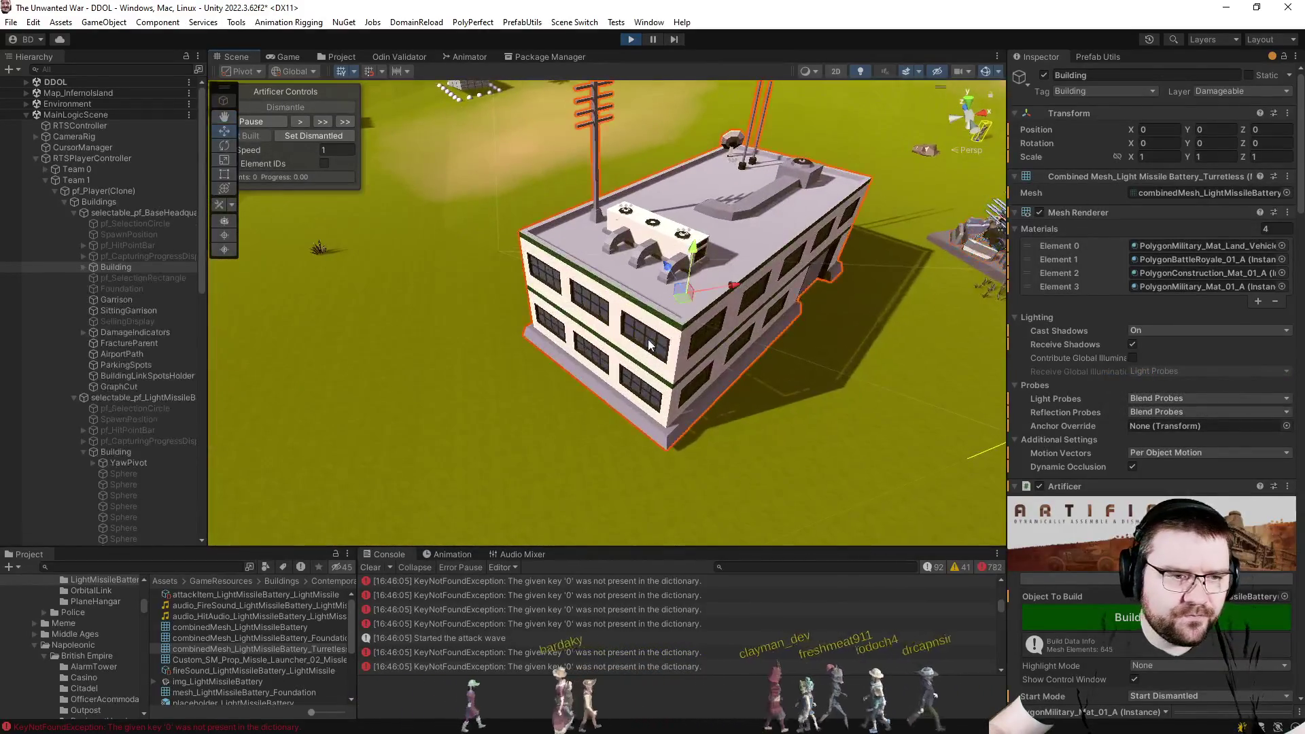
scroll(1082, 391, "down", 3)
scroll(1084, 390, "down", 2)
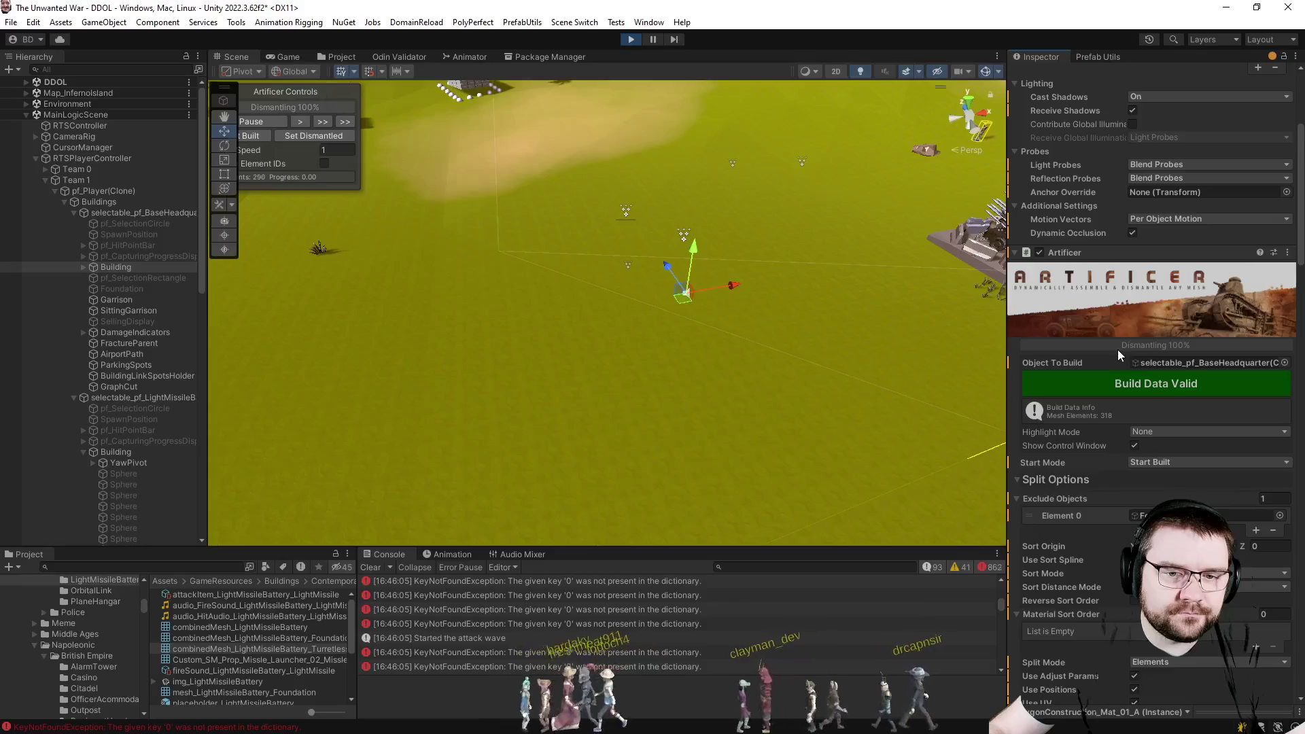
left_click(261, 139)
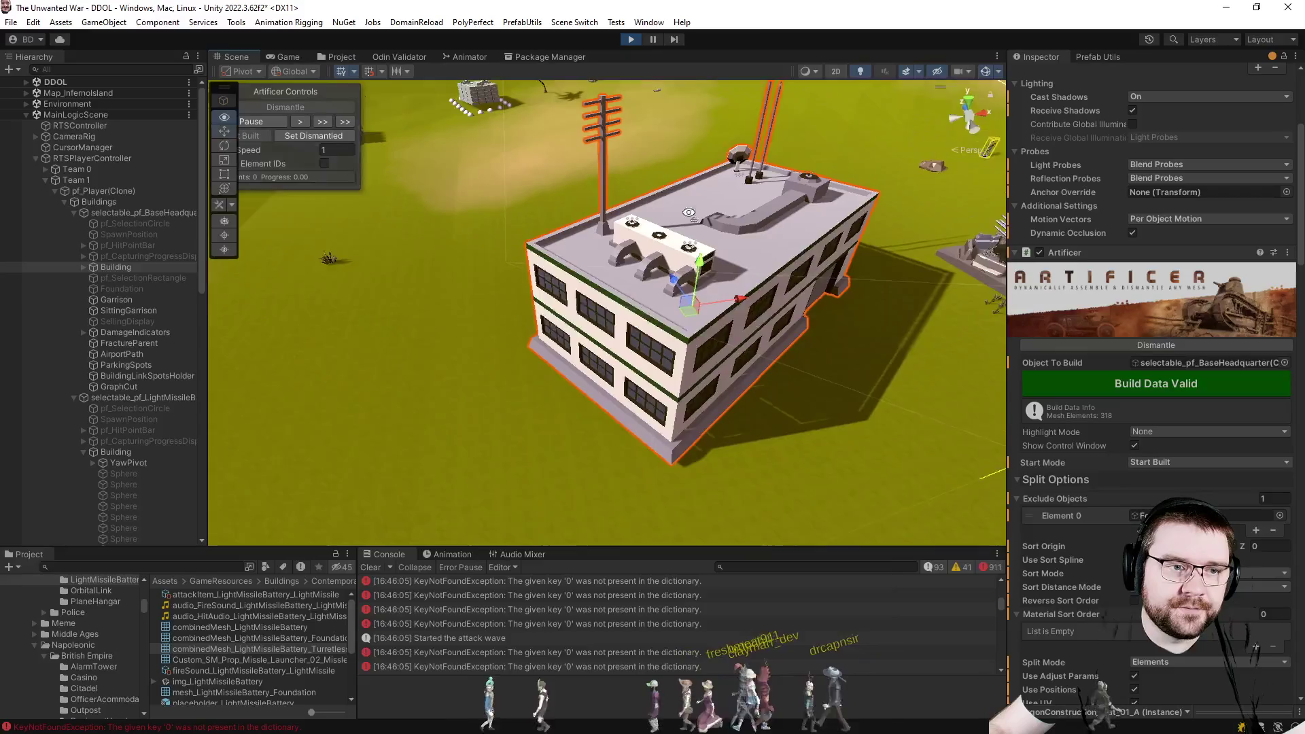
Fly back over to the missile launcher and select its building.
left_click_drag(612, 306, 509, 357)
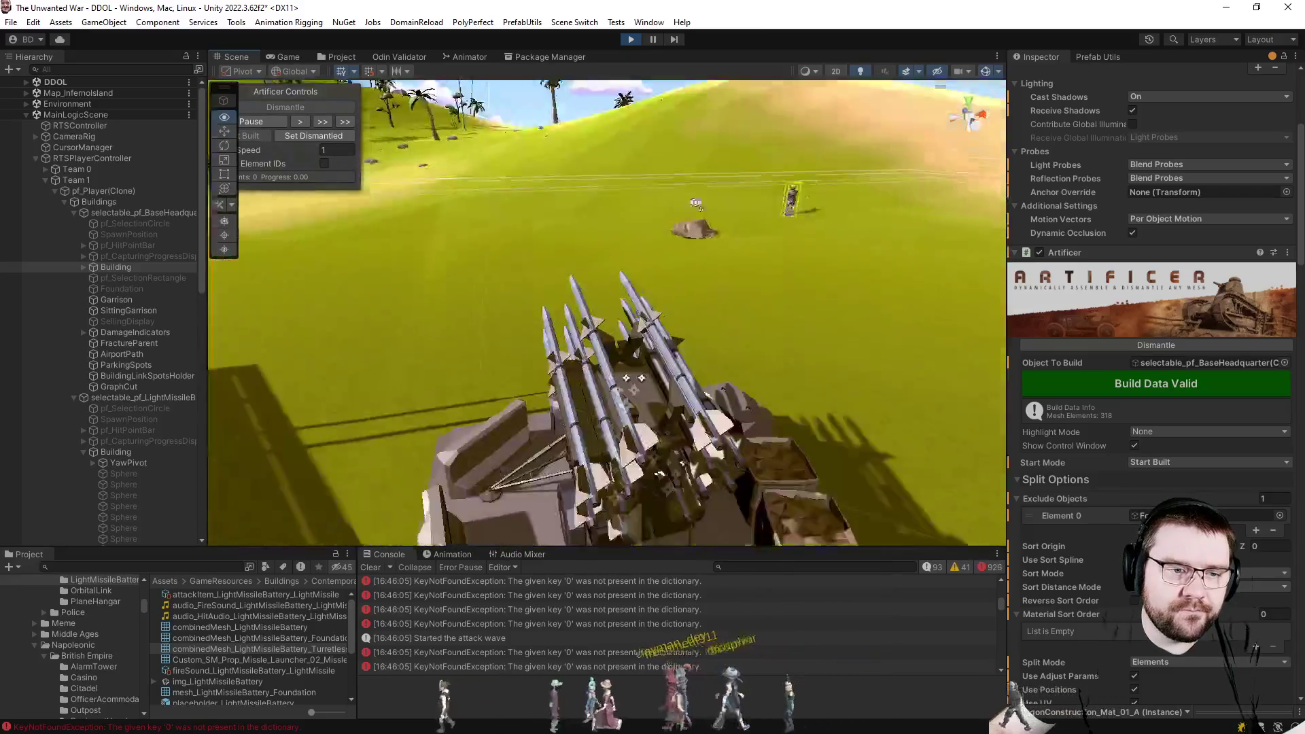
left_click_drag(612, 357, 654, 283)
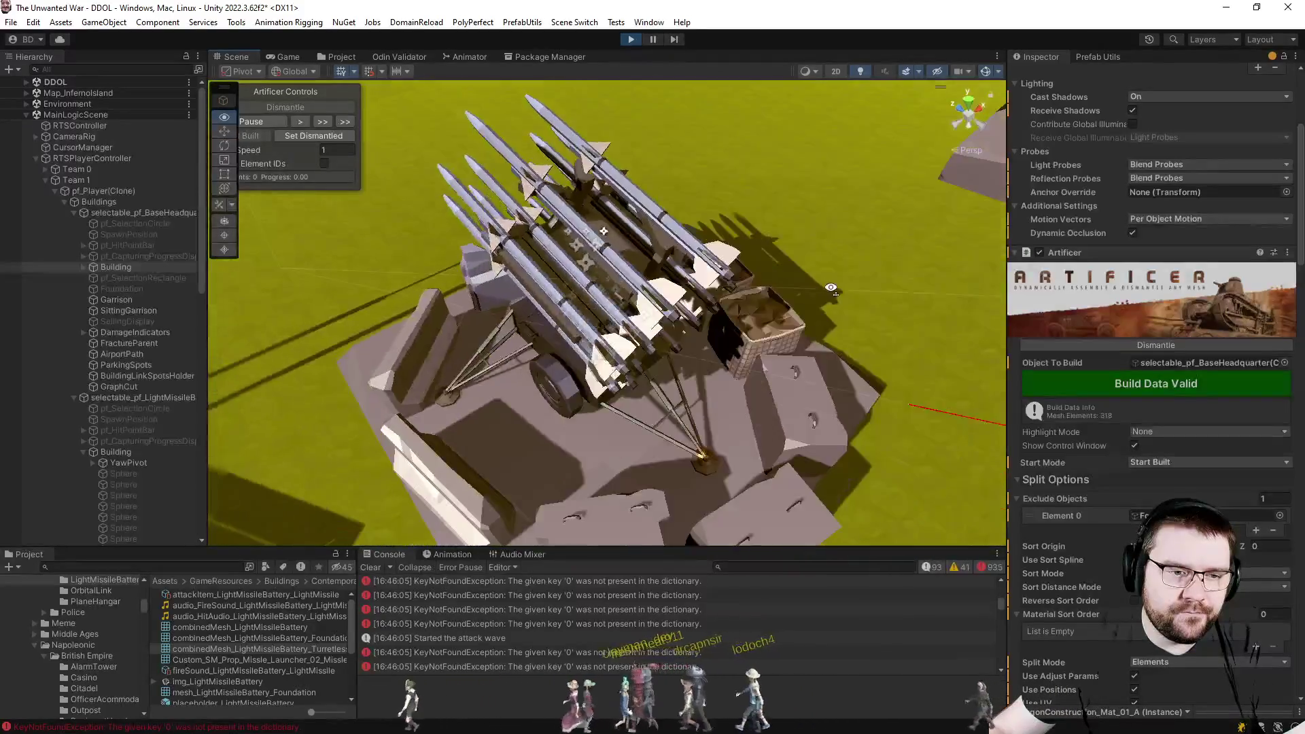
left_click(653, 283)
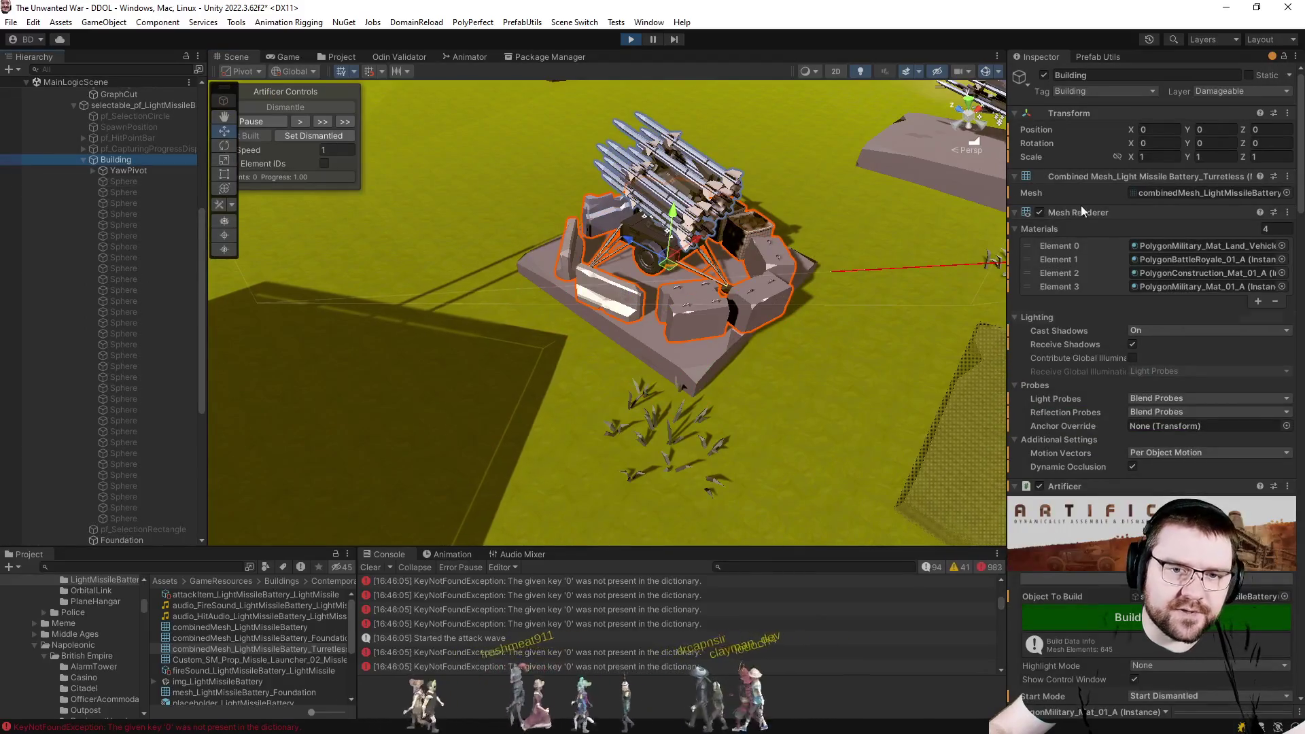
scroll(1114, 424, "down", 4)
Dismantle and rebuild the launcher, ping its mesh asset, then dismantle it again to the bare slab.
left_click(1130, 396)
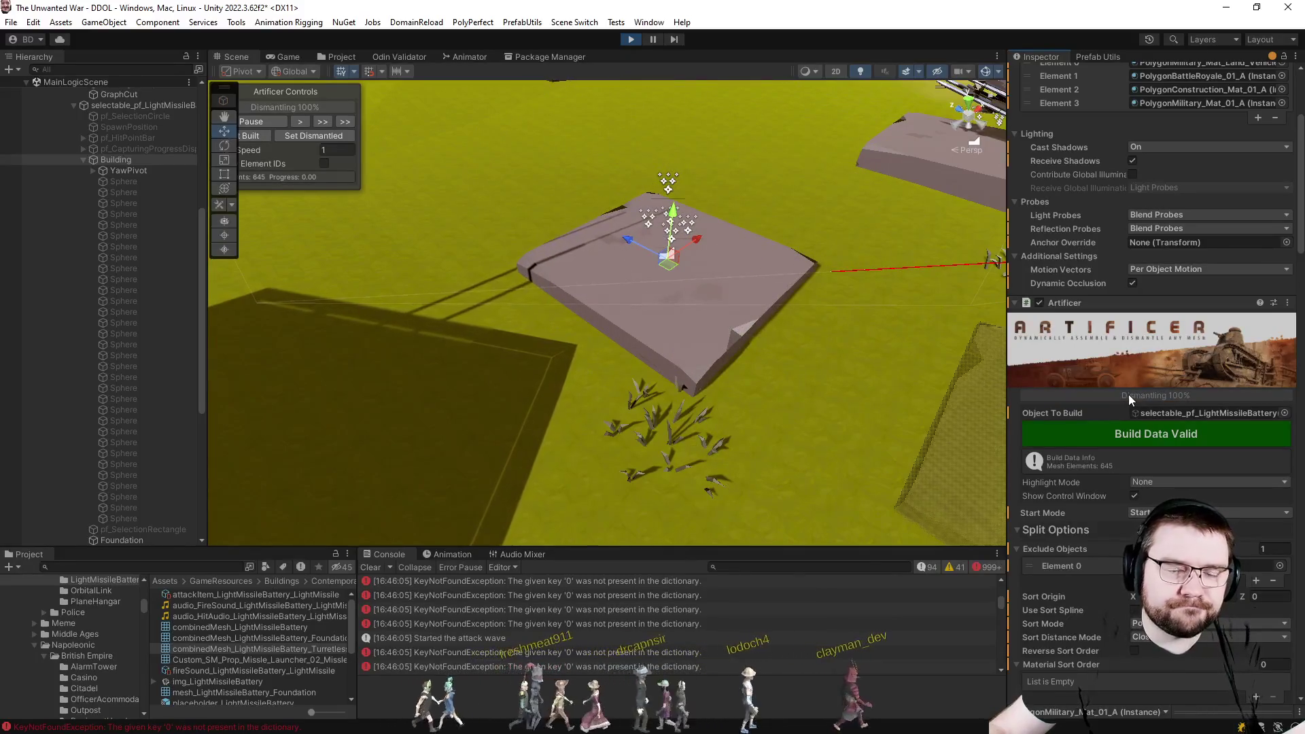
left_click(246, 137)
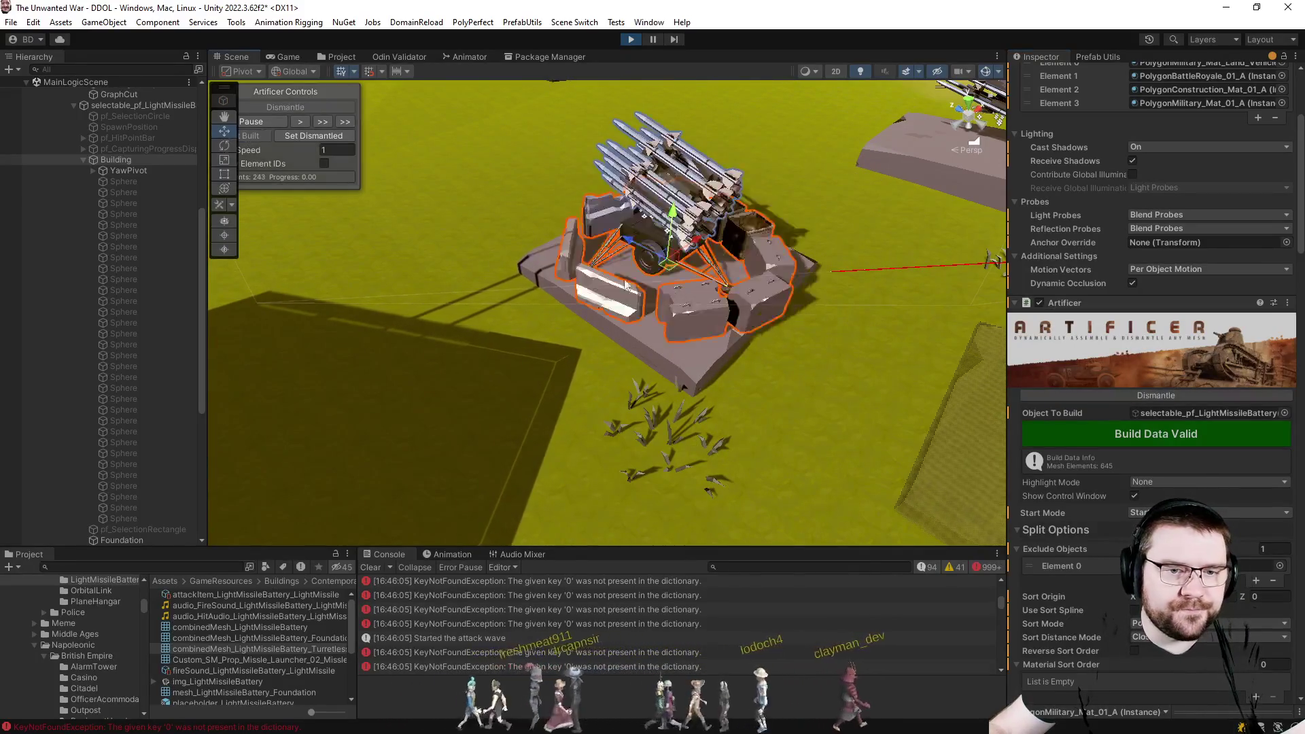
mouse_move(663, 306)
left_mouse_down()
mouse_move(907, 276)
mouse_move(837, 307)
left_mouse_up()
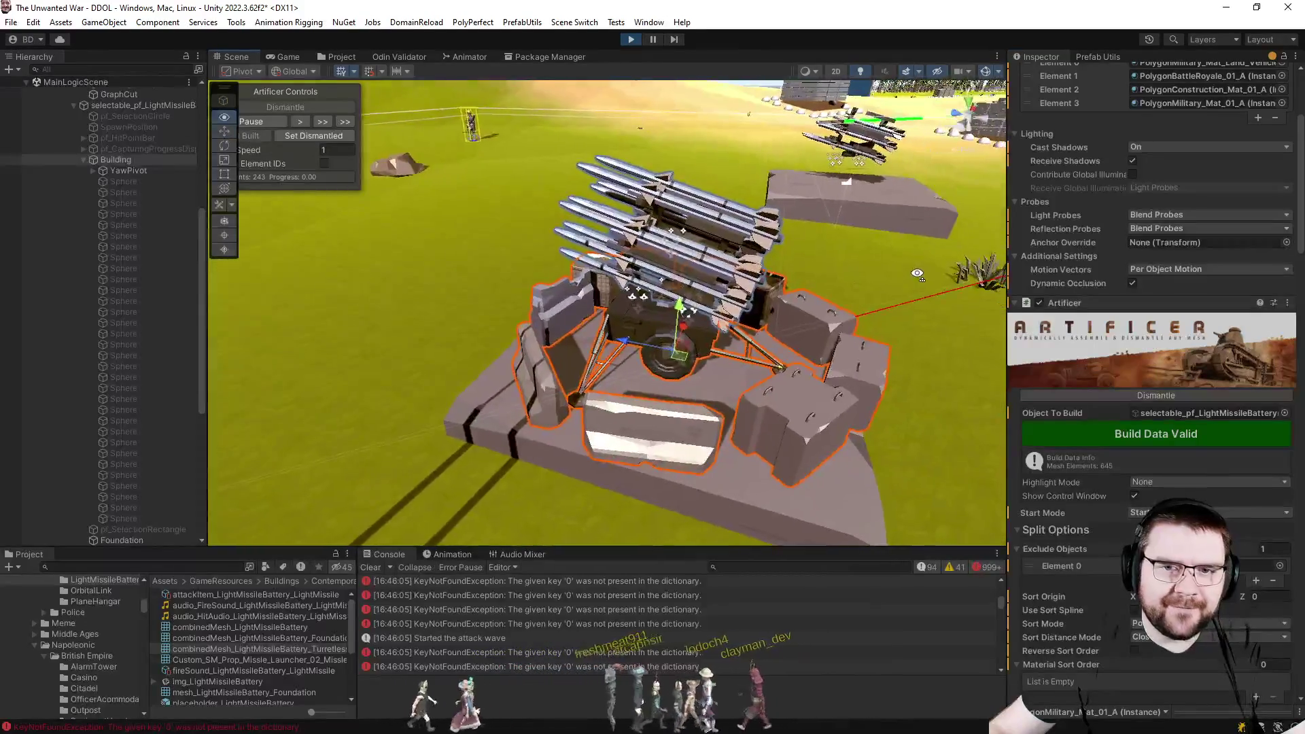
scroll(1046, 327, "up", 4)
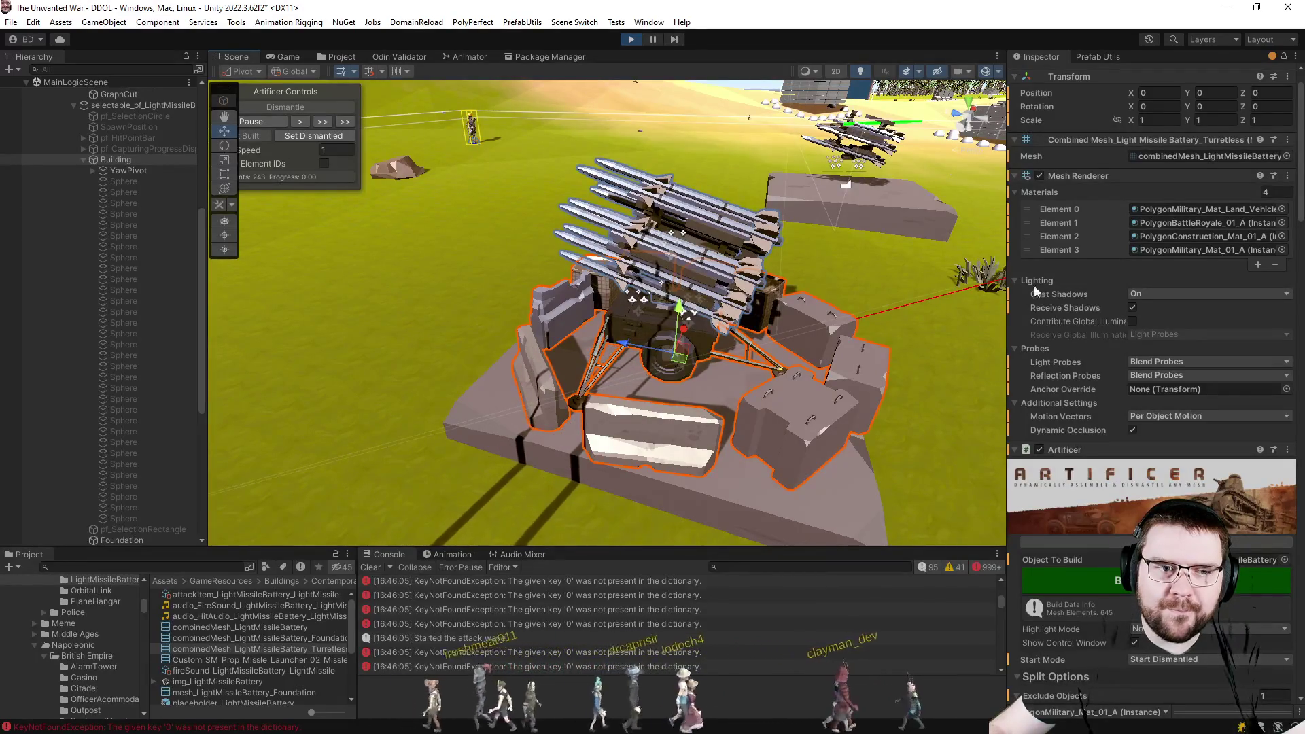
left_click(1211, 157)
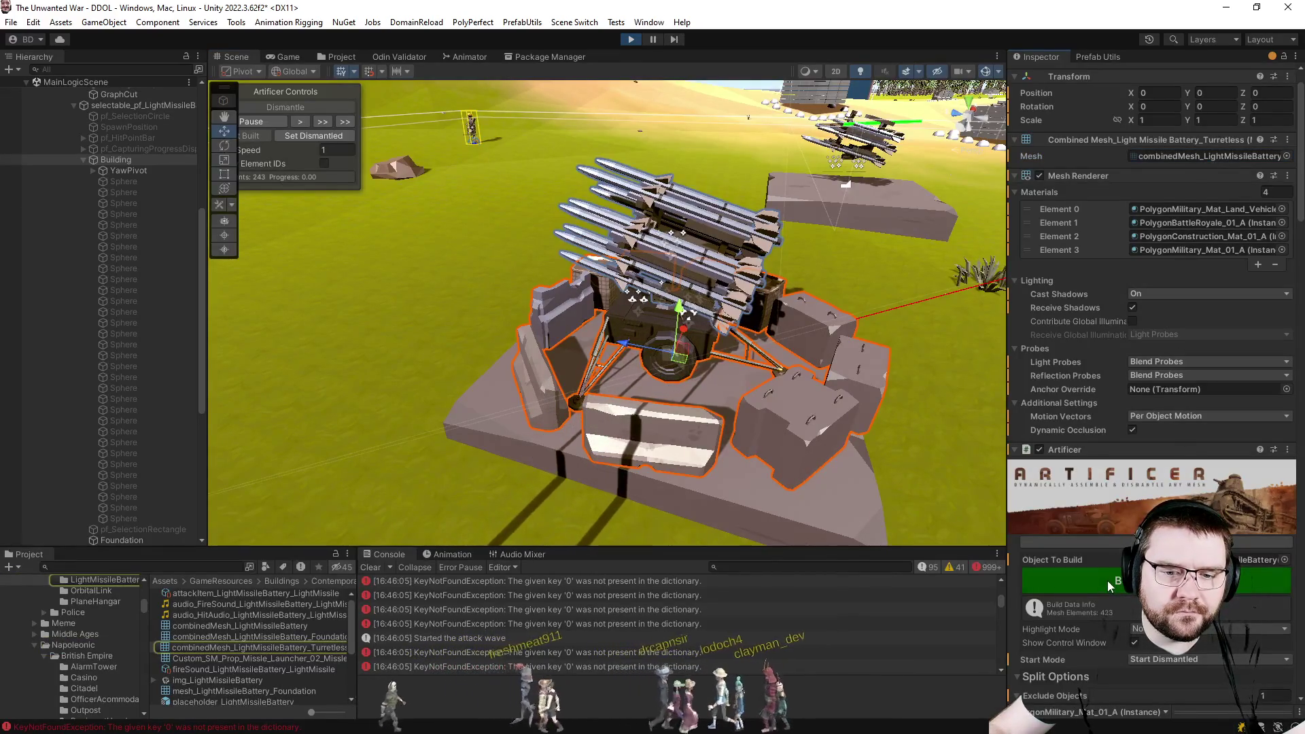
left_click(1117, 537)
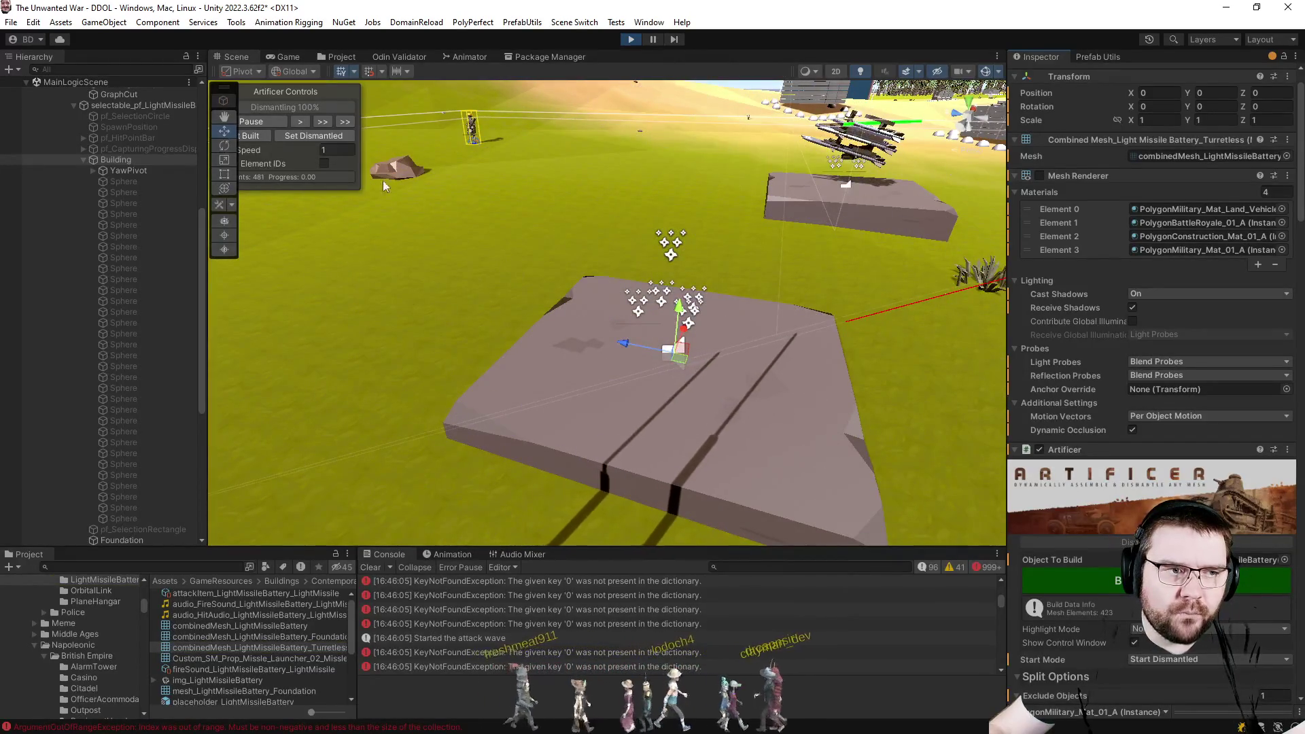
Rebuild the missile battery, select its Building under YawPivot, and retest Dismantle then Built.
left_click(251, 136)
left_click(128, 171)
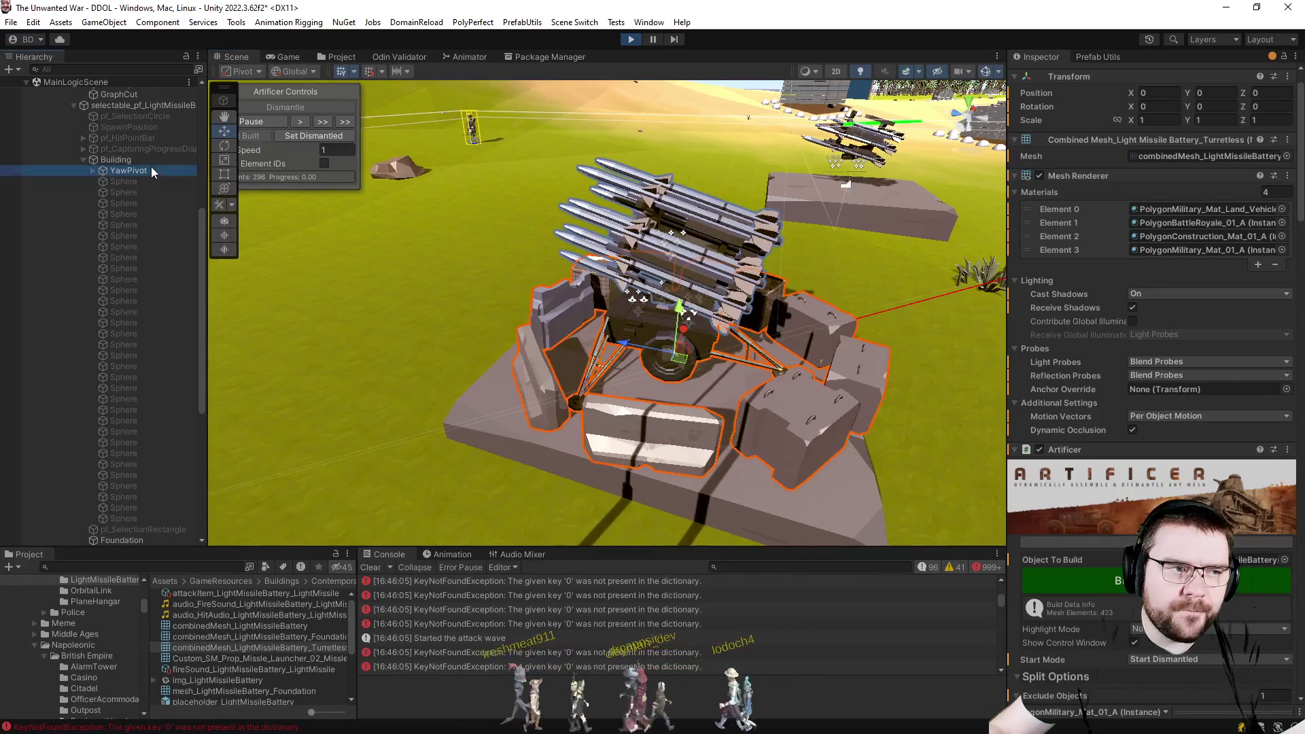
left_click(116, 160)
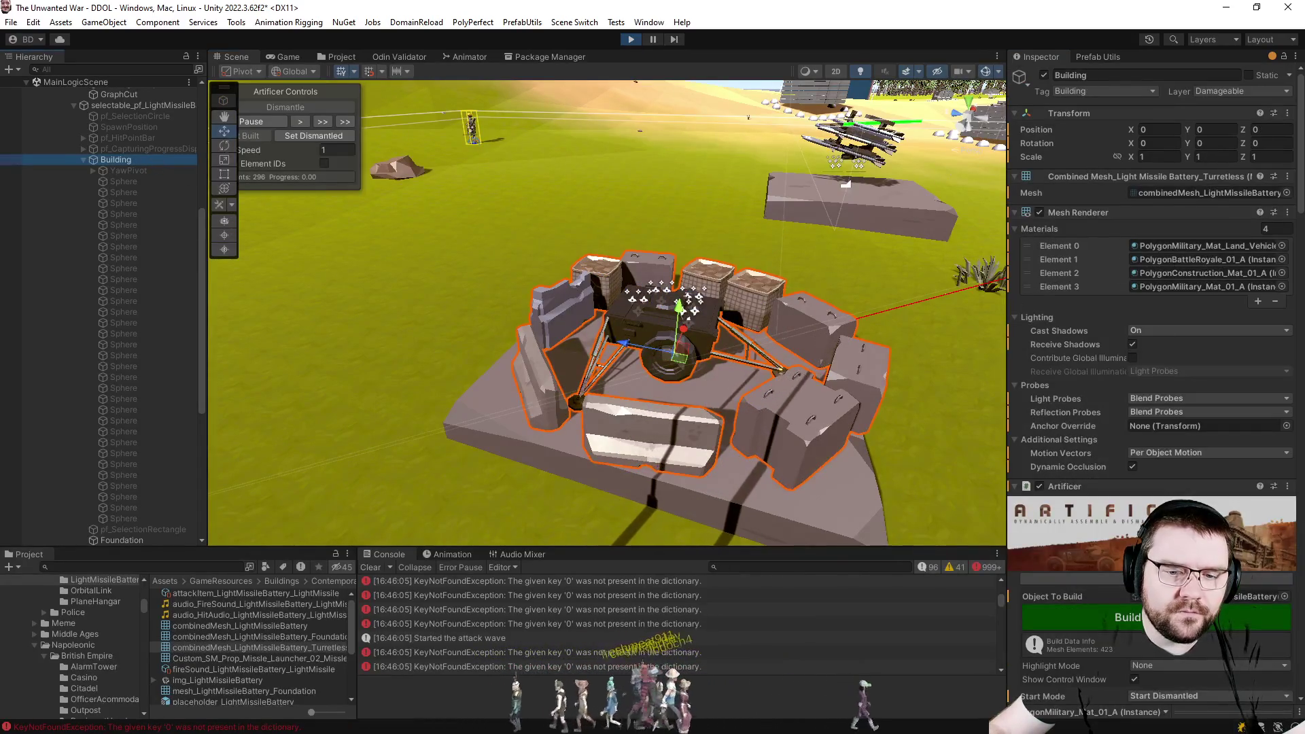
left_click(286, 106)
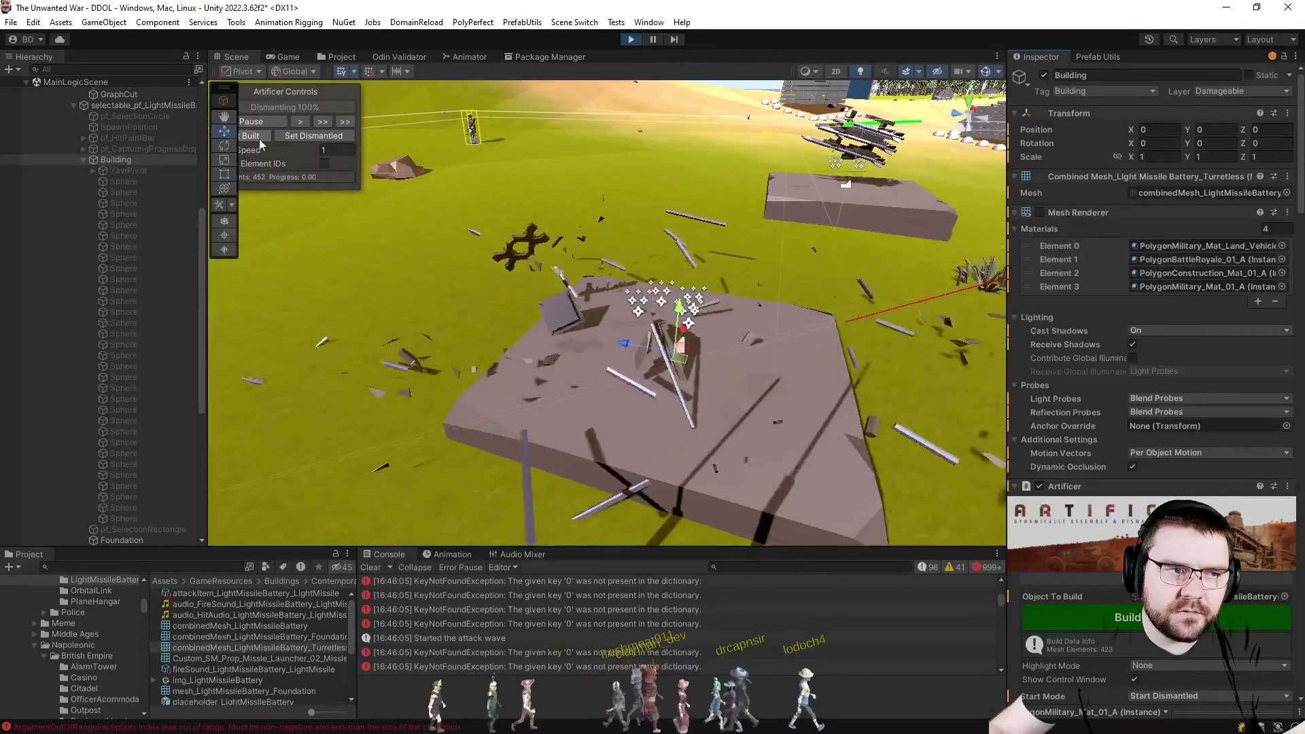
left_click(251, 136)
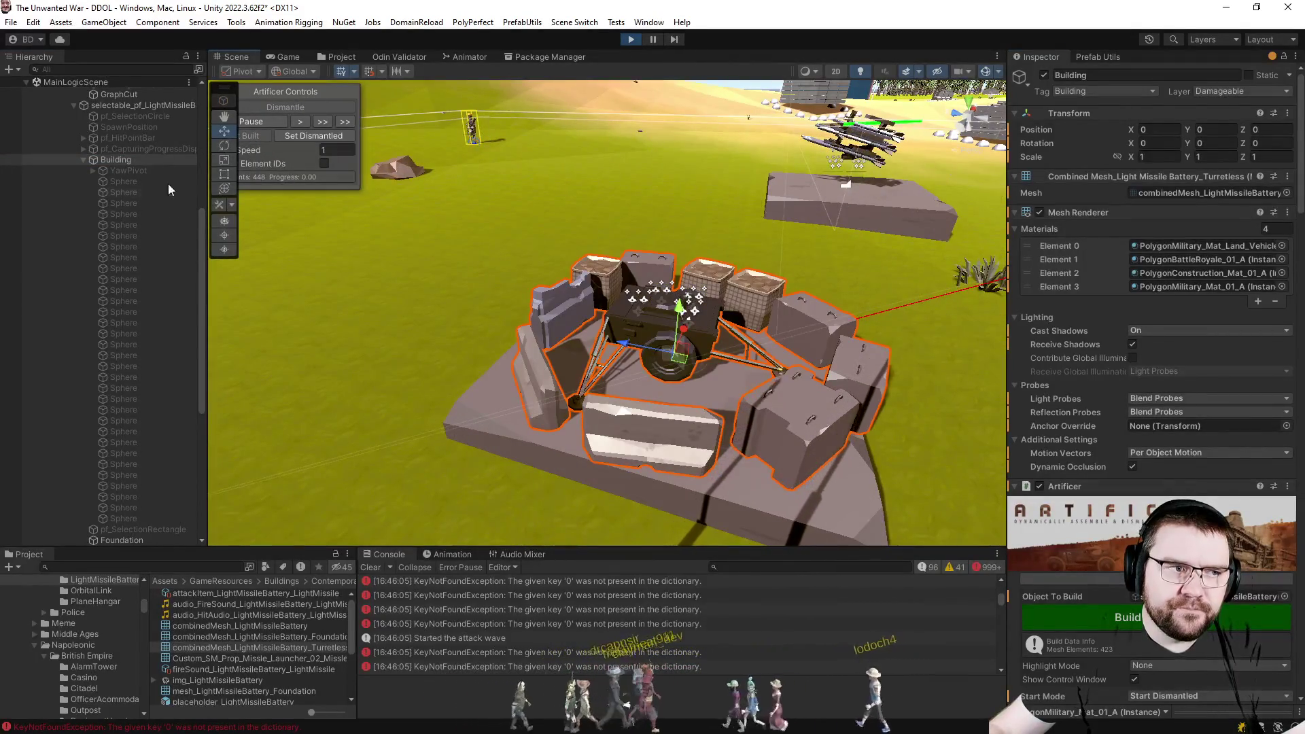
left_click(125, 170)
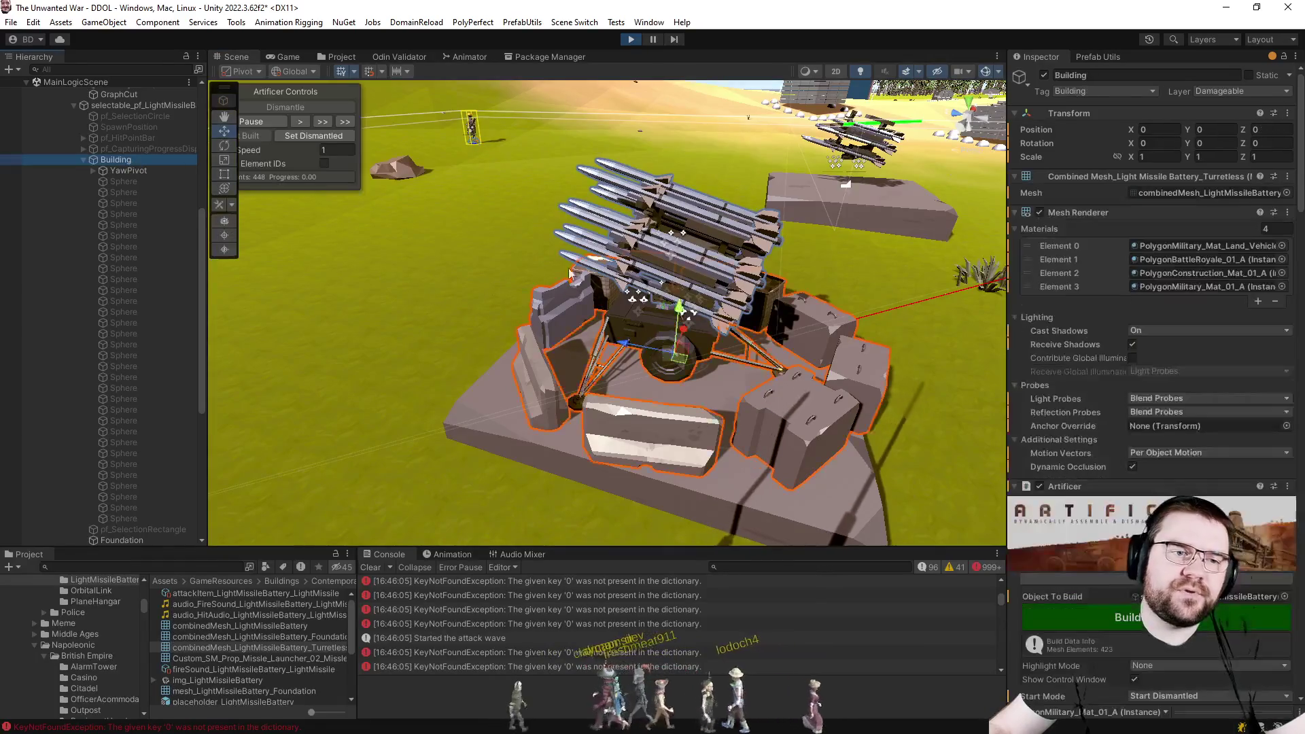
left_click_drag(627, 226, 665, 220)
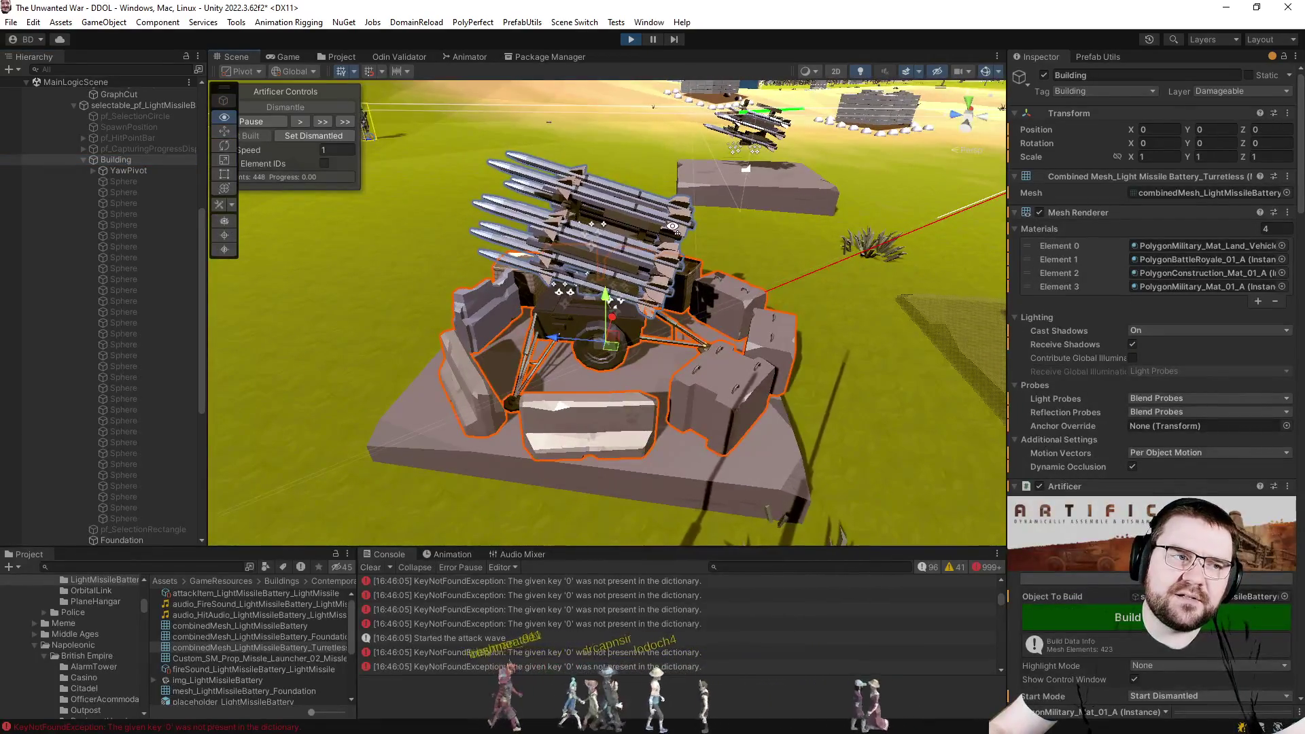
scroll(663, 221, "up", 1)
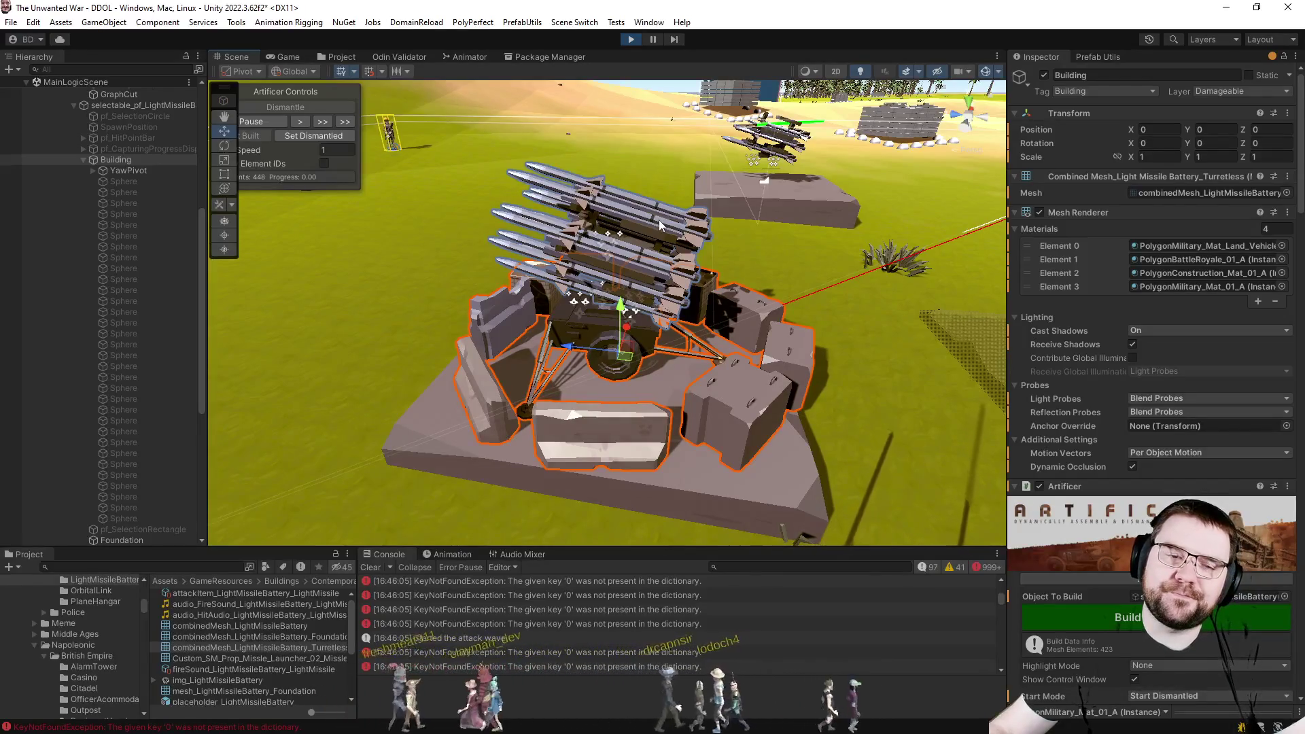
Ping the battery's mesh asset, stop play mode and bring up the code editor.
left_click(1157, 192)
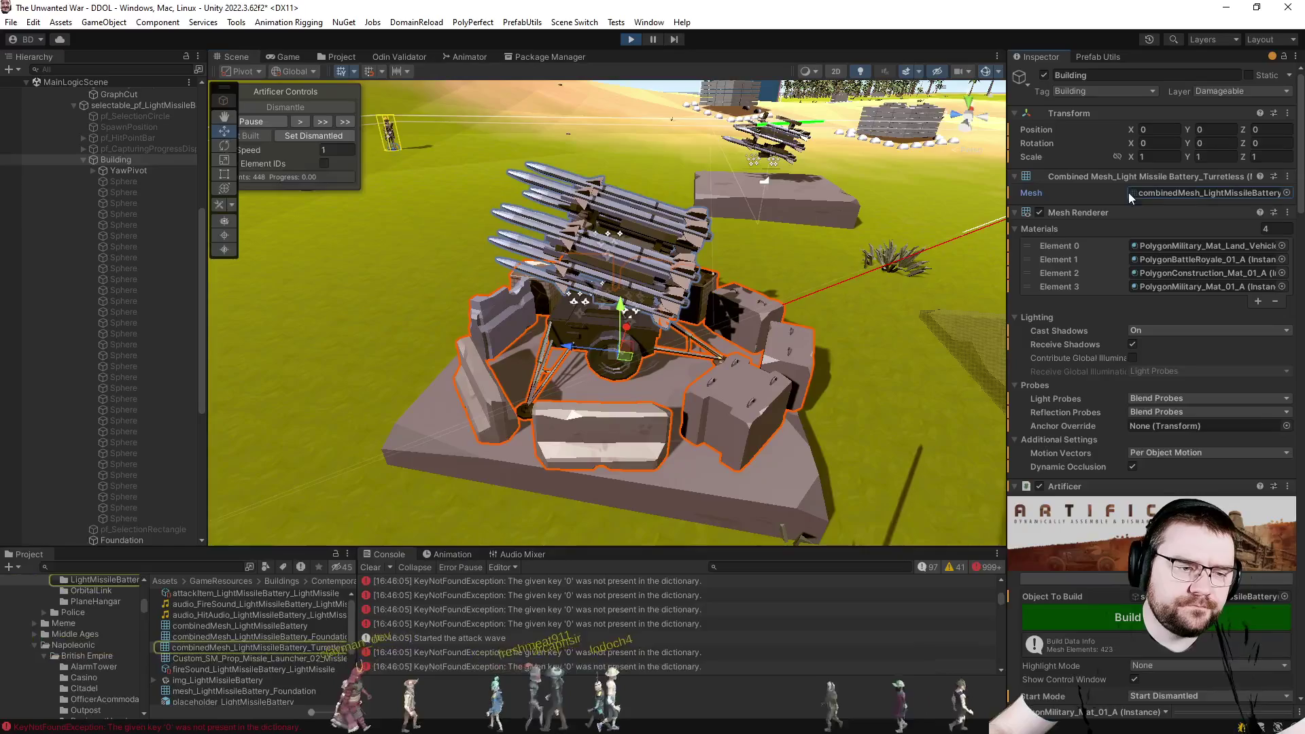
left_click(635, 42)
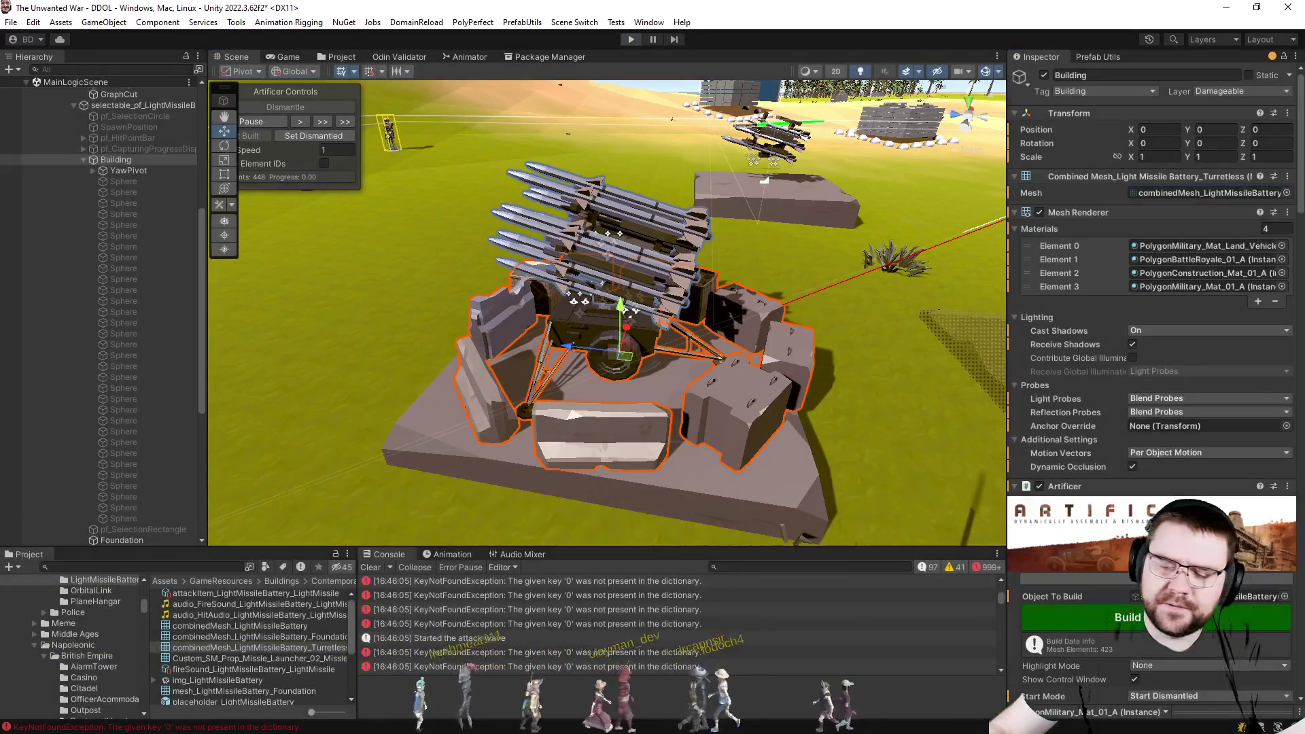
key("alt+Tab")
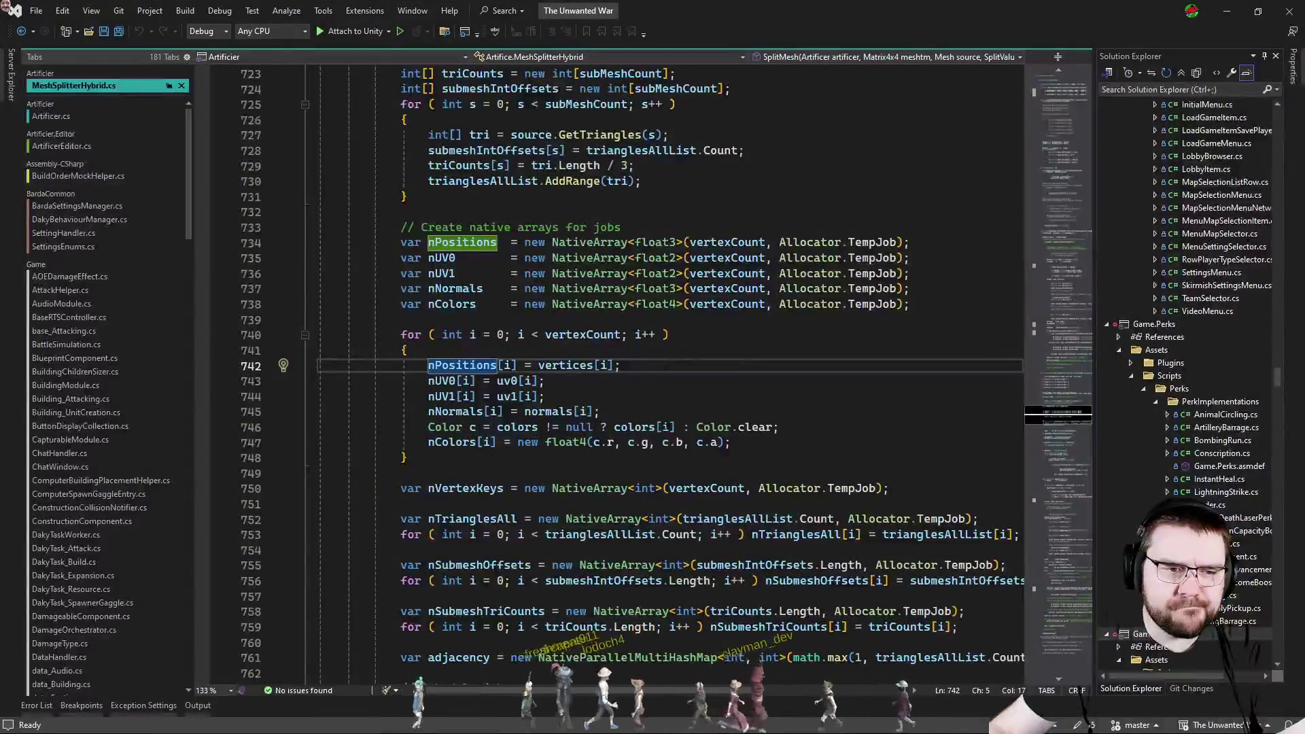
Switch to PrefabUtils.cs and browse the Active Files list in the Ctrl+Tab navigator.
key("ctrl+Tab")
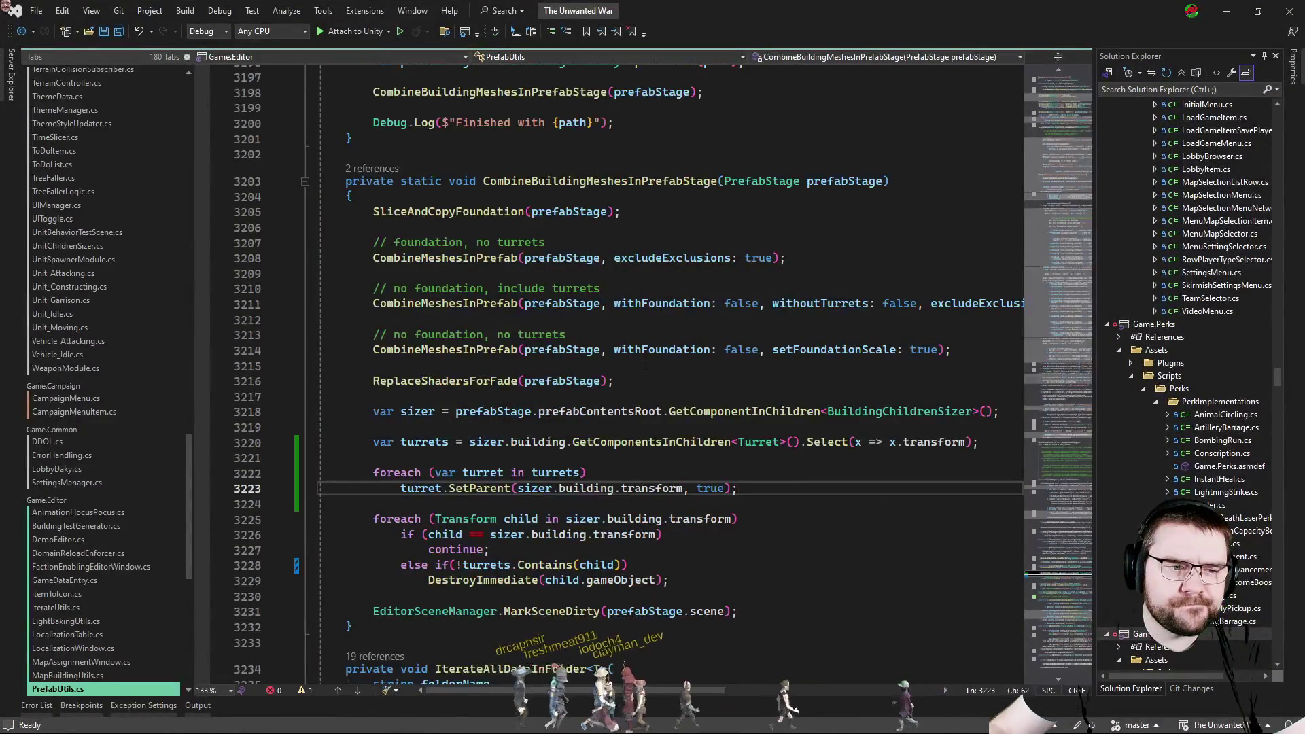
key("Down")
key("Down")
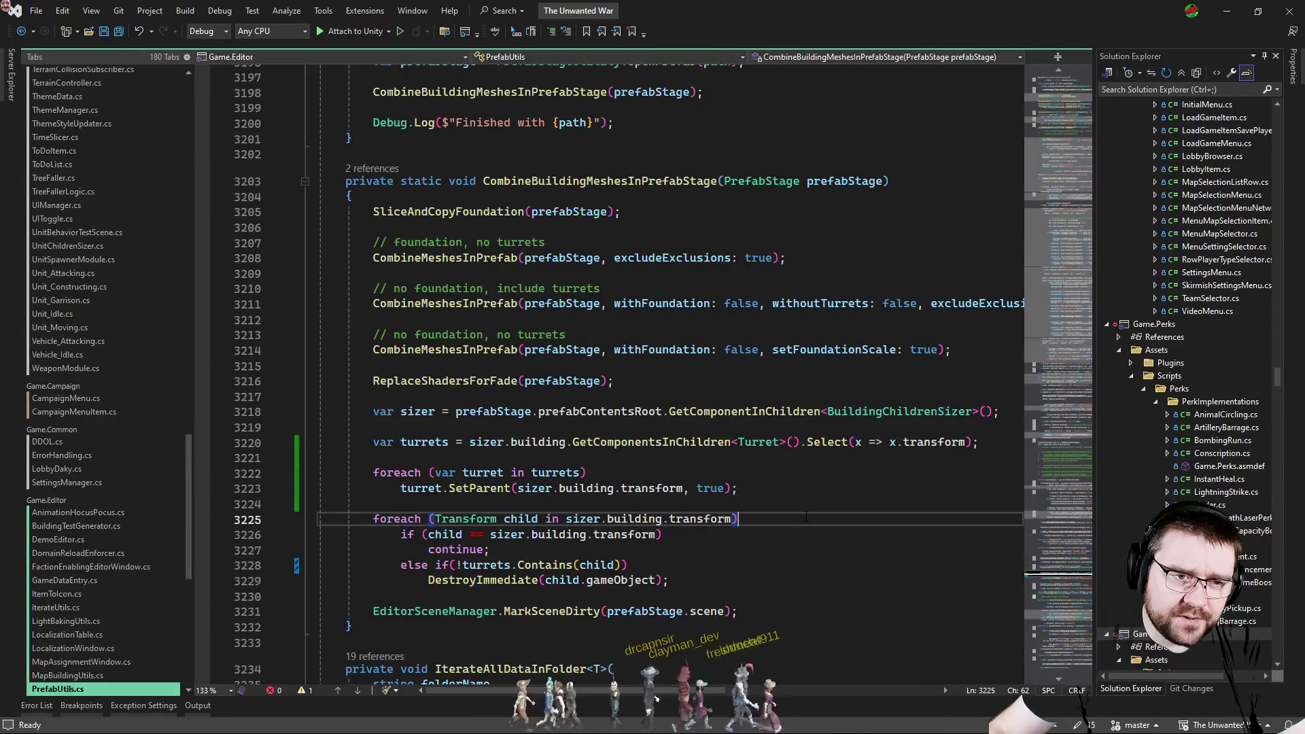
key("ctrl+Tab")
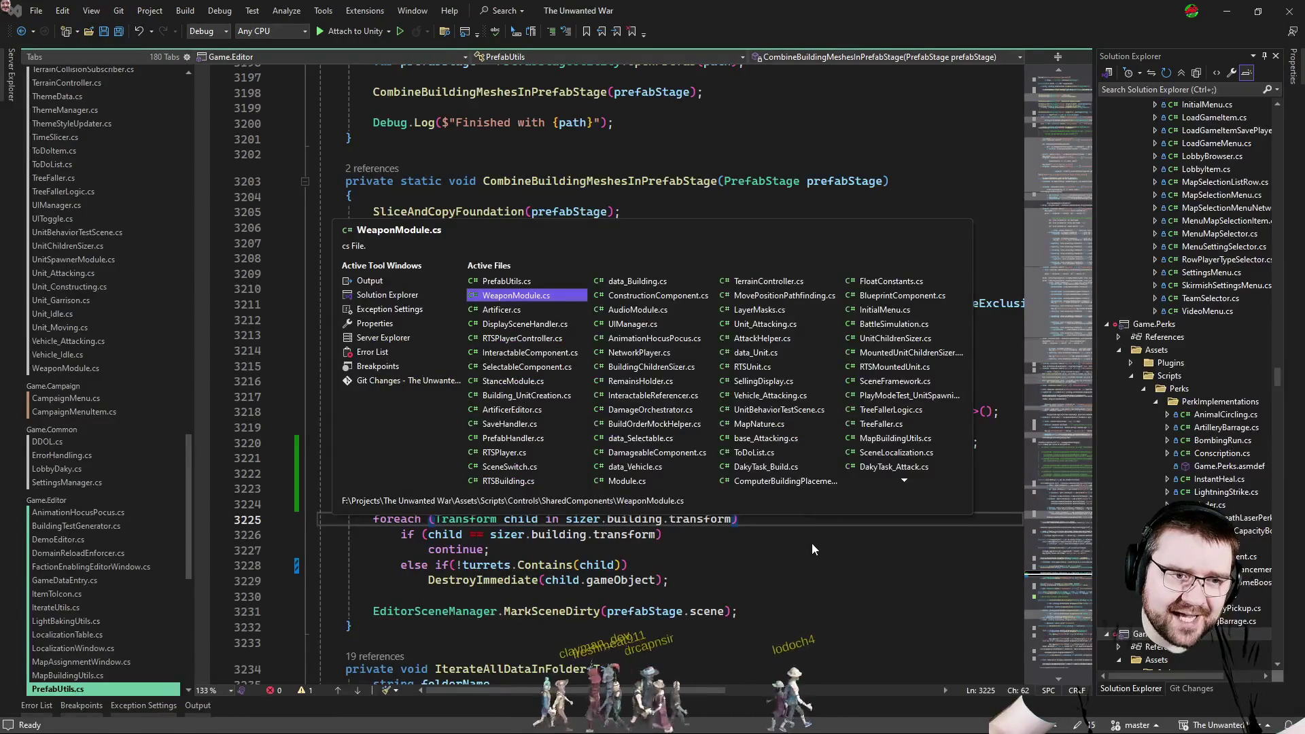
key("ctrl+Tab")
key("ctrl+Tab")
key("Tab")
key("Tab")
key("Tab")
key("Tab")
key("Tab")
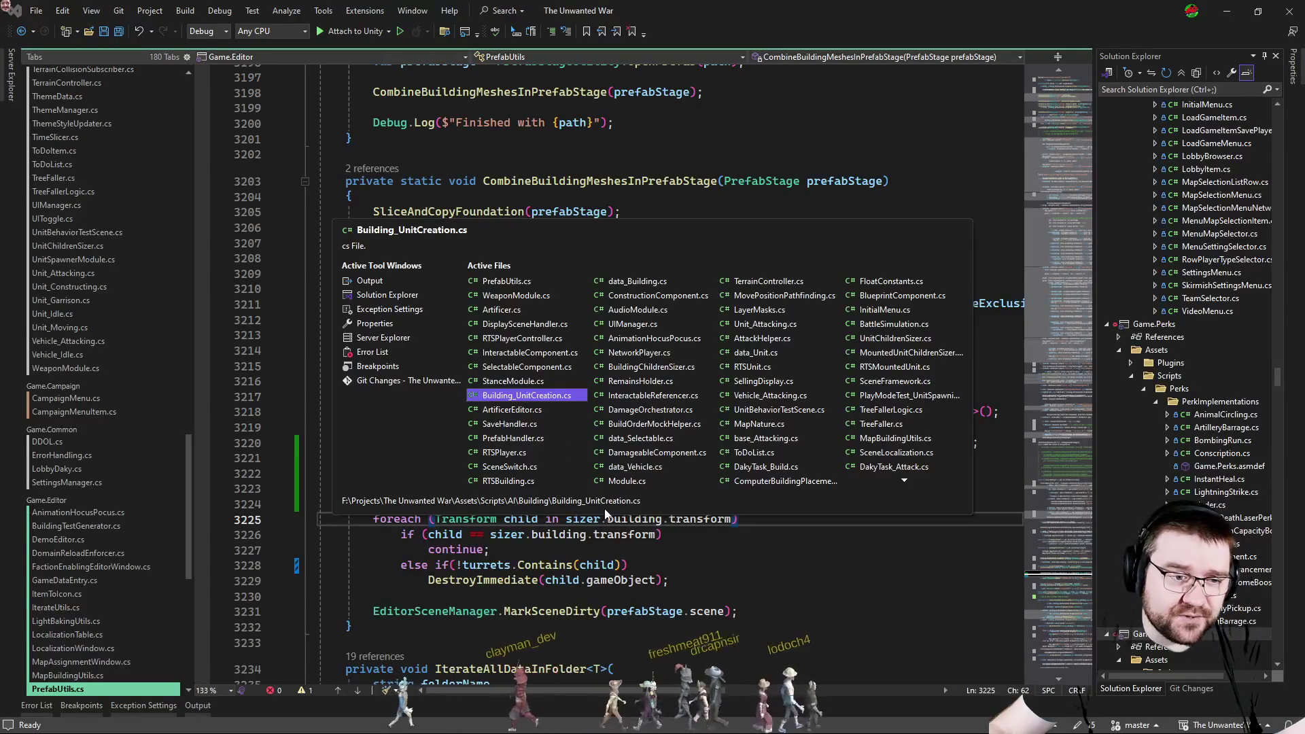
key("Up")
key("Up")
key("Up")
key("Up")
key("Up")
key("Up")
key("Up")
key("Up")
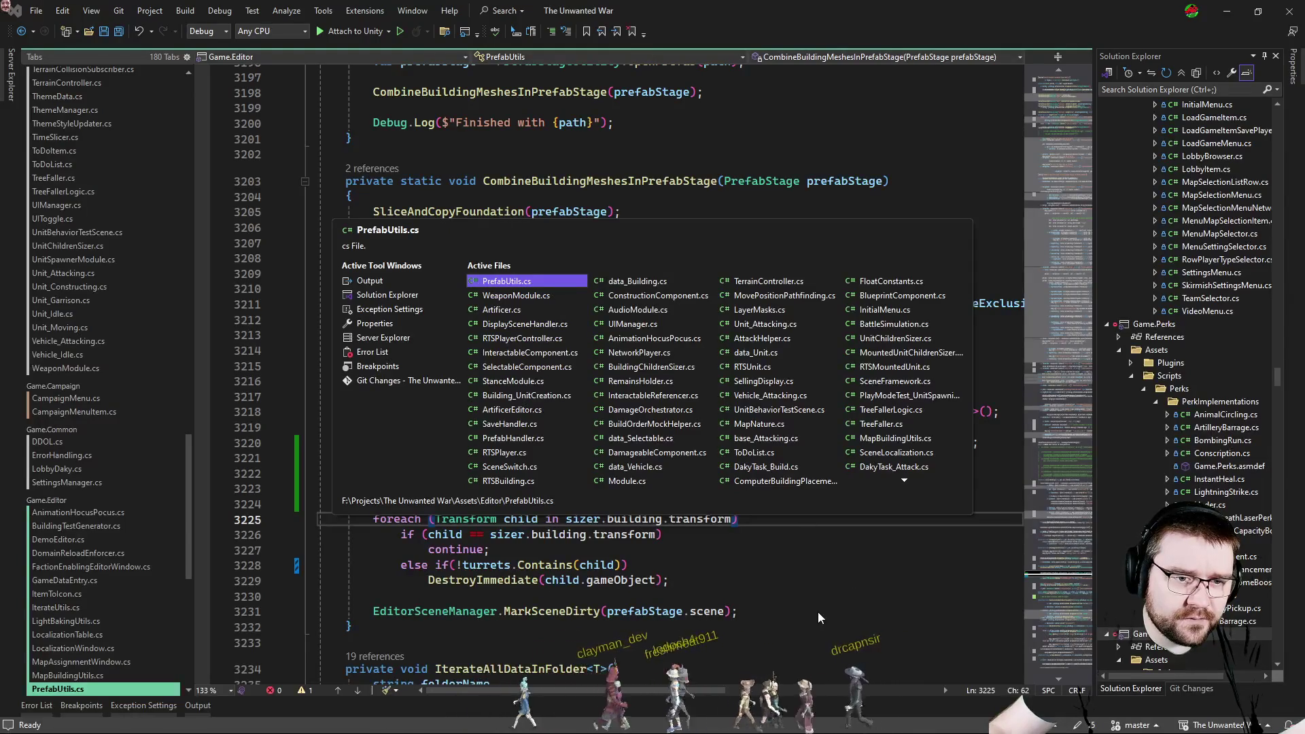
In BuildingChildrenSizer.cs, duplicate the foundationlessMesh field as a serialized turretlessMesh field and save.
left_click(665, 374)
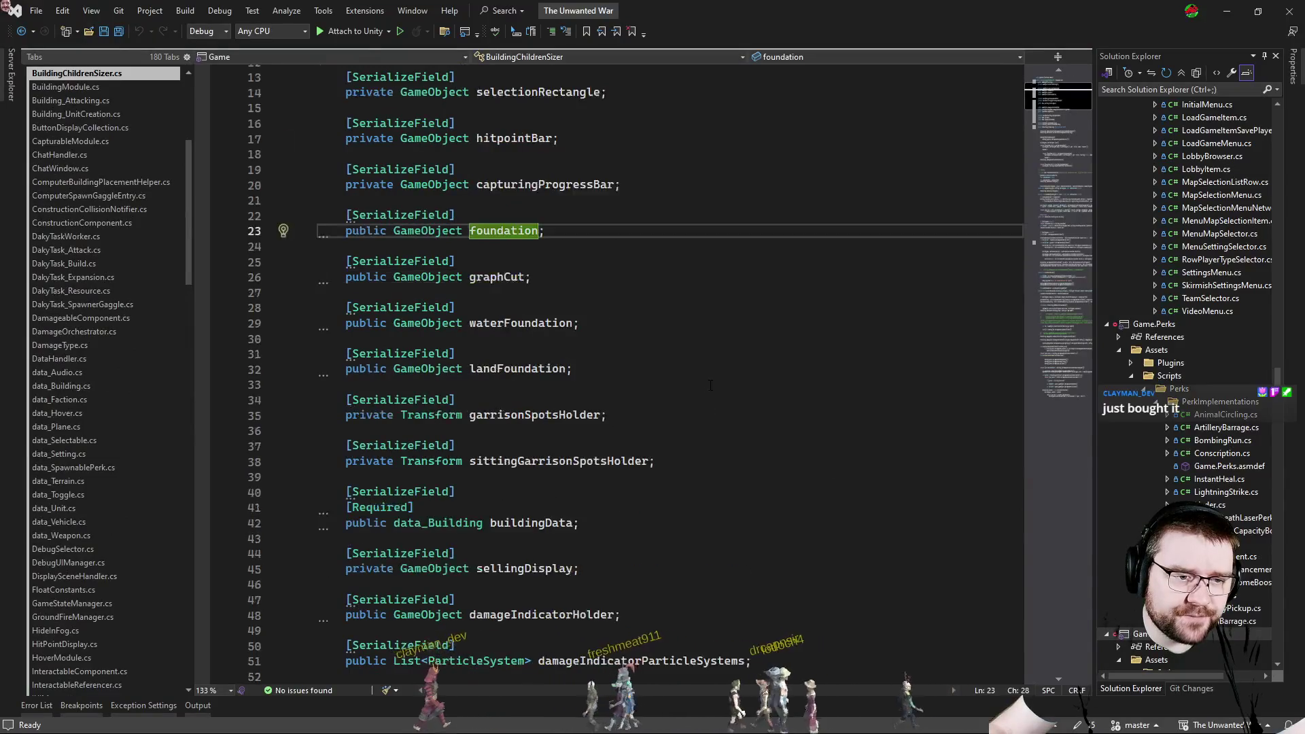
scroll(693, 389, "down", 4)
scroll(704, 388, "down", 4)
scroll(713, 385, "down", 4)
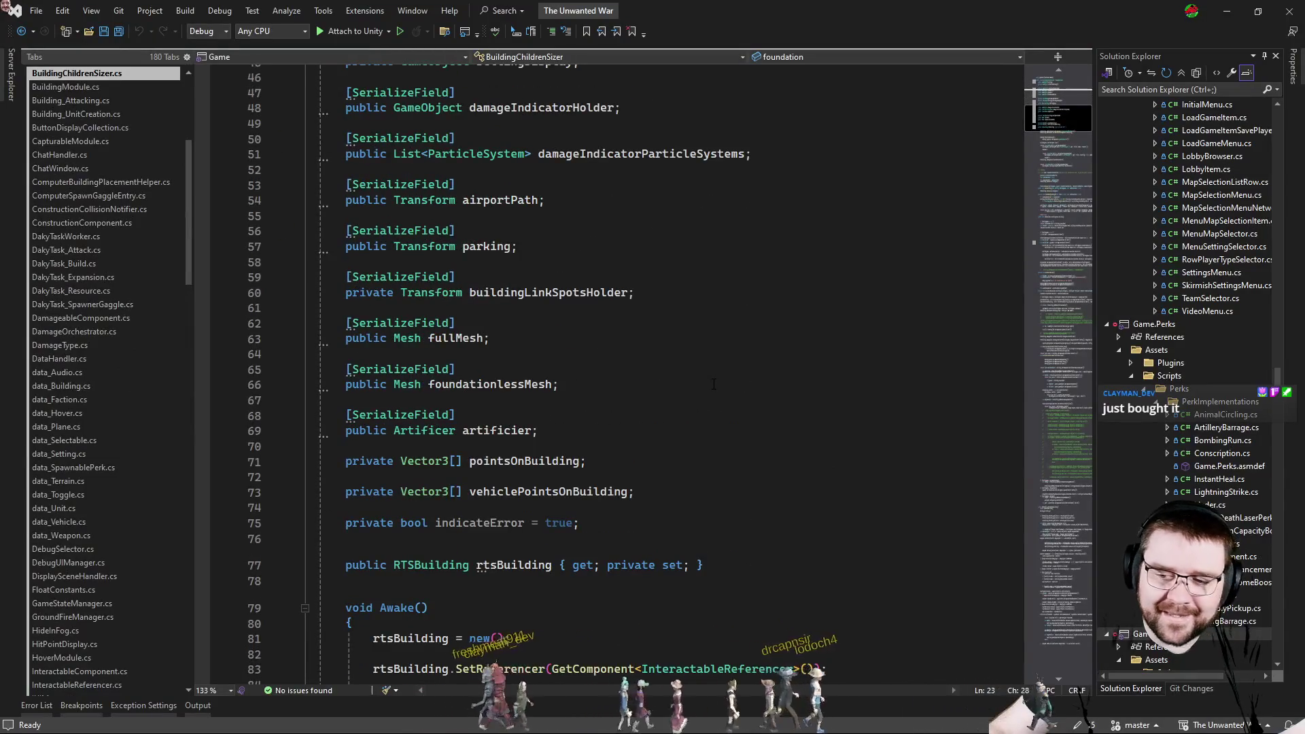
scroll(713, 385, "up", 4)
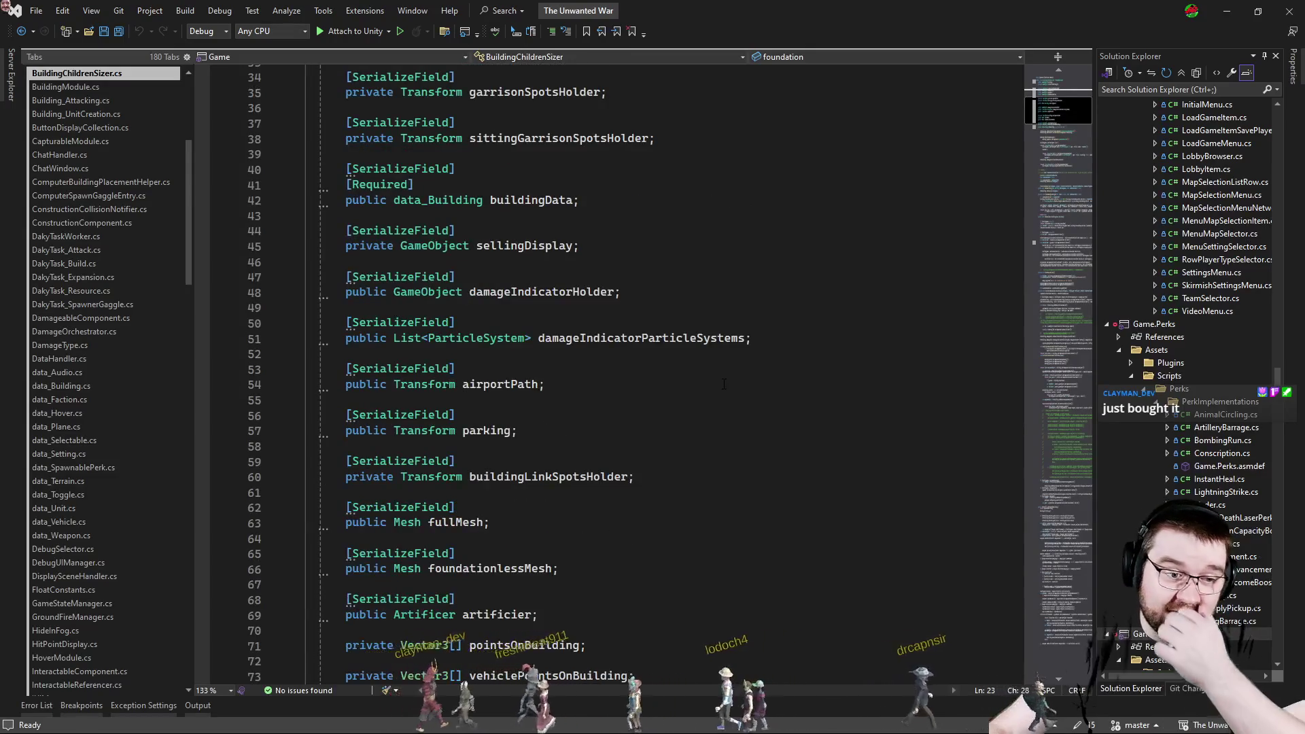
scroll(725, 385, "down", 4)
left_click_drag(465, 369, 587, 384)
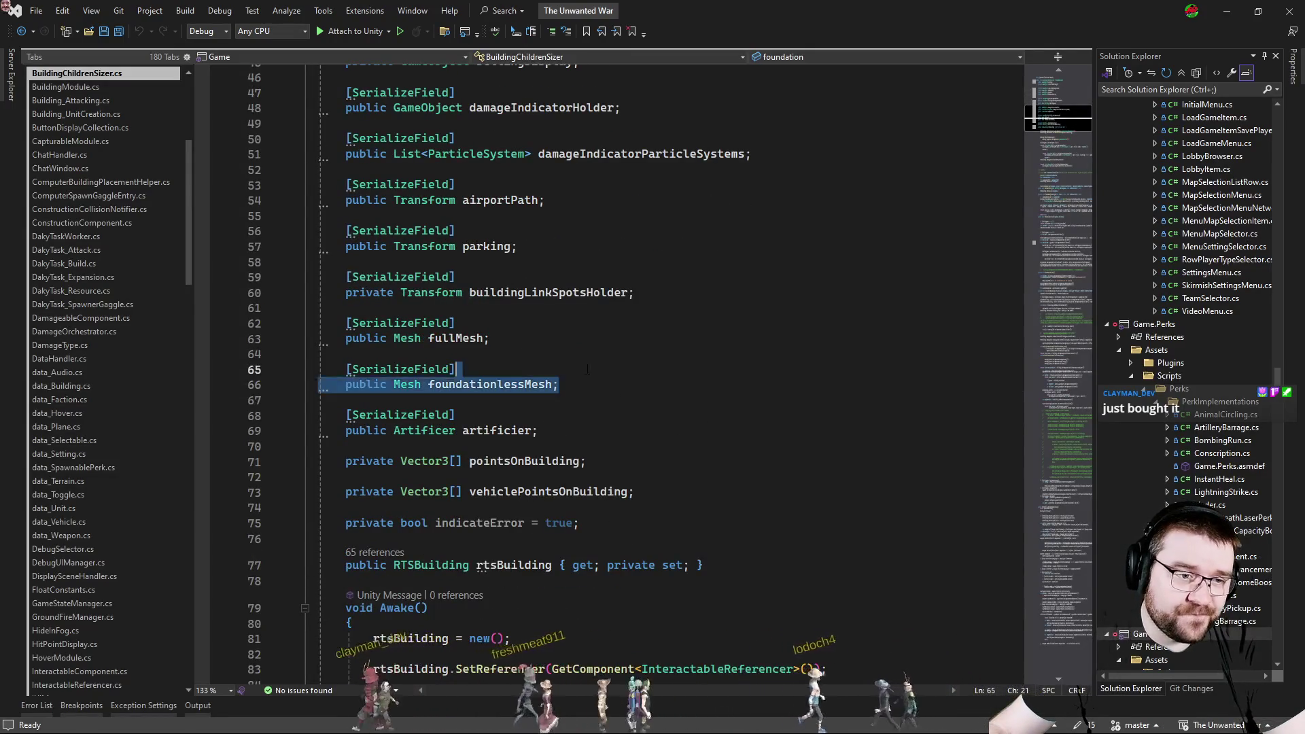
key("ctrl+d")
double_click(489, 431)
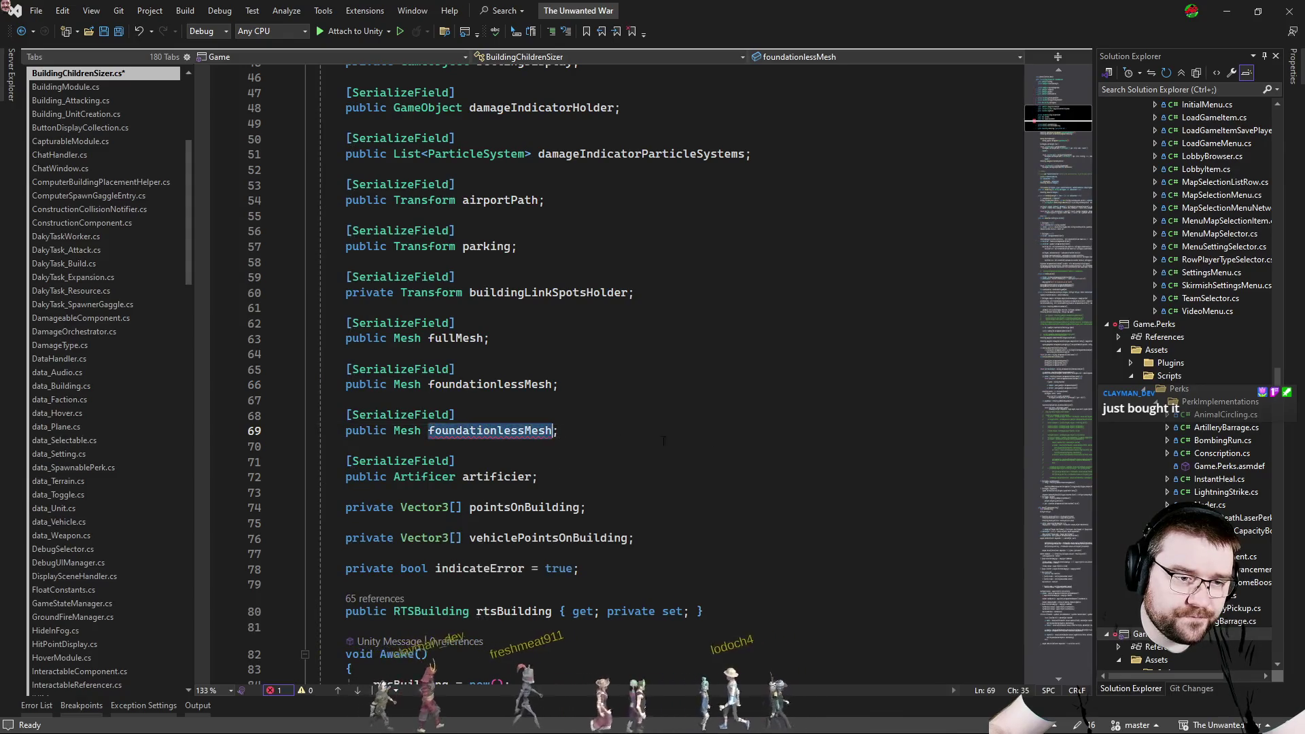
type("turret")
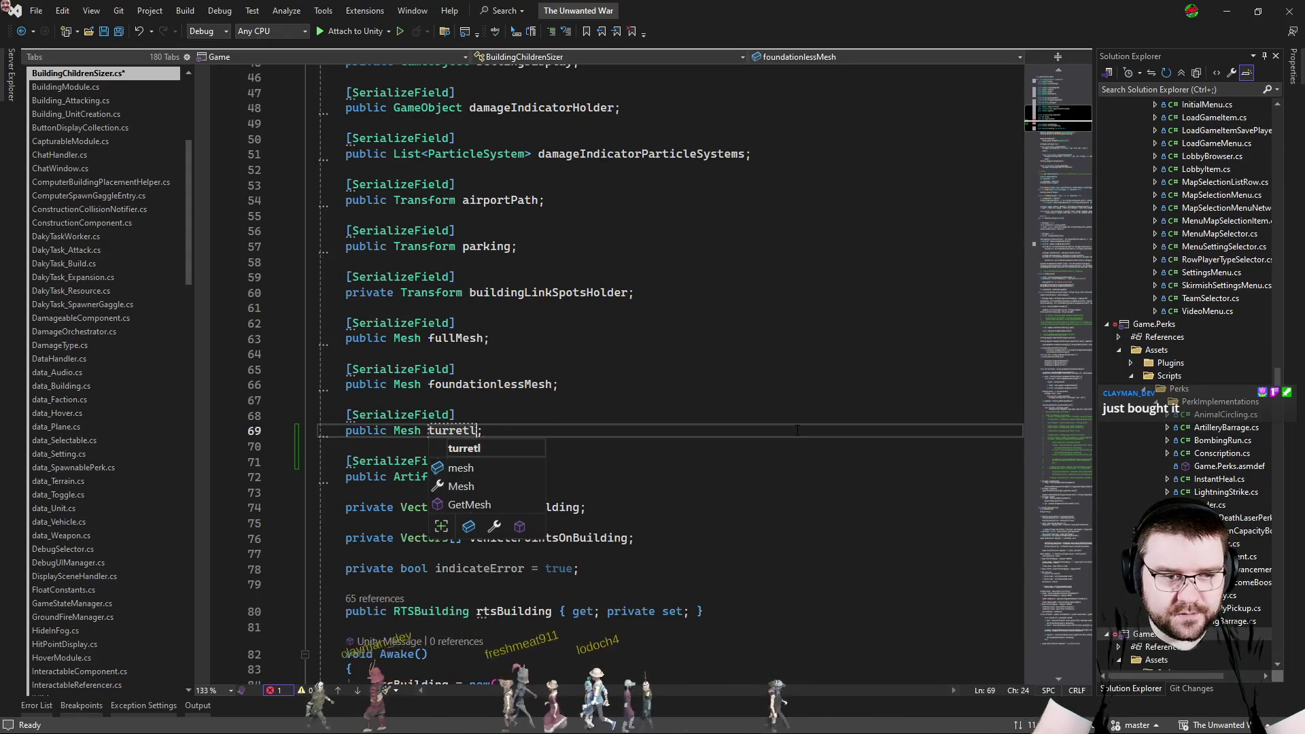
type("essMEsh;")
key("ctrl+s")
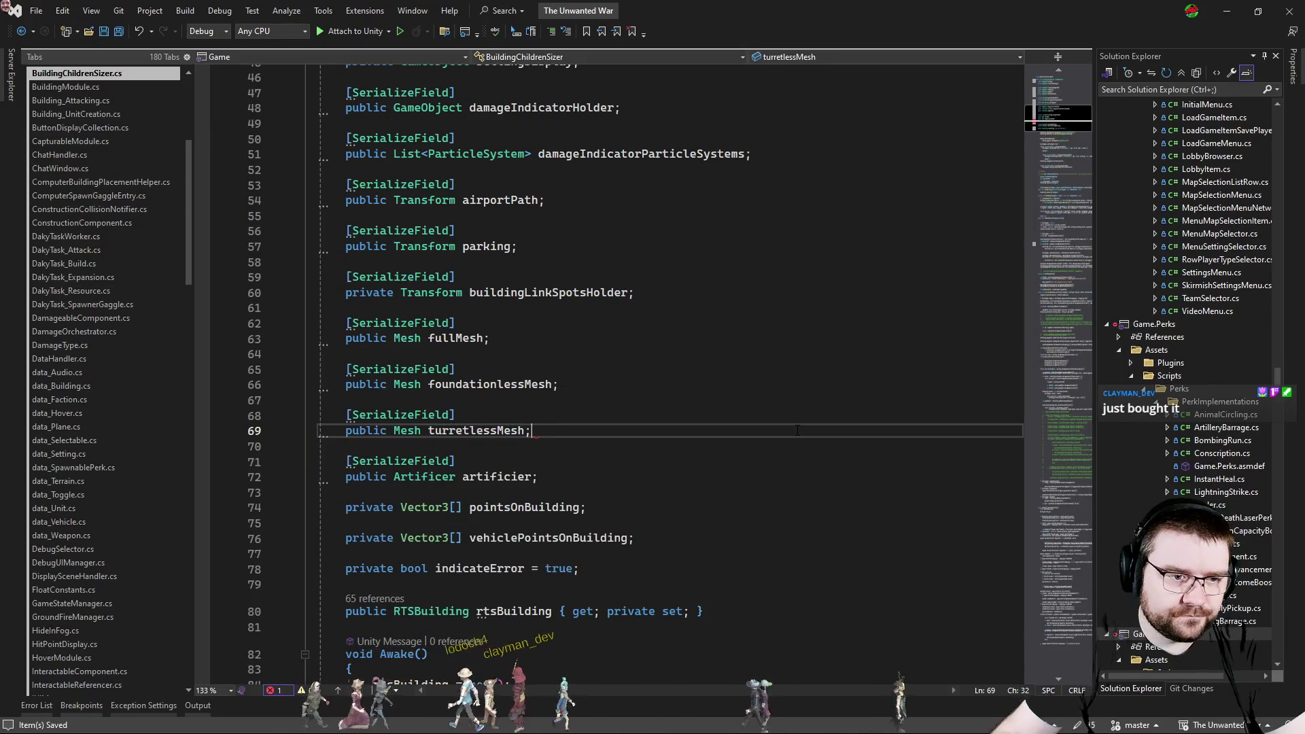
Find all references to foundationlessMesh.
left_click(479, 384)
right_click(529, 328)
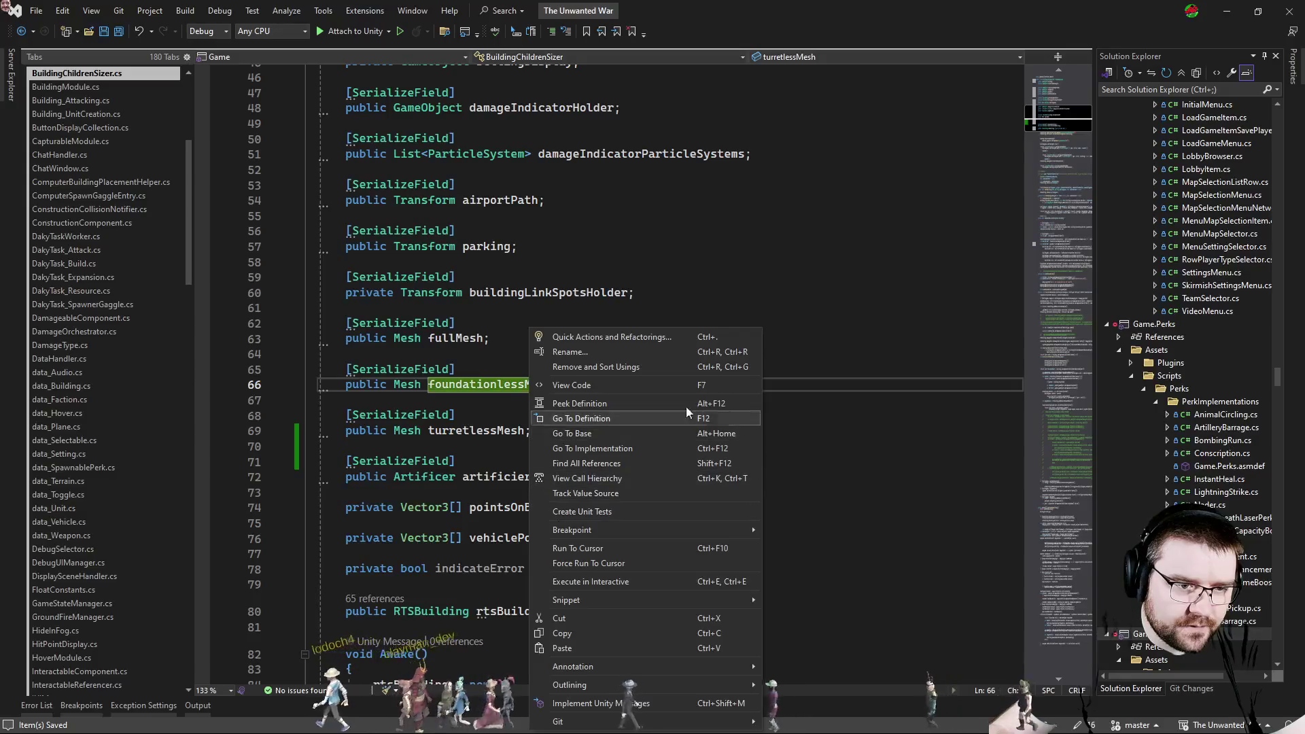
left_click(622, 463)
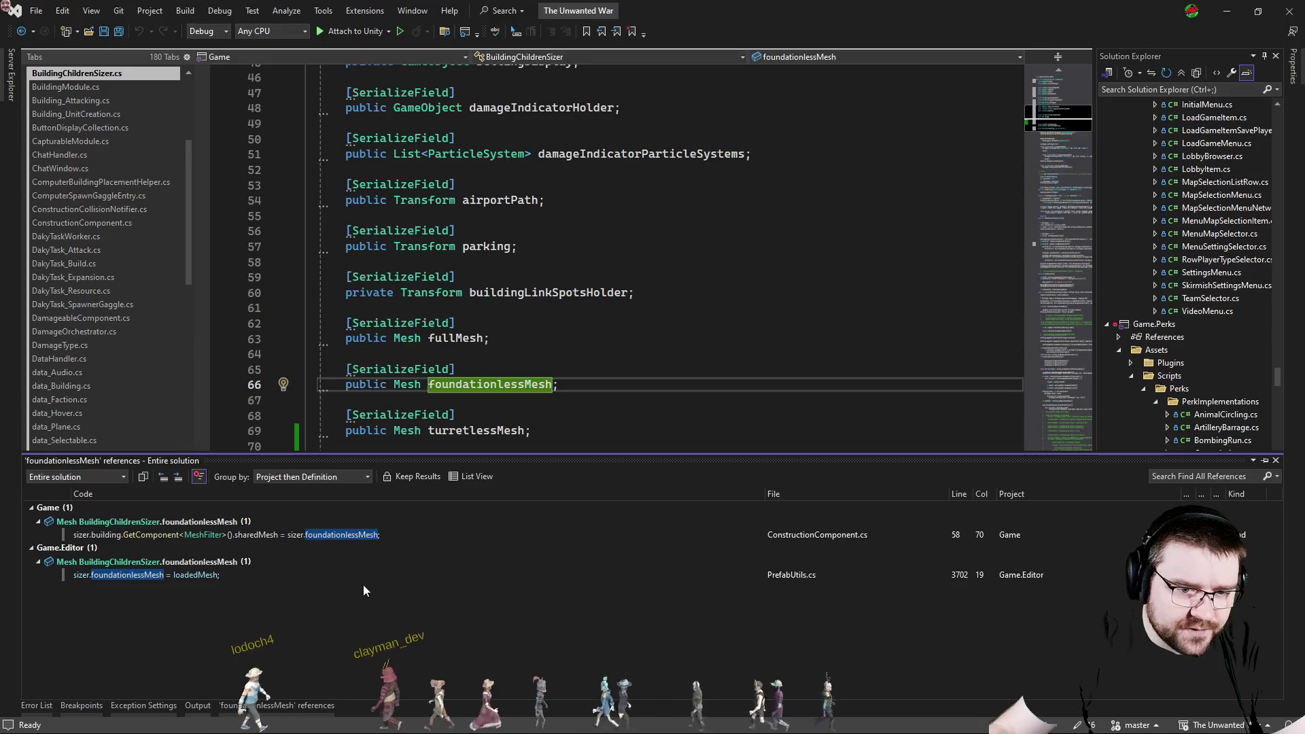
In PrefabUtils below the foundationlessMesh assignment, add the condition 'if (withFoundation && withoutTurrets)'.
double_click(342, 576)
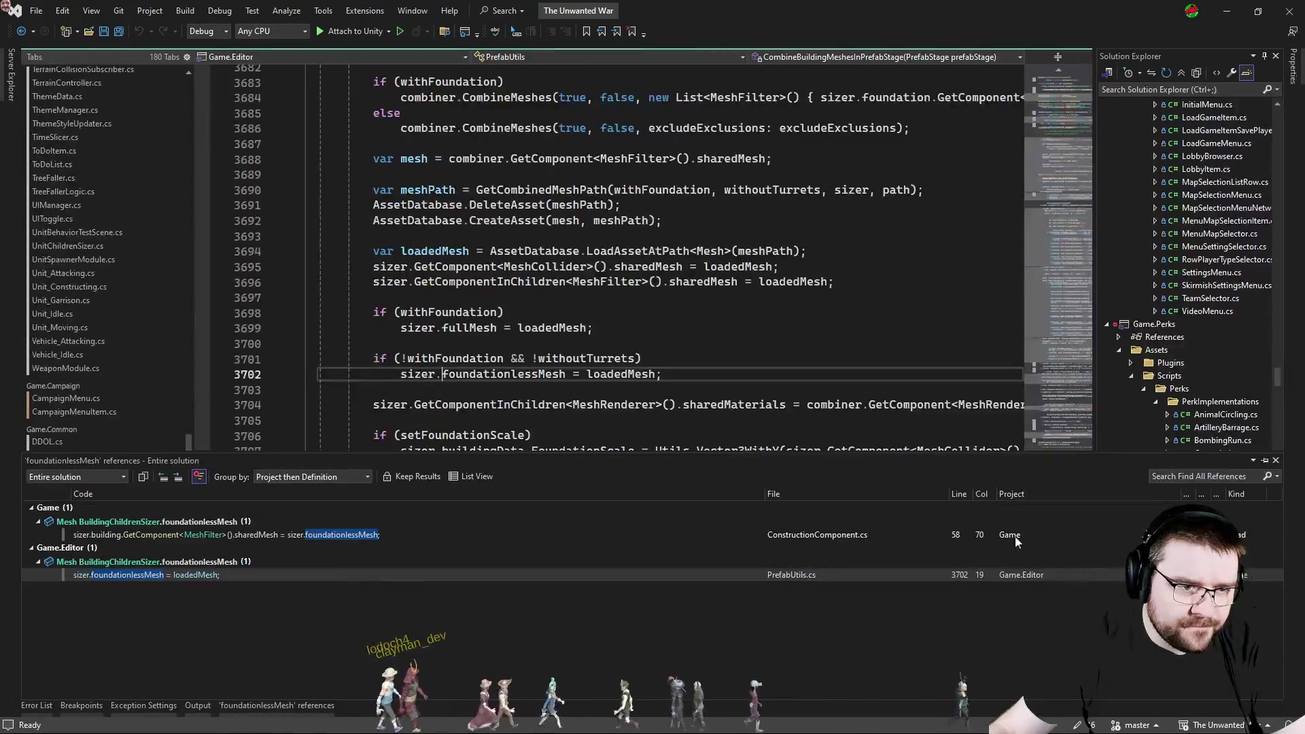
left_click(1276, 467)
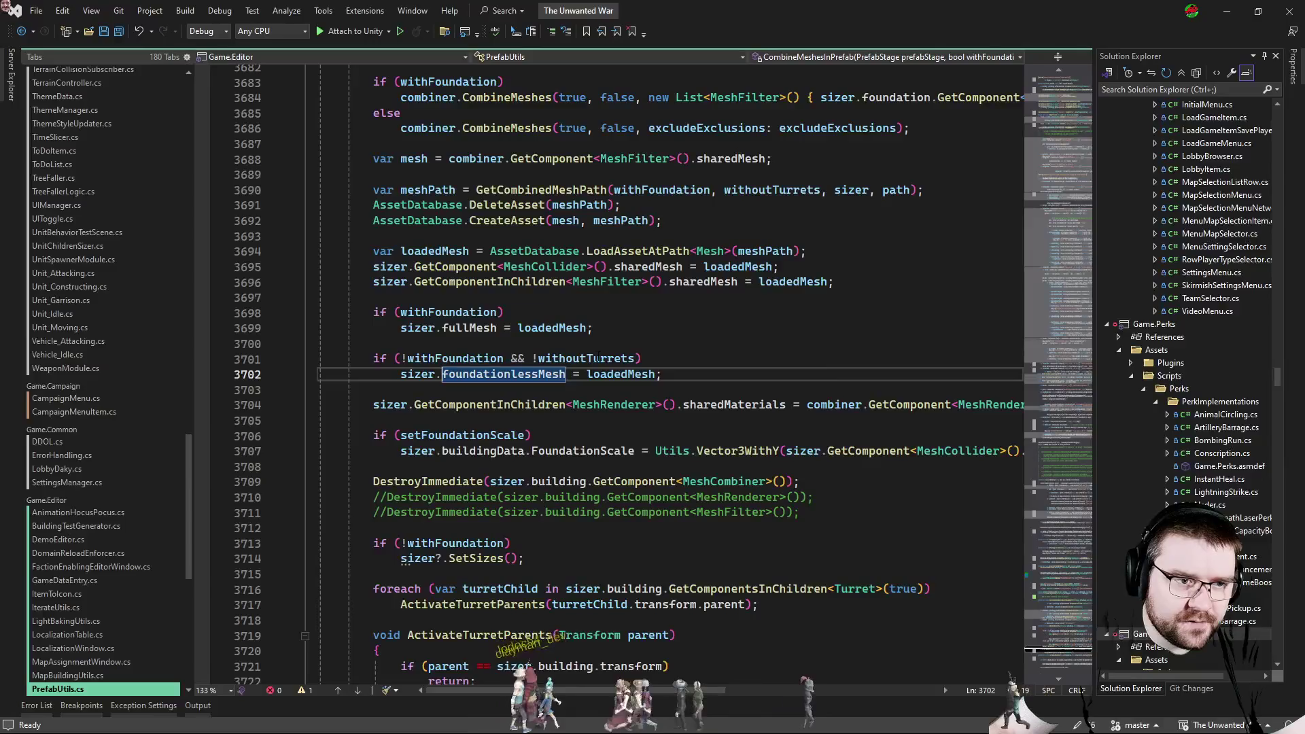
scroll(696, 483, "down", 3)
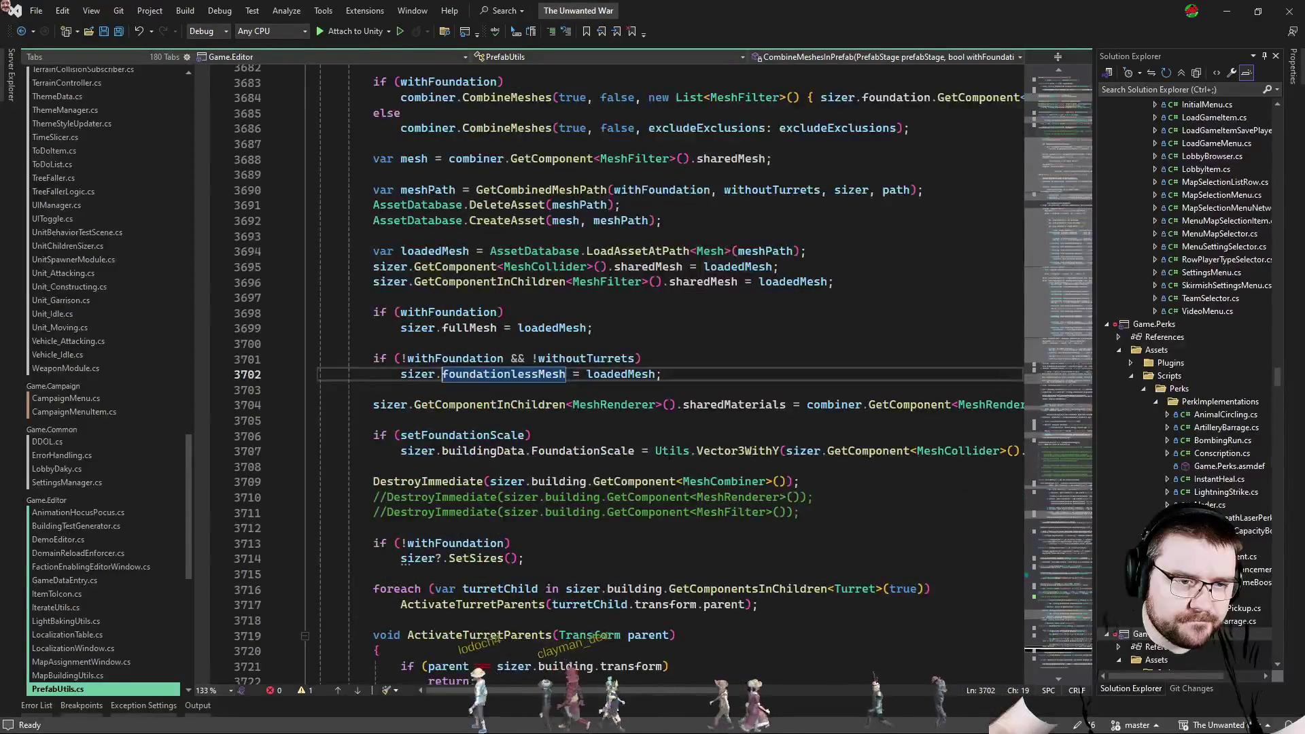
scroll(653, 423, "down", 2)
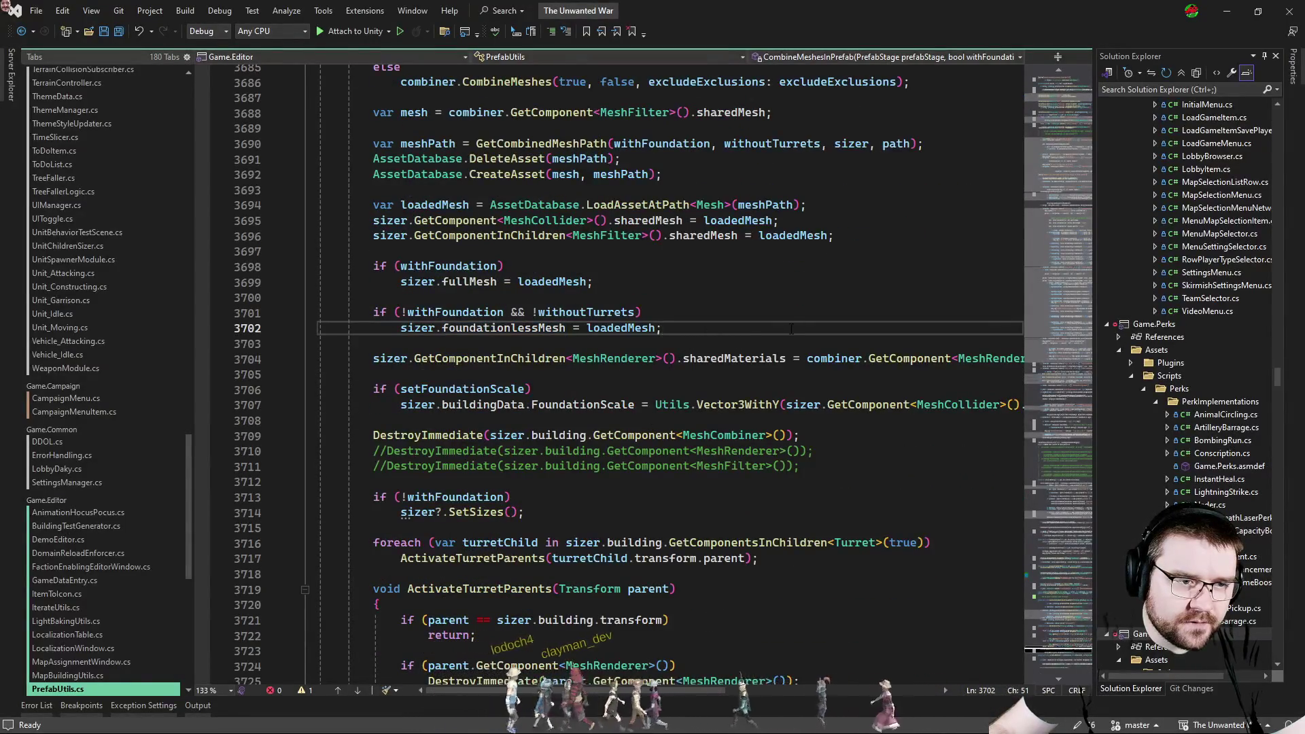
key("End")
key("Return")
key("Return")
type("if(with")
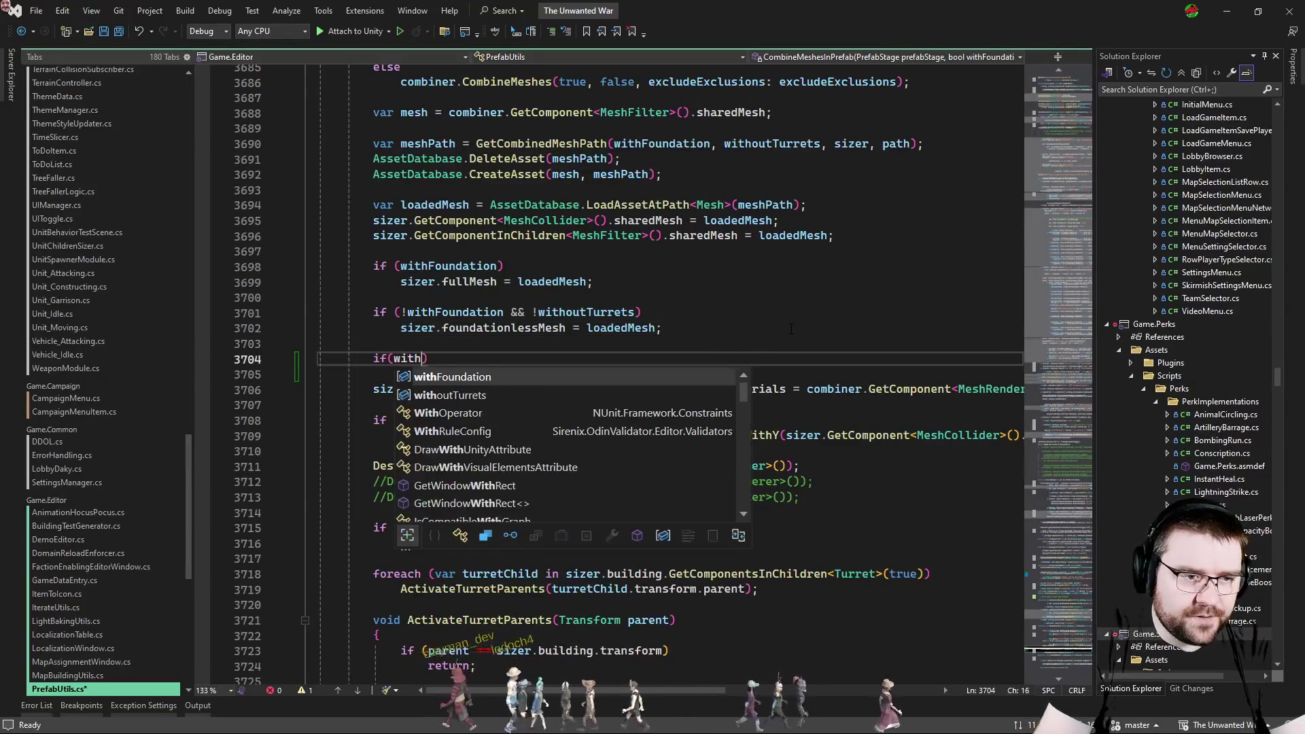
key("Tab")
type("&& W")
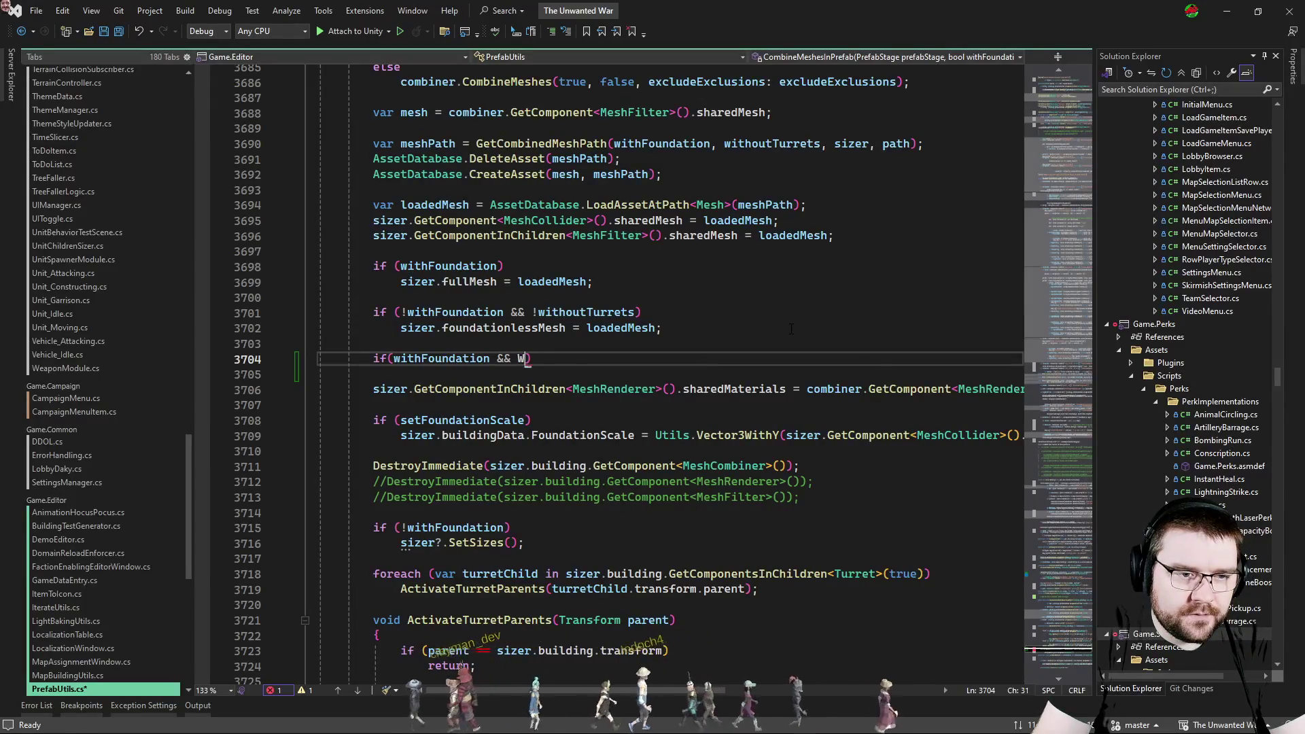
type("ith")
key("Tab")
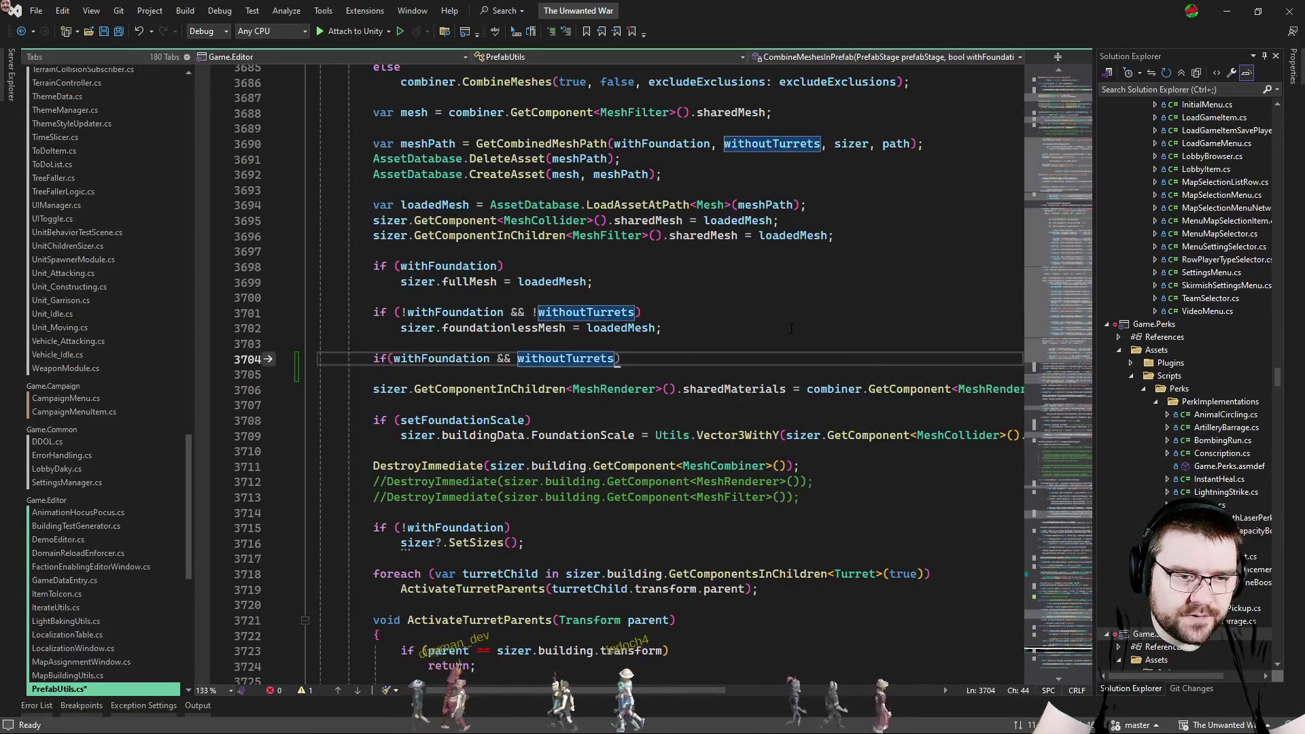
Assign 'sizer.turretlessMesh = loadedMesh;' under that condition and return to Unity.
key("End")
key("Return")
type("sizer.tu")
key("Tab")
type("= load")
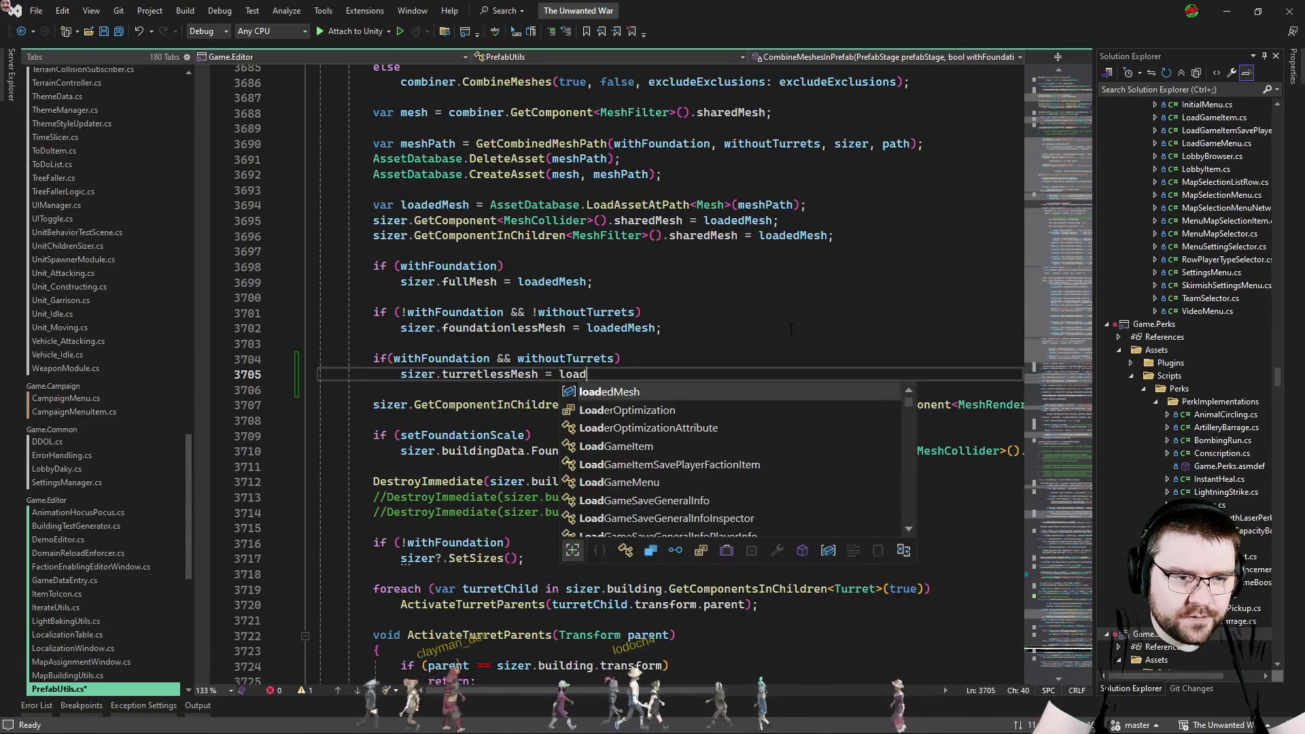
key("Tab")
type(";")
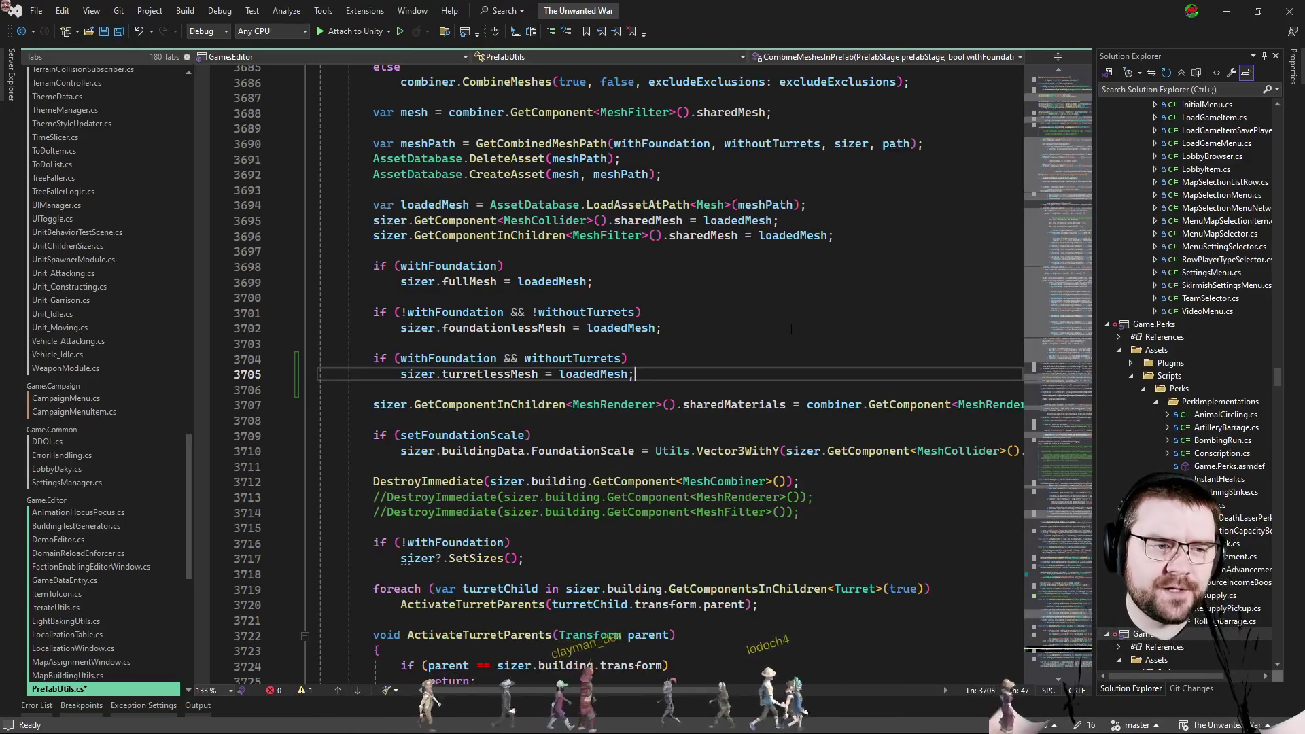
key("alt+Tab")
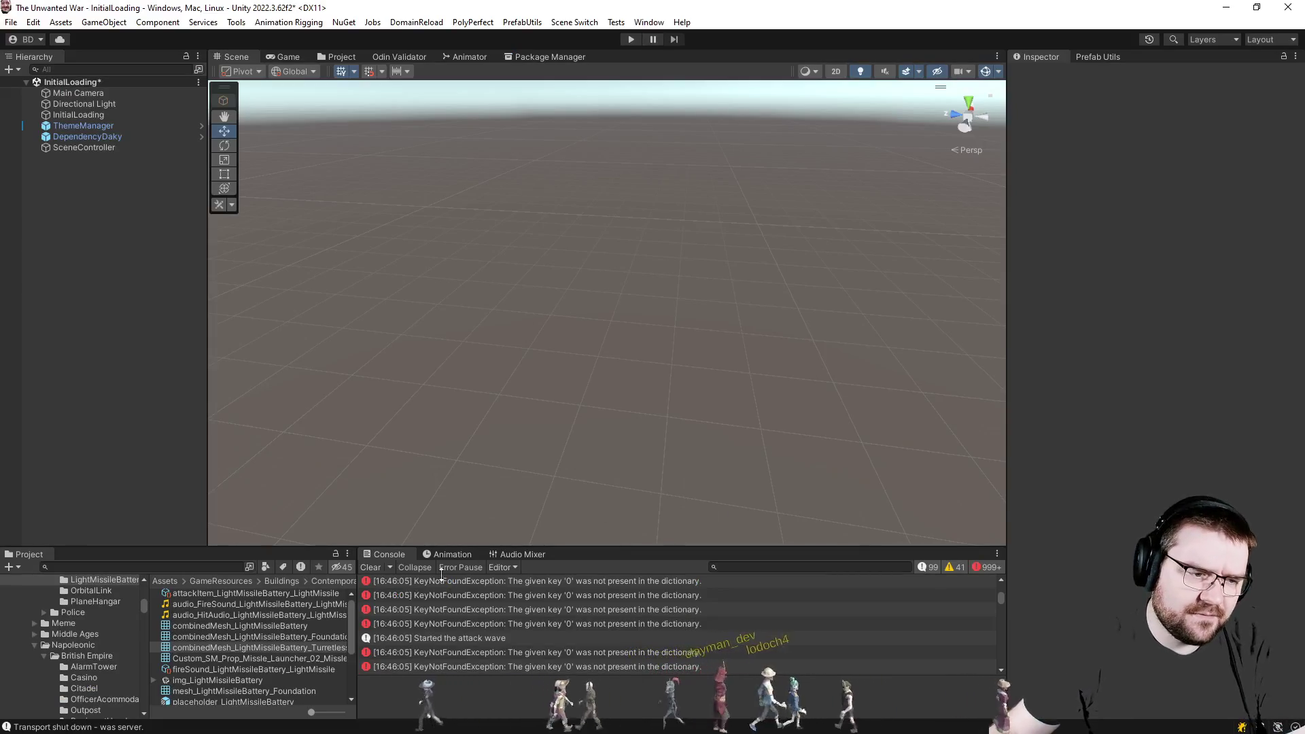
Preview the Turretless combined mesh in Unity, then negate withFoundation on line 3704 so turretlessMesh requires no foundation.
left_click(304, 647)
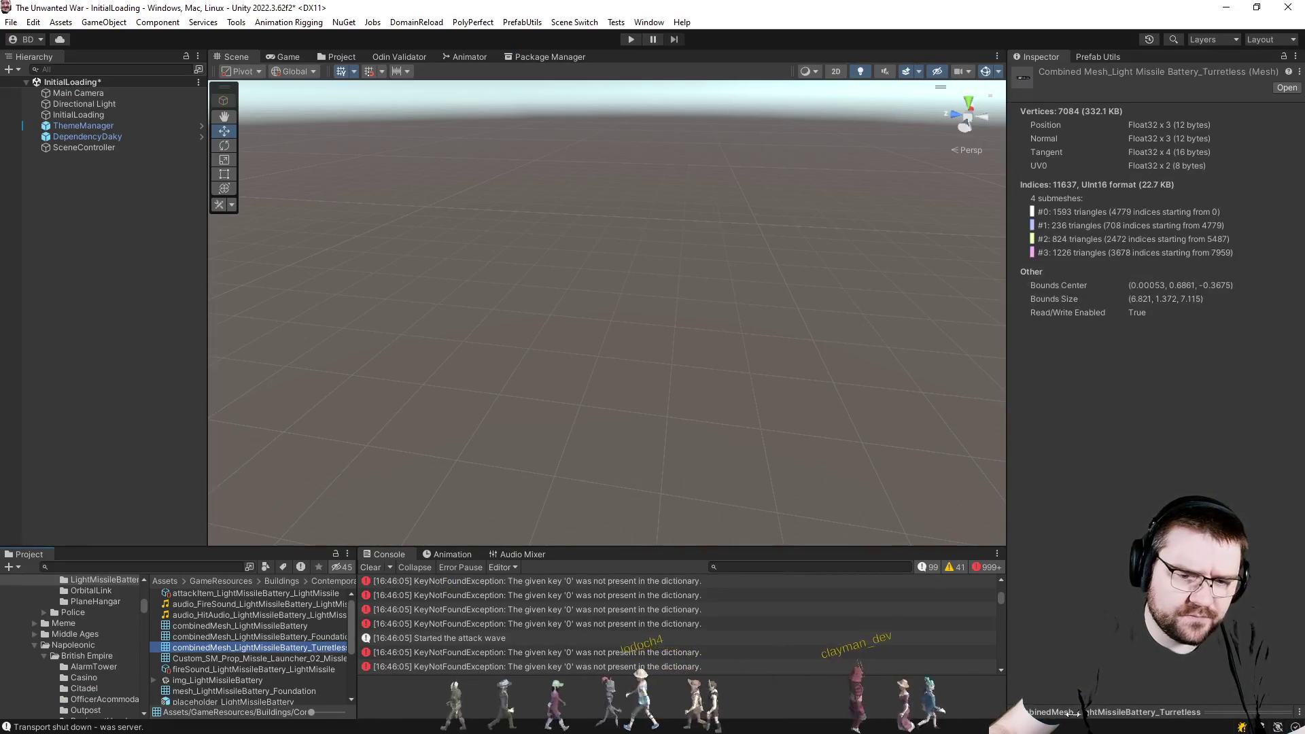
left_click(1238, 712)
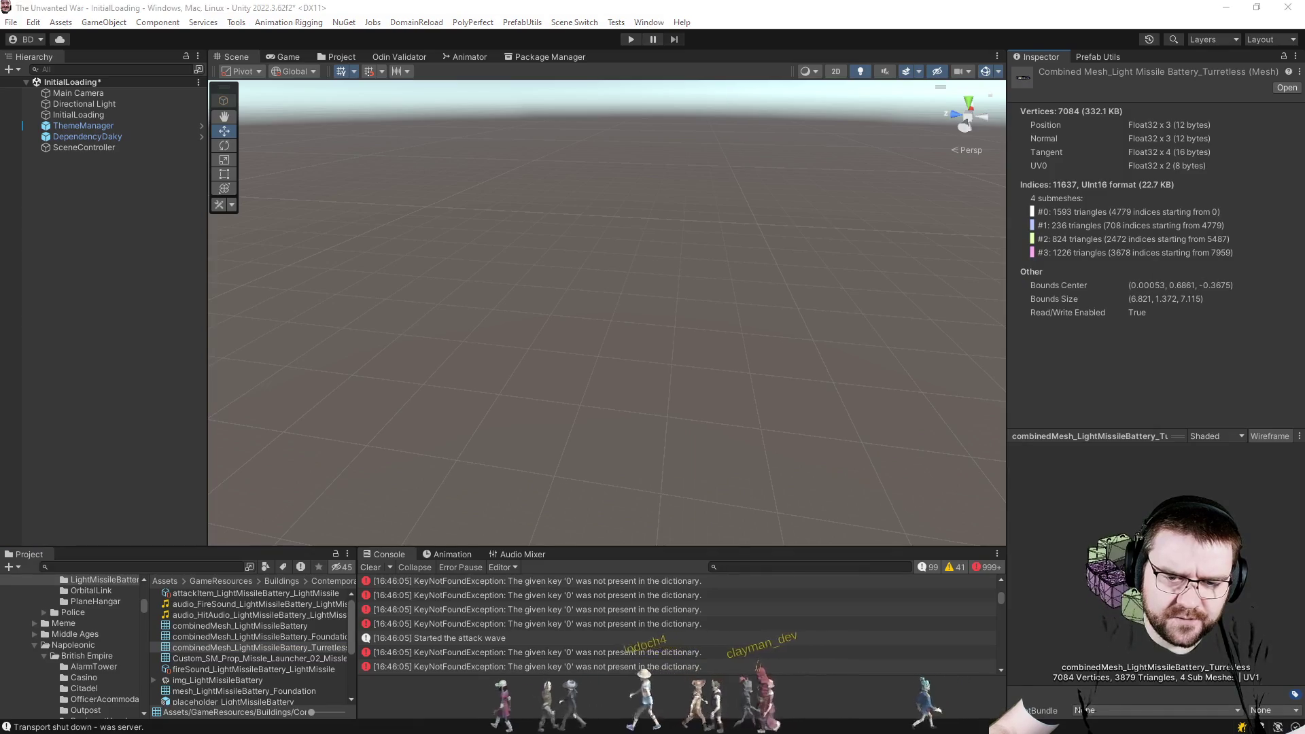
key("alt+Tab")
left_click(406, 358)
type("!")
left_click(717, 373)
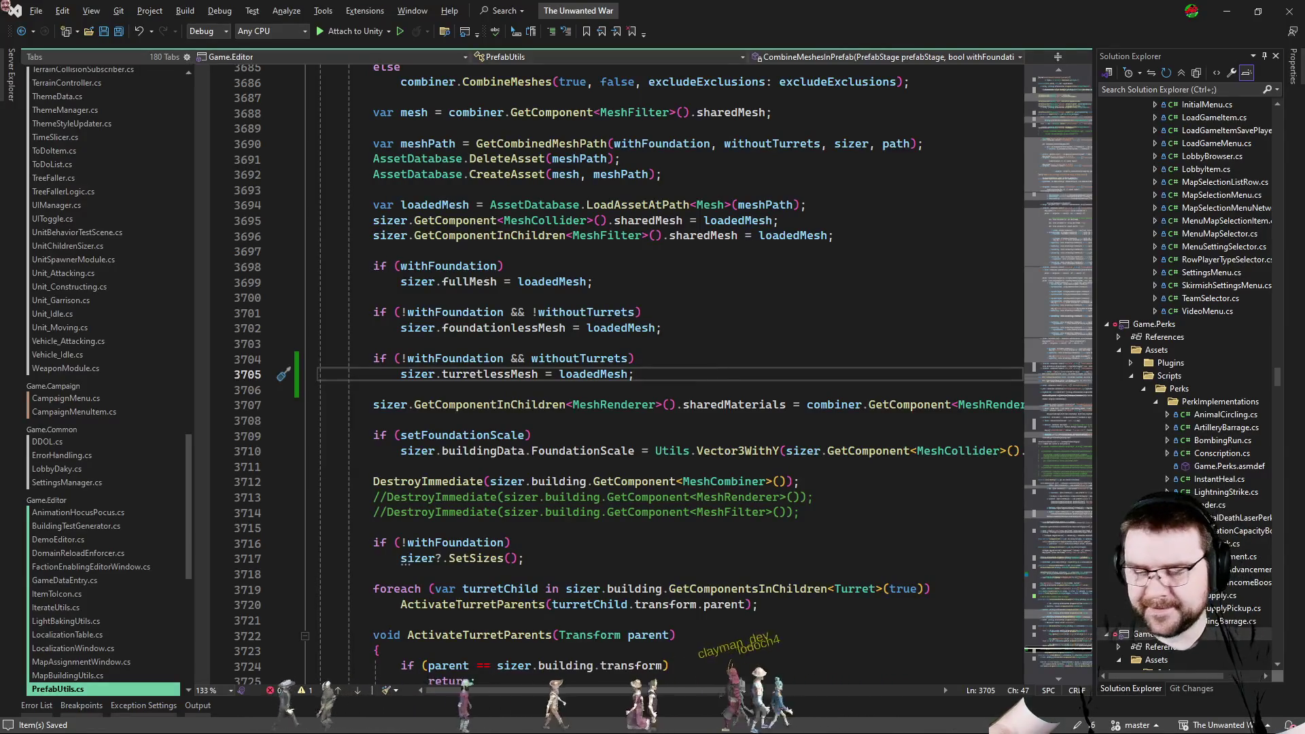
scroll(717, 480, "up", 5)
scroll(717, 479, "up", 5)
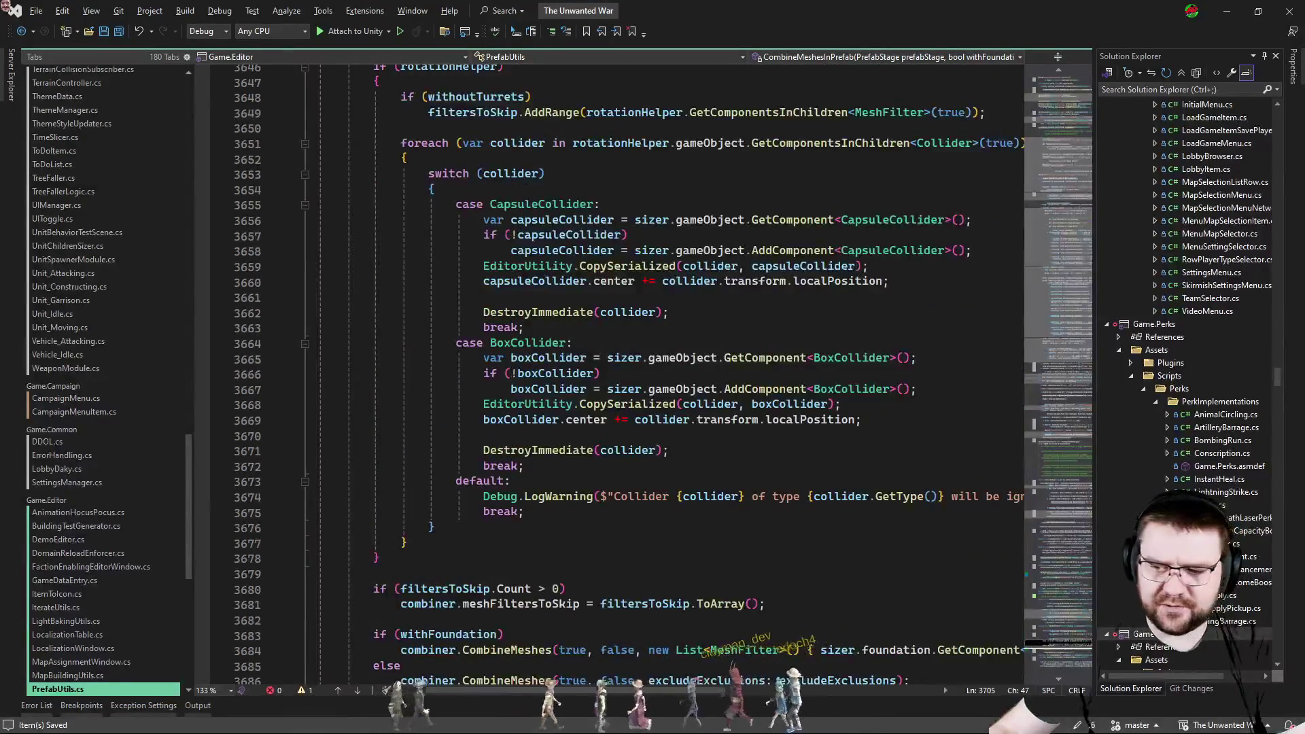
Let Unity recompile the scripts, then pick ConstructionComponent.cs from the IDE navigator.
key("alt+Tab")
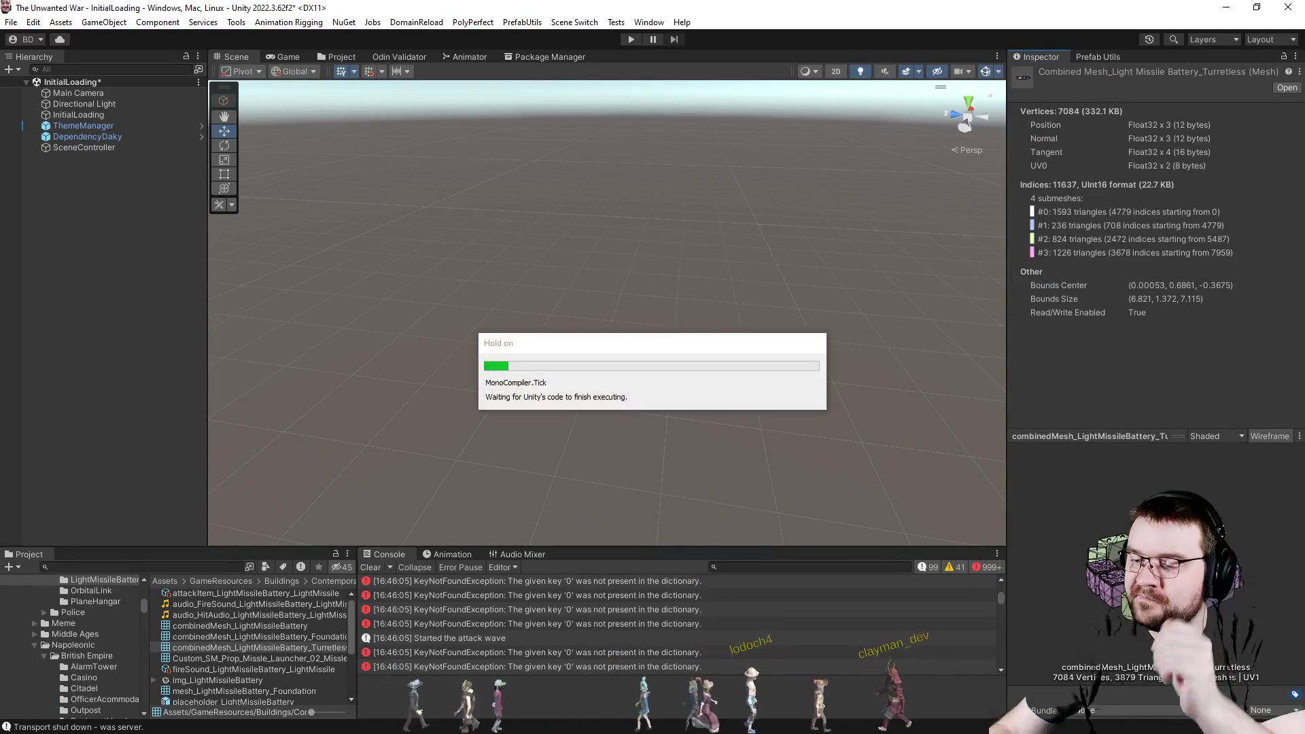
key("alt+Tab")
key("ctrl+Tab")
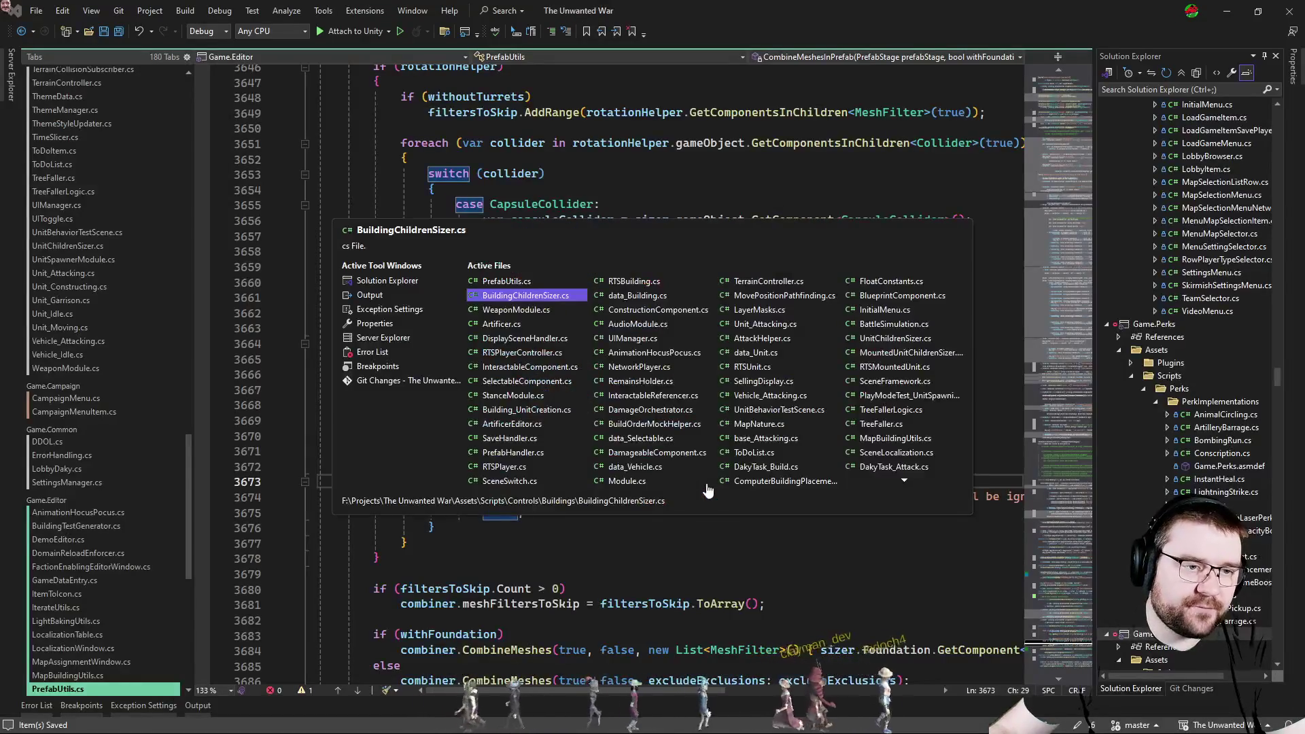
key("Tab")
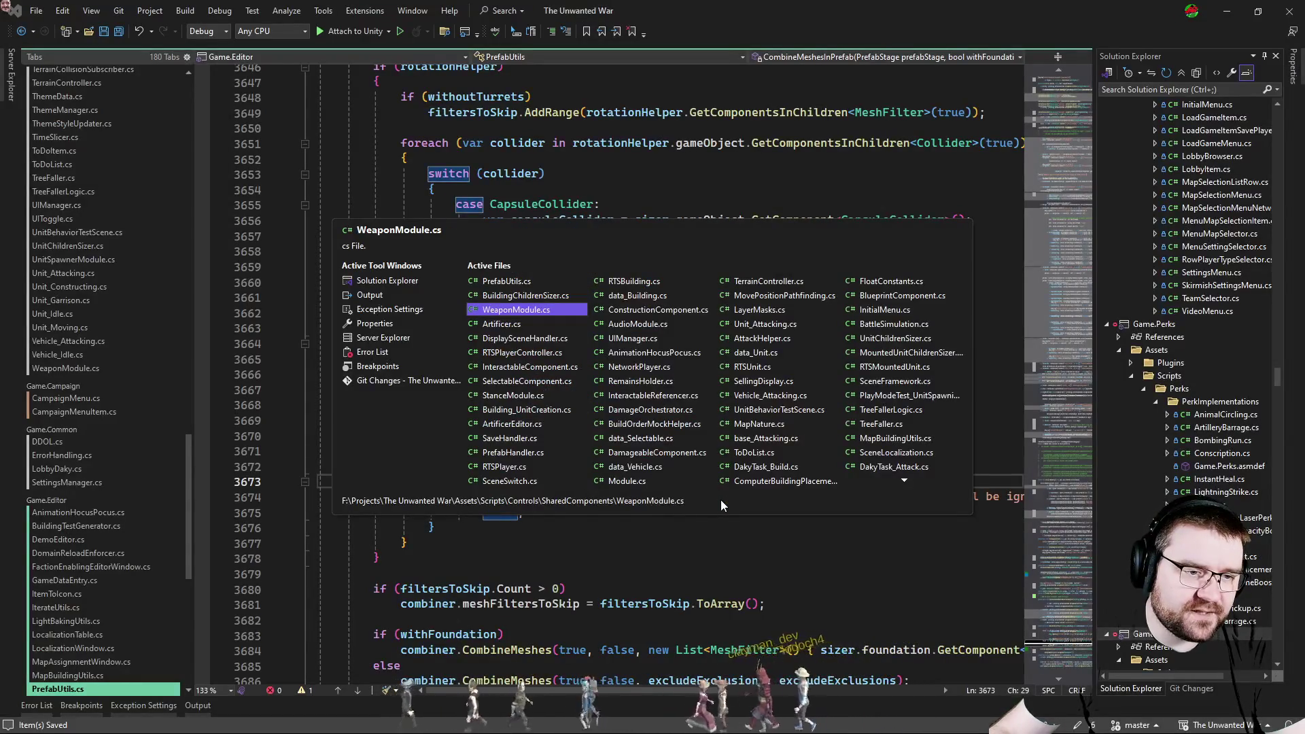
key("Tab")
key("Tab")
key("Tab")
key("Tab")
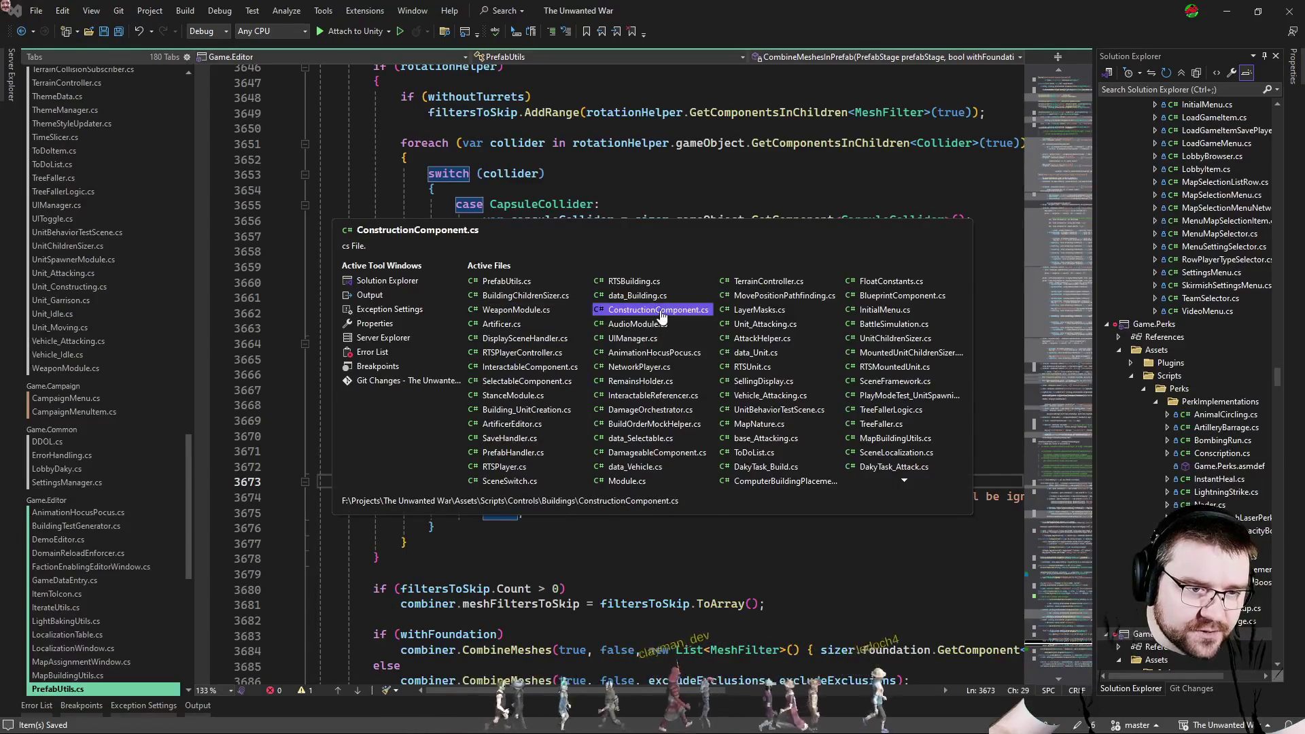
key("Tab")
scroll(719, 462, "down", 5)
scroll(719, 462, "down", 5)
scroll(719, 462, "down", 5)
scroll(720, 461, "down", 5)
scroll(720, 462, "up", 5)
scroll(718, 462, "up", 8)
scroll(719, 461, "up", 6)
scroll(720, 462, "up", 5)
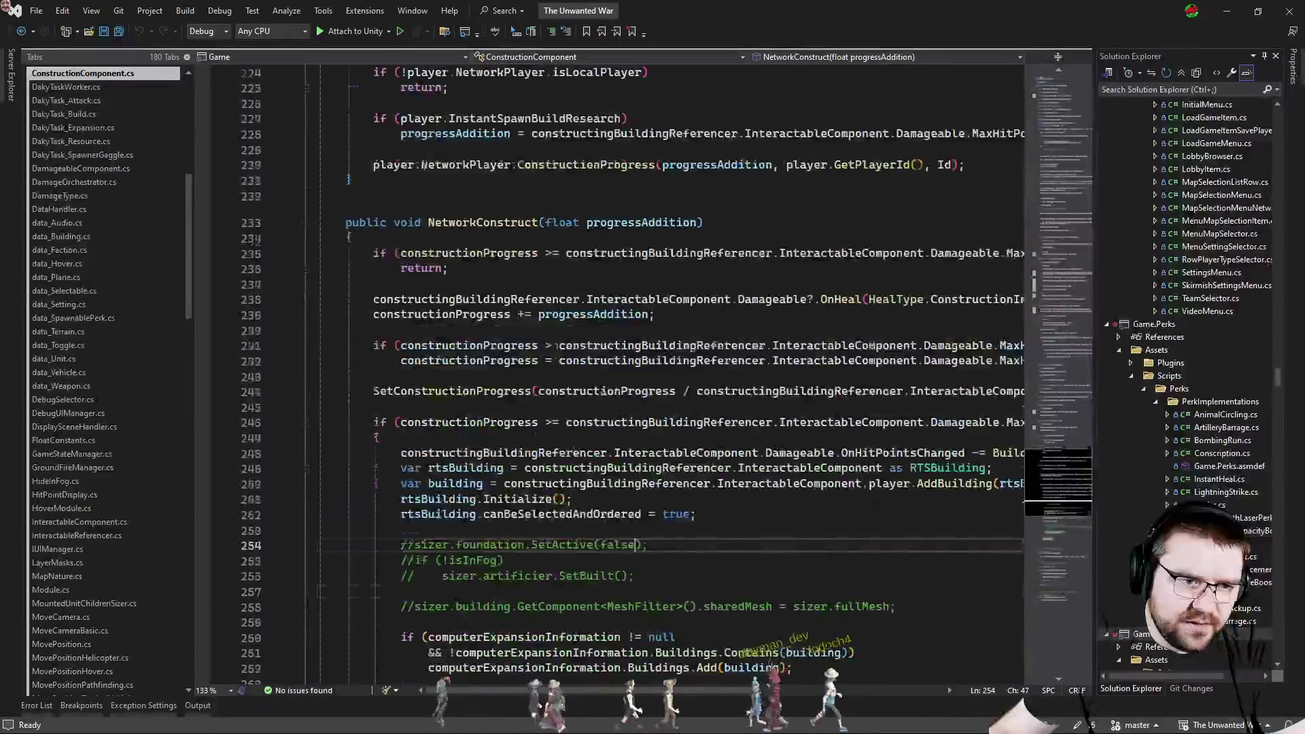
scroll(719, 462, "up", 3)
scroll(720, 462, "up", 1)
scroll(719, 462, "down", 6)
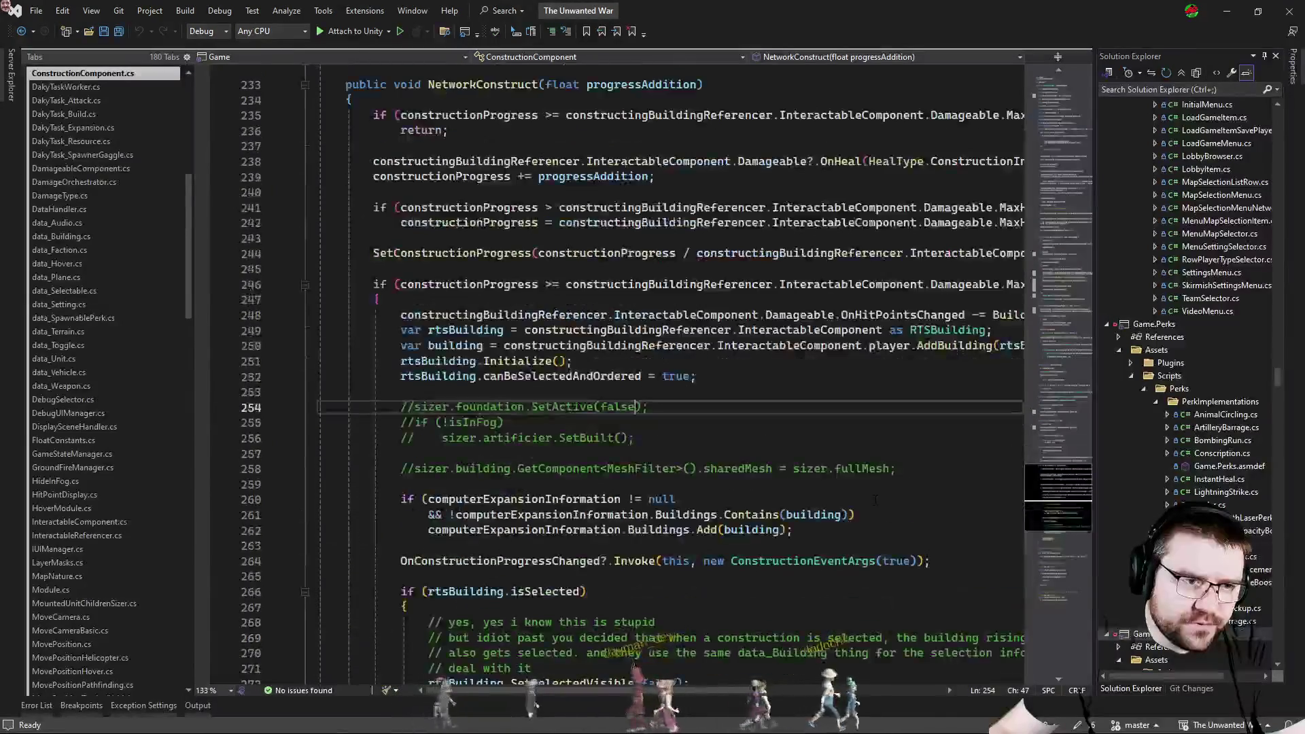
scroll(719, 462, "down", 1)
scroll(826, 443, "down", 3)
scroll(827, 443, "down", 3)
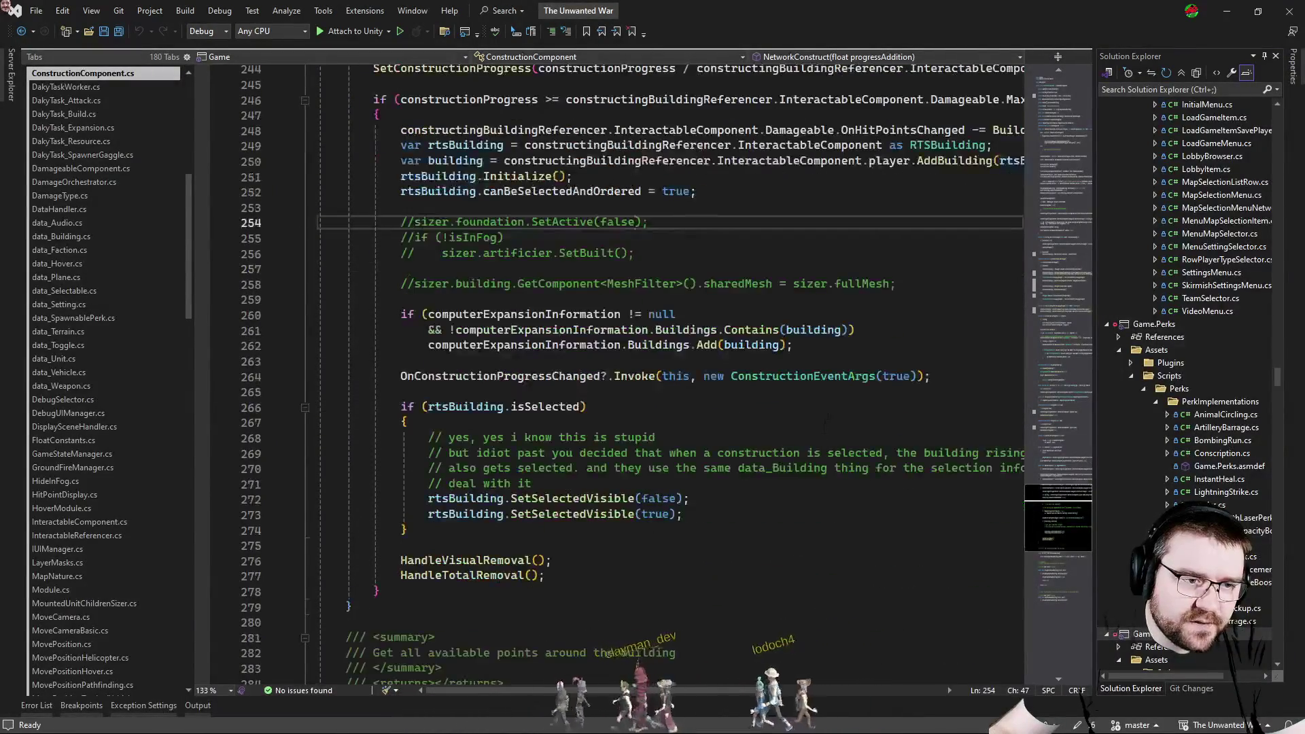
In NetworkConstruct's completion block, start a new statement 'sizer.building.GetComponent<MeshFilter>().sharedMesh ='.
left_click(752, 193)
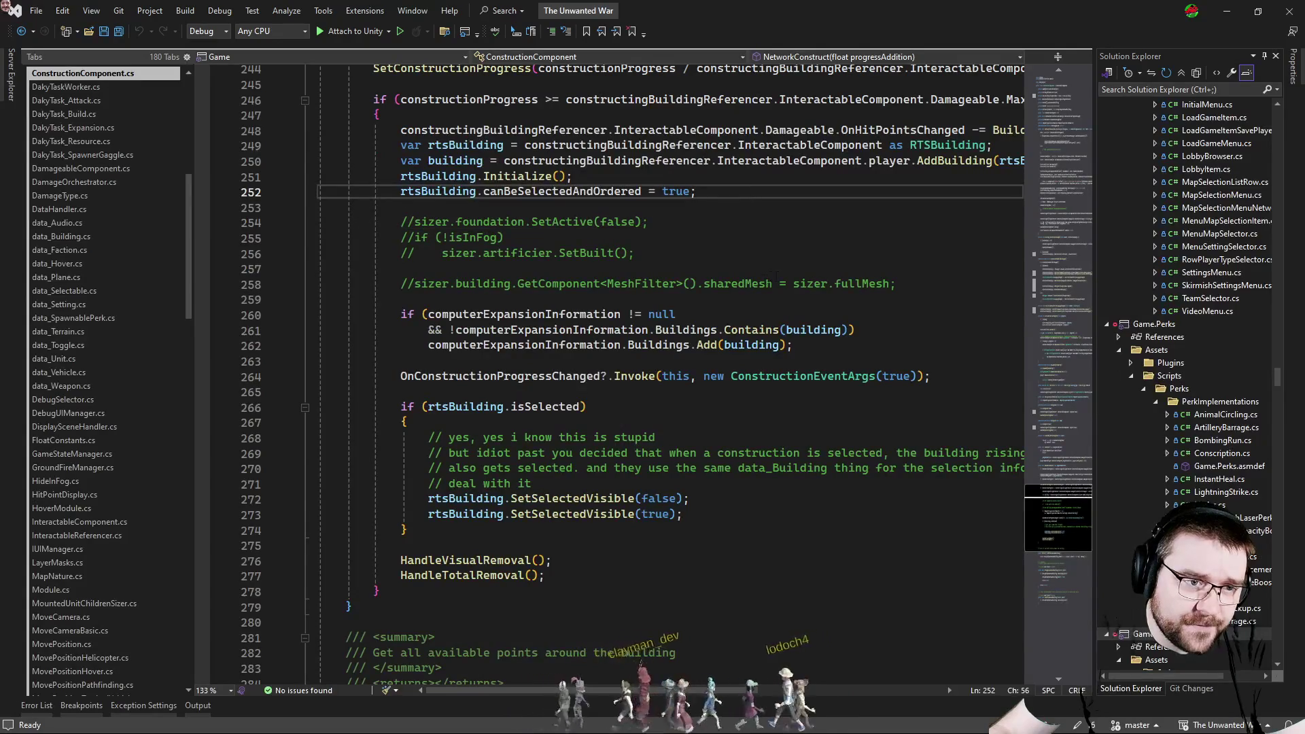
key("Up")
key("Up")
key("Up")
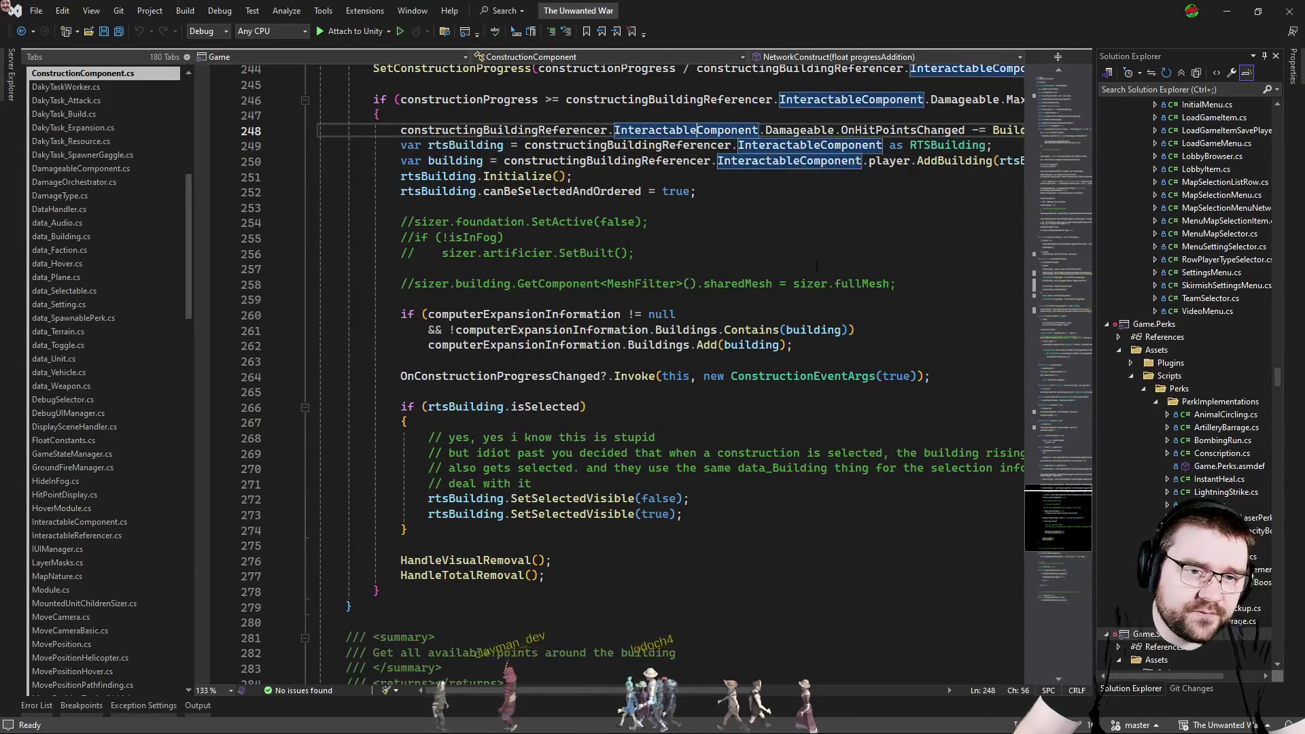
key("End")
key("Return")
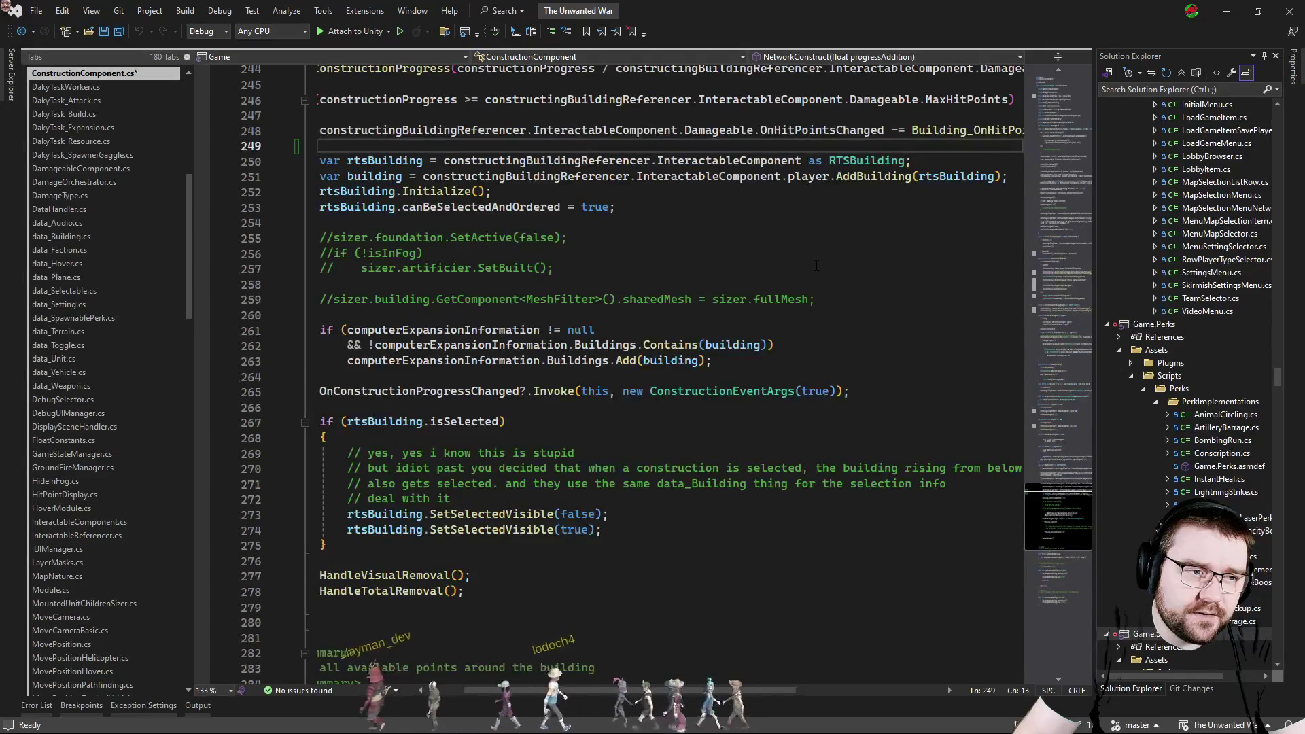
key("Home")
key("Return")
key("Return")
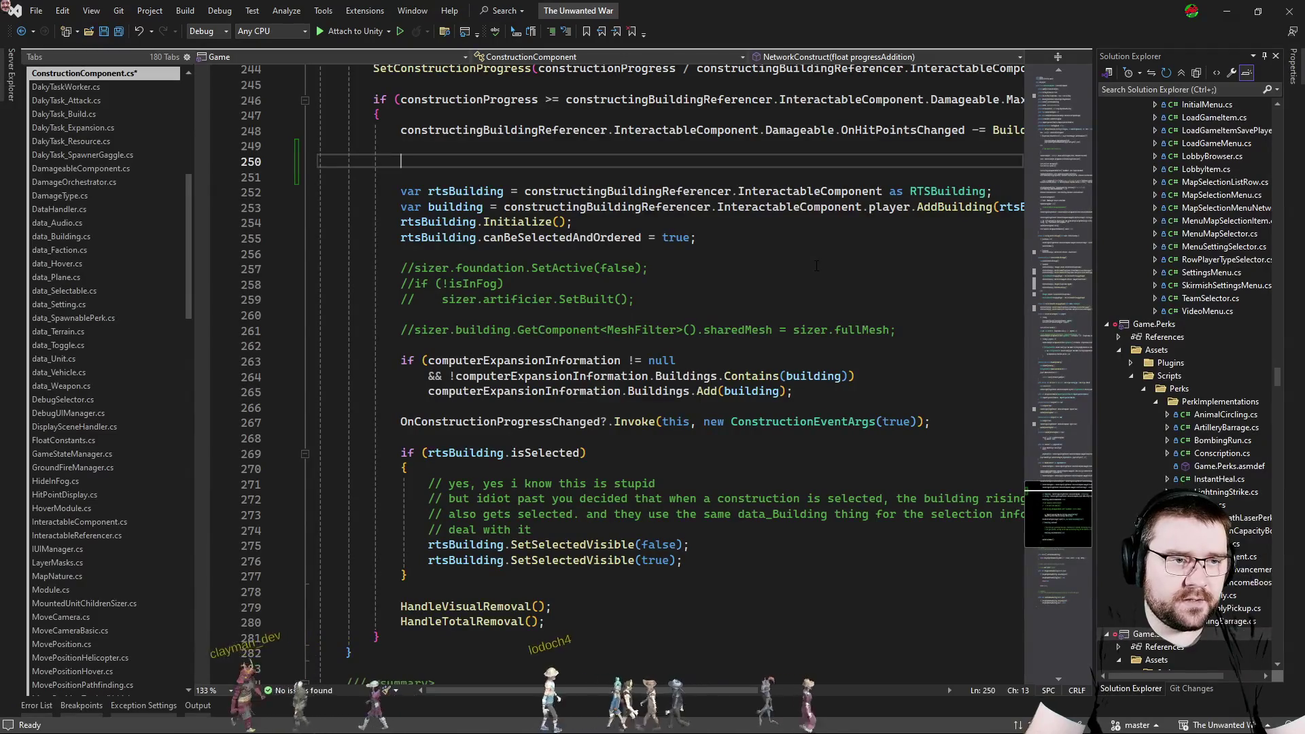
type("sizer")
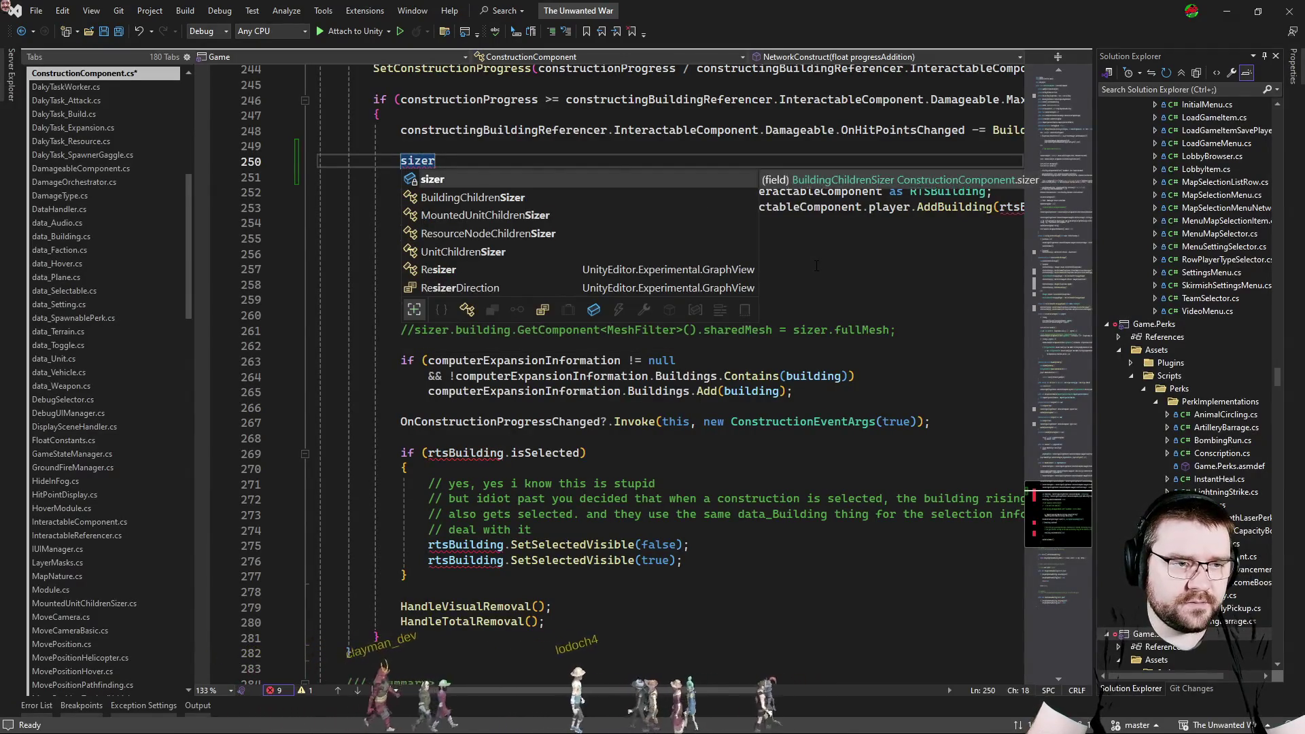
type(".building.")
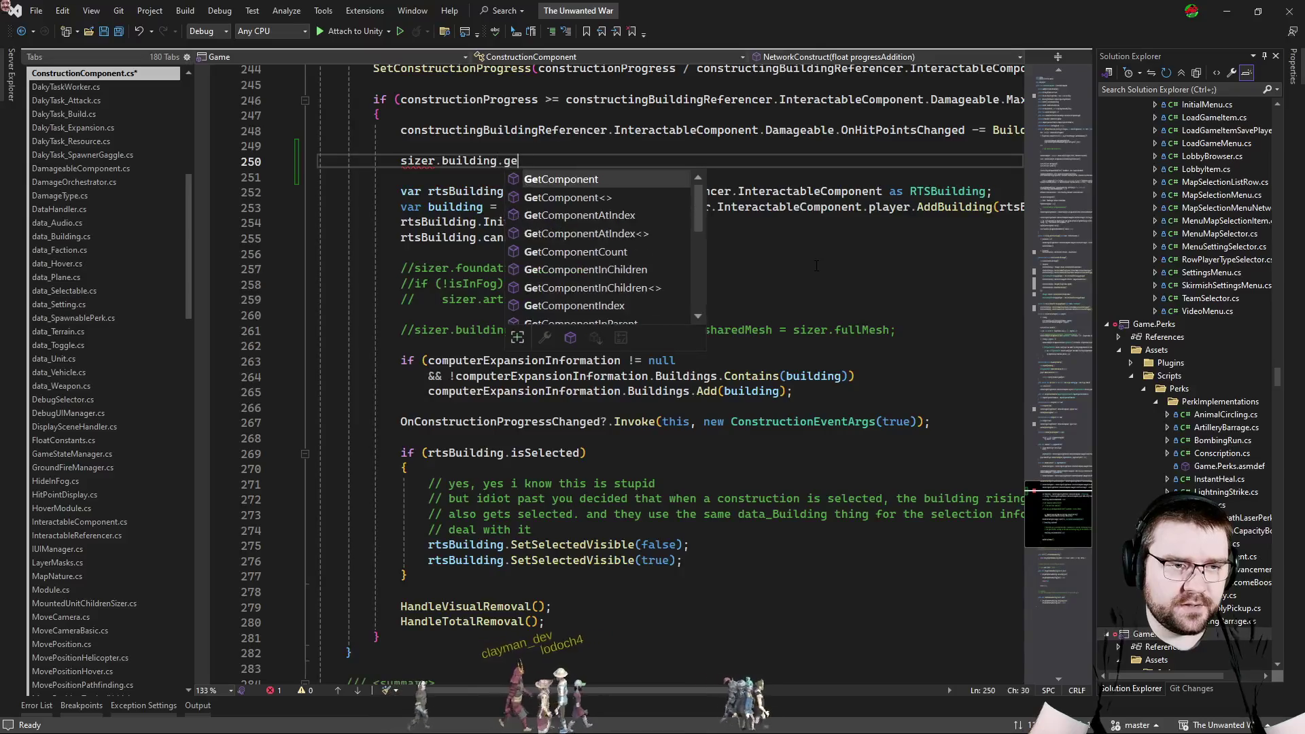
type("GetComponent<Mesh")
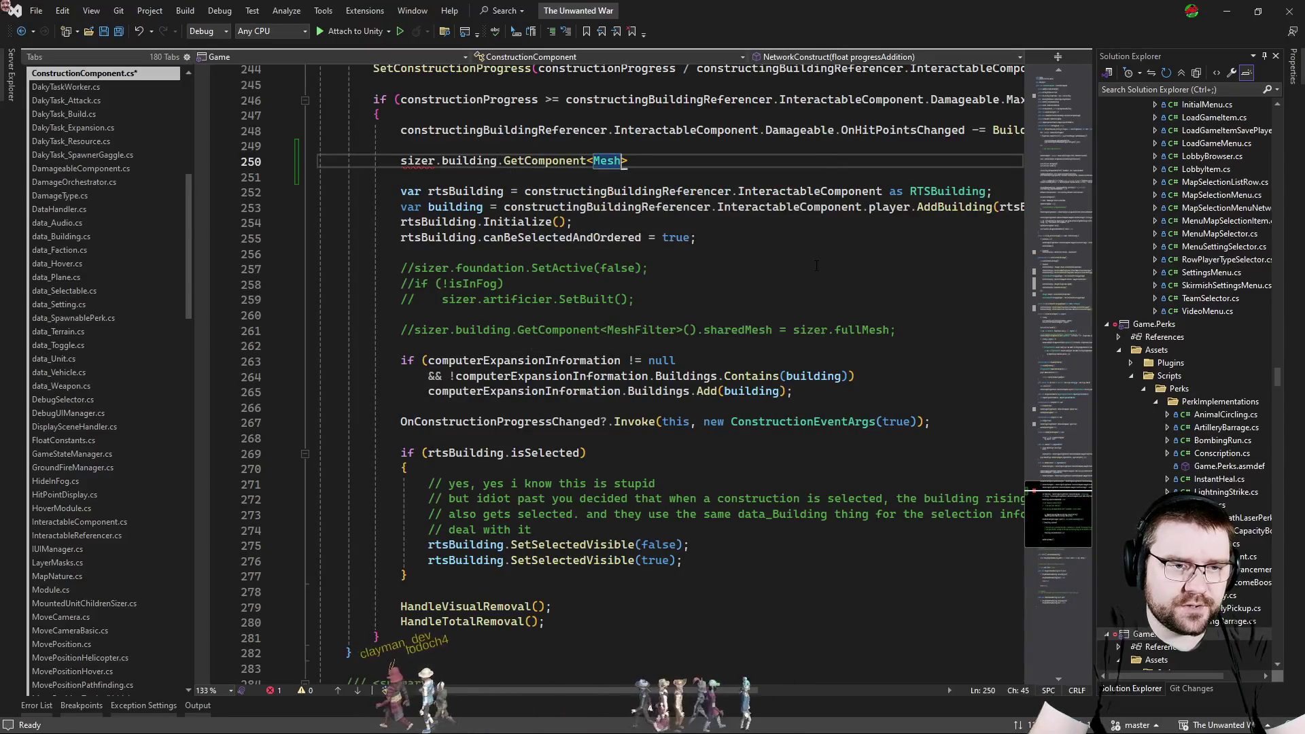
key("BackSpace")
type("Filter")
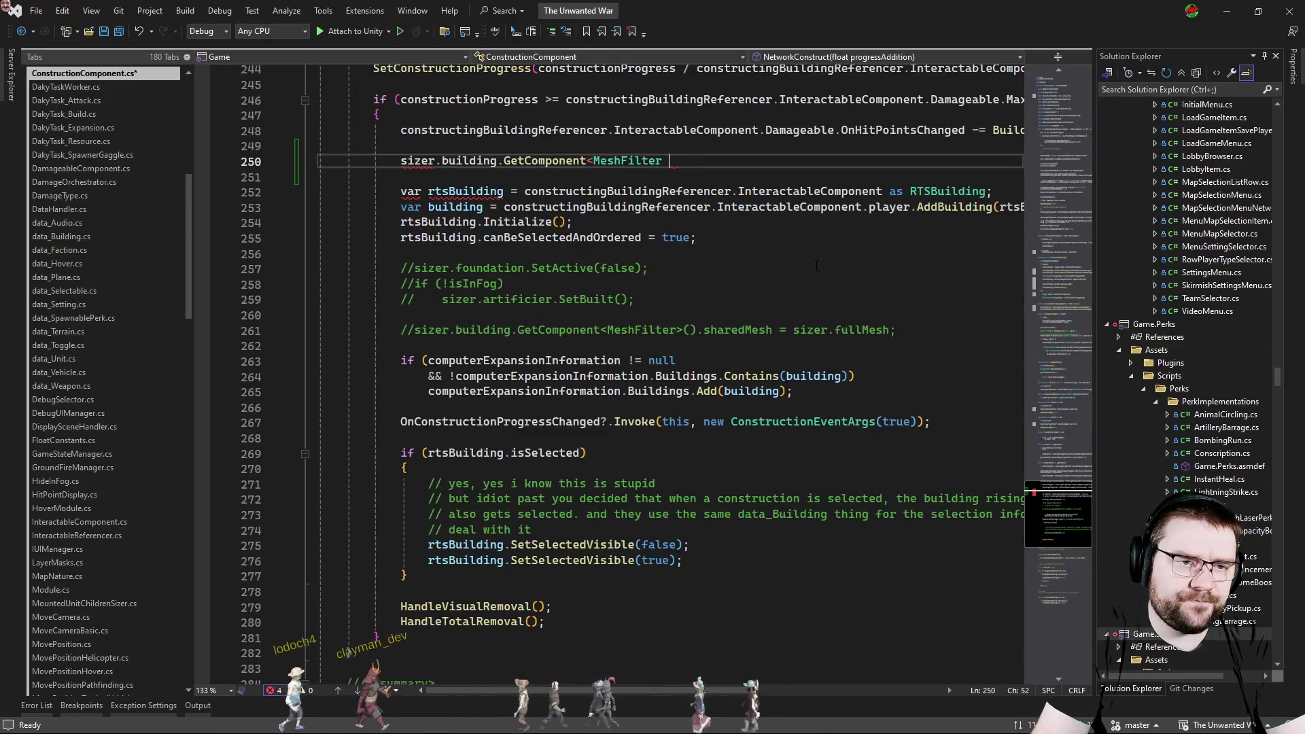
type(" .sha")
key("Tab")
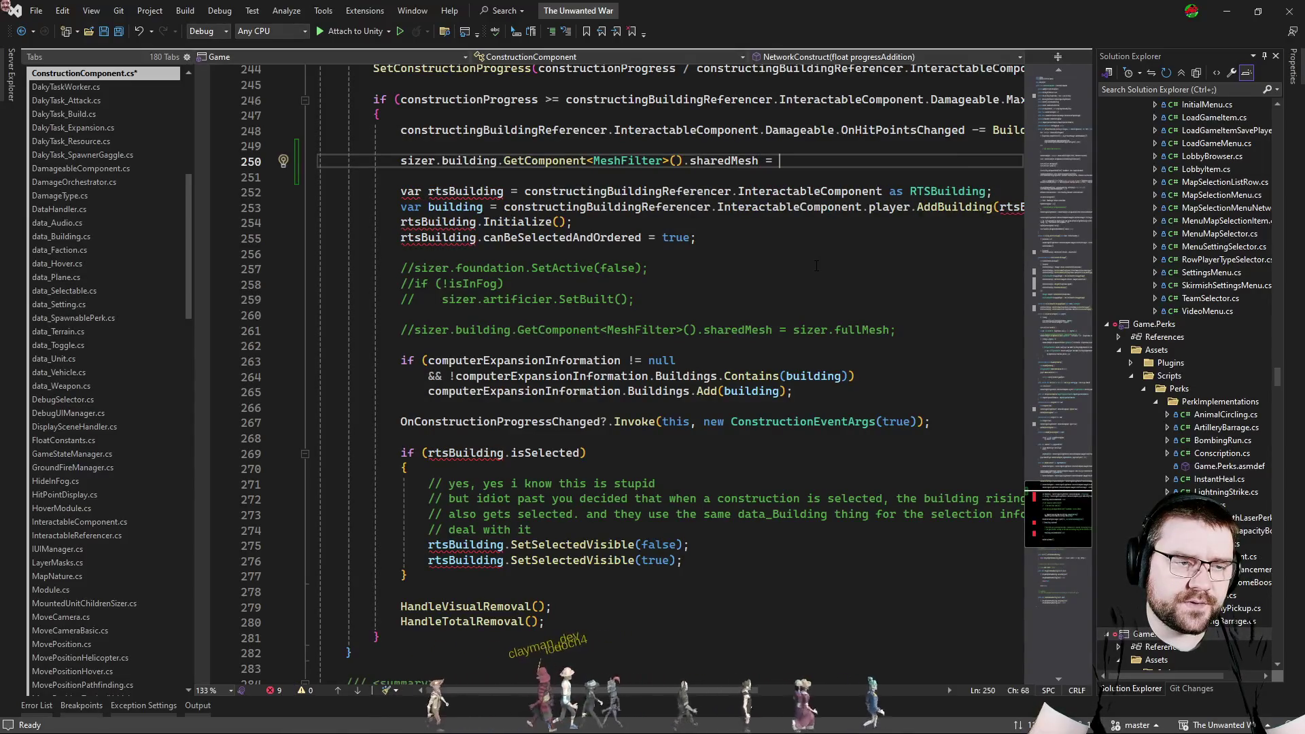
type("dat")
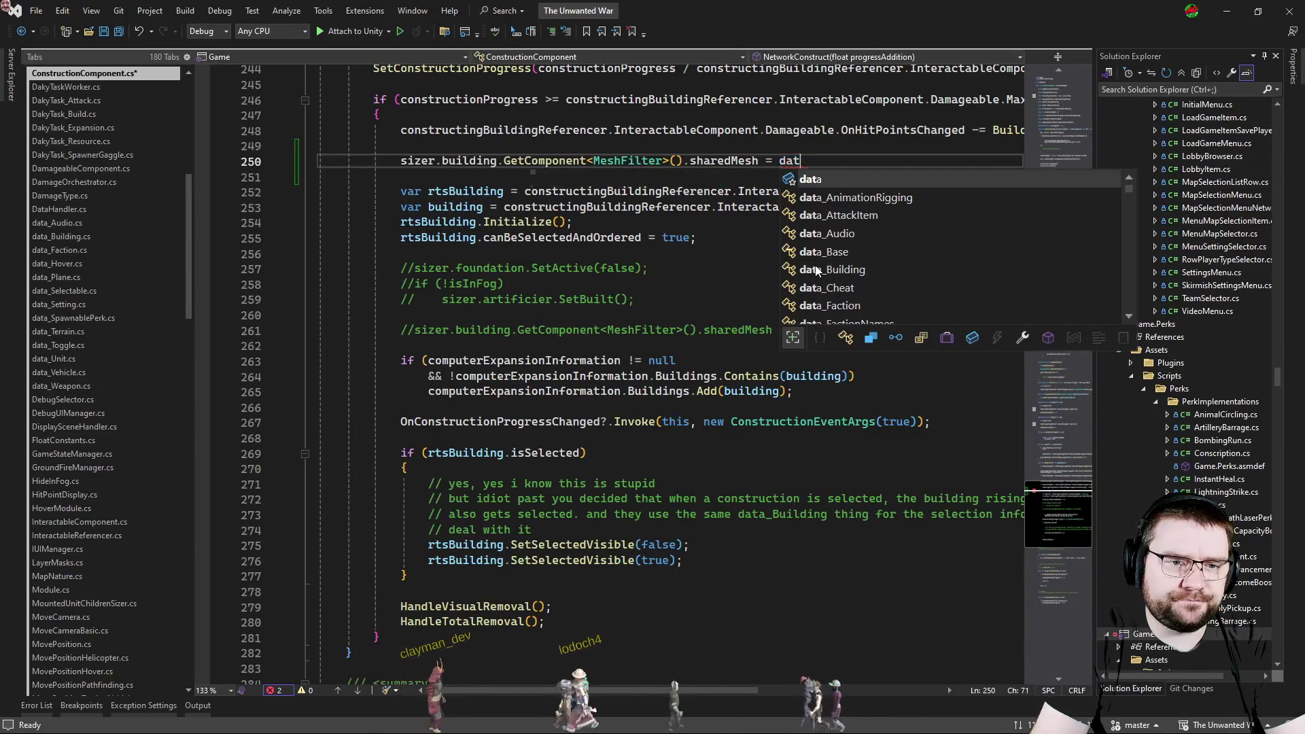
Complete the assignment with sizer.turretlessMesh, save ConstructionComponent.cs and move to DamageableComponent.cs.
key("BackSpace")
key("BackSpace")
key("BackSpace")
type("b")
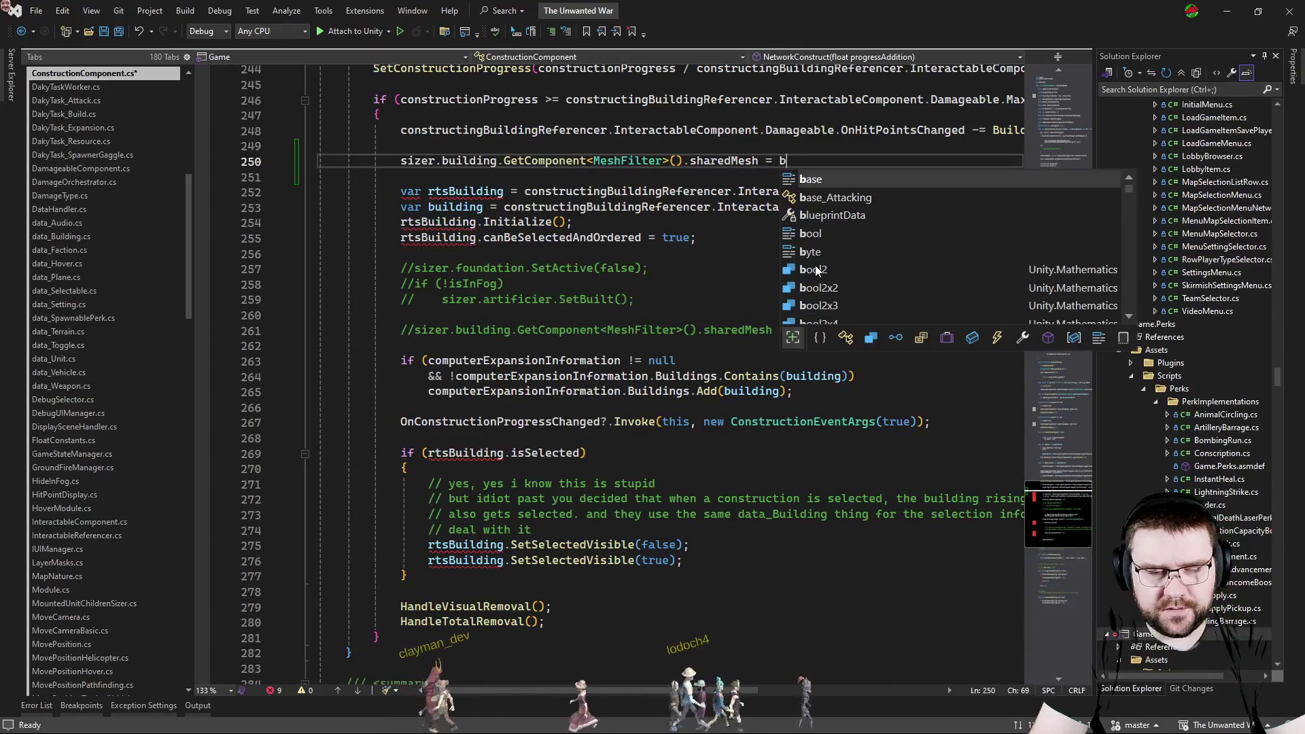
type("lueprintData.turr")
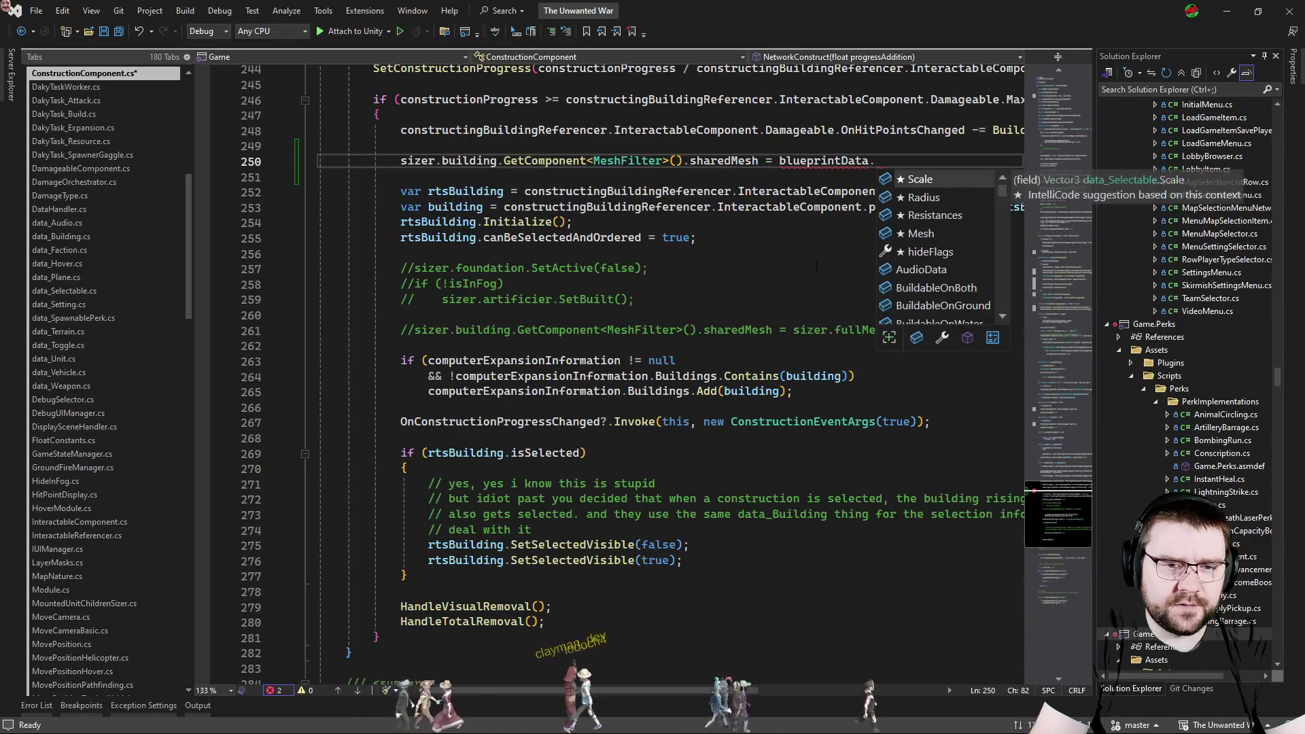
key("BackSpace")
key("BackSpace")
key("BackSpace")
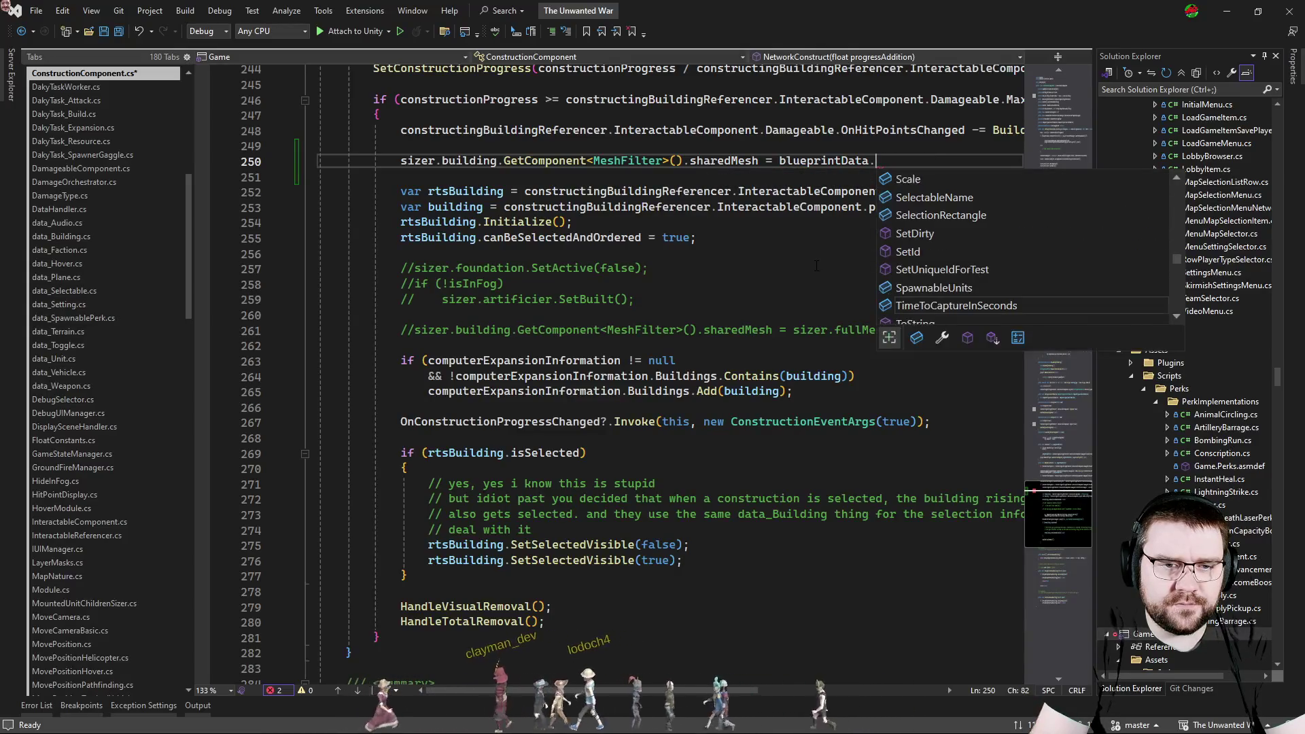
key("BackSpace")
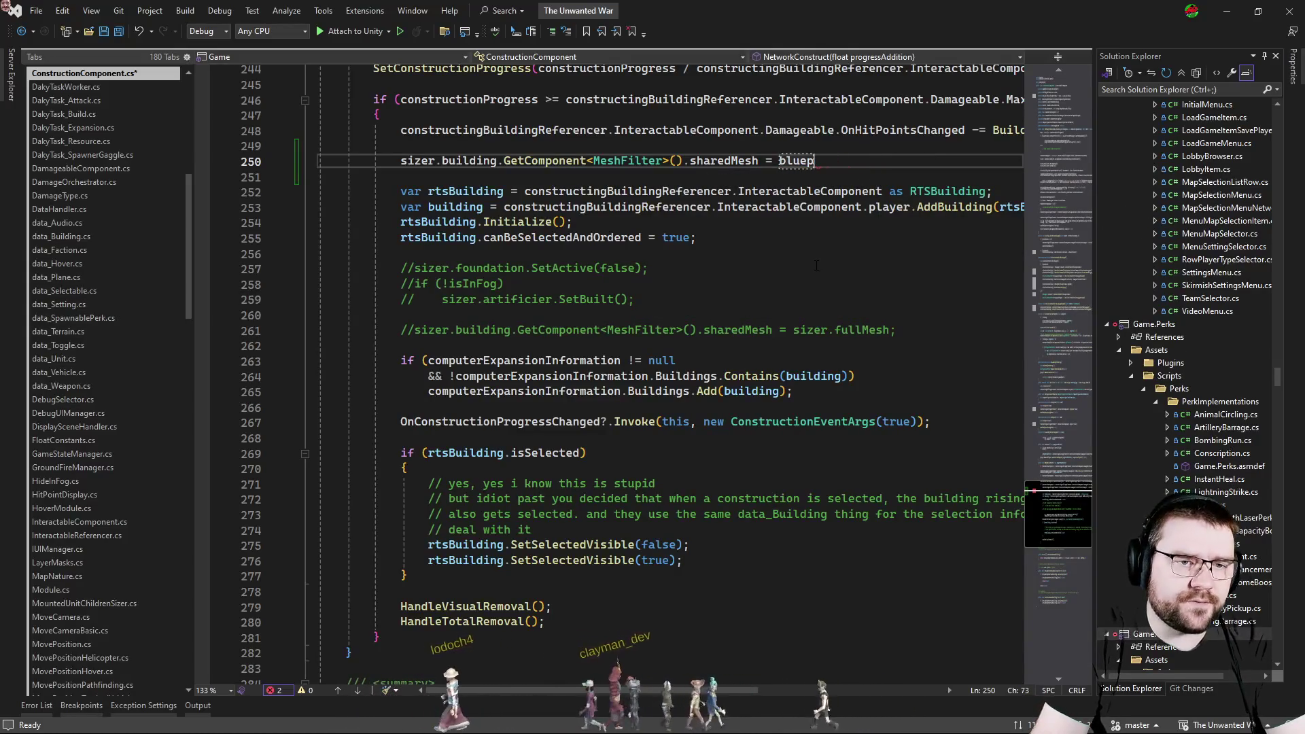
type("szier")
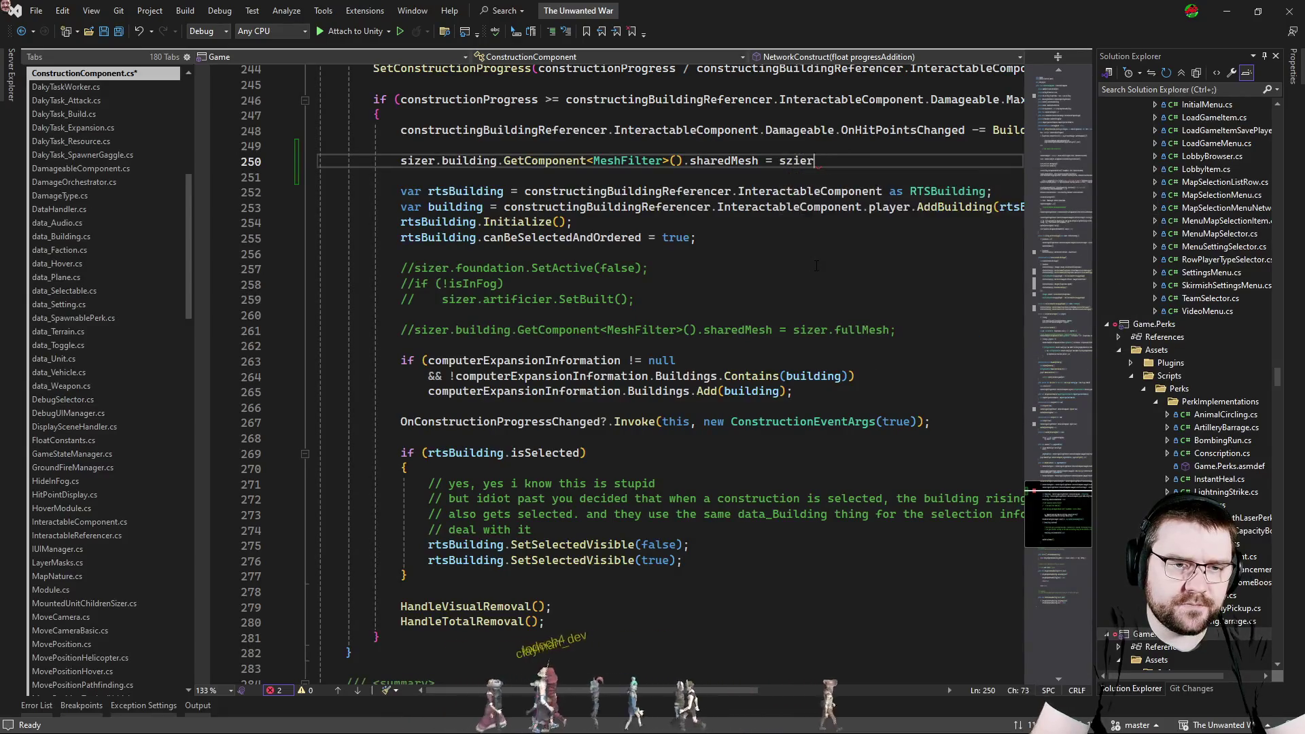
type(".tut")
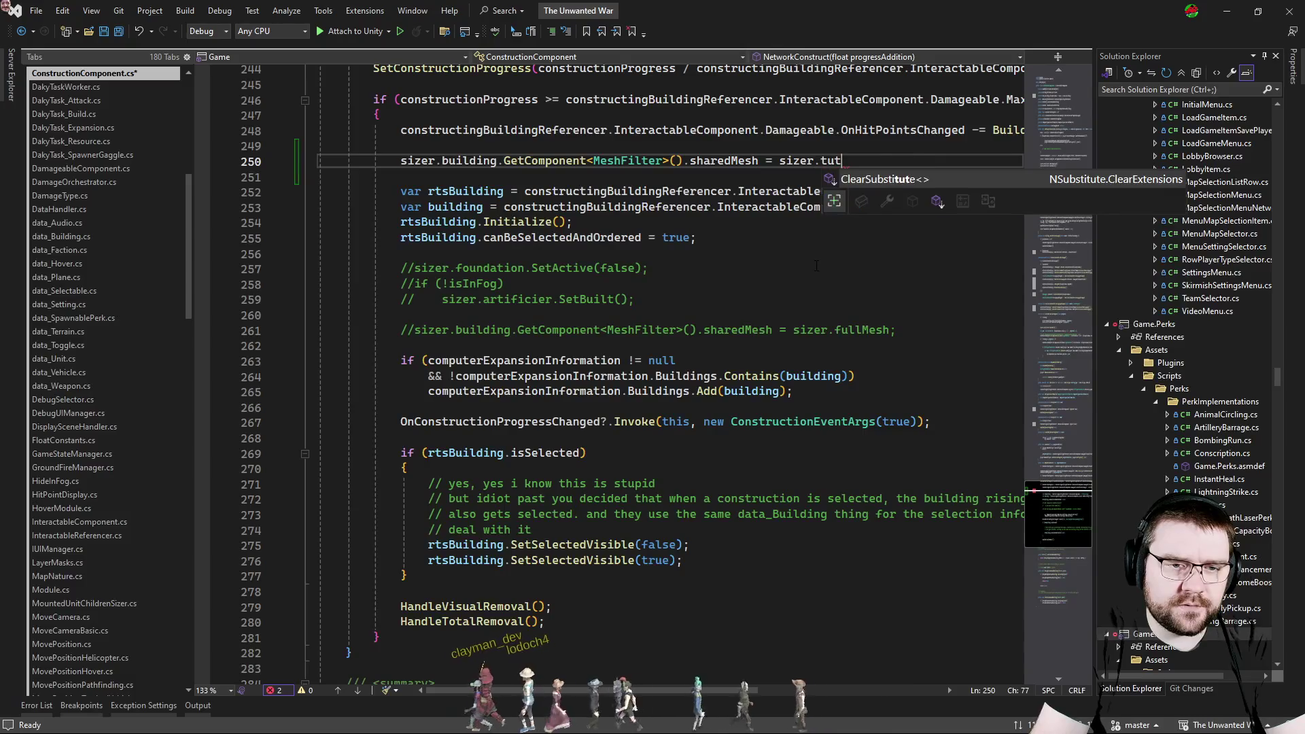
key("Tab")
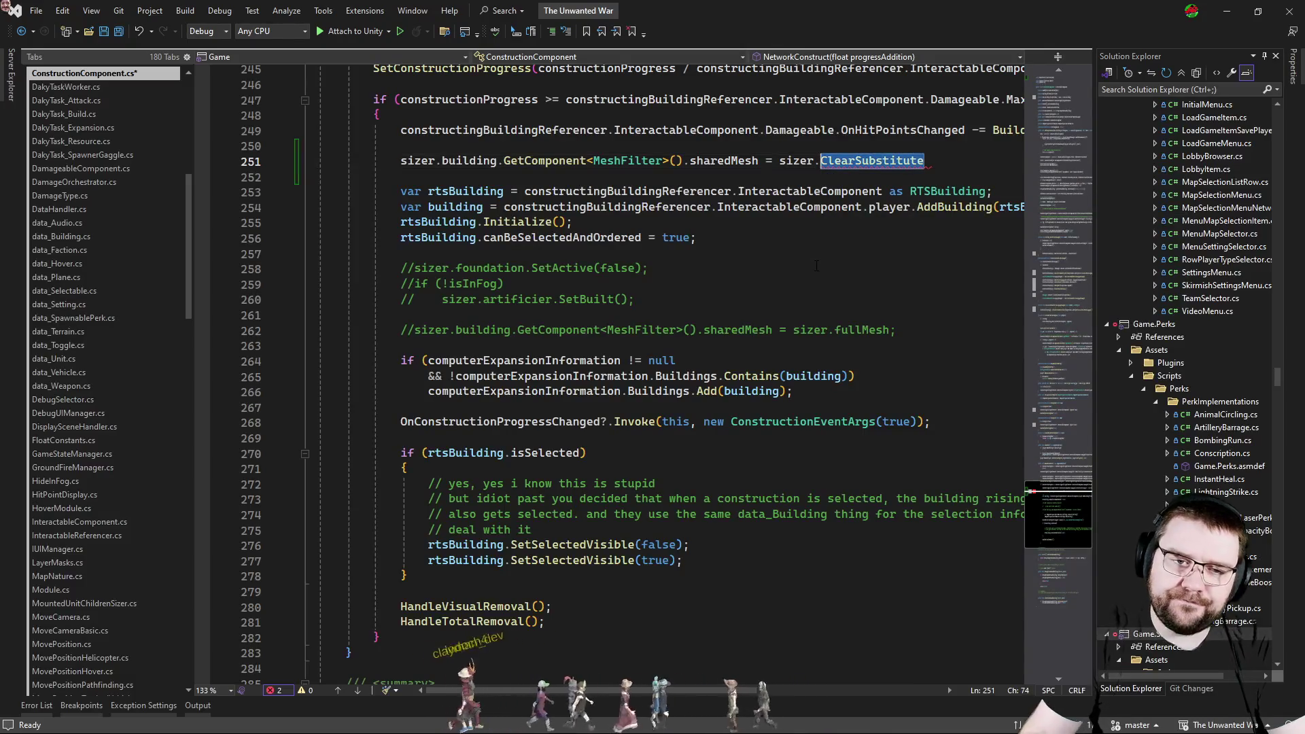
type("turr")
key("Tab")
type(";")
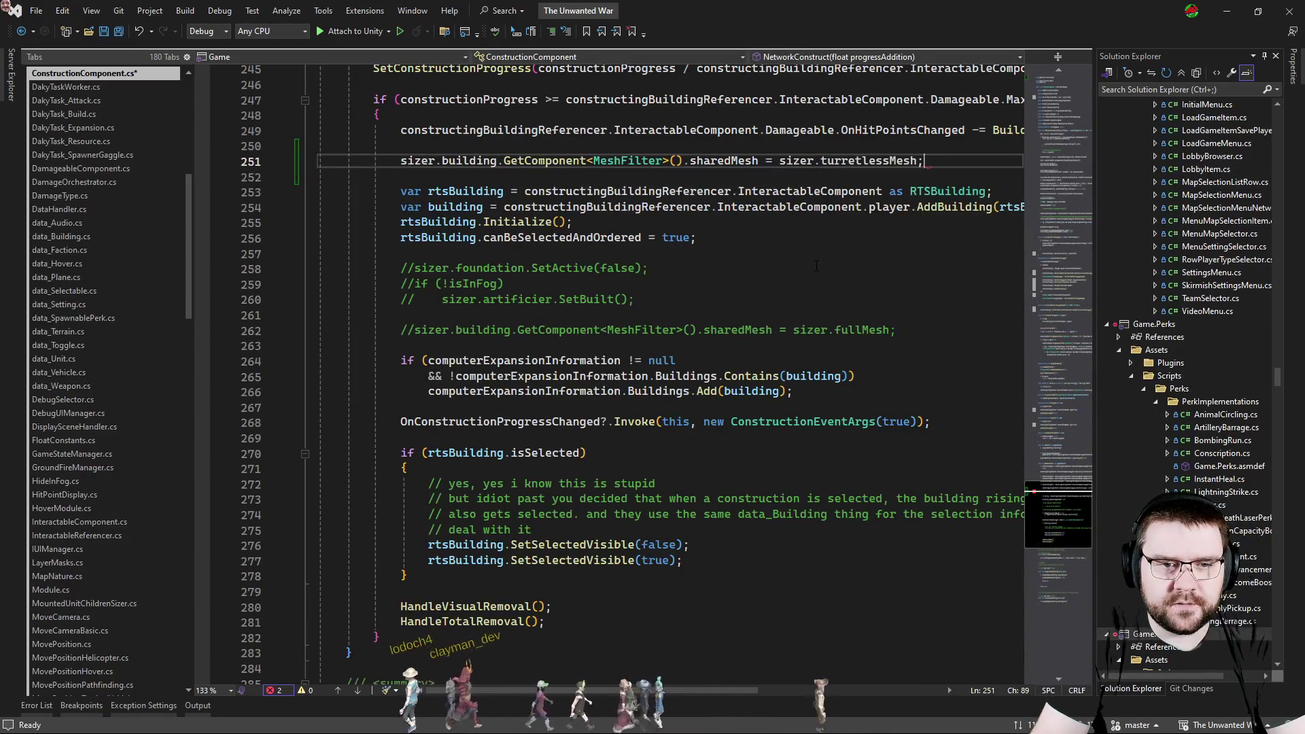
key("ctrl+s")
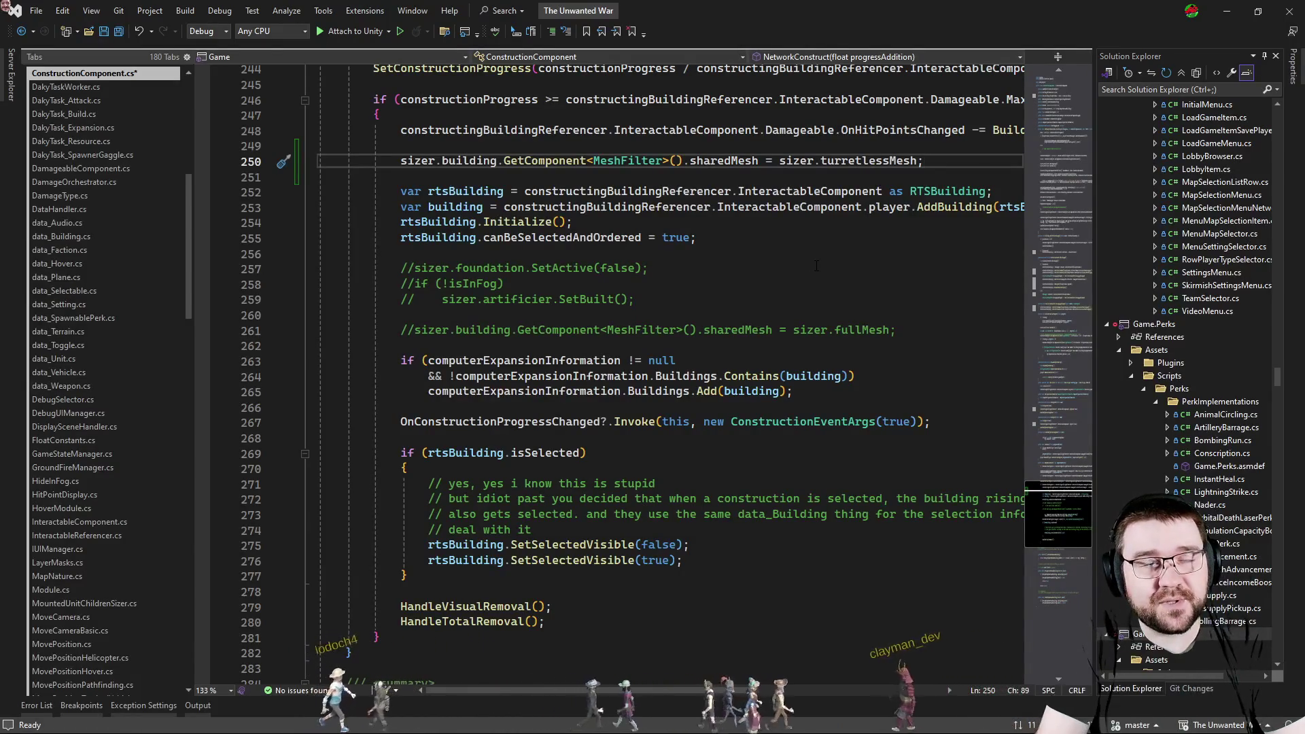
key("ctrl+s")
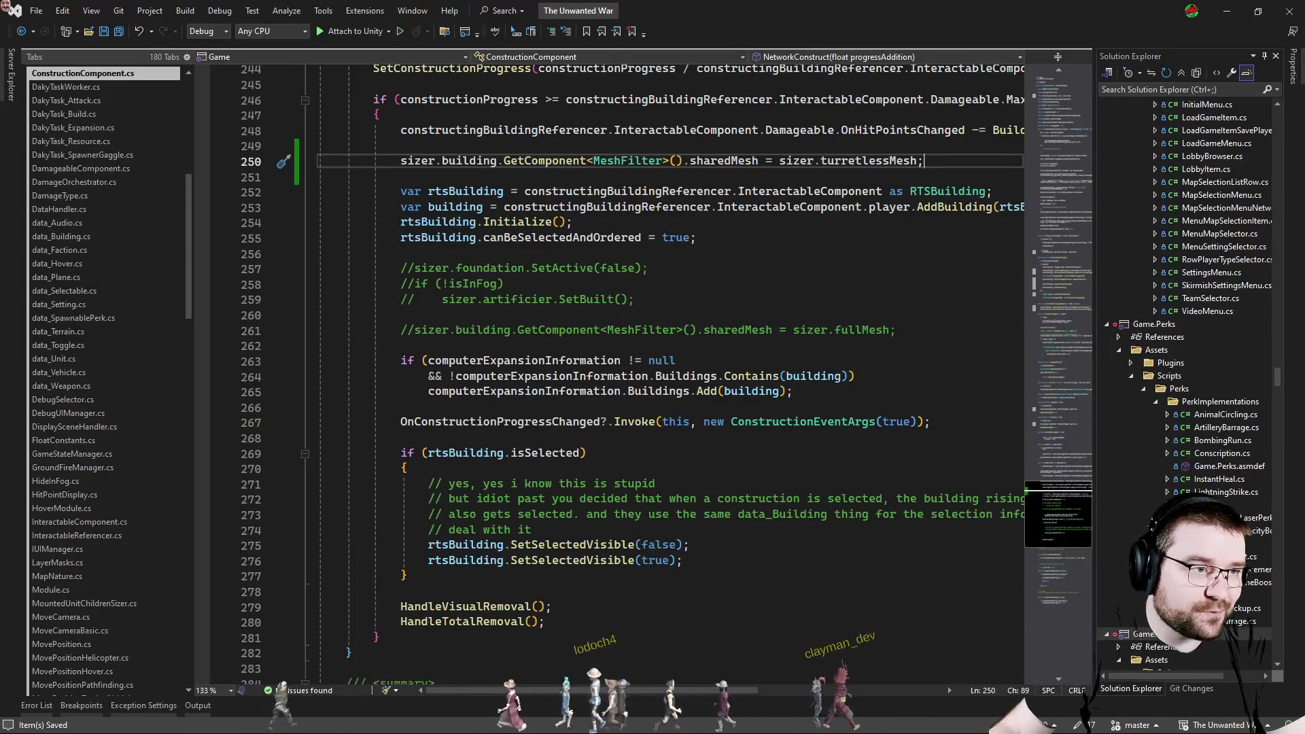
left_click(82, 169)
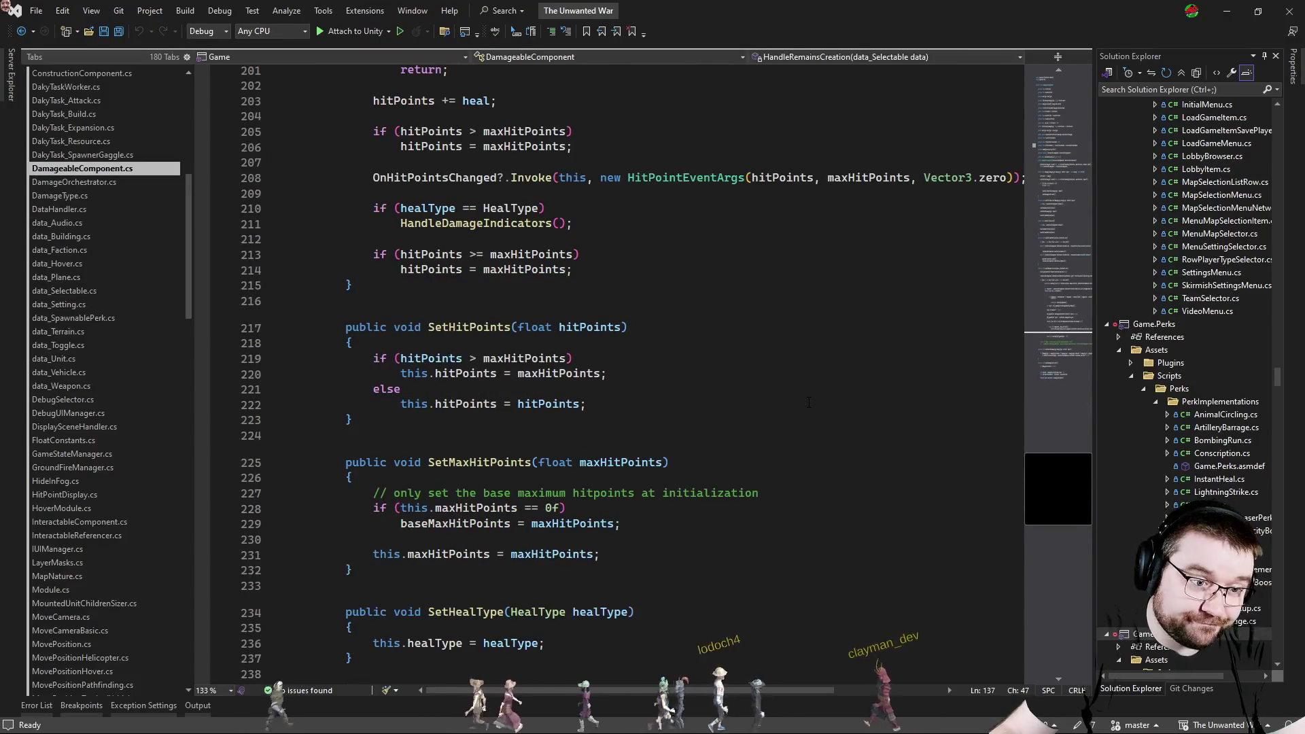
Jump to the remains handling code in RTSBuilding.cs and abandon a text search.
left_click(1056, 340)
left_click(699, 376)
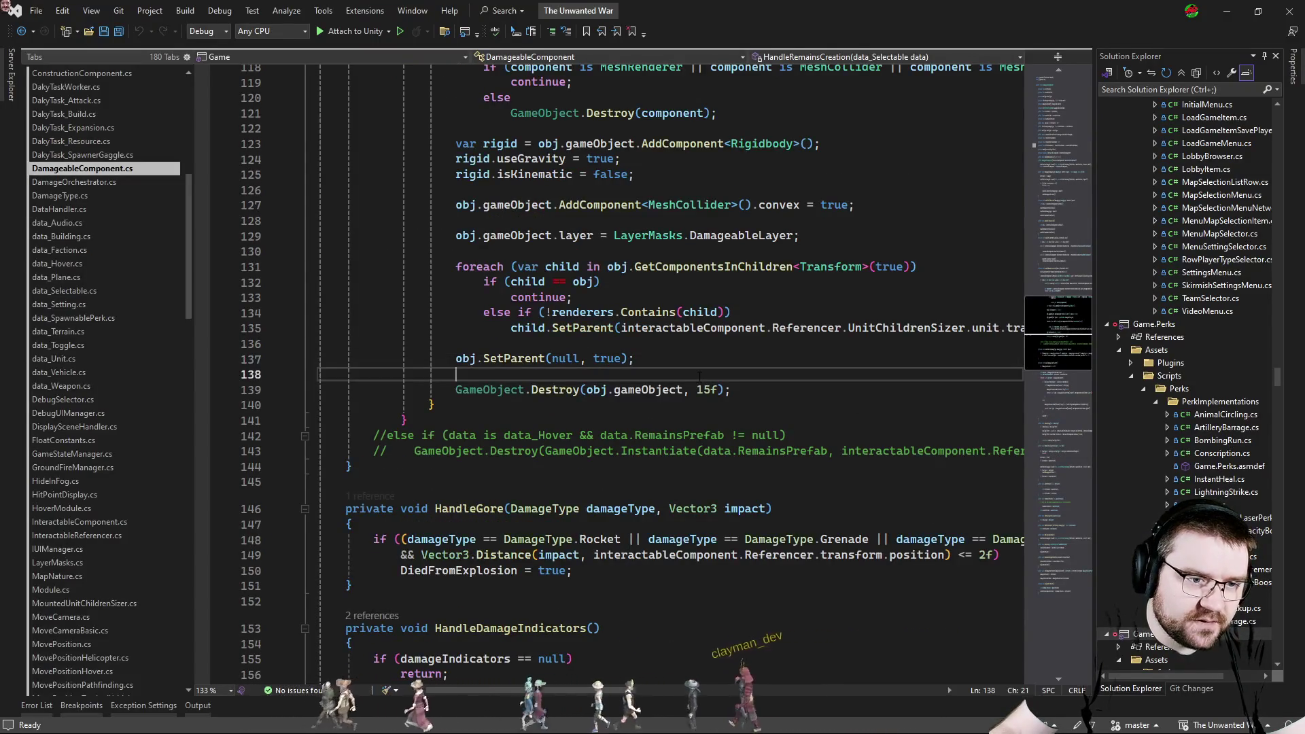
scroll(699, 377, "up", 6)
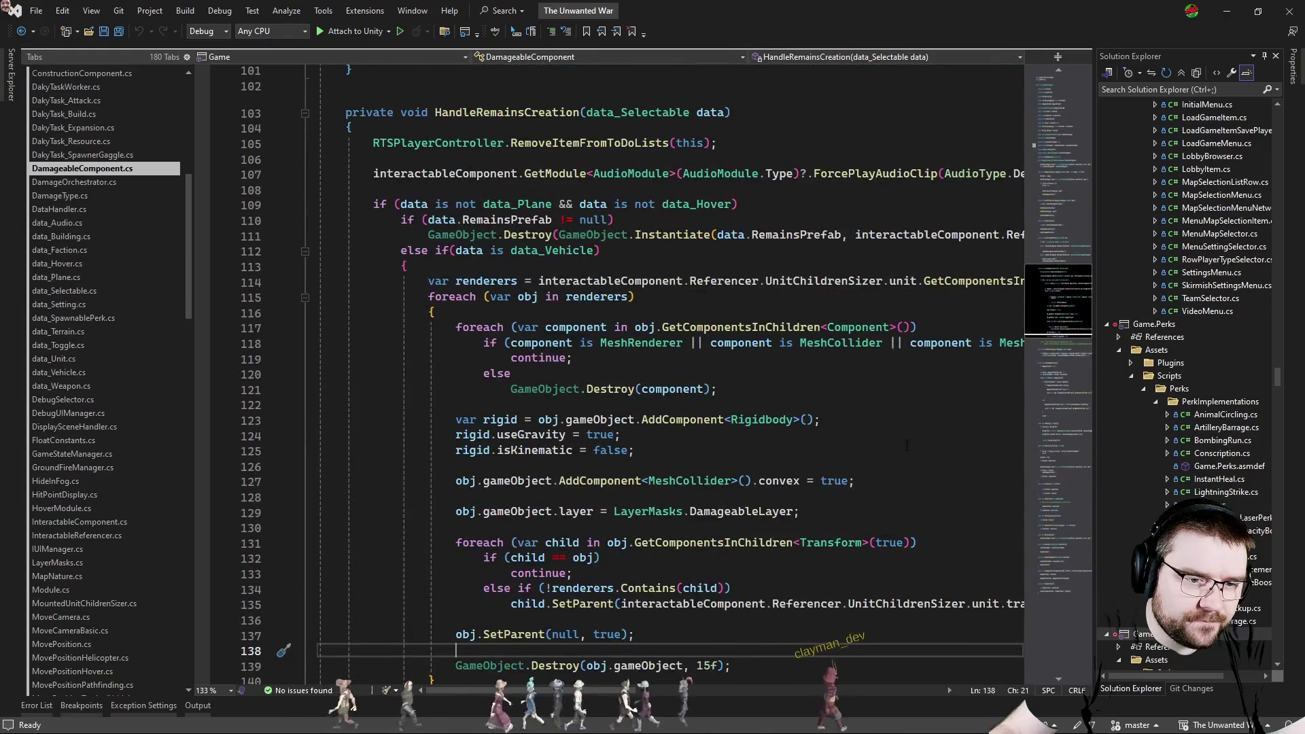
key("ctrl+f")
type("artifi")
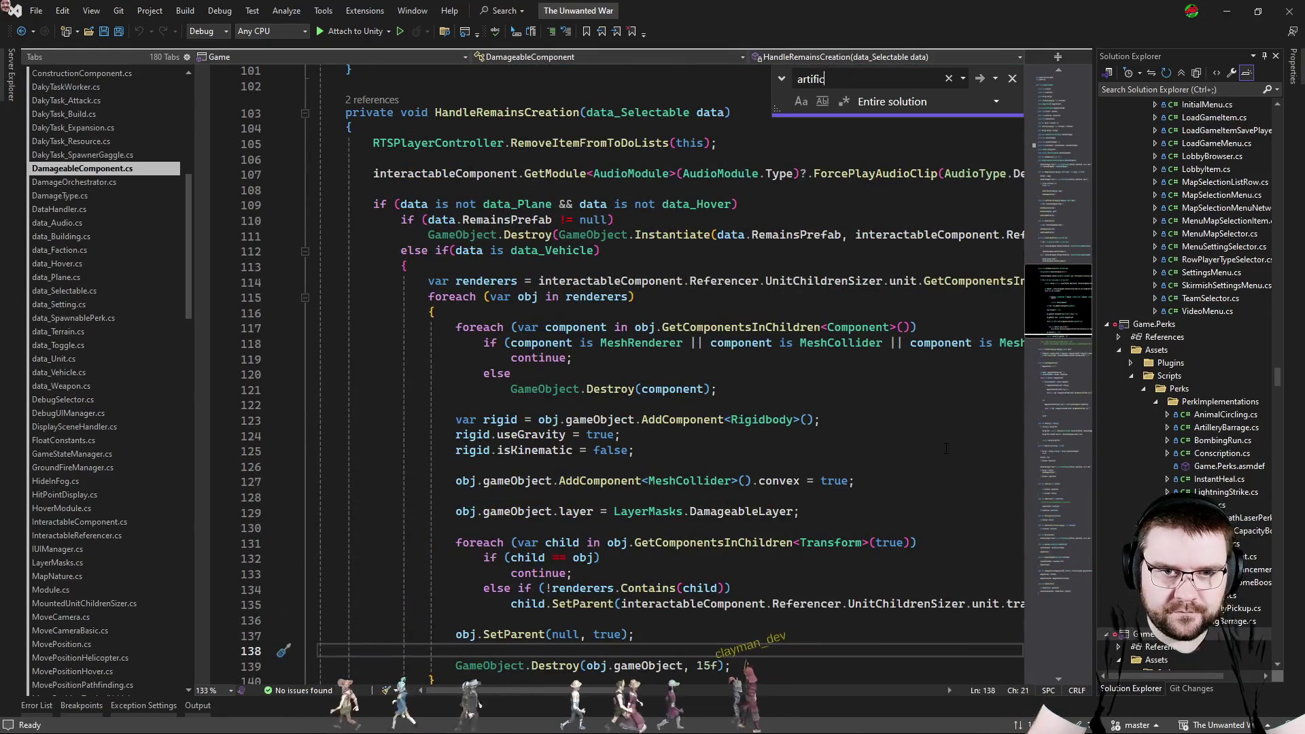
key("Escape")
Cycle through RTSBuilding.cs and PrefabUtils.cs to land on ConstructionComponent.cs.
key("ctrl+Tab")
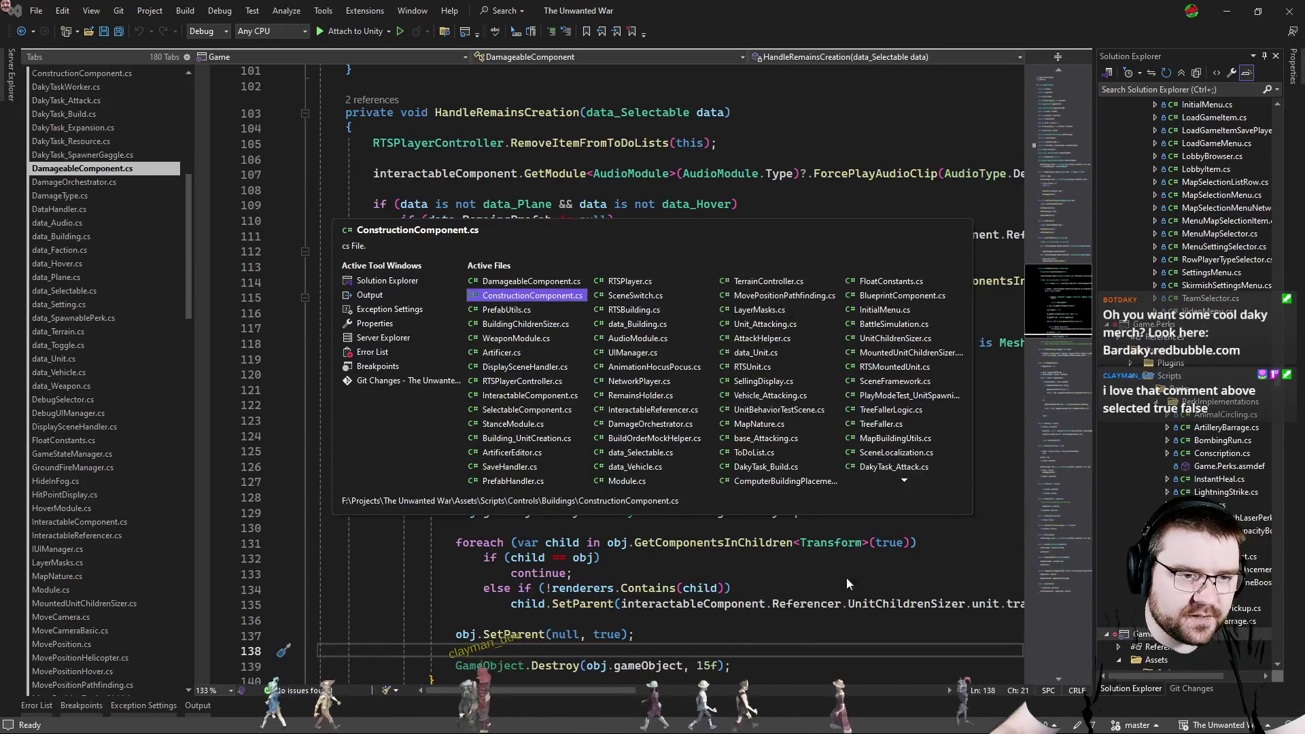
key("ctrl+Tab")
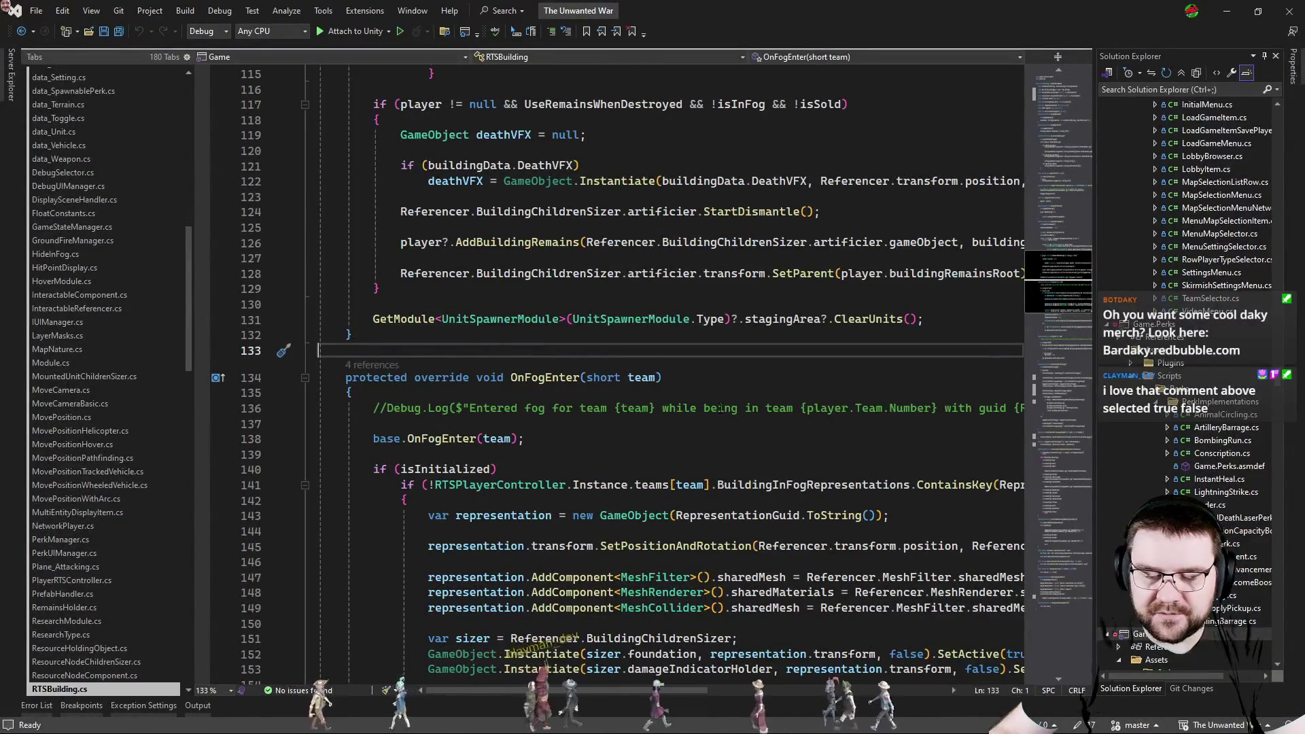
key("ctrl+Tab")
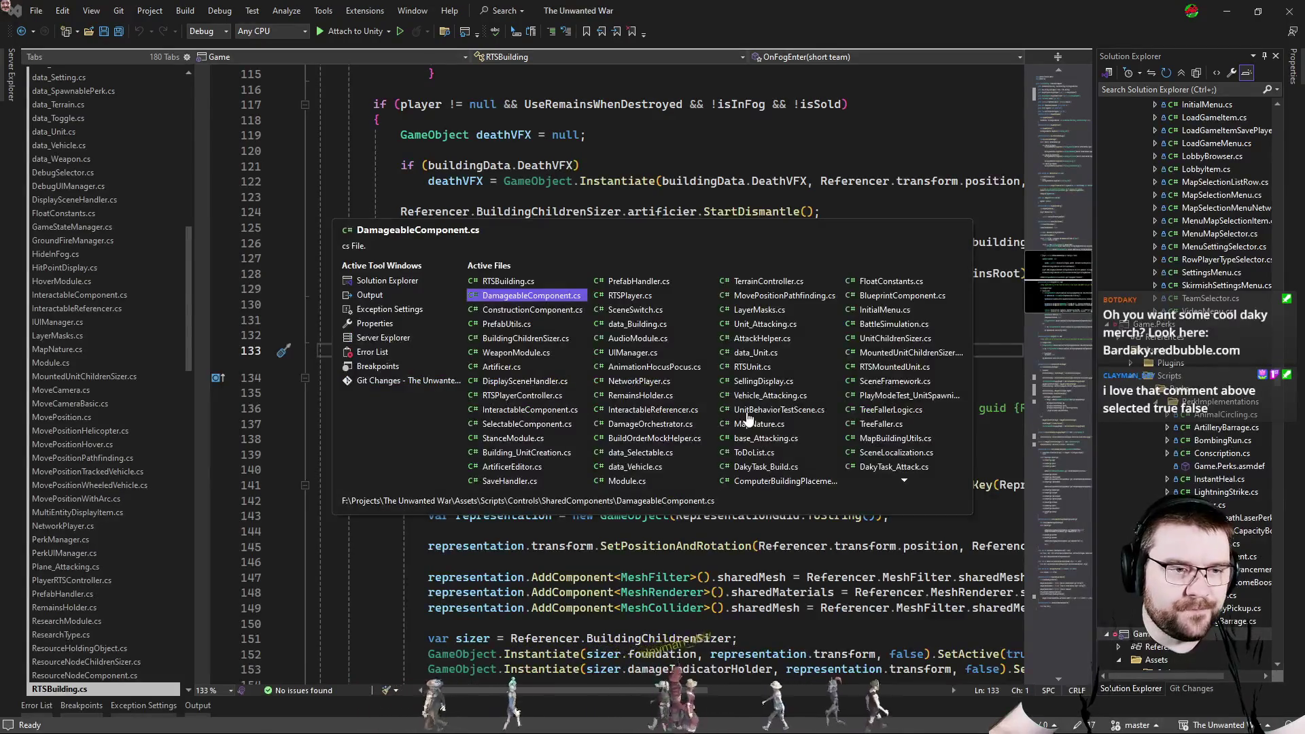
key("ctrl+Tab")
key("ctrl+Tab")
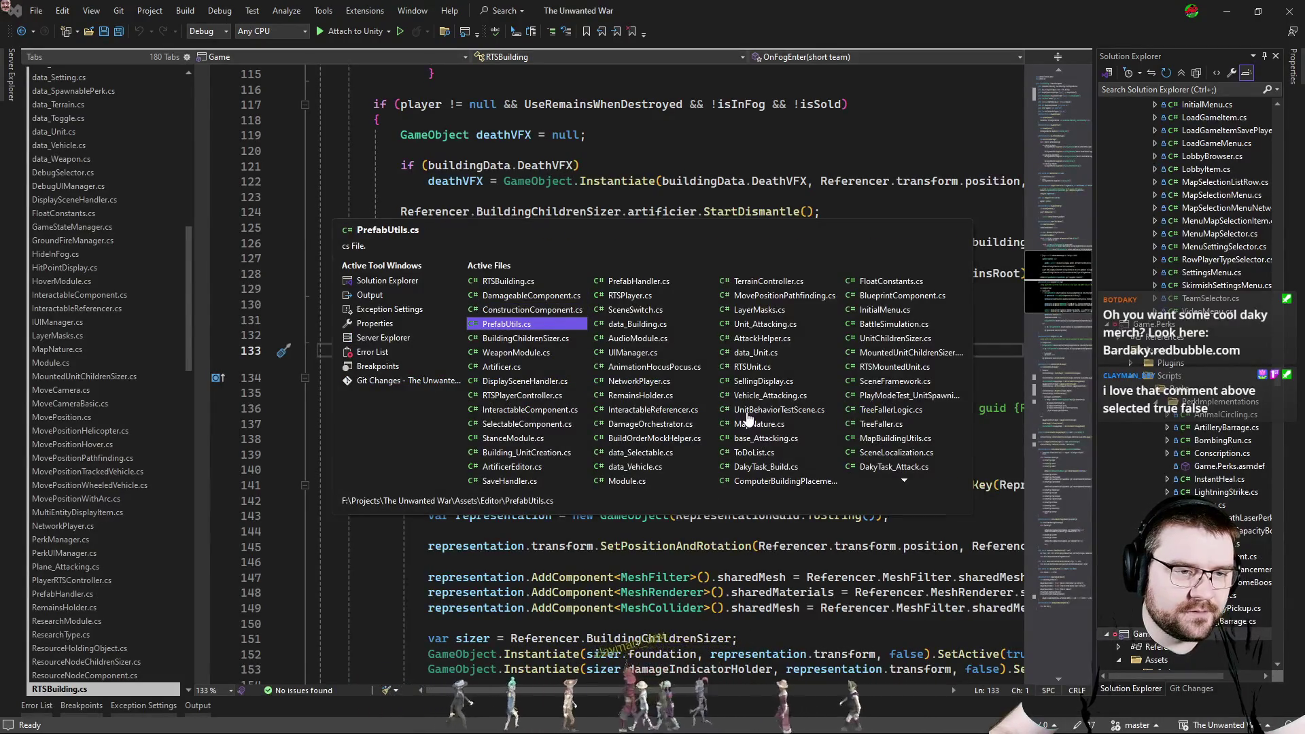
key("ctrl+Tab")
key("ctrl+Tab")
key("ctrl+Tab")
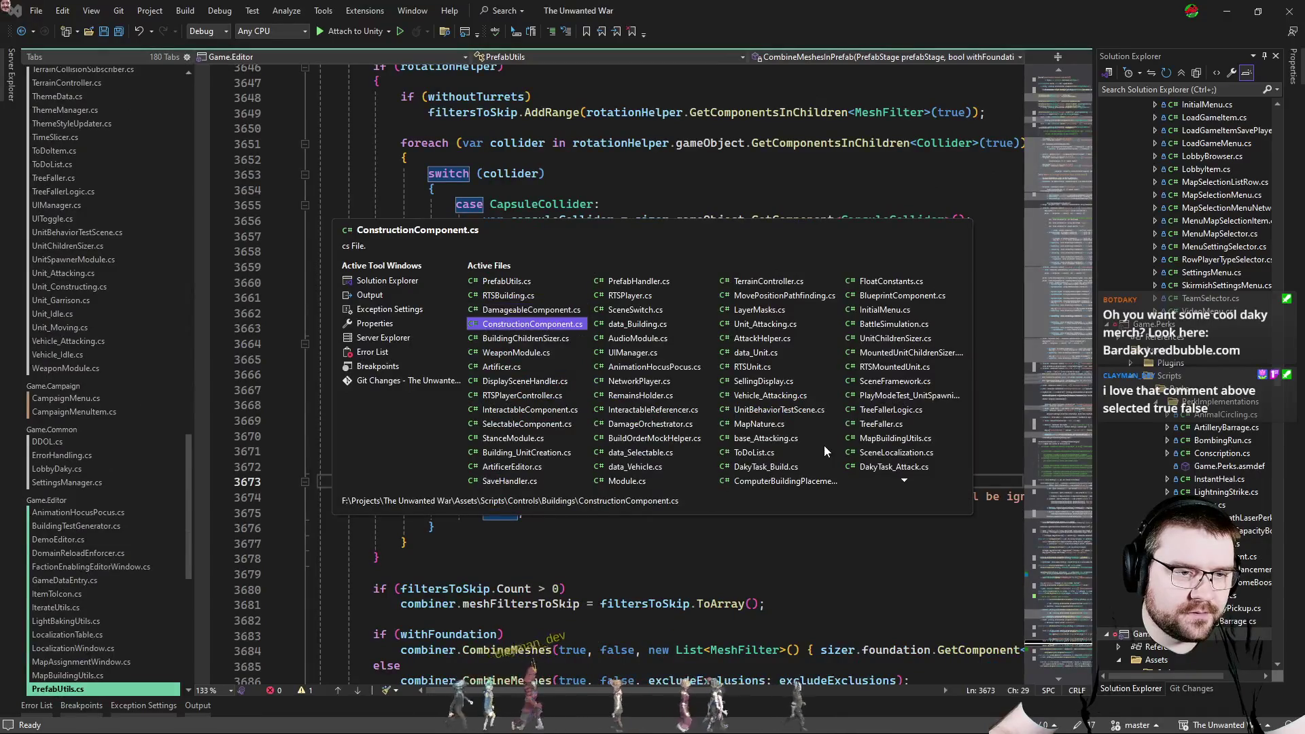
key("ctrl")
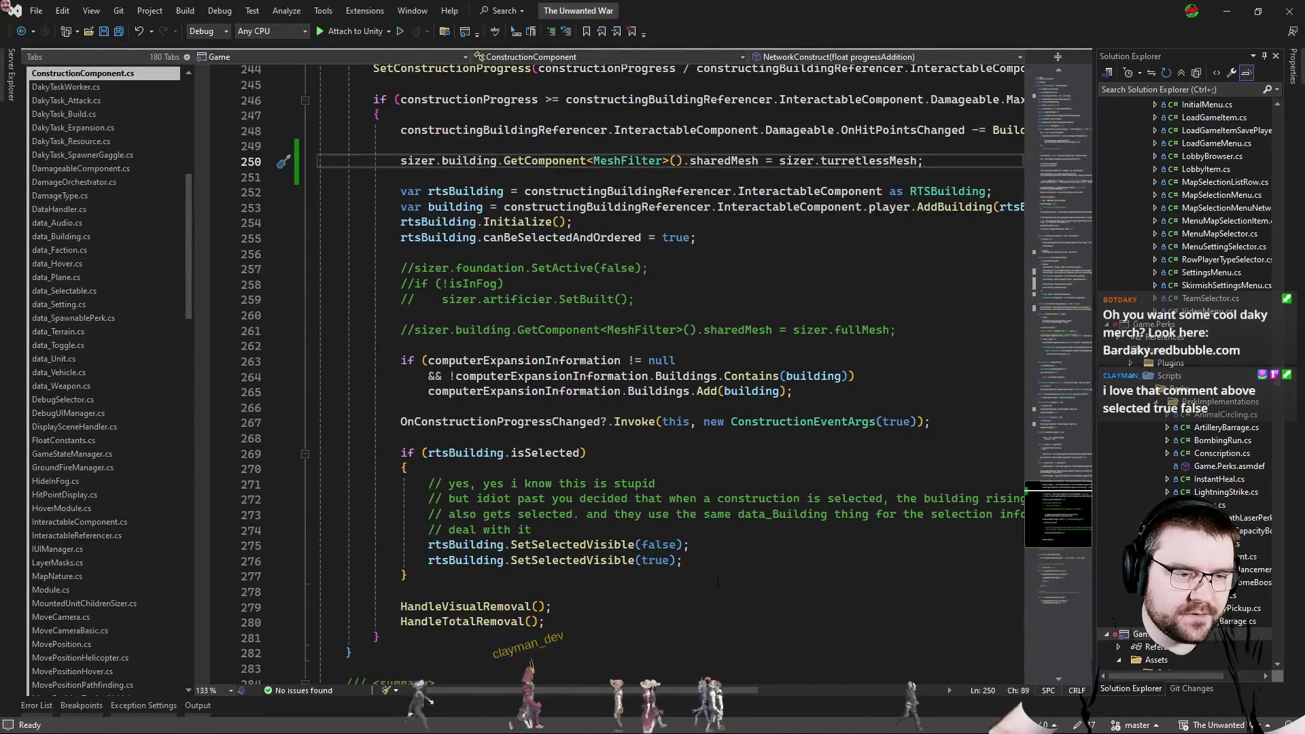
Review the comment block about building selection in ConstructionComponent.cs.
left_click(838, 575)
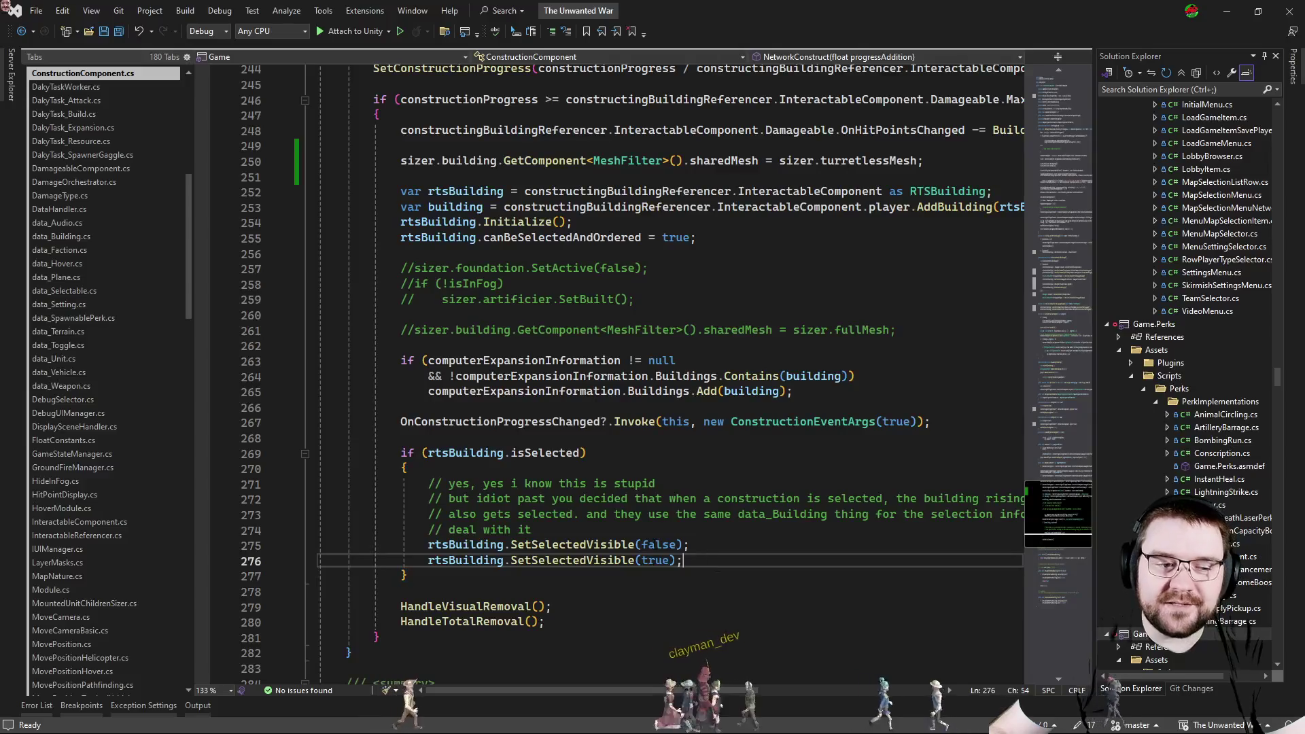
left_click_drag(282, 535, 282, 515)
key("shift+Up")
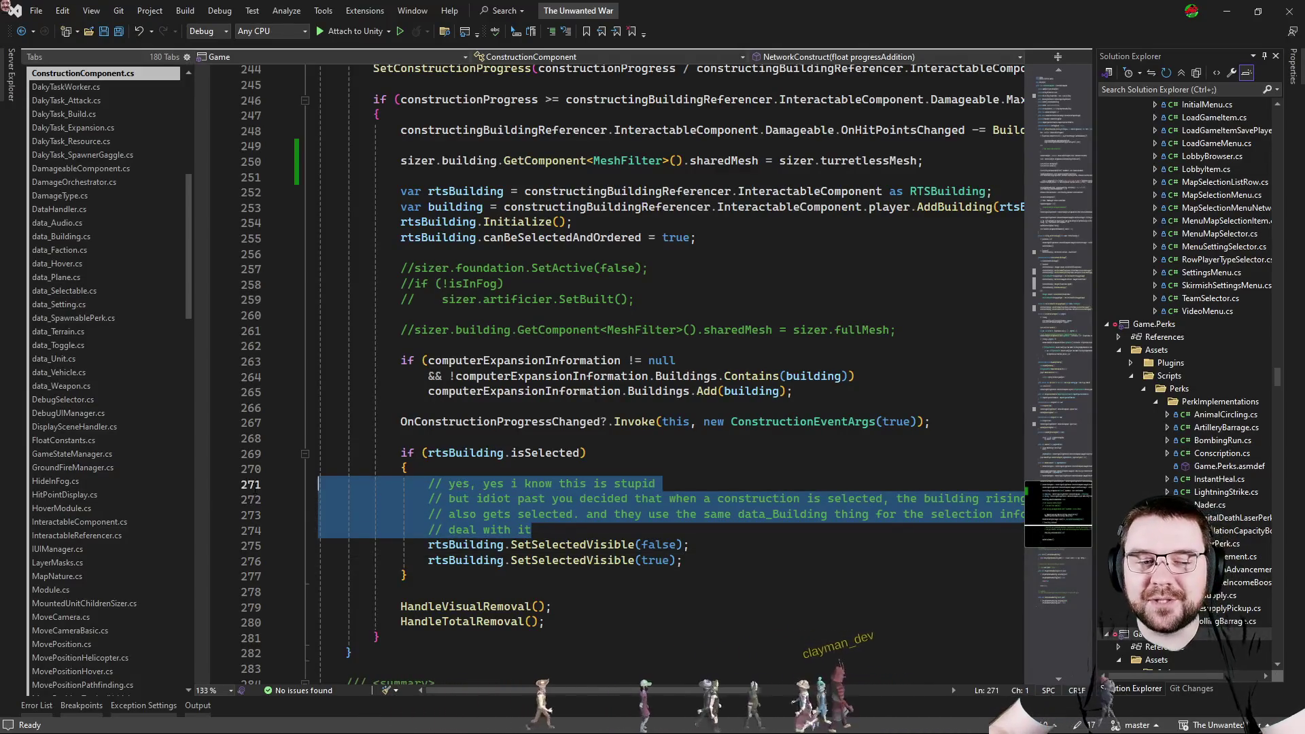
left_click(708, 528)
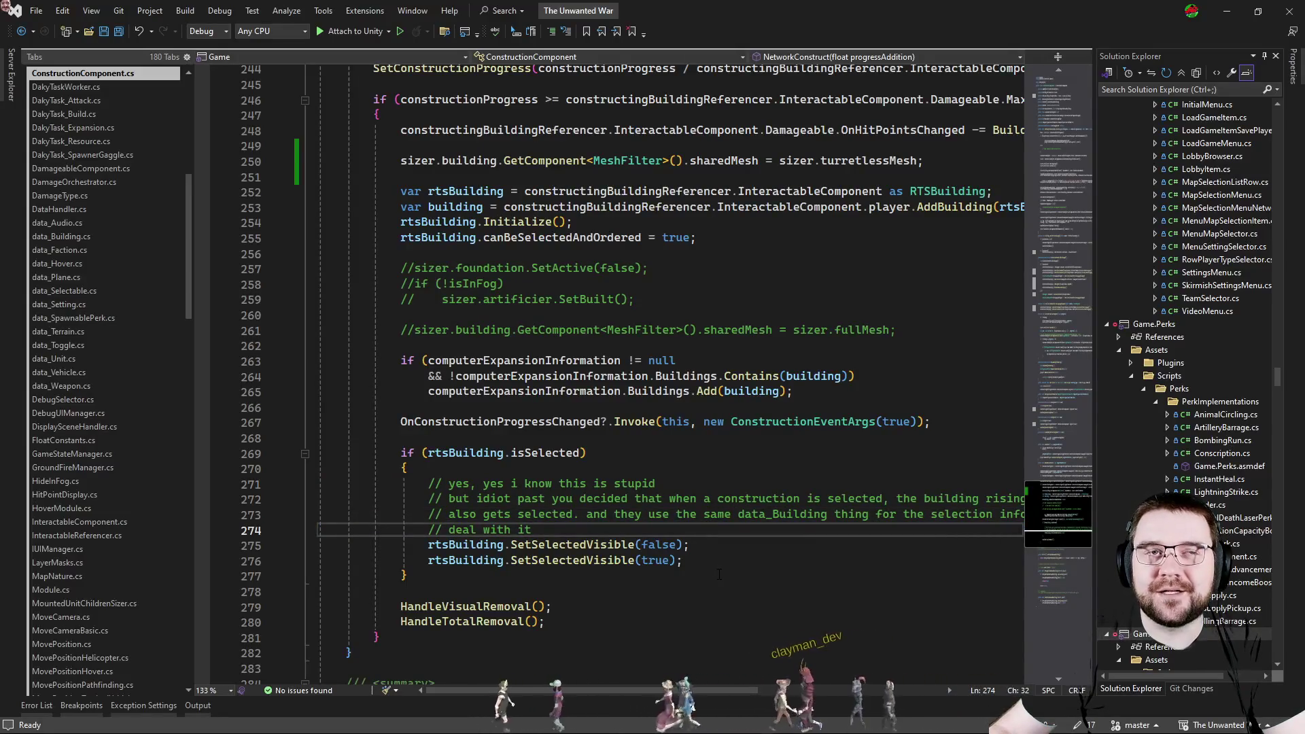
Cycle past PrefabUtils.cs back to RTSBuilding.cs at its OnFogEnter override.
key("ctrl+Tab")
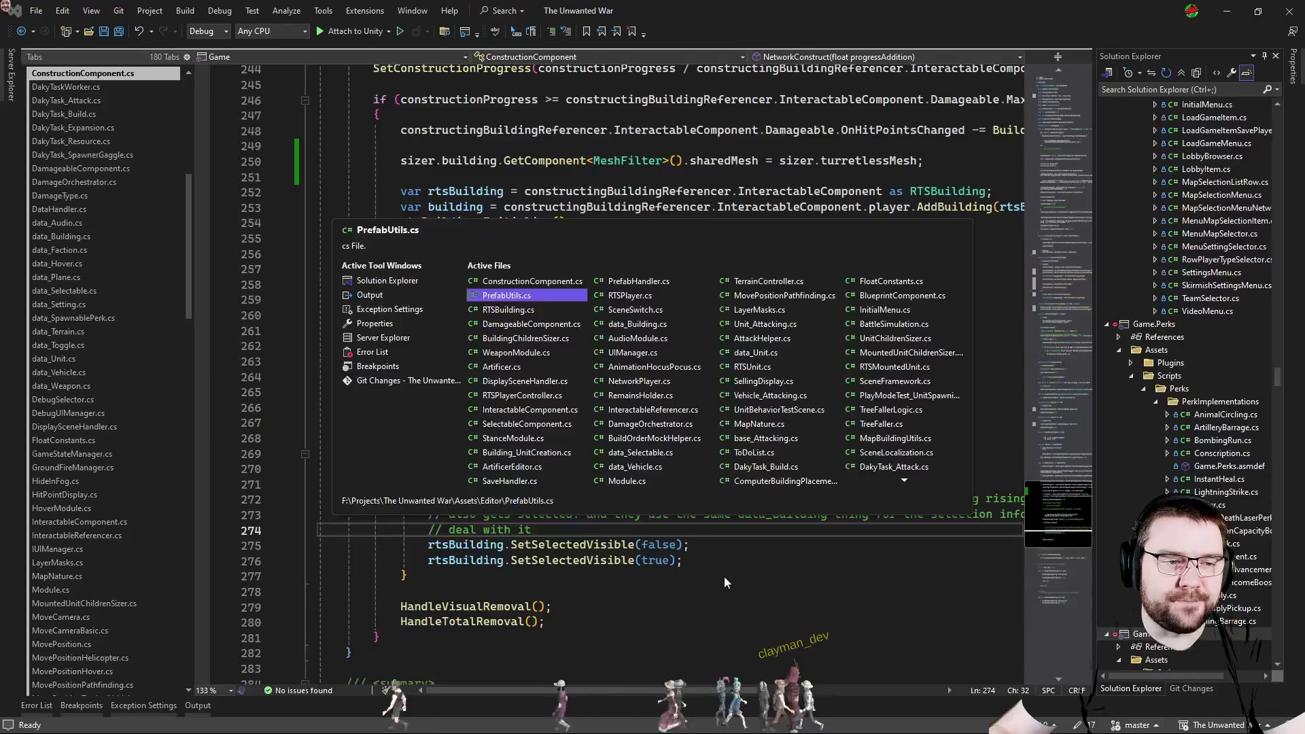
key("ctrl+Tab")
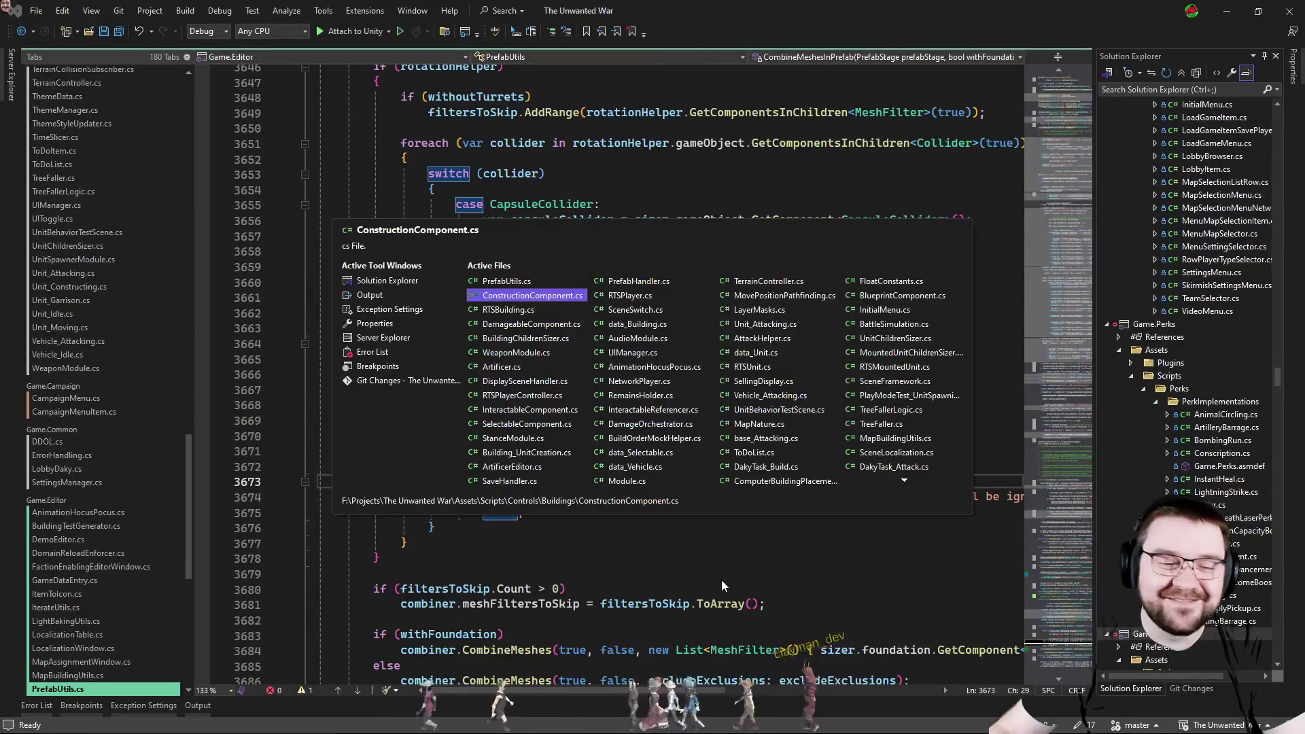
key("ctrl+Tab")
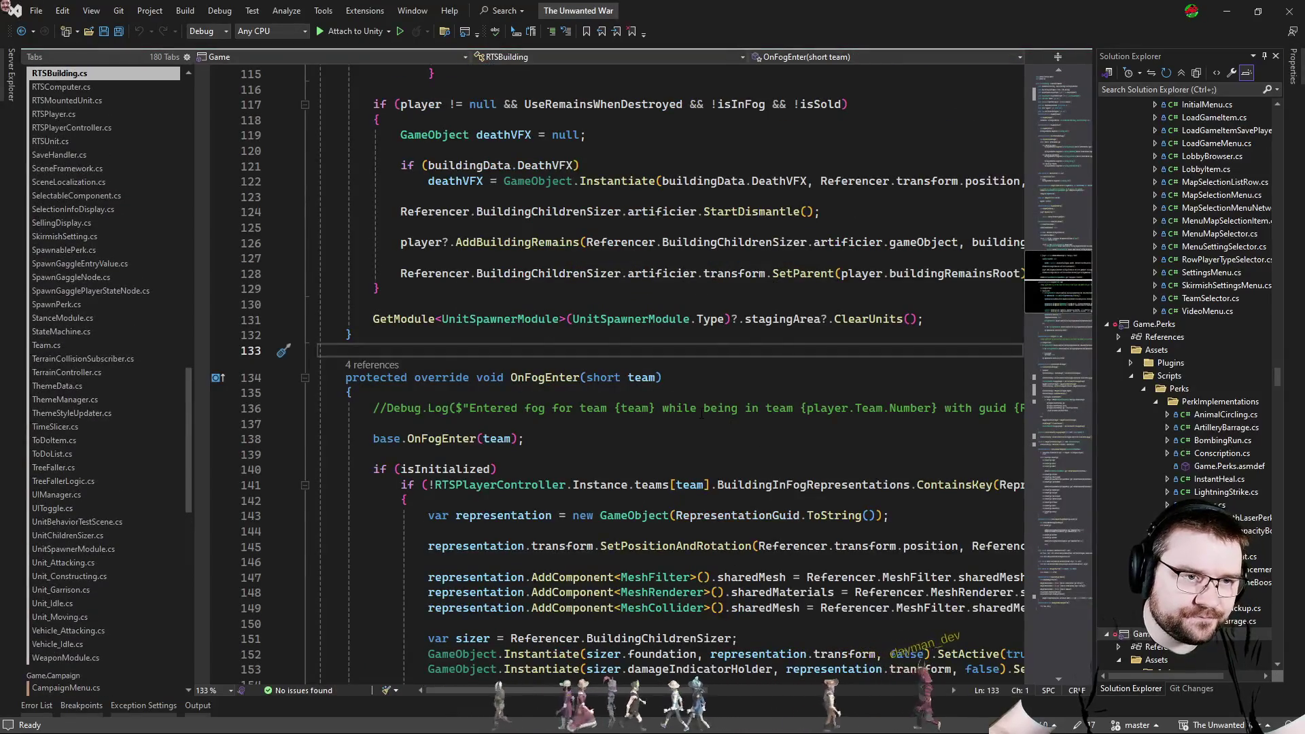
scroll(703, 412, "up", 6)
Insert a new line 124 in the destruction remains code, correcting a wrong ReferenceEquals completion.
left_click(684, 427)
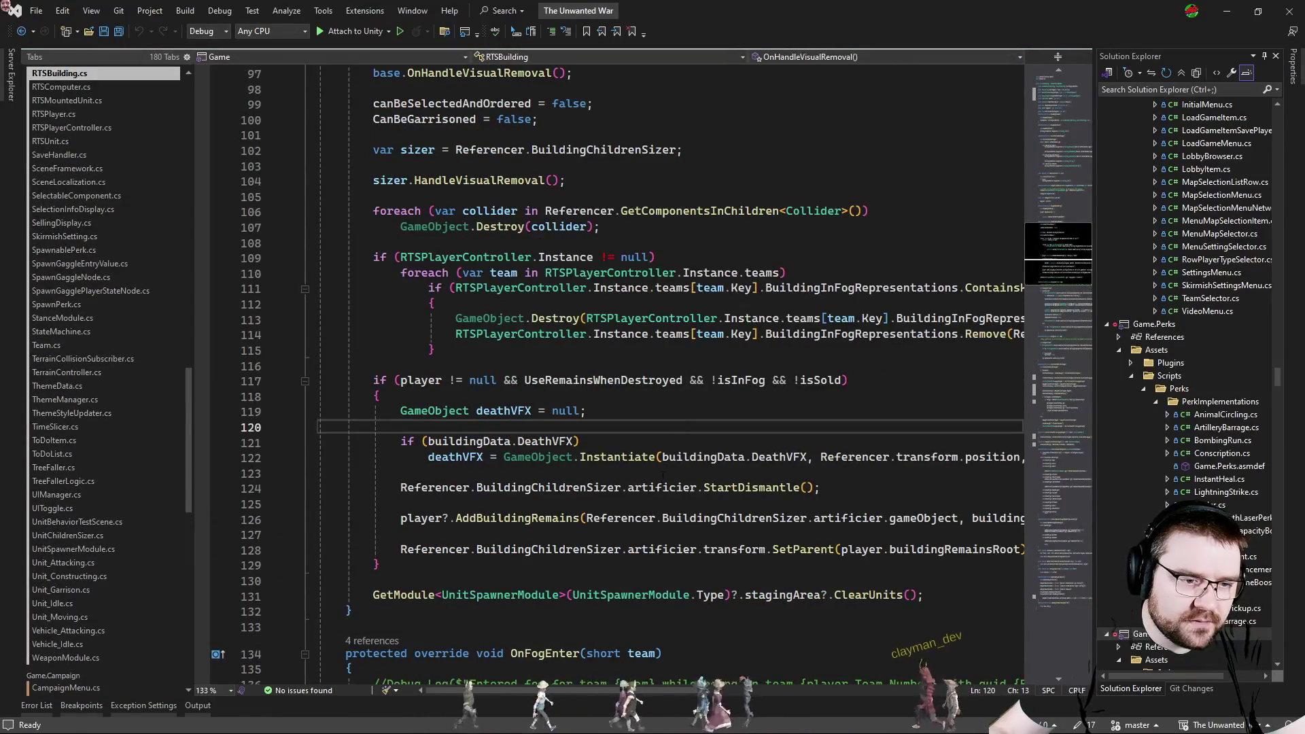
double_click(537, 521)
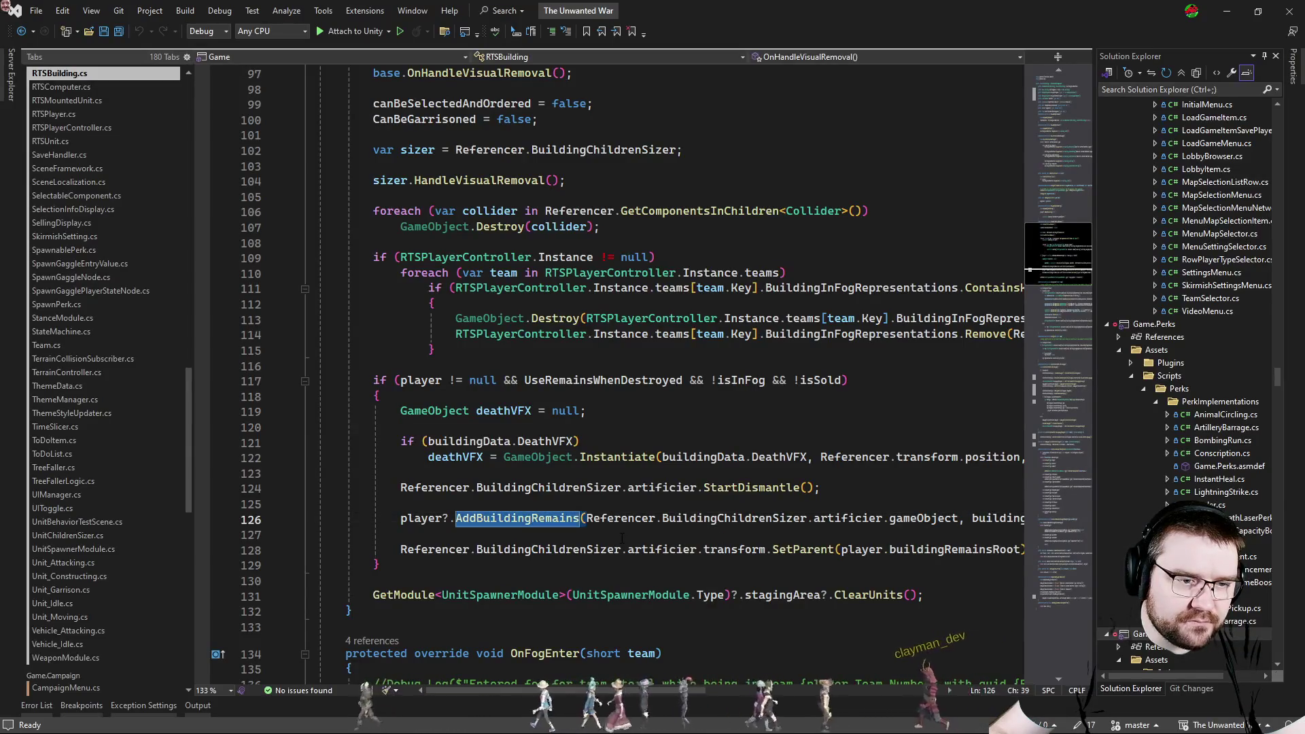
left_click(839, 475)
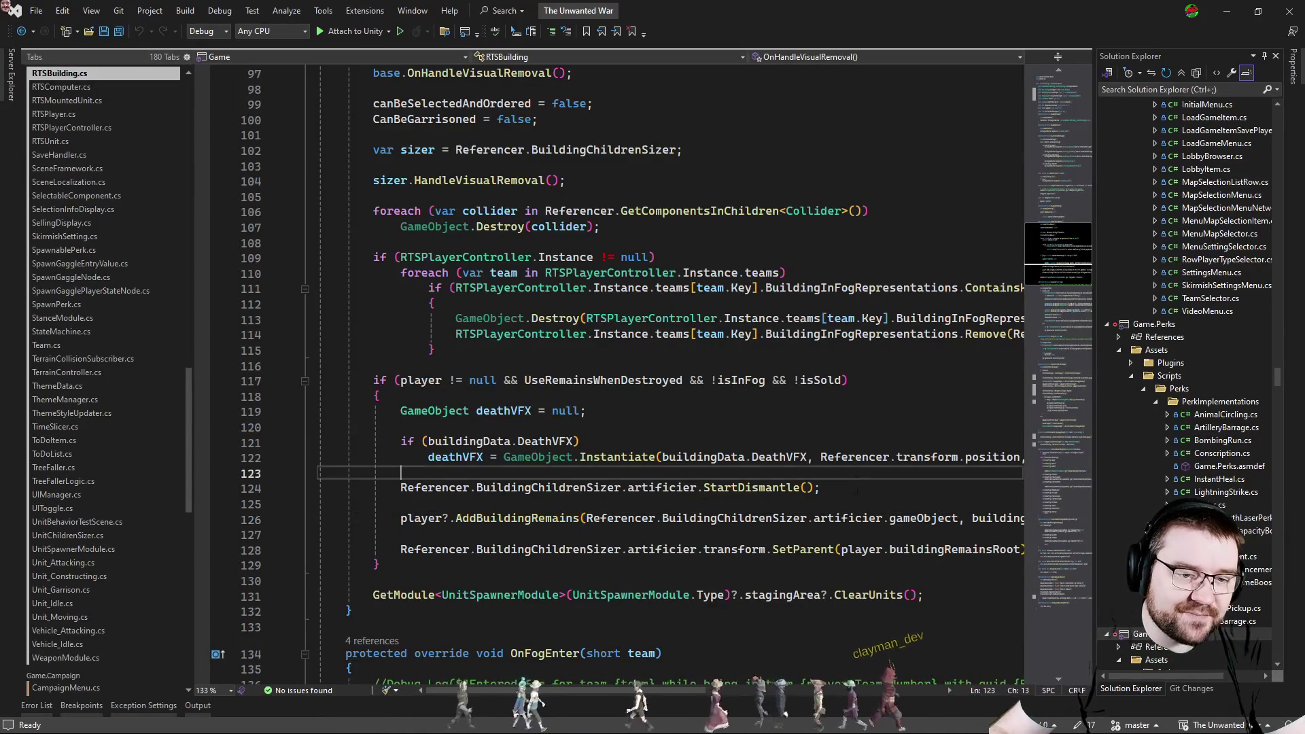
key("Return")
key("Return")
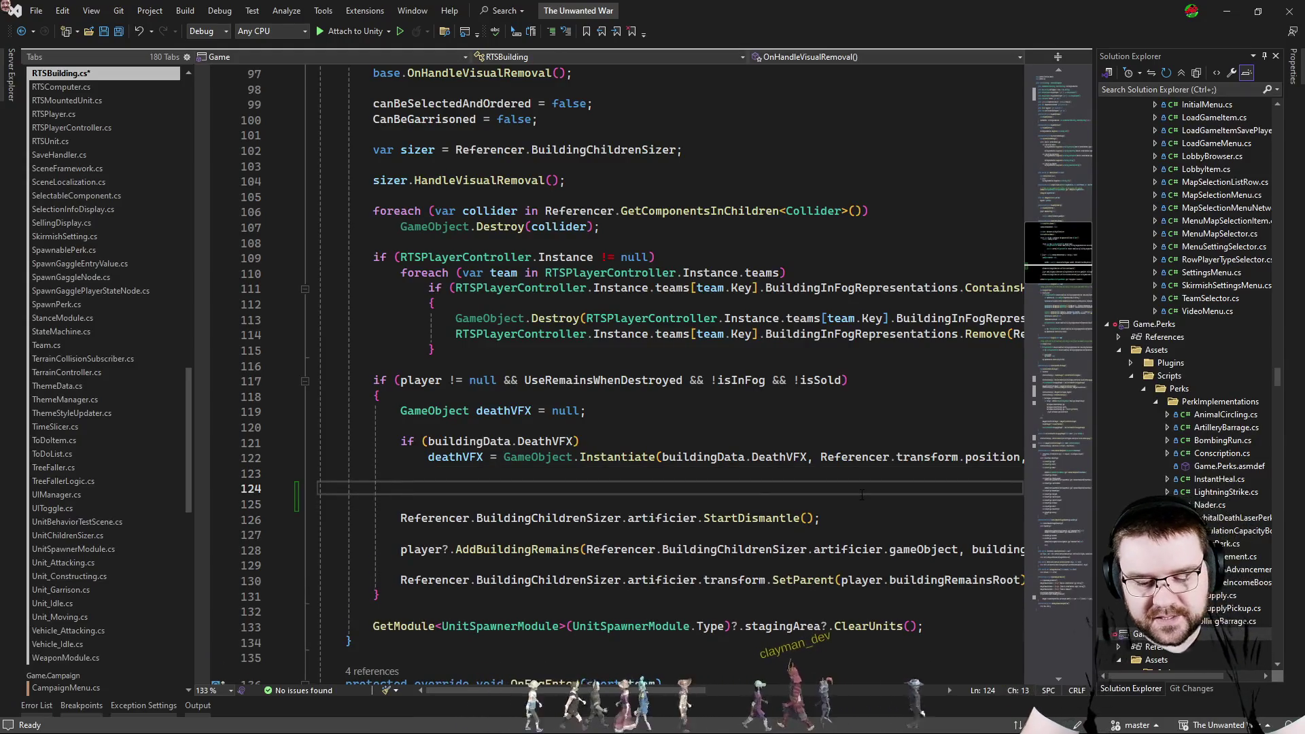
type("sizer = ")
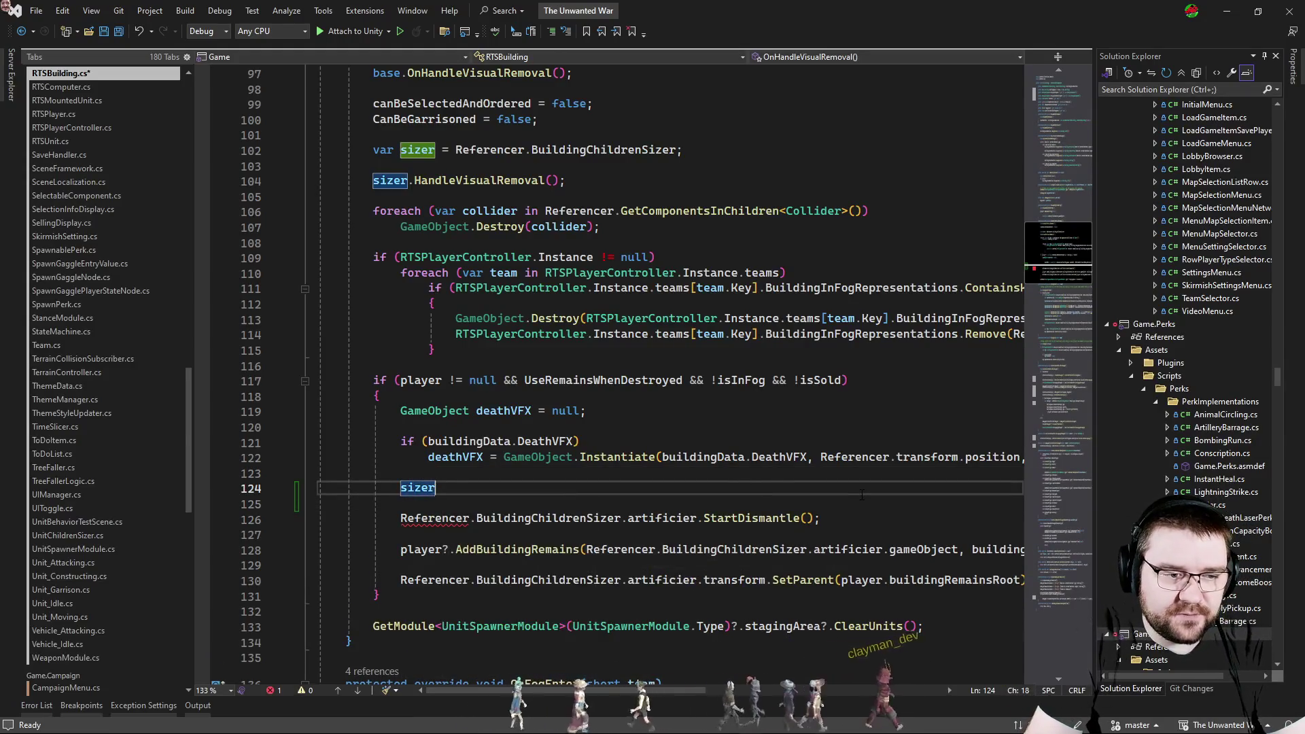
type("Refere")
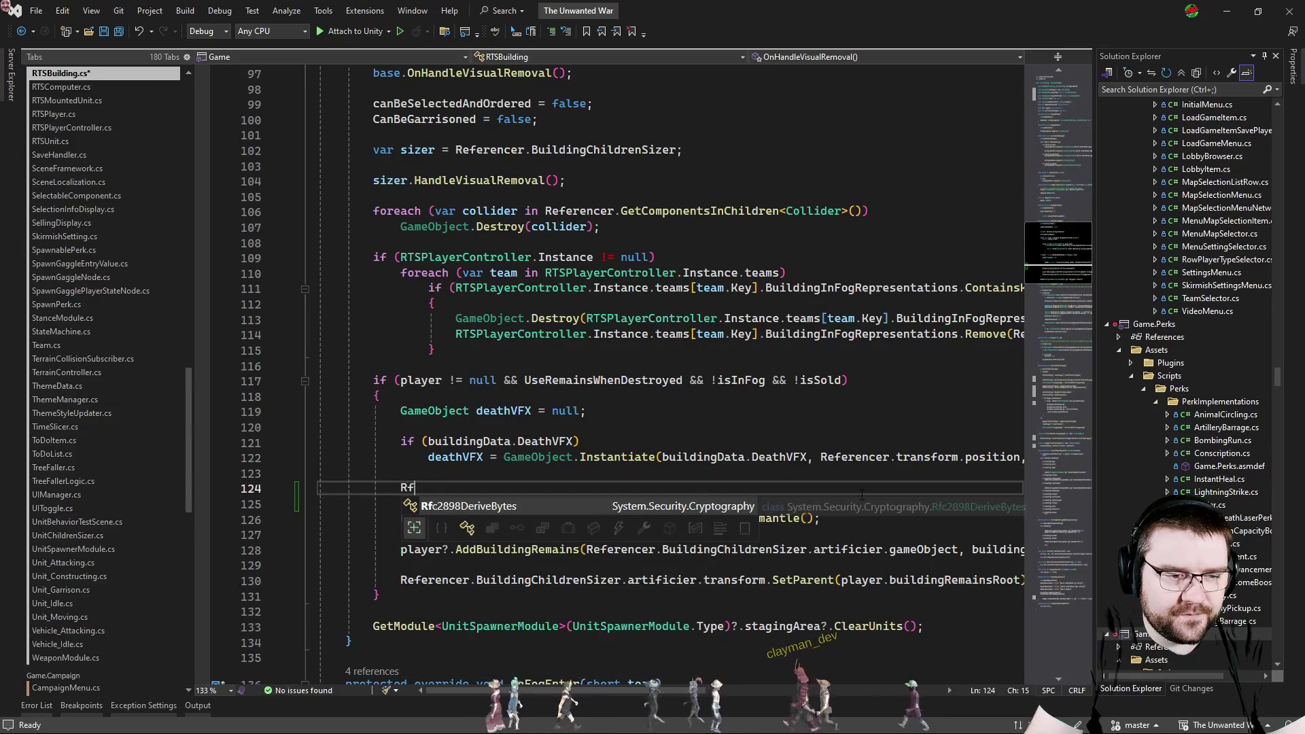
key("BackSpace")
key("BackSpace")
type("fe")
key("Tab")
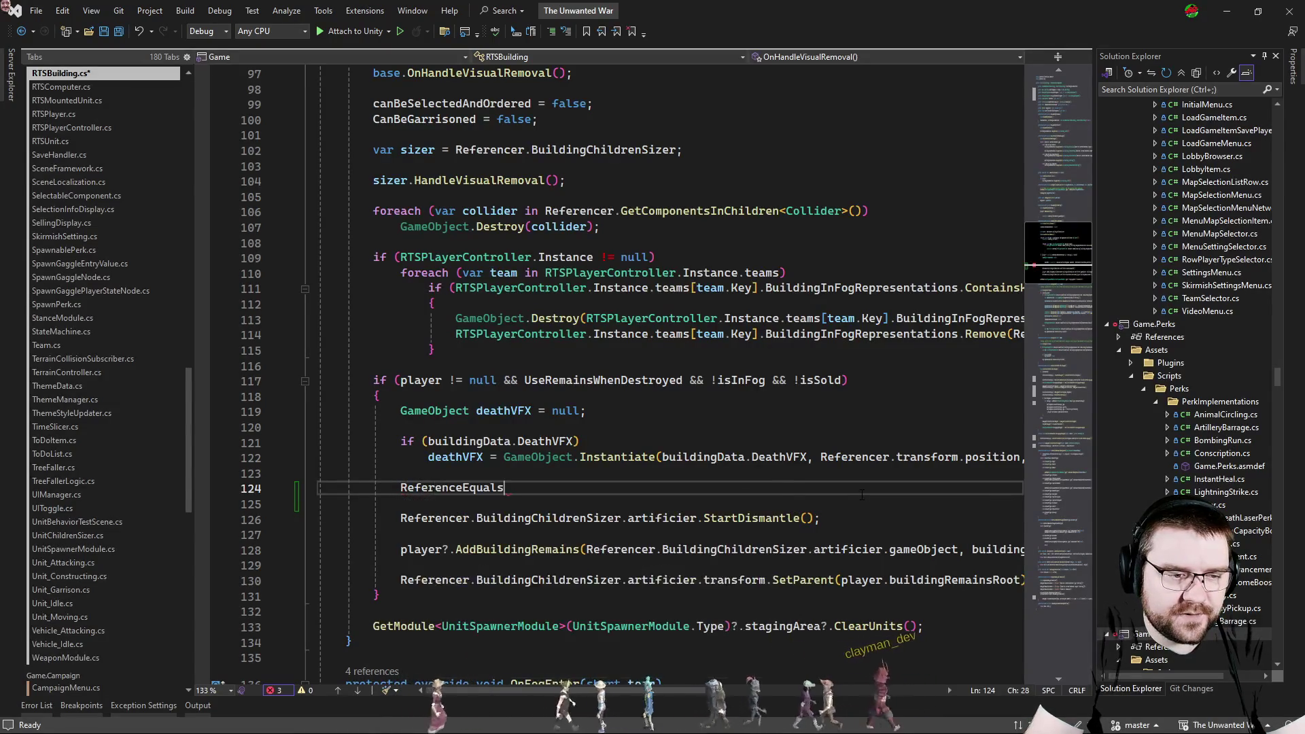
key("ctrl+shift+Left")
type("Re")
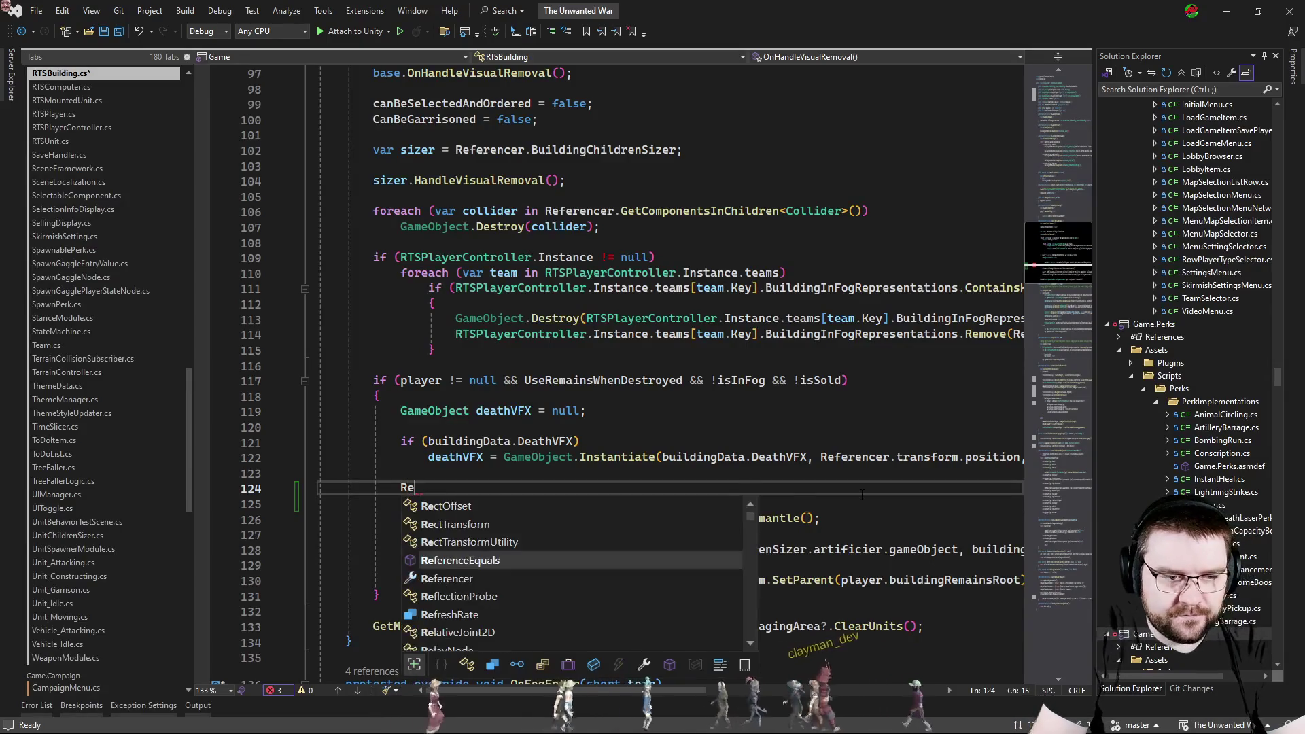
type("ferencer.sizer")
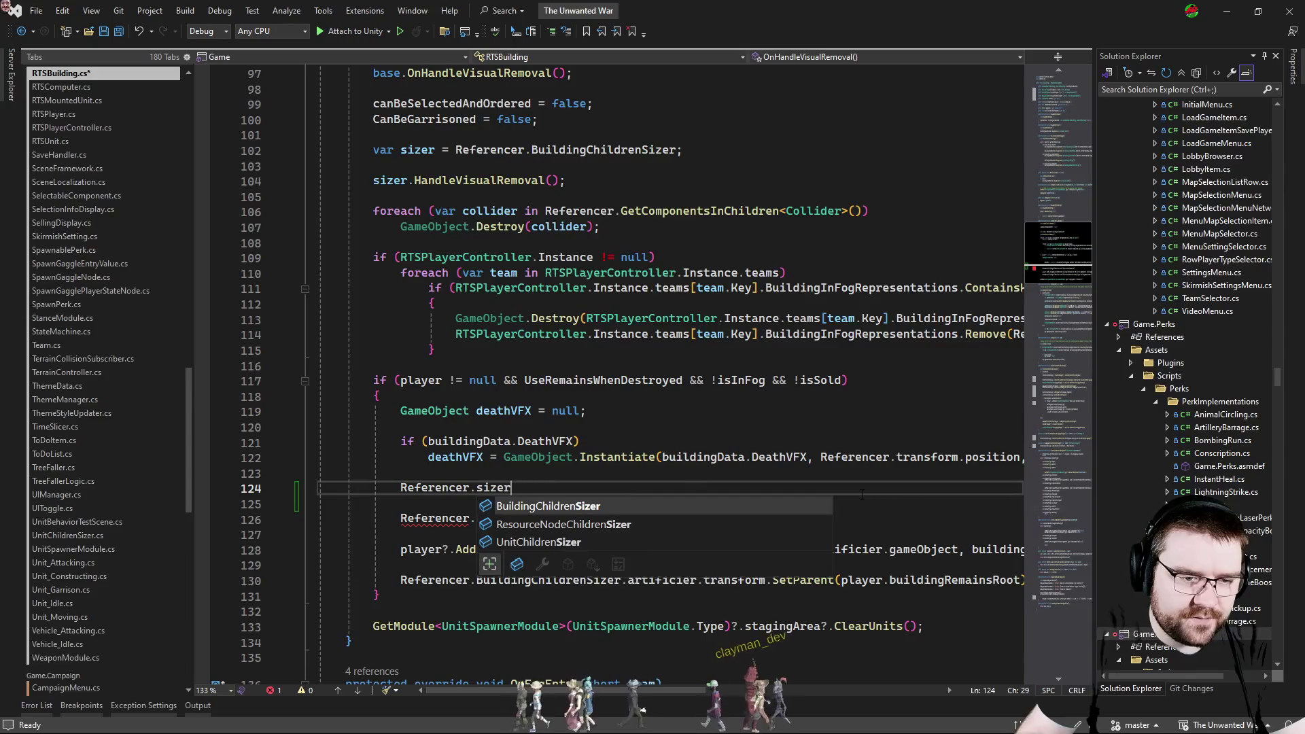
key("Tab")
type(".")
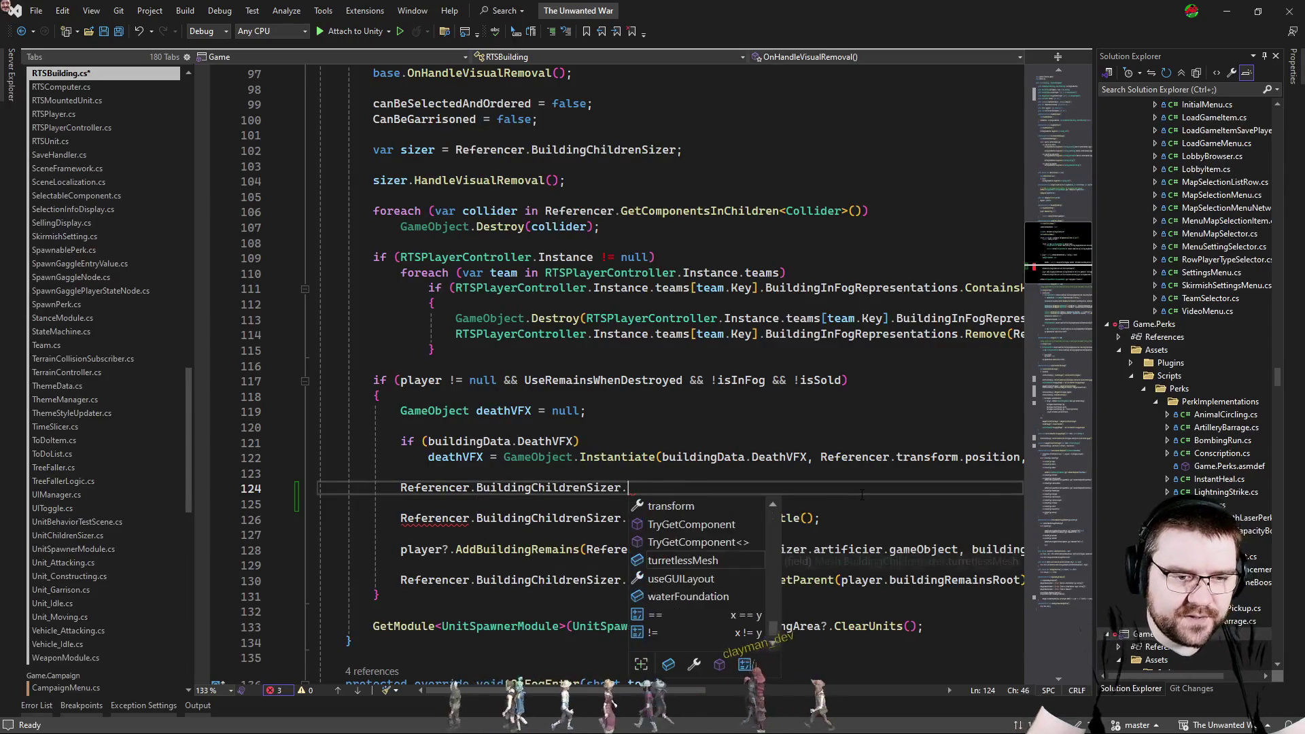
type("building.")
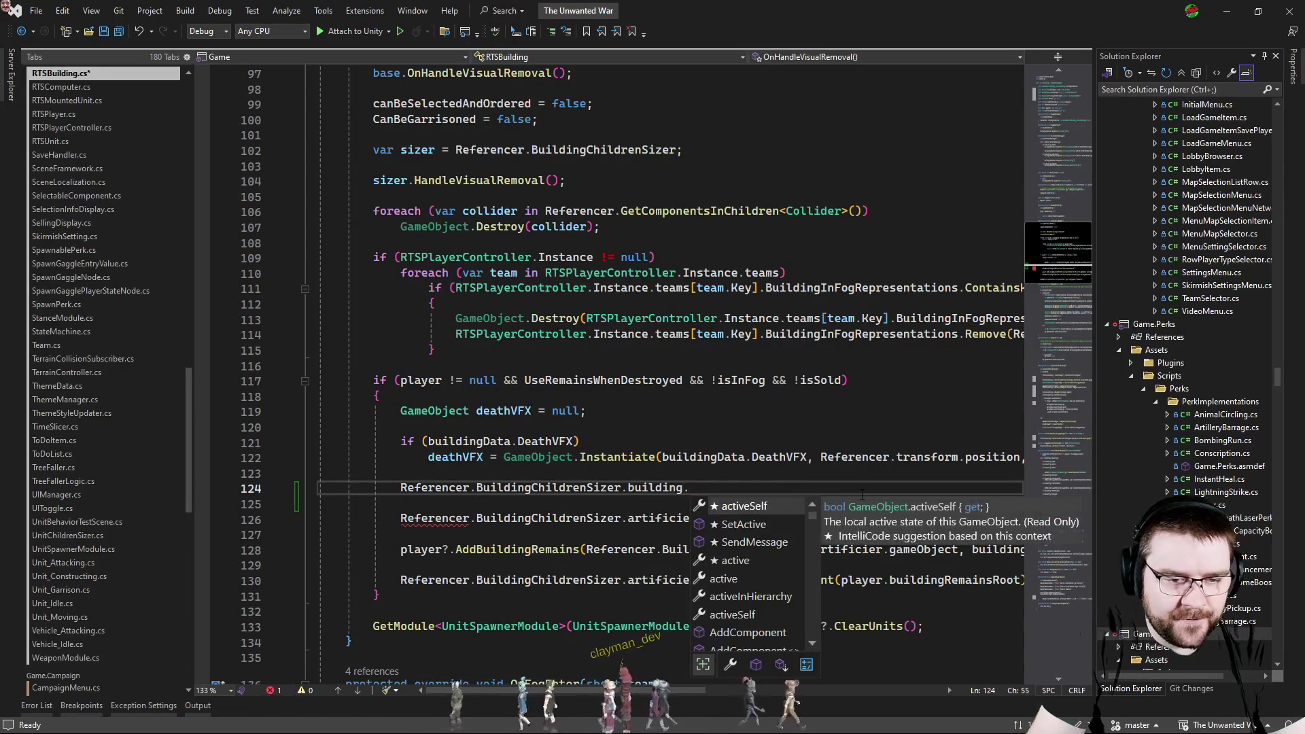
type("ge")
Write GetComponent<MeshFilter>().sharedMesh = and discard the wrong buildingData.mesh reference.
key("Tab")
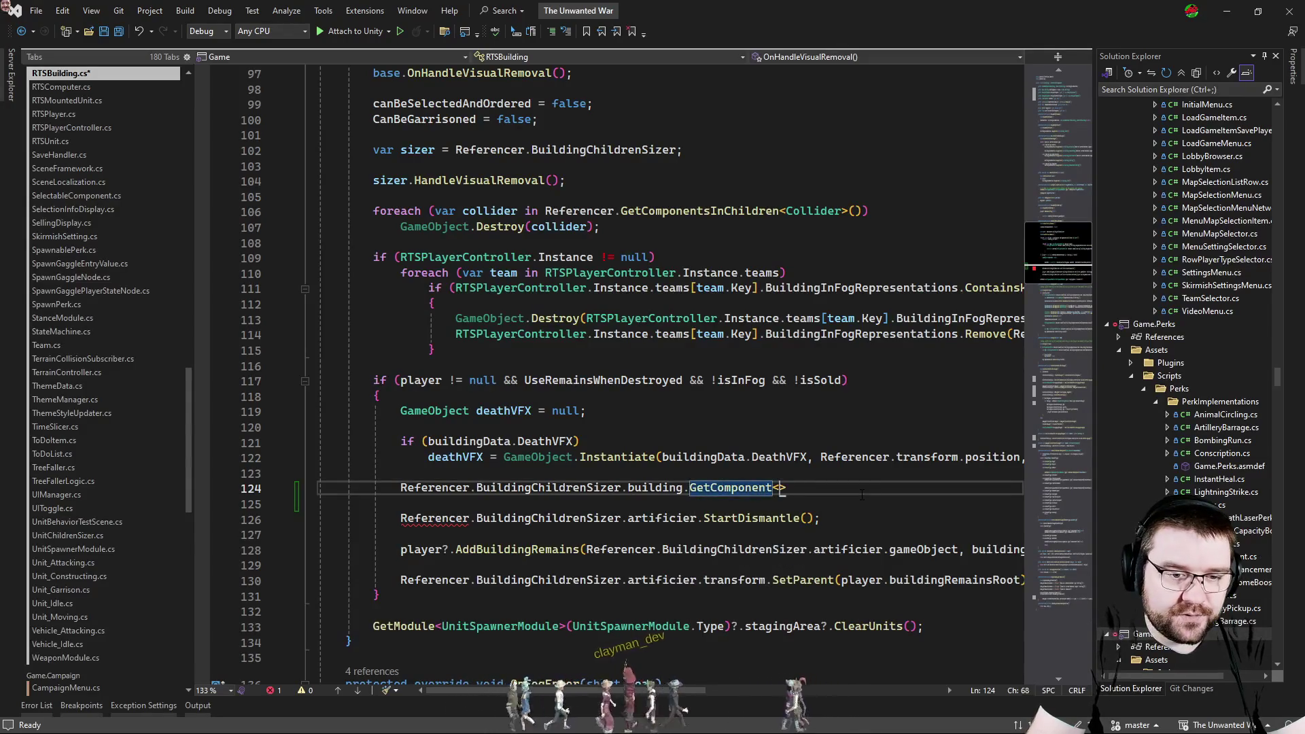
type("Meshfi")
key("Tab")
type(">")
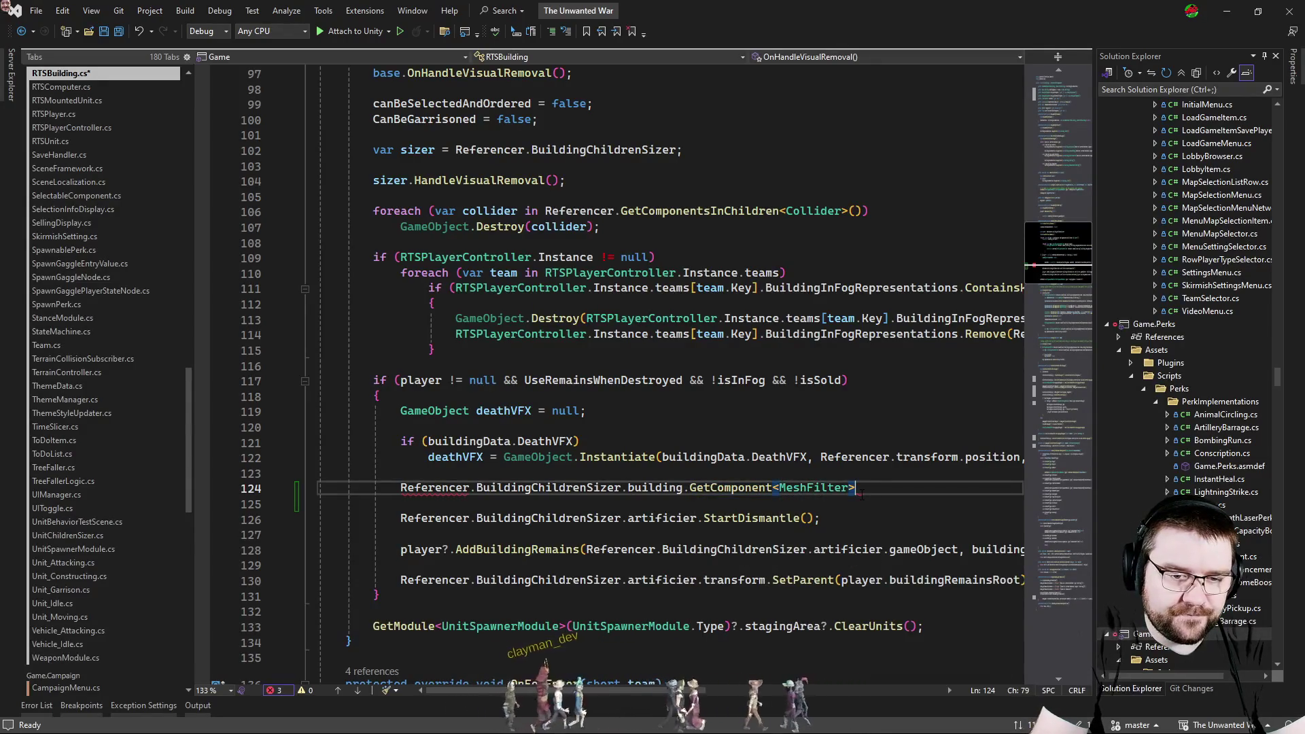
type(".sh")
key("Tab")
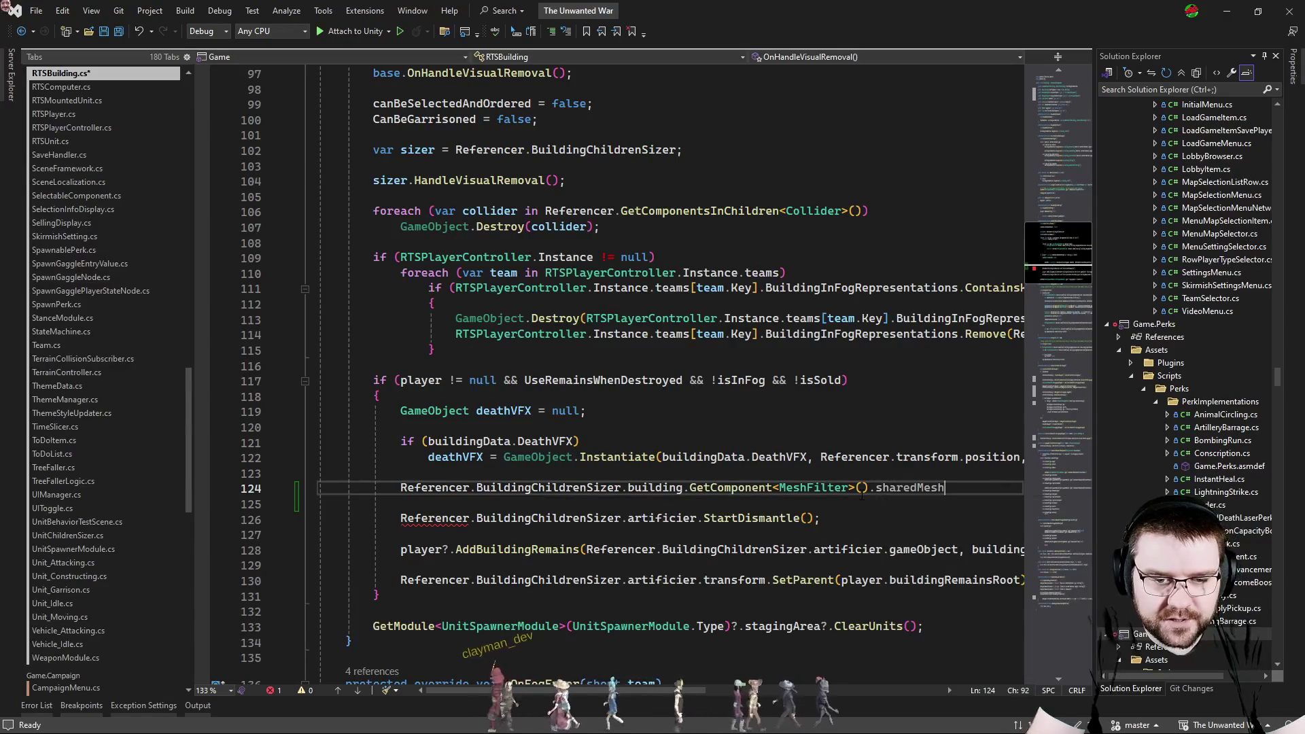
type(" = building")
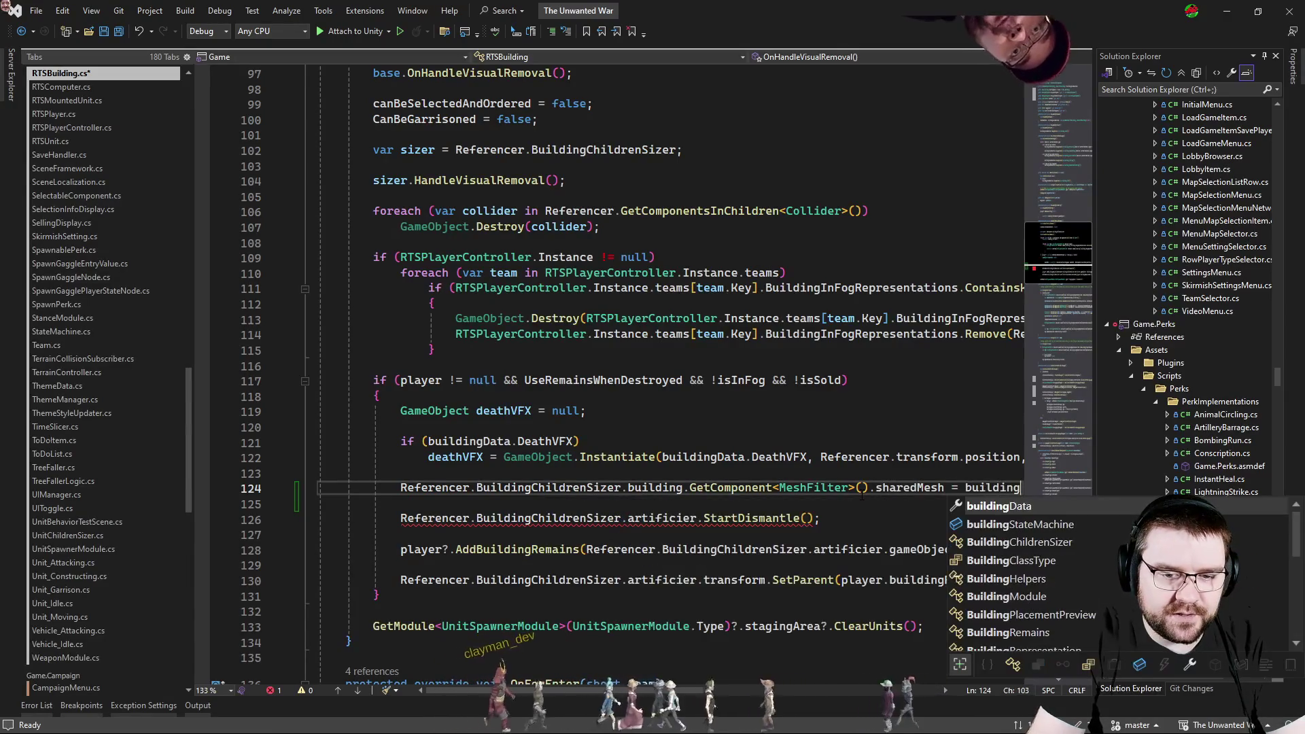
key("Tab")
type(".")
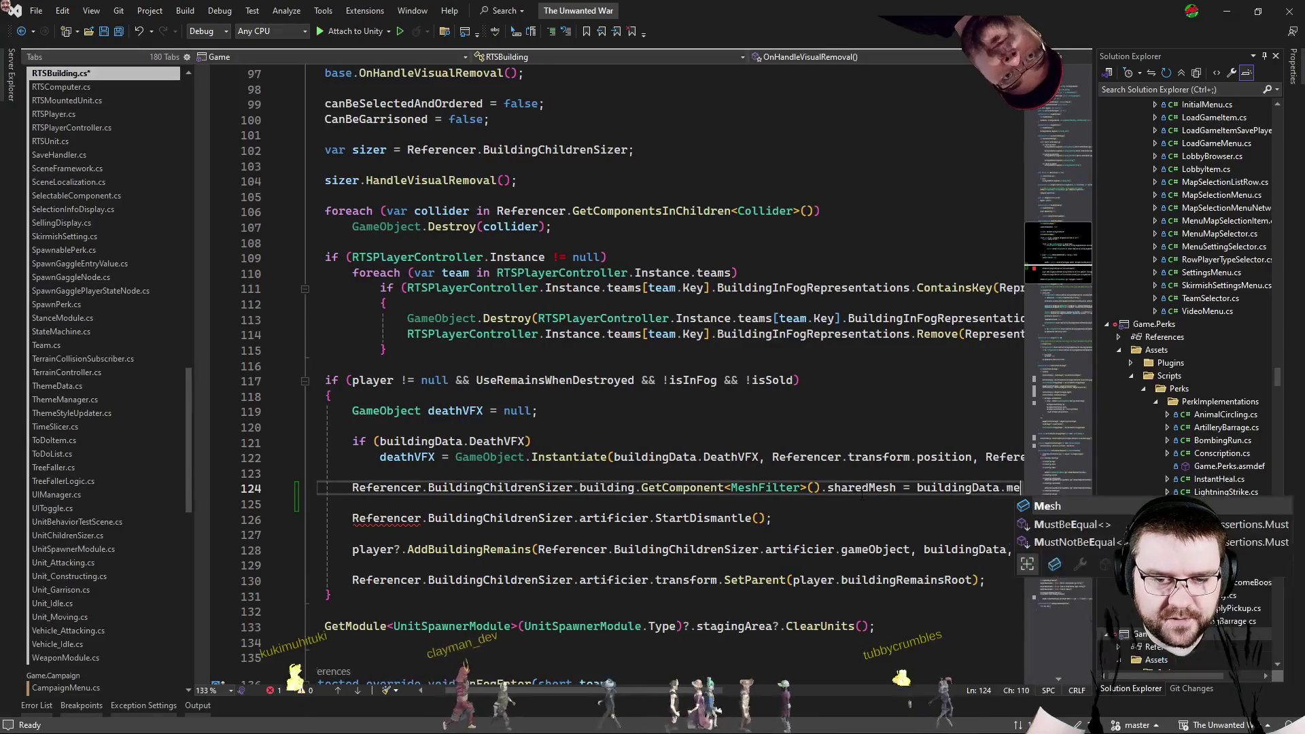
type("mesh")
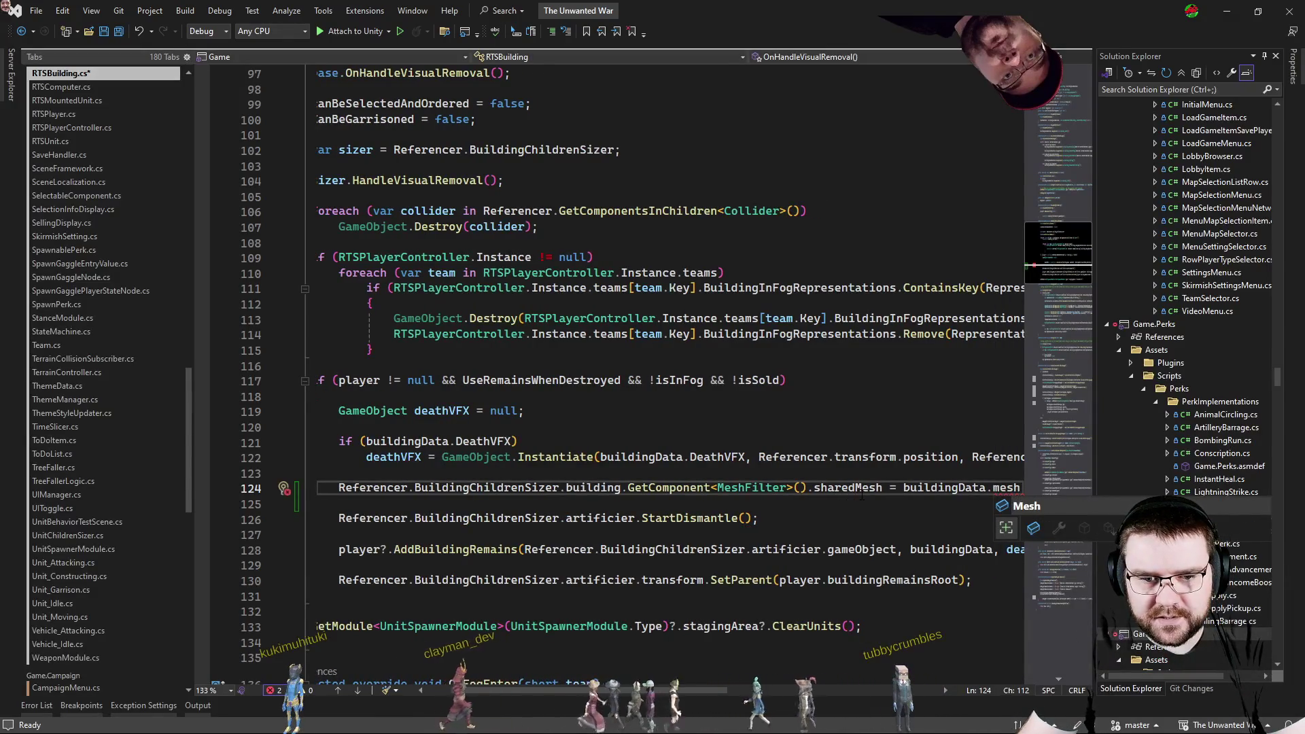
key("Escape")
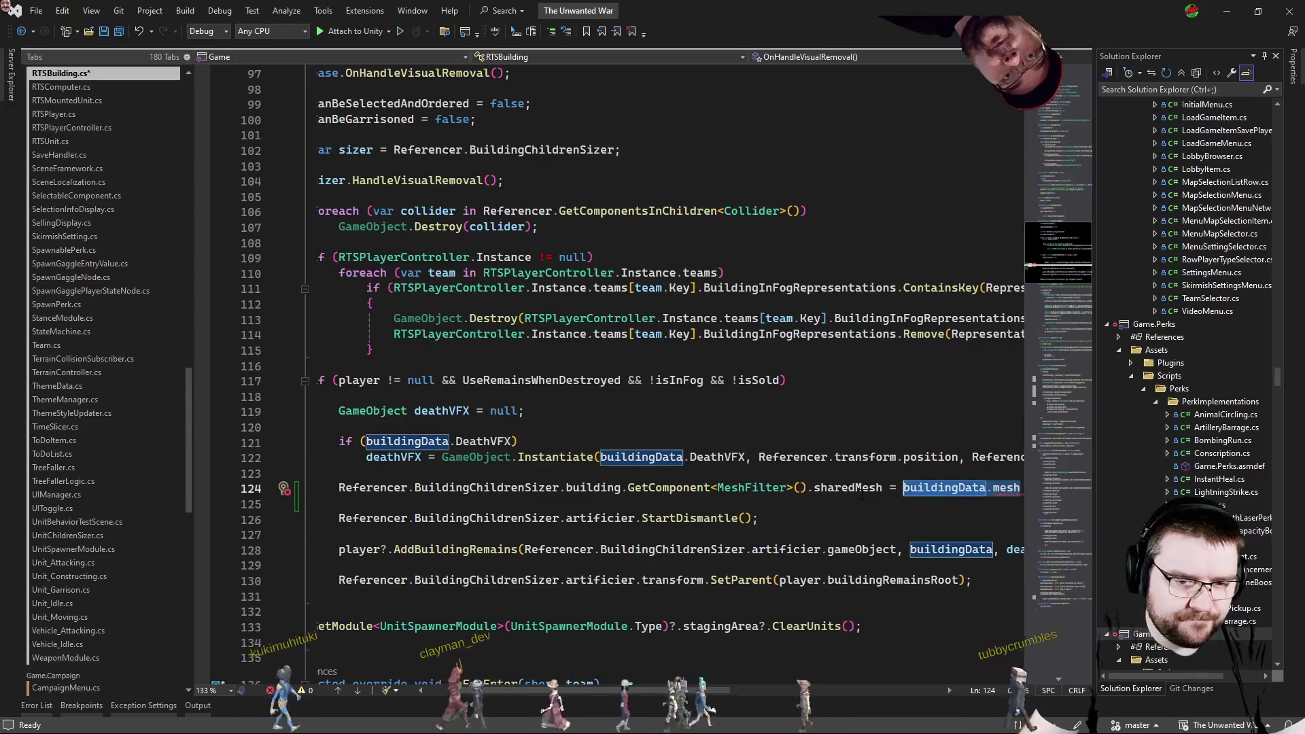
key("ctrl+BackSpace")
key("ctrl+BackSpace")
key("ctrl+BackSpace")
type("Ref")
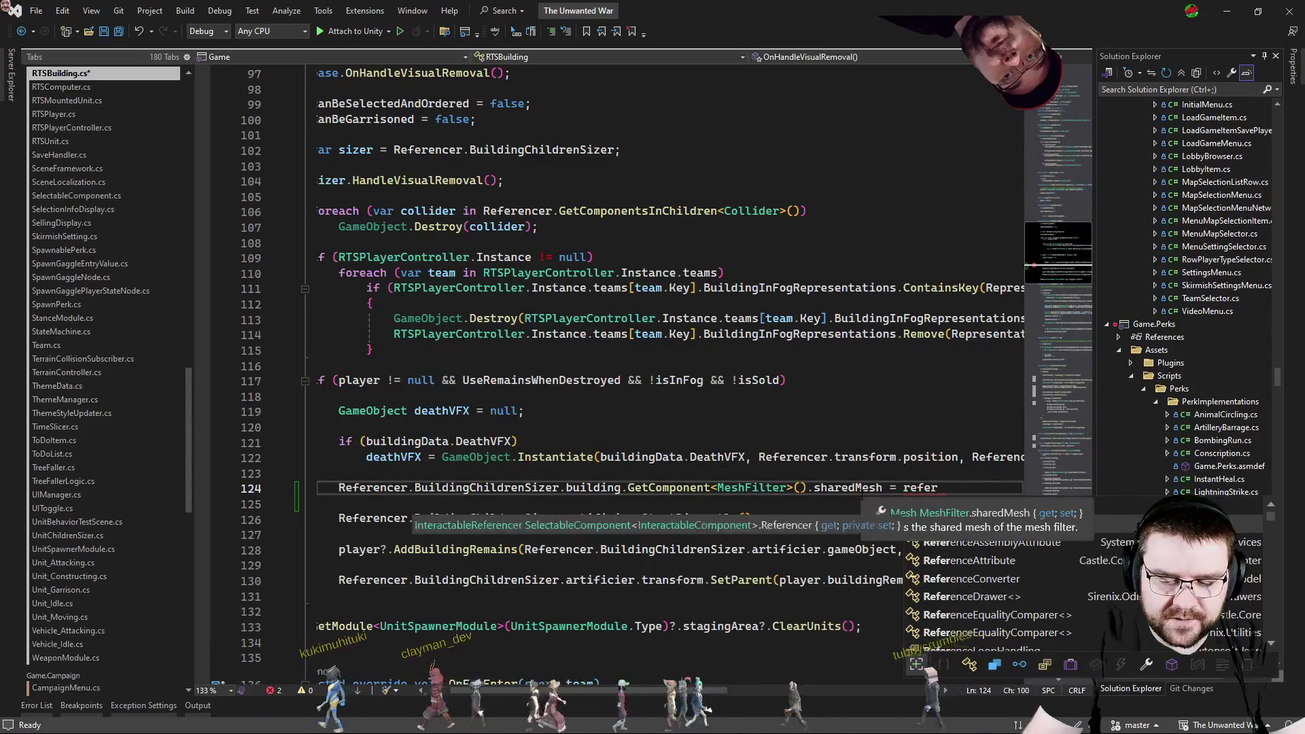
Complete the assignment with Referencer.BuildingChildrenSizer.foundationlessMesh, save, and return to Unity.
key("Tab")
type(".")
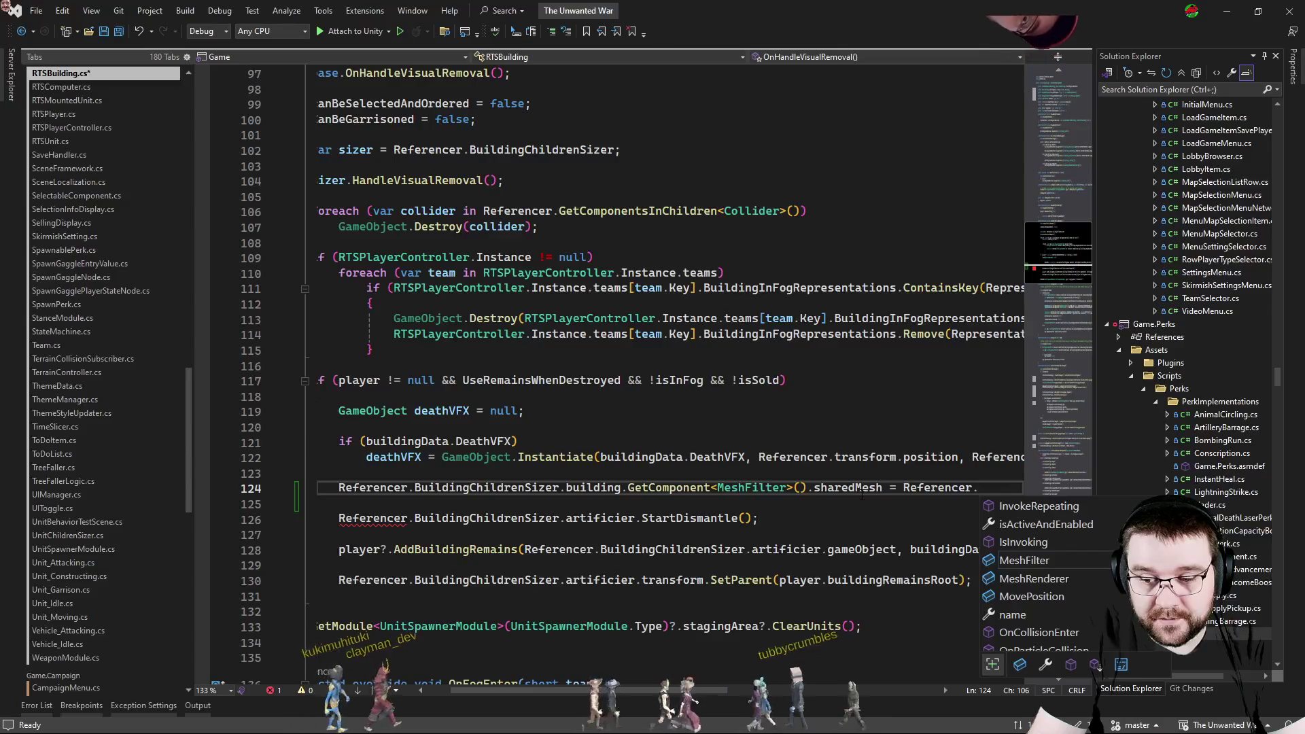
type("s")
key("BackSpace")
type("BuildingChildrenSizer")
key("Tab")
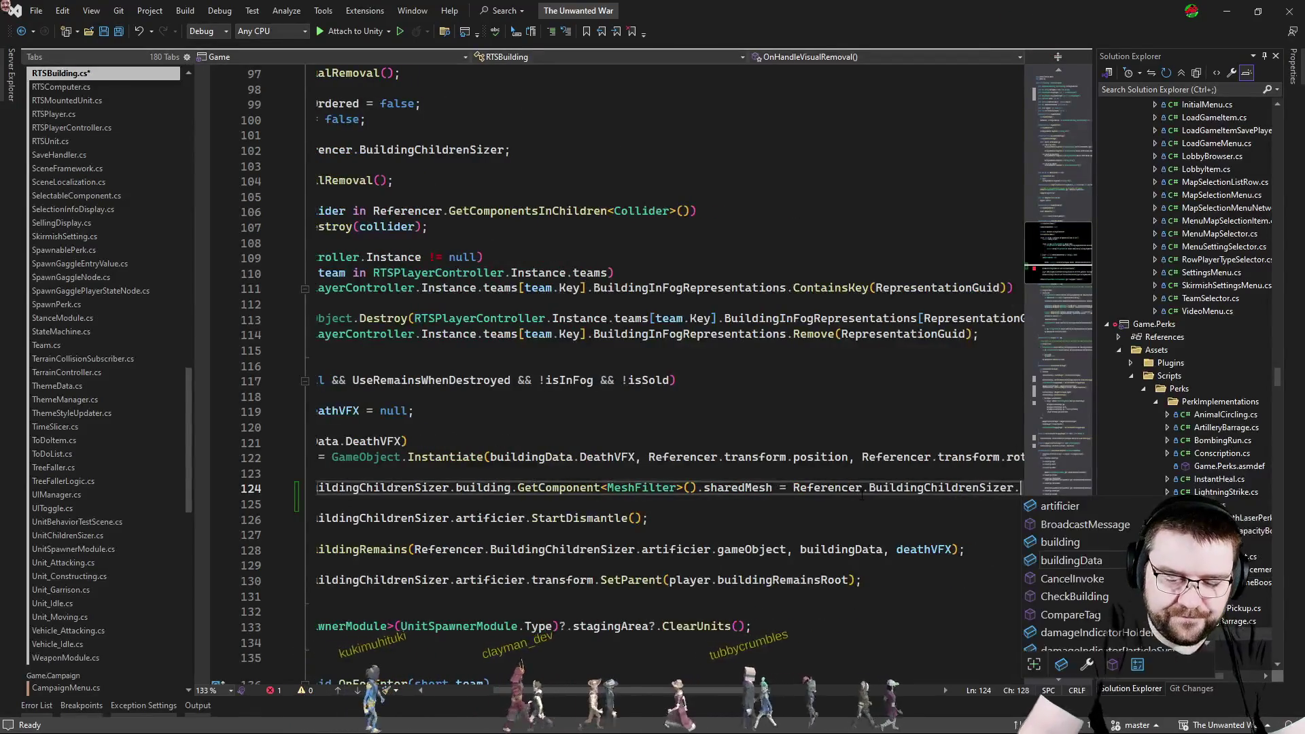
type(".mesh")
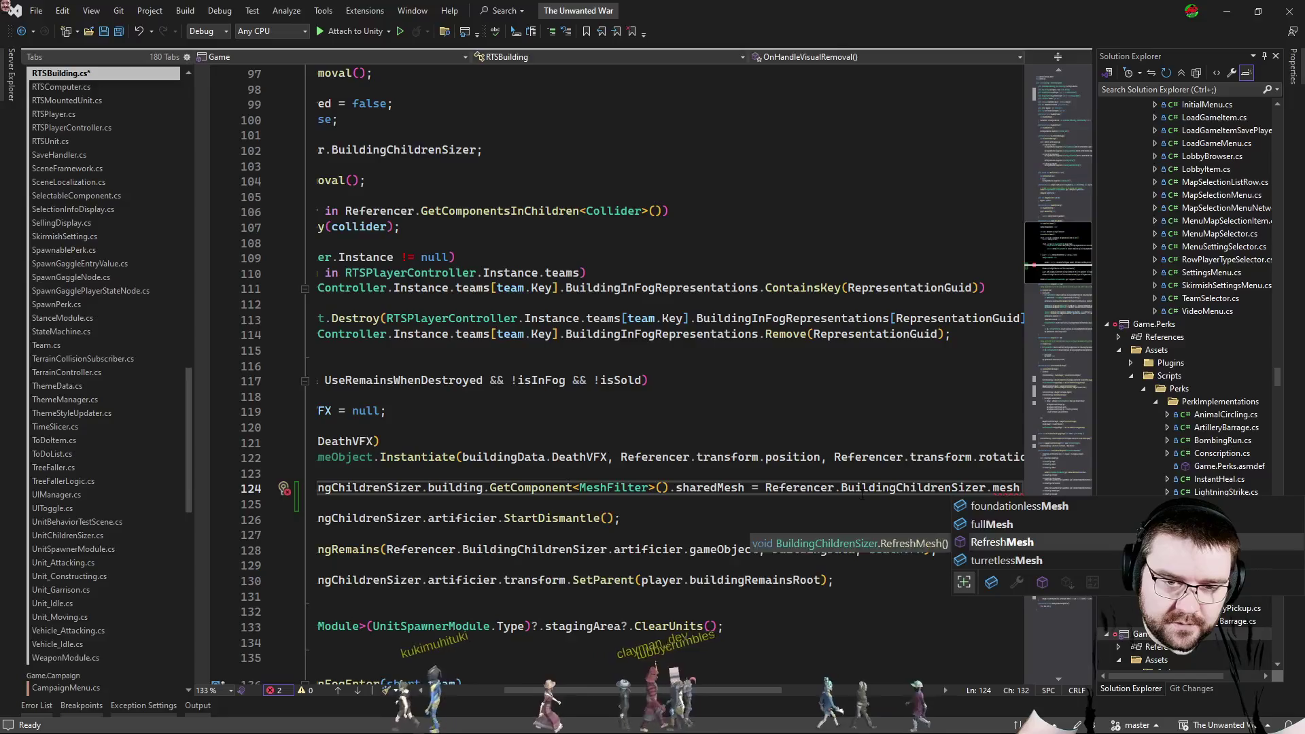
key("Down")
key("Up")
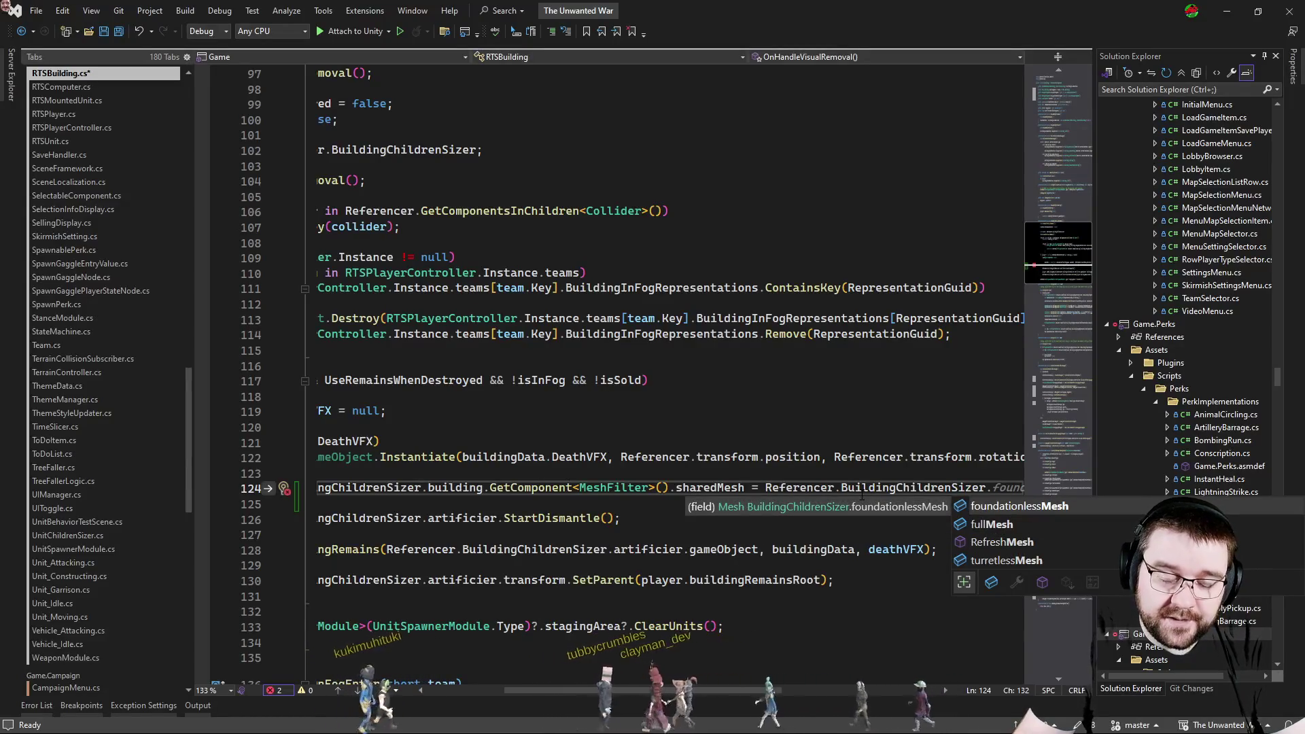
key("Tab")
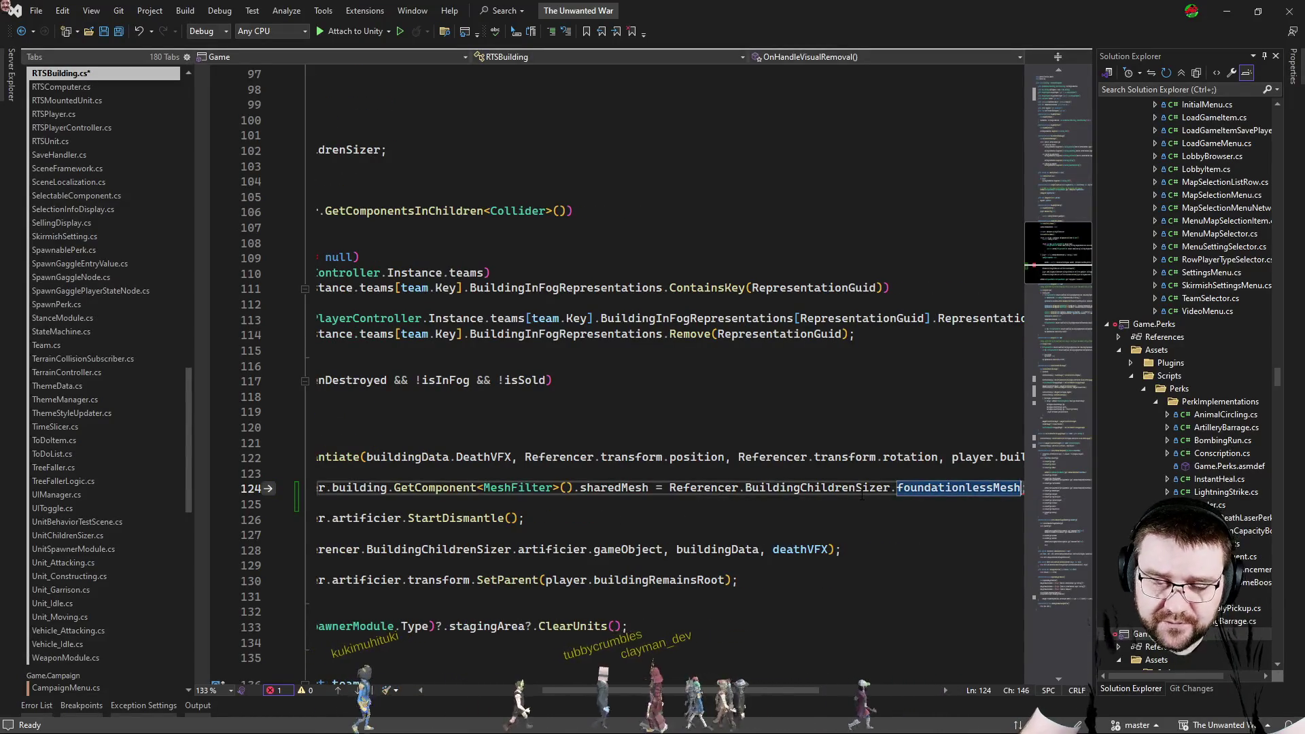
type(";")
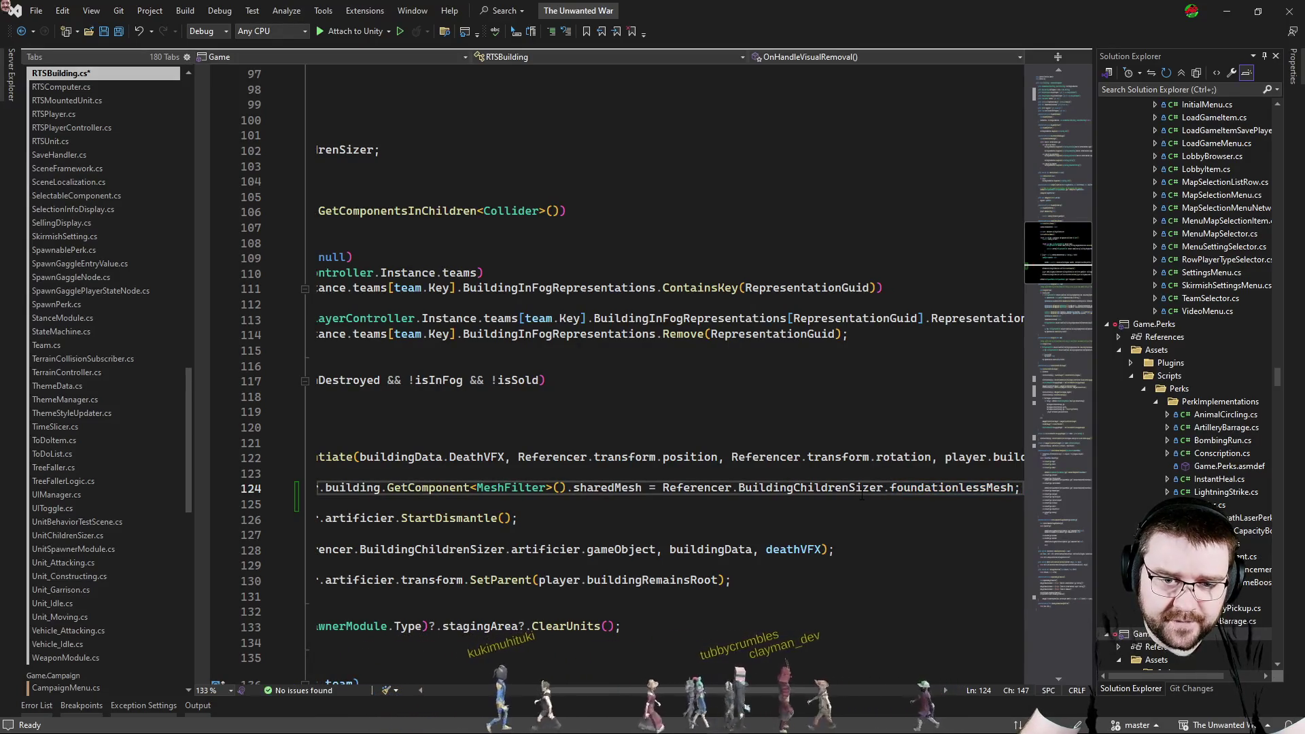
key("ctrl+s")
key("alt+Tab")
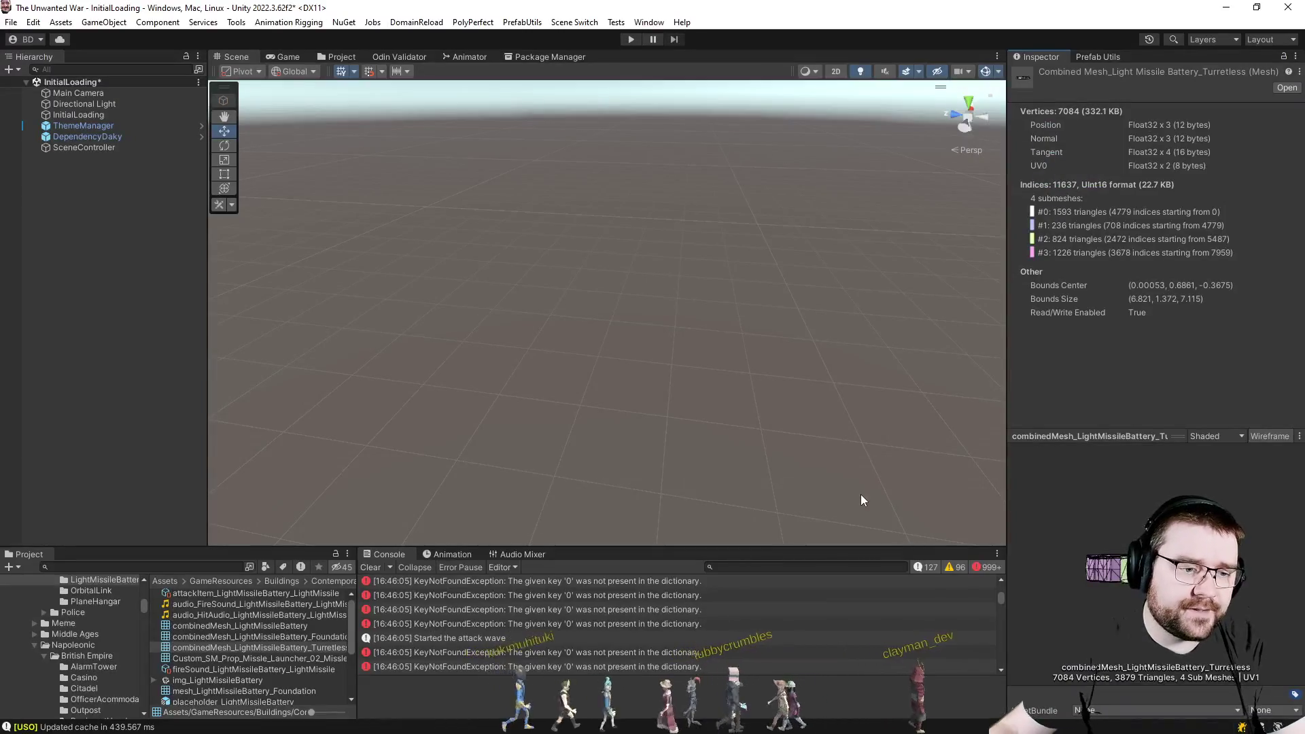
scroll(115, 602, "up", 3)
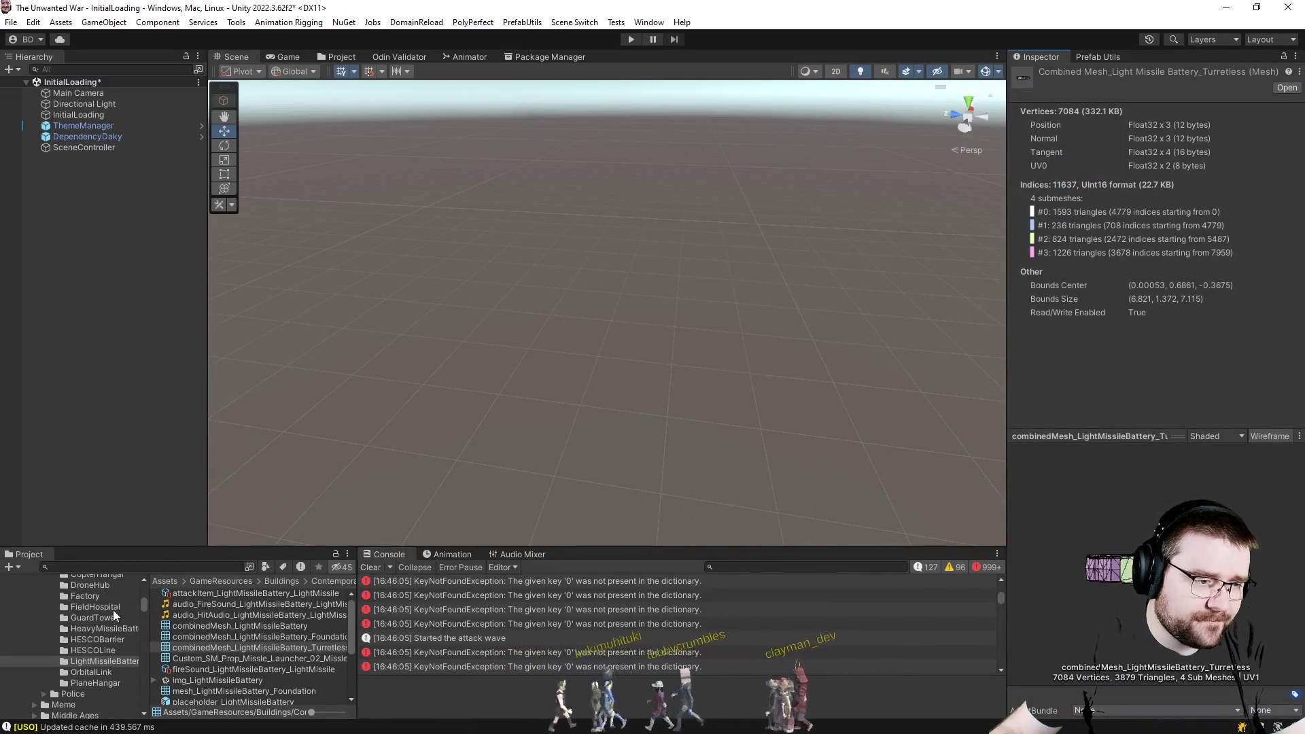
Open selectable_pf_HeavyMissileBattery and locate the Building object's assigned mesh.
left_click(112, 628)
scroll(250, 677, "down", 3)
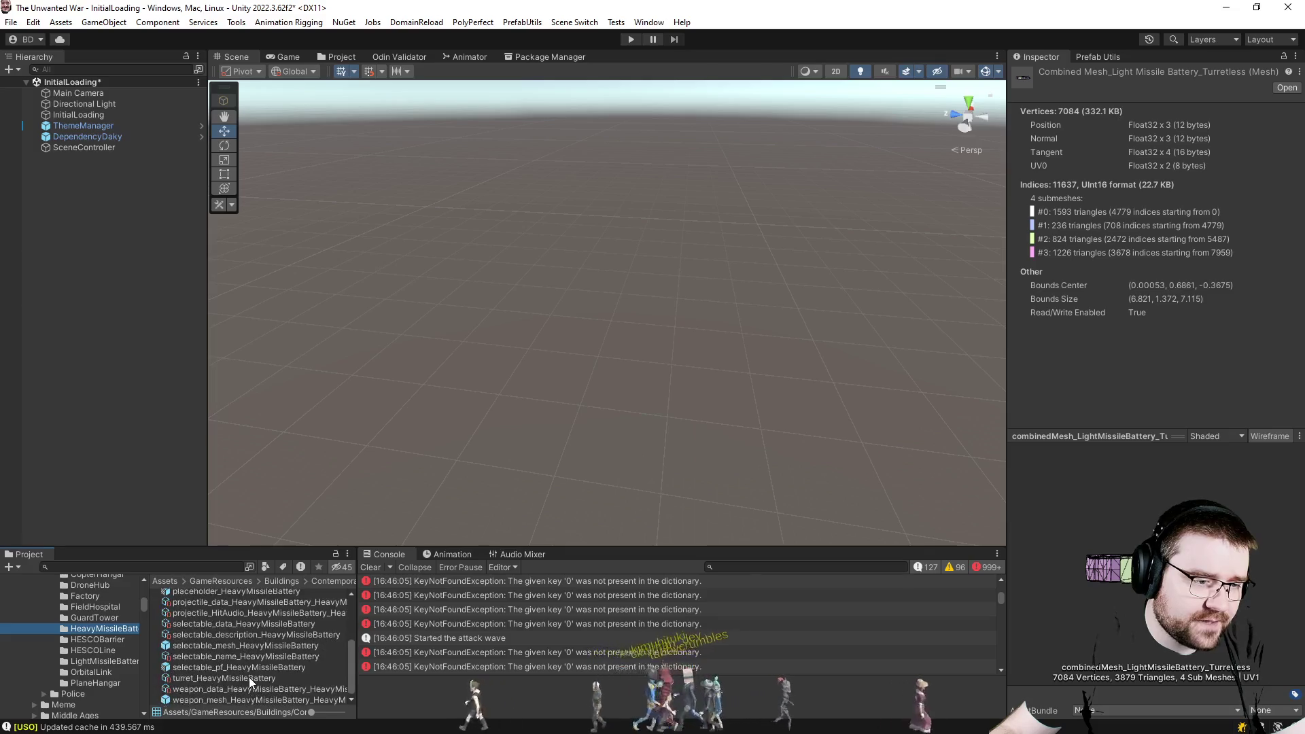
double_click(249, 670)
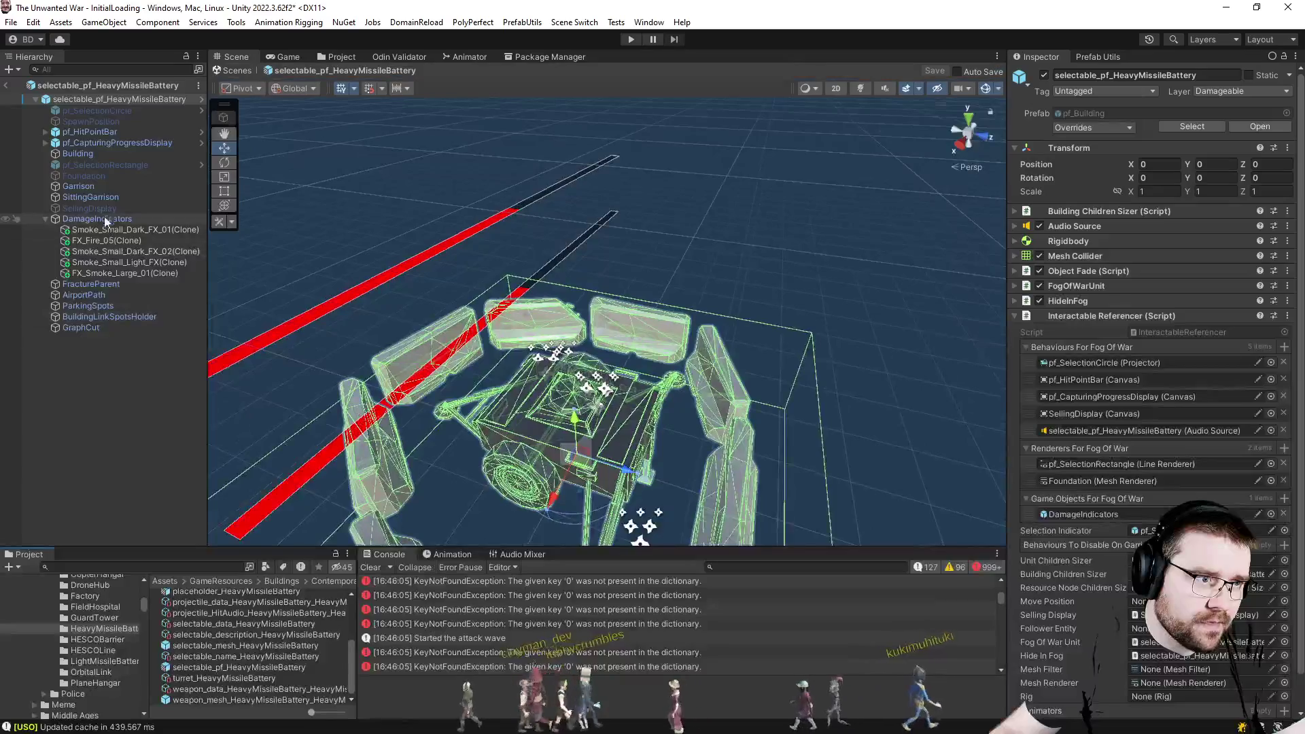
left_click(94, 155)
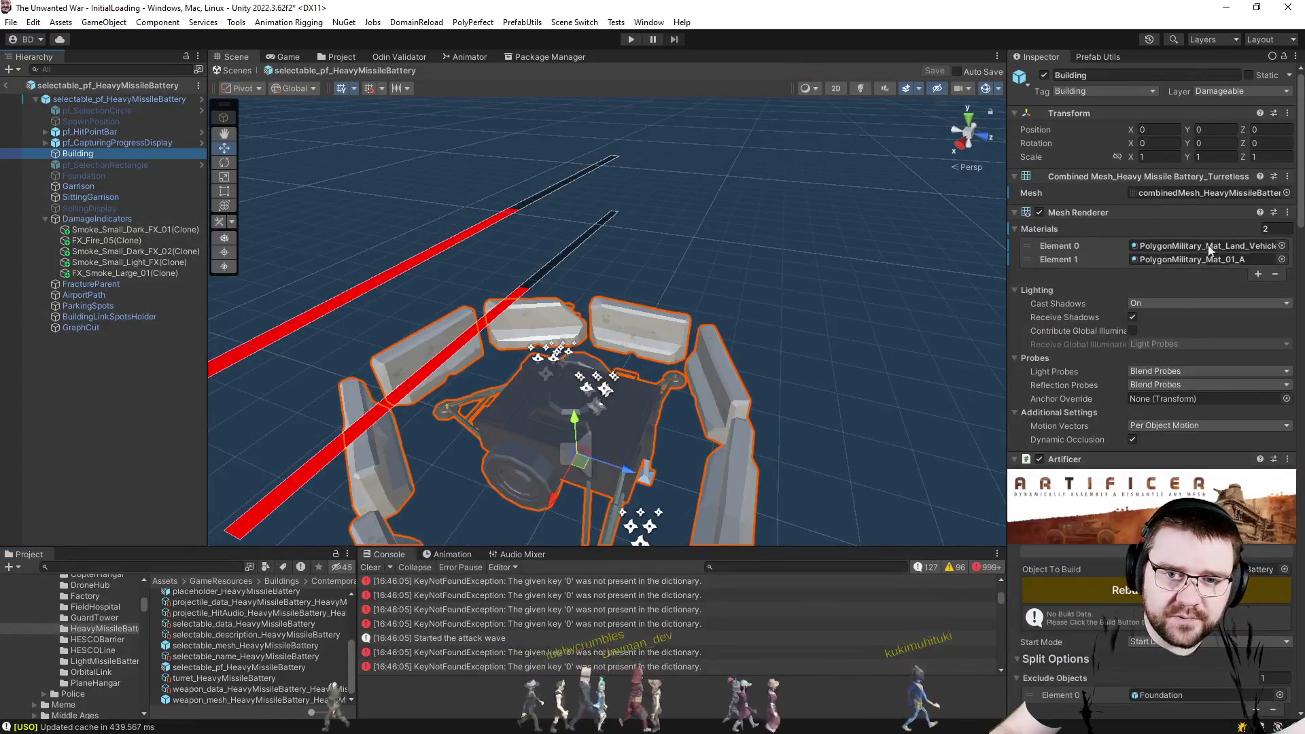
left_click(1204, 192)
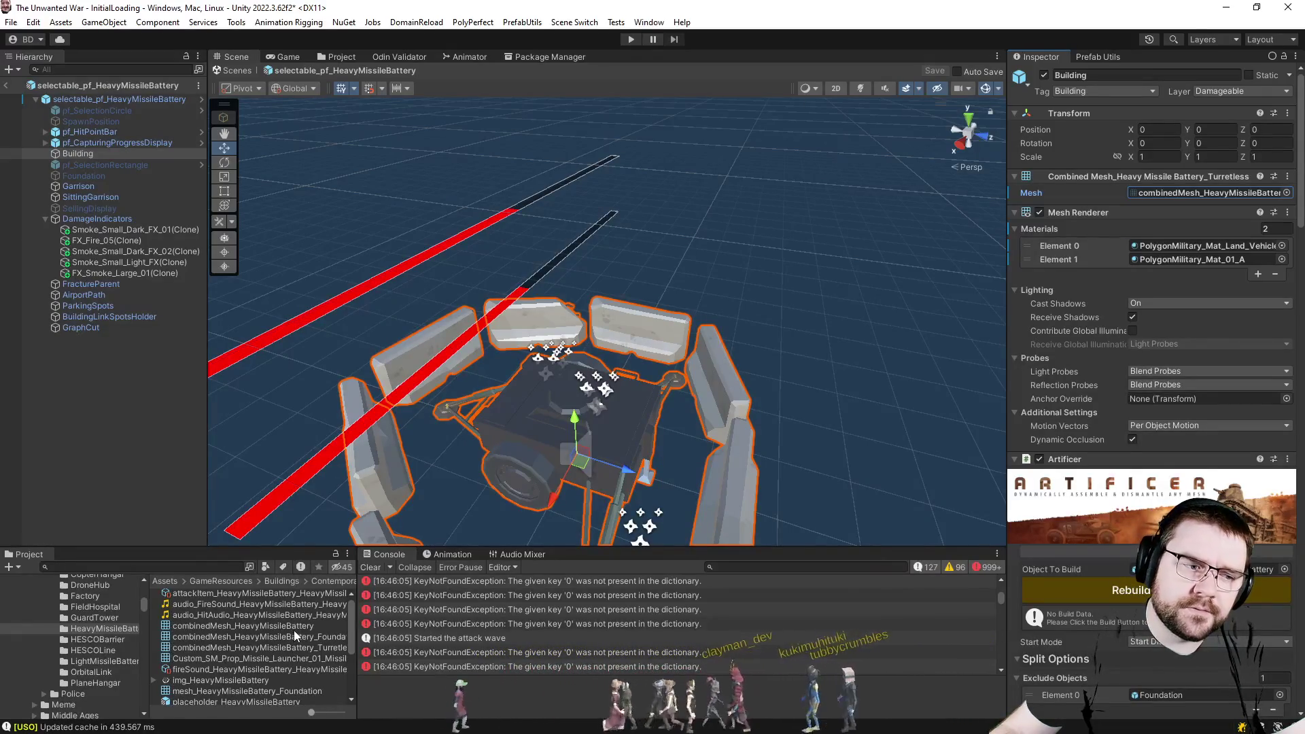
Preview the turretless and foundationless combined meshes, leave prefab mode, and return to the code.
left_click(306, 647)
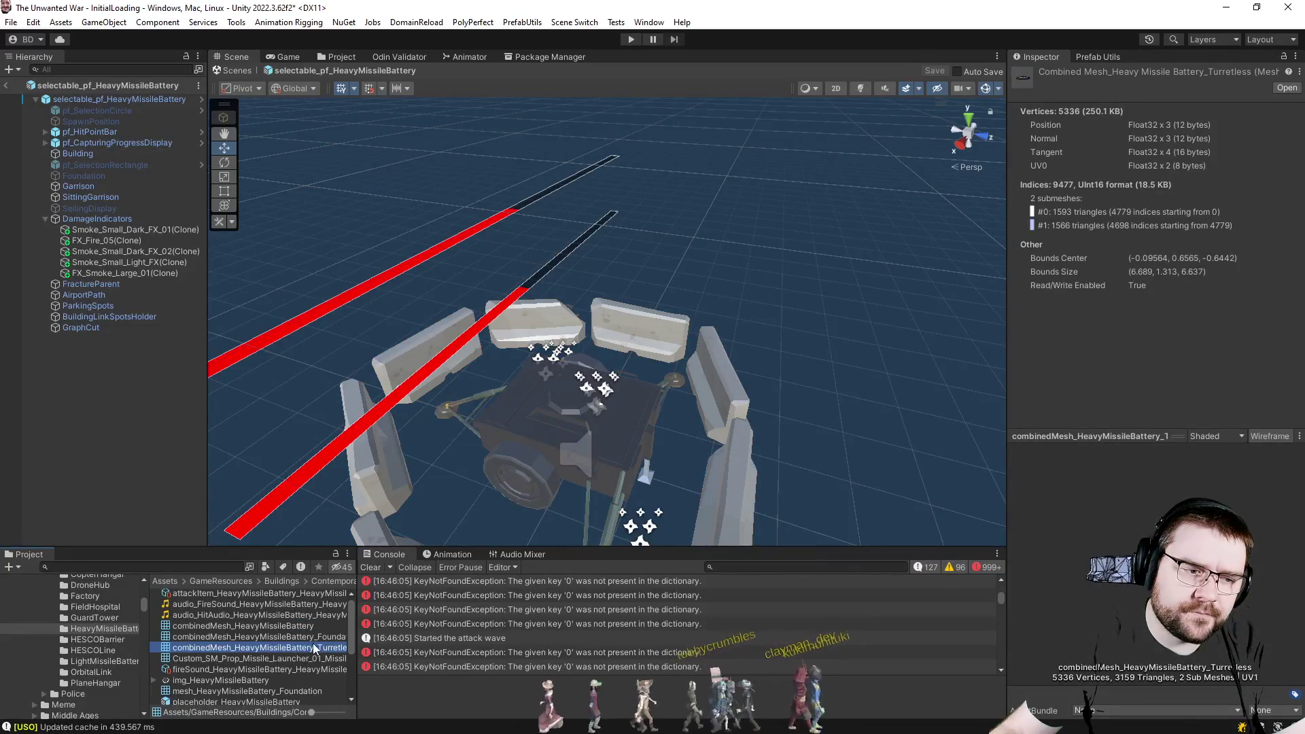
left_click(307, 636)
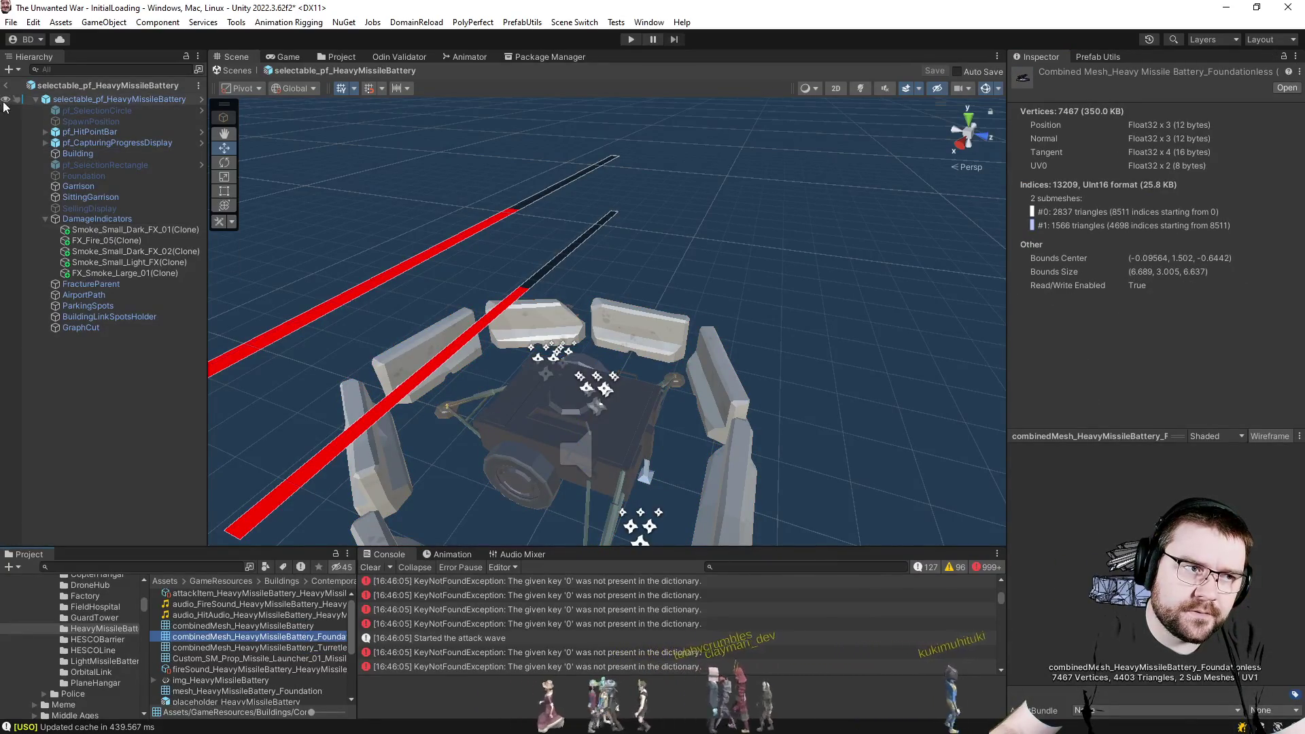
left_click(9, 84)
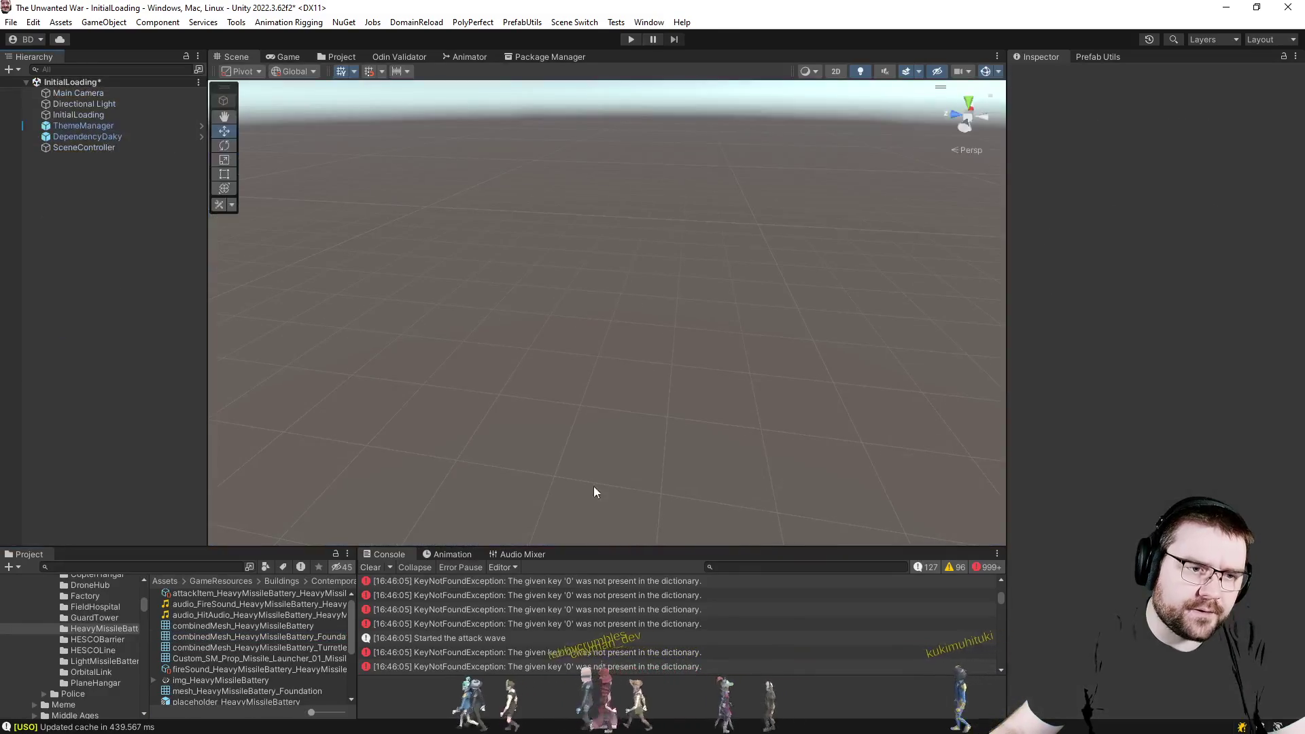
key("alt+Tab")
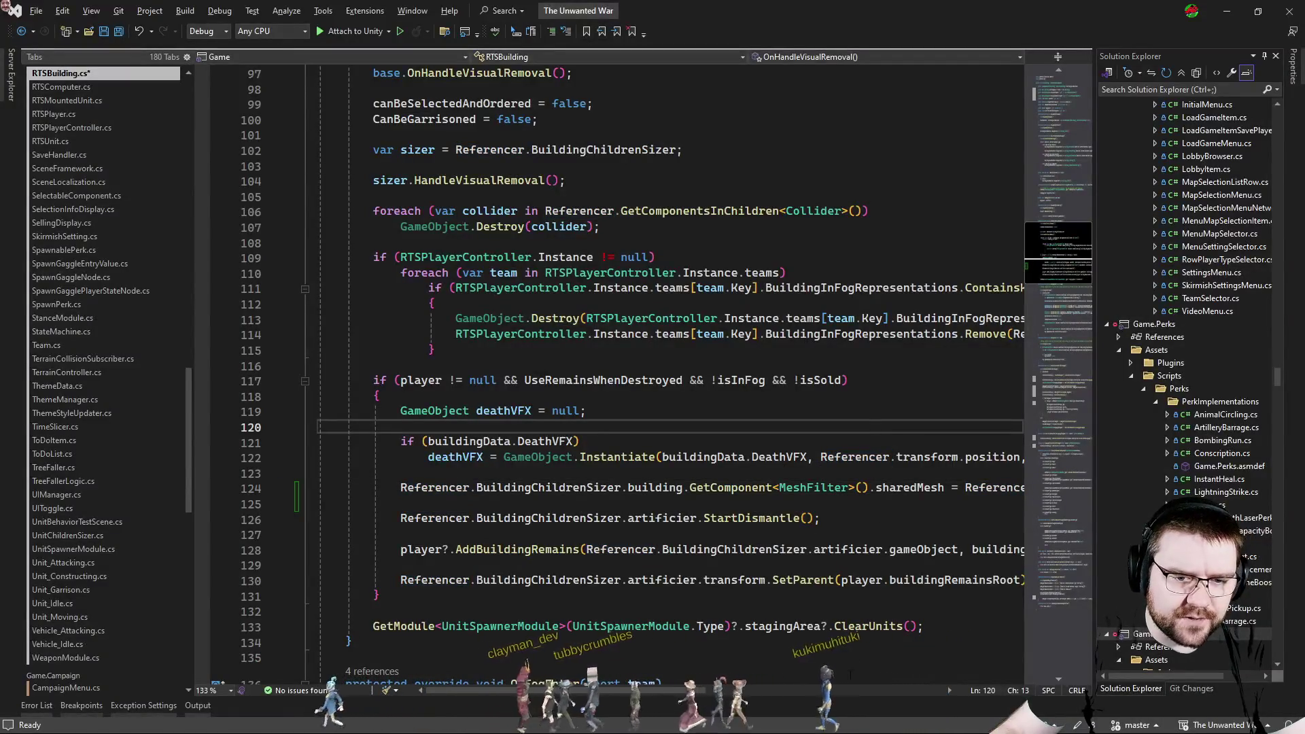
mouse_move(449, 698)
left_mouse_down()
mouse_move(679, 697)
mouse_move(337, 698)
left_mouse_up()
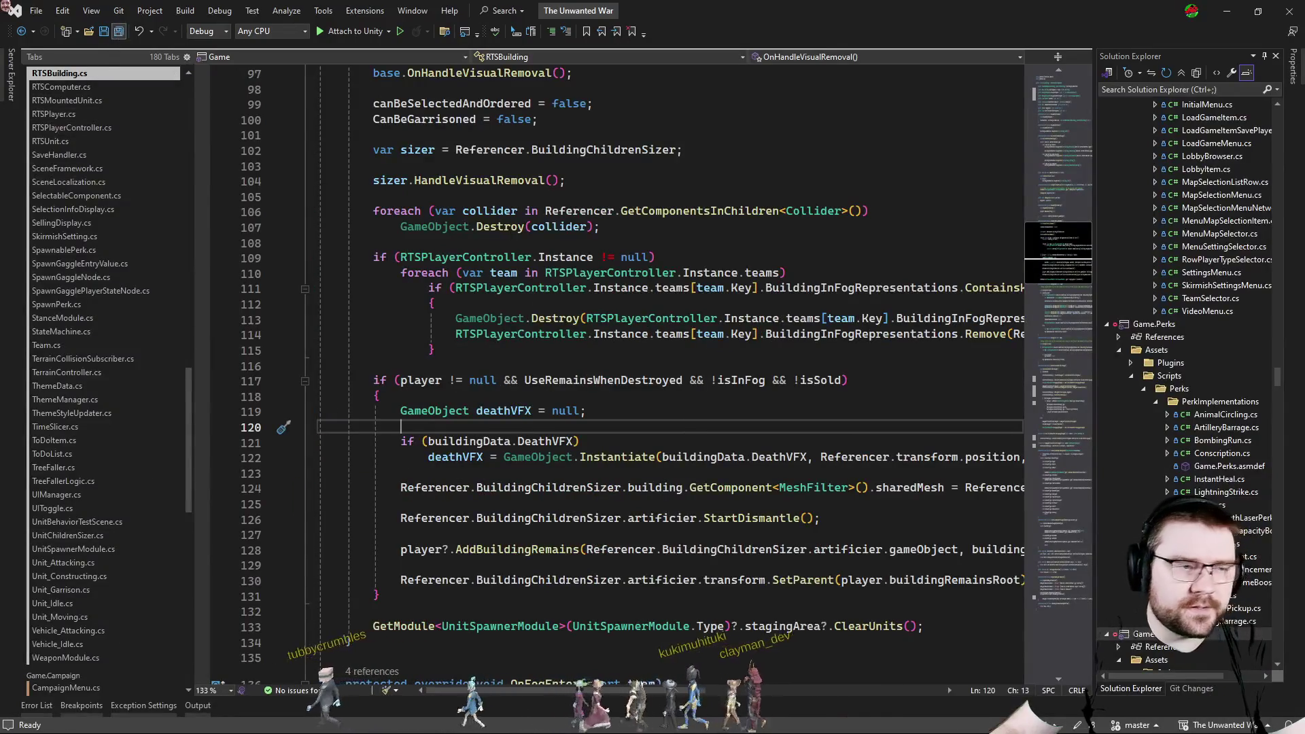
Return to Unity and let the scripts recompile with the RTSBuilding change.
key("alt+Tab")
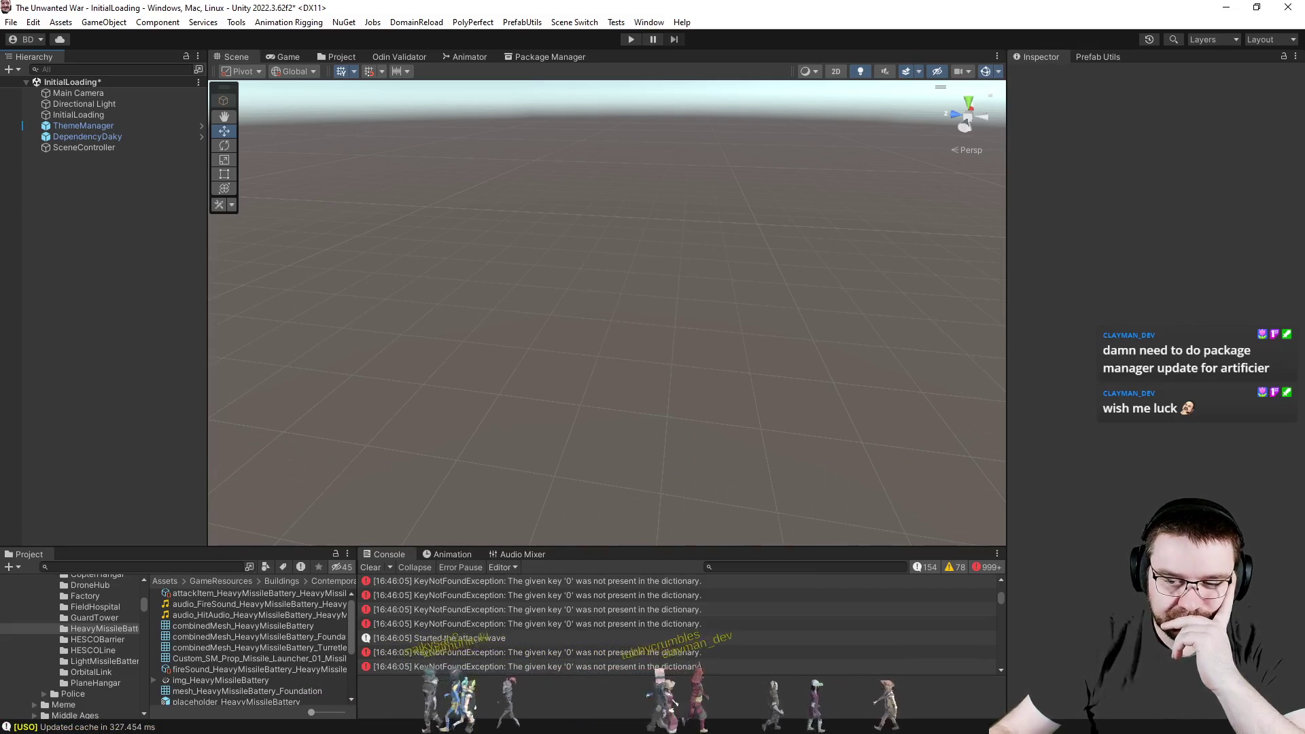
Clear the console and open the LightMissileBattery selectable prefab for editing.
left_click(373, 571)
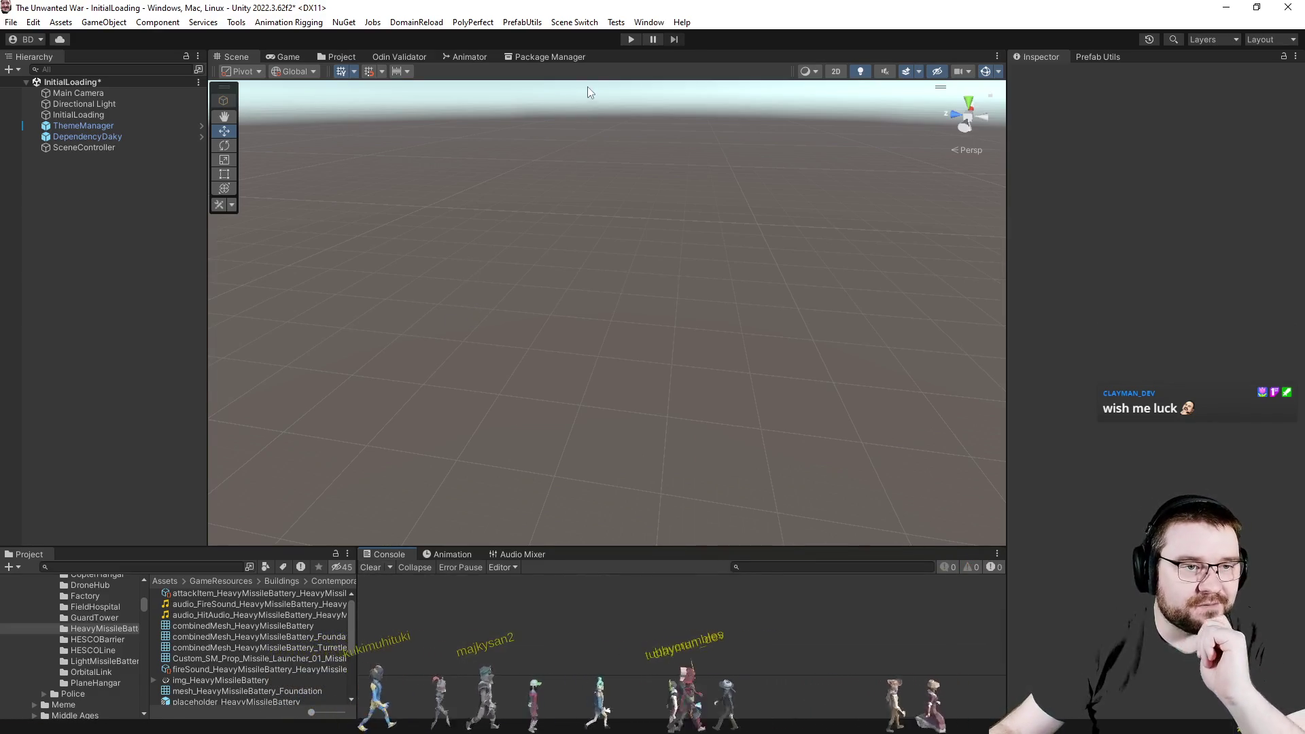
left_click(342, 56)
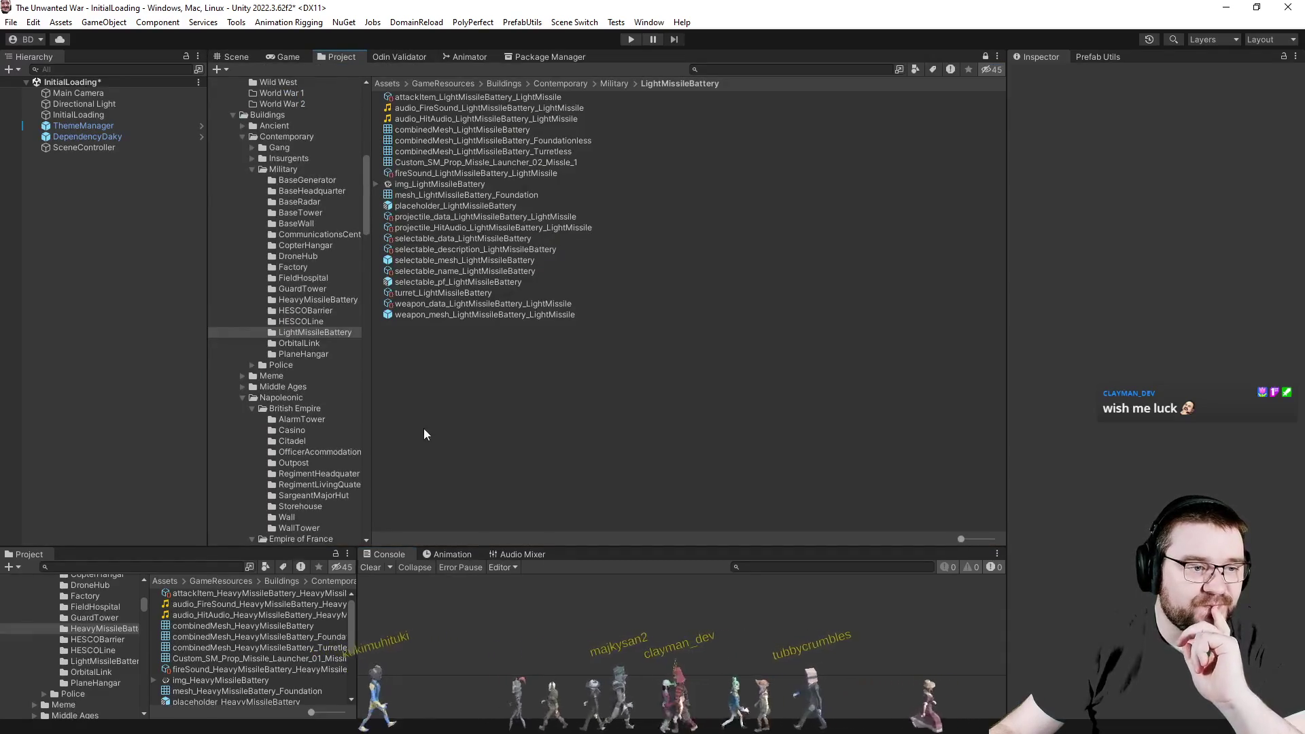
left_click(465, 281)
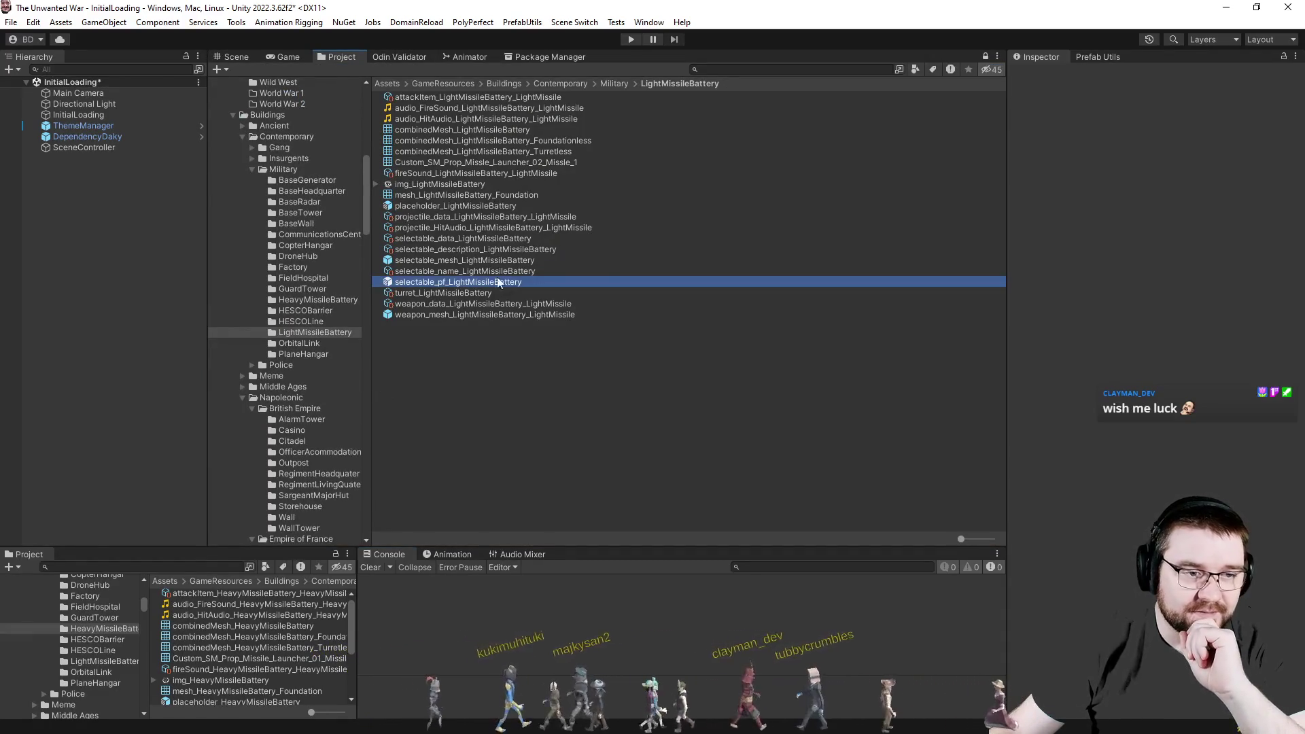
key("Return")
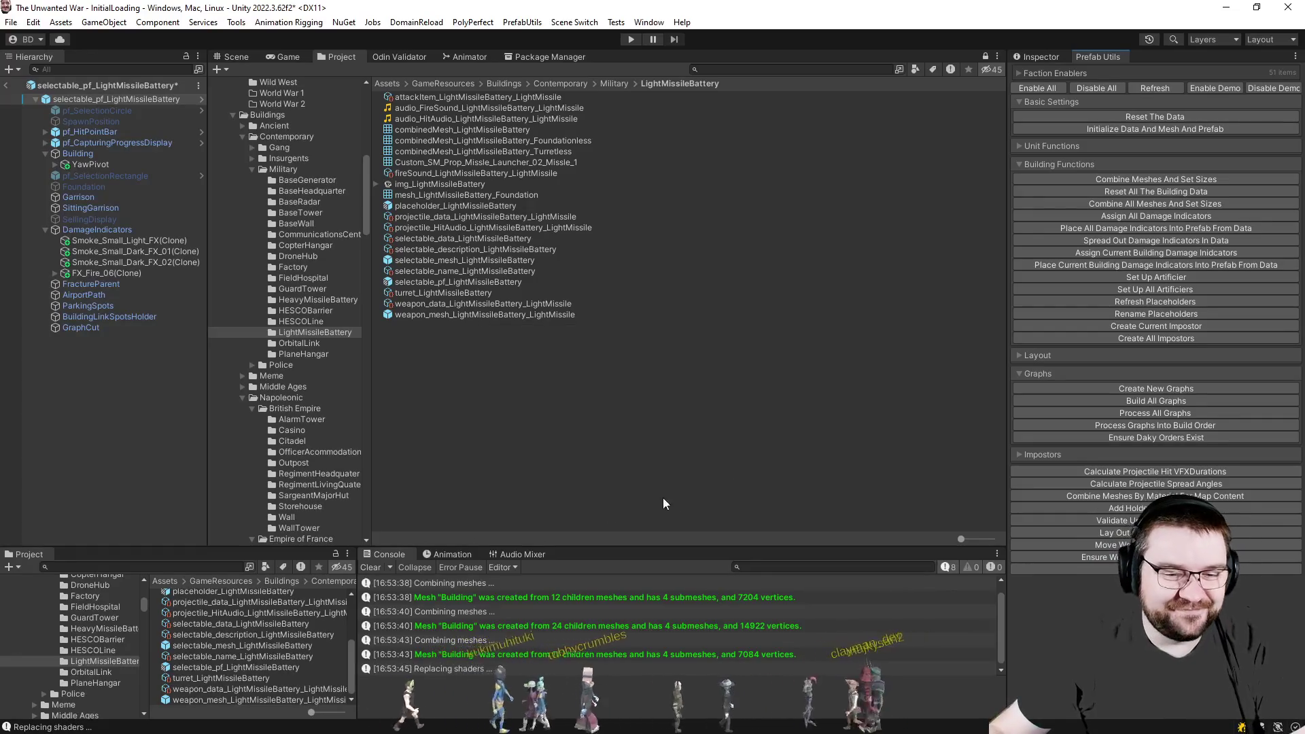
Inspect the Building and YawPivot objects, save the prefab, and exit to the InitialLoading scene.
left_click(1040, 57)
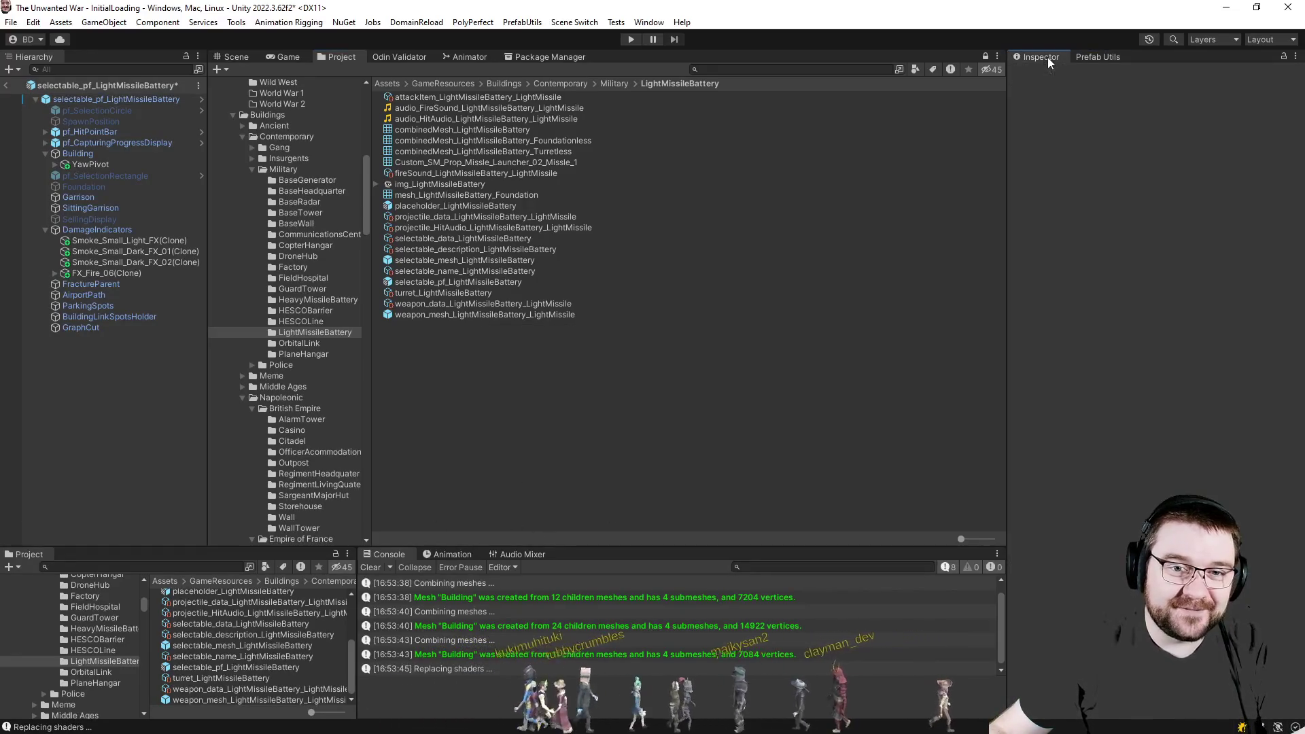
left_click(78, 153)
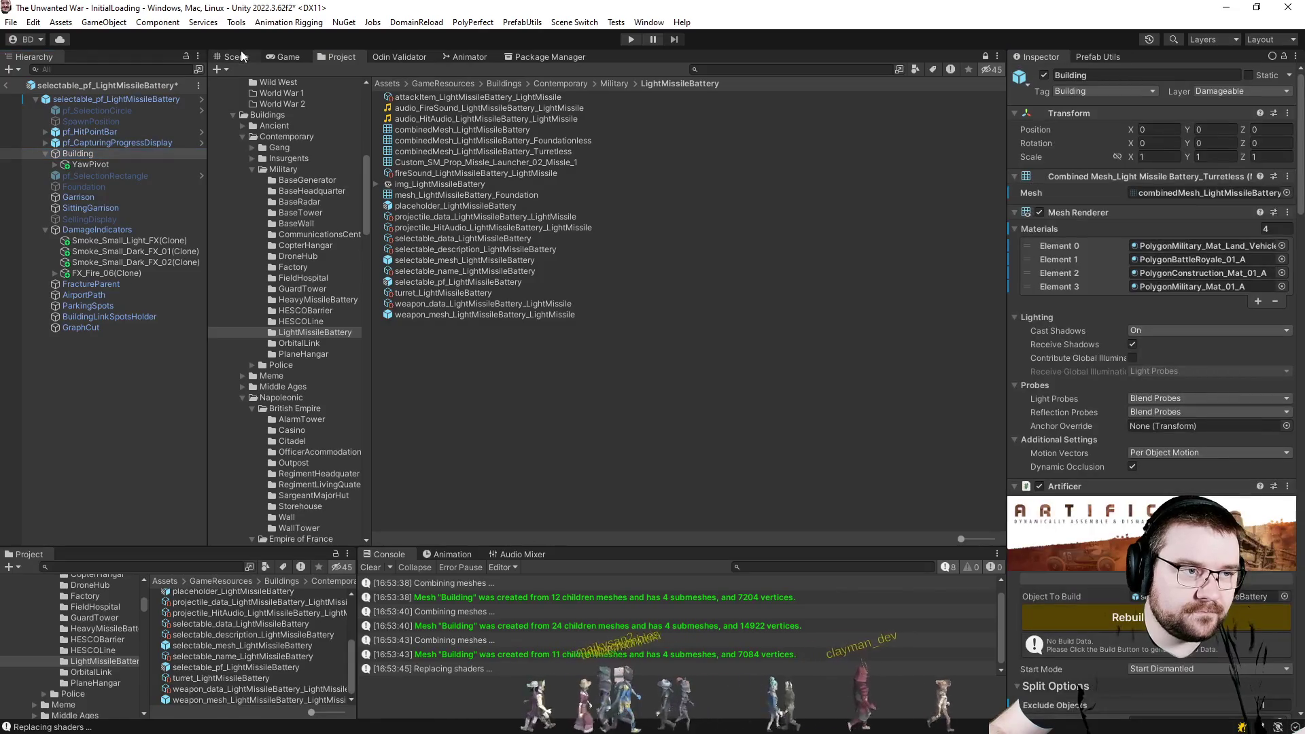
left_click(238, 57)
left_click(93, 165)
key("h")
key("h")
key("ctrl+s")
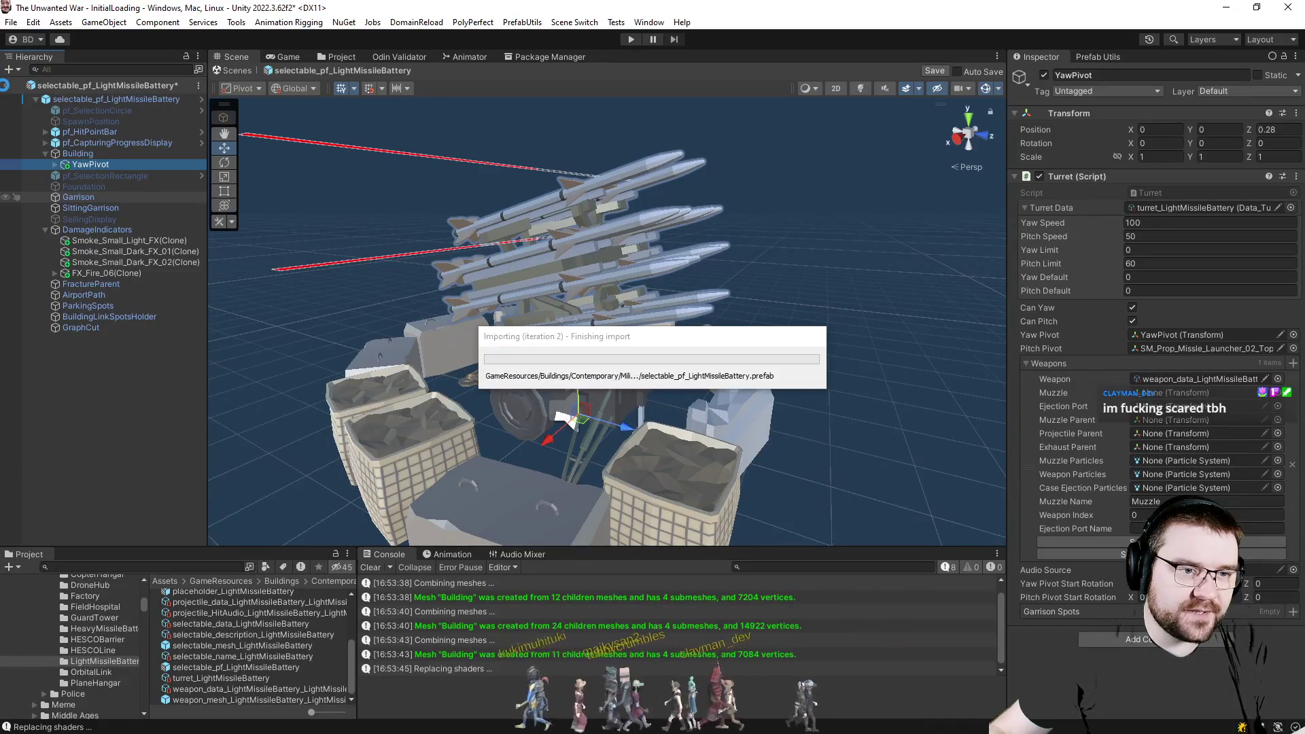
left_click(6, 89)
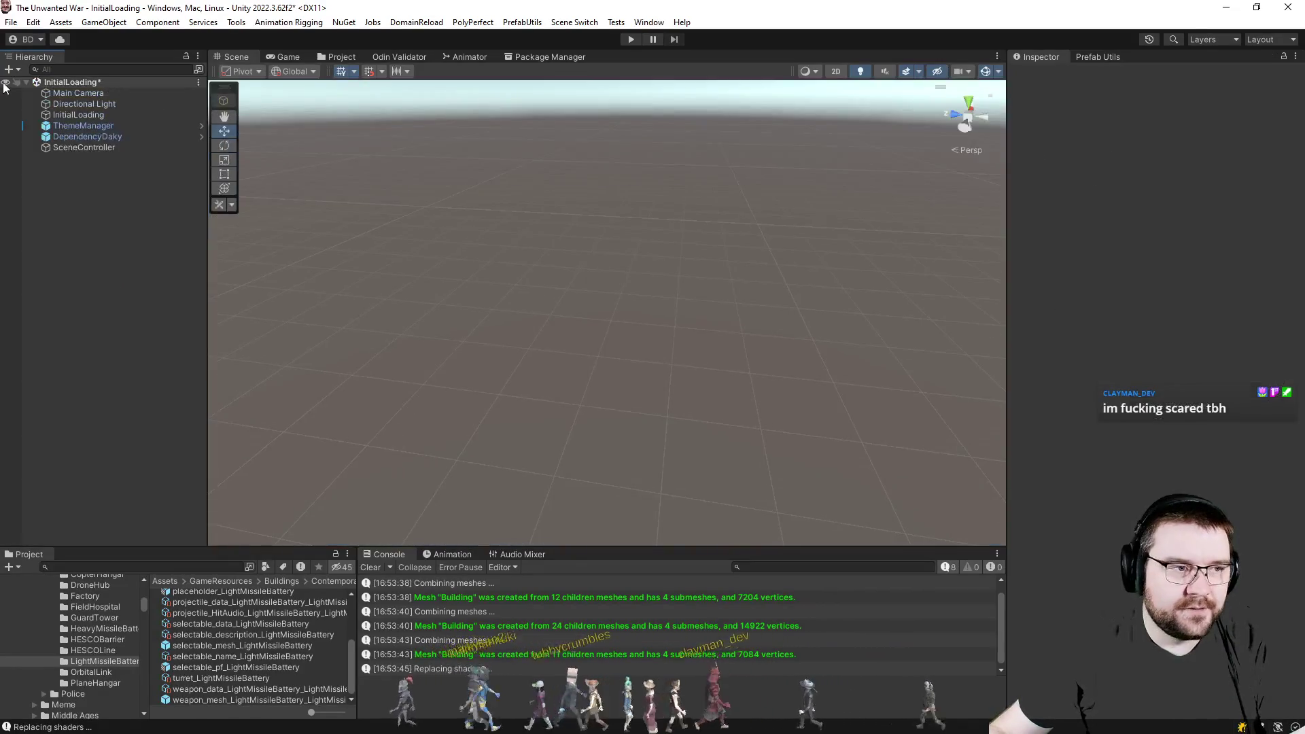
Save the InitialLoading scene, clear the console, and enter play mode.
key("ctrl+s")
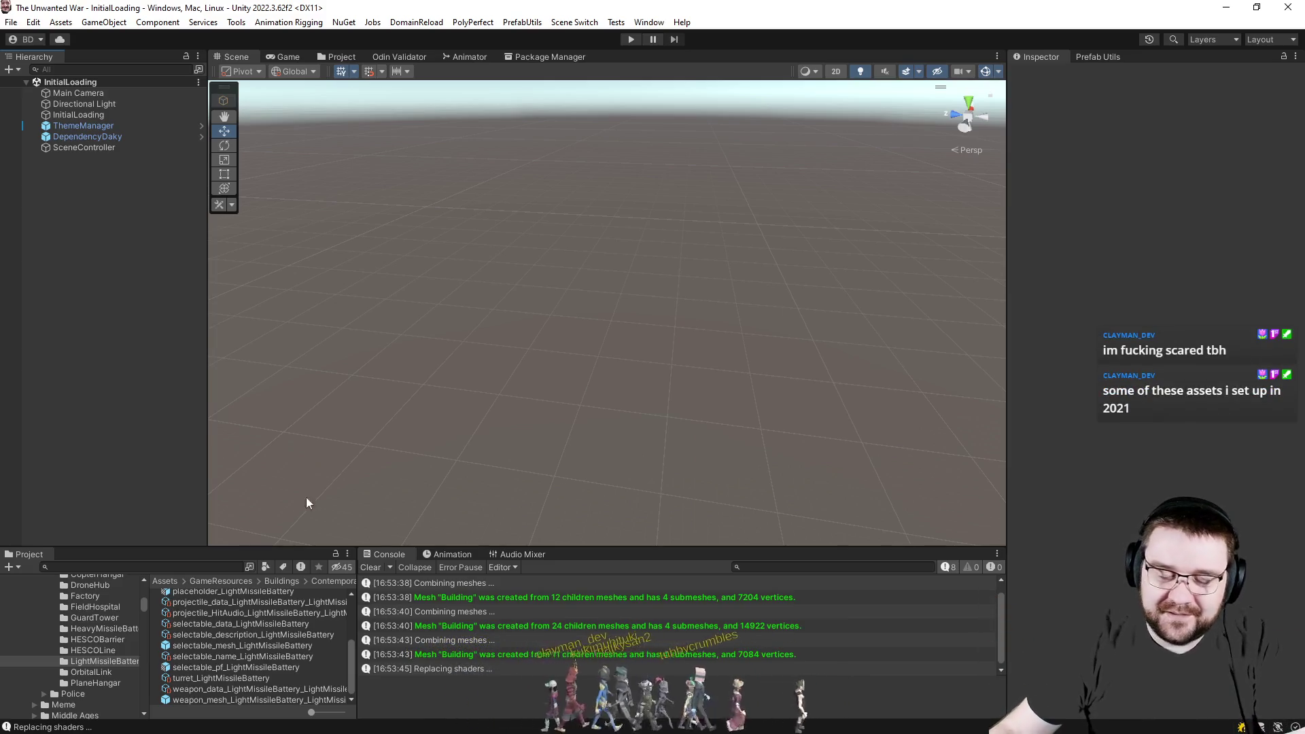
left_click(373, 569)
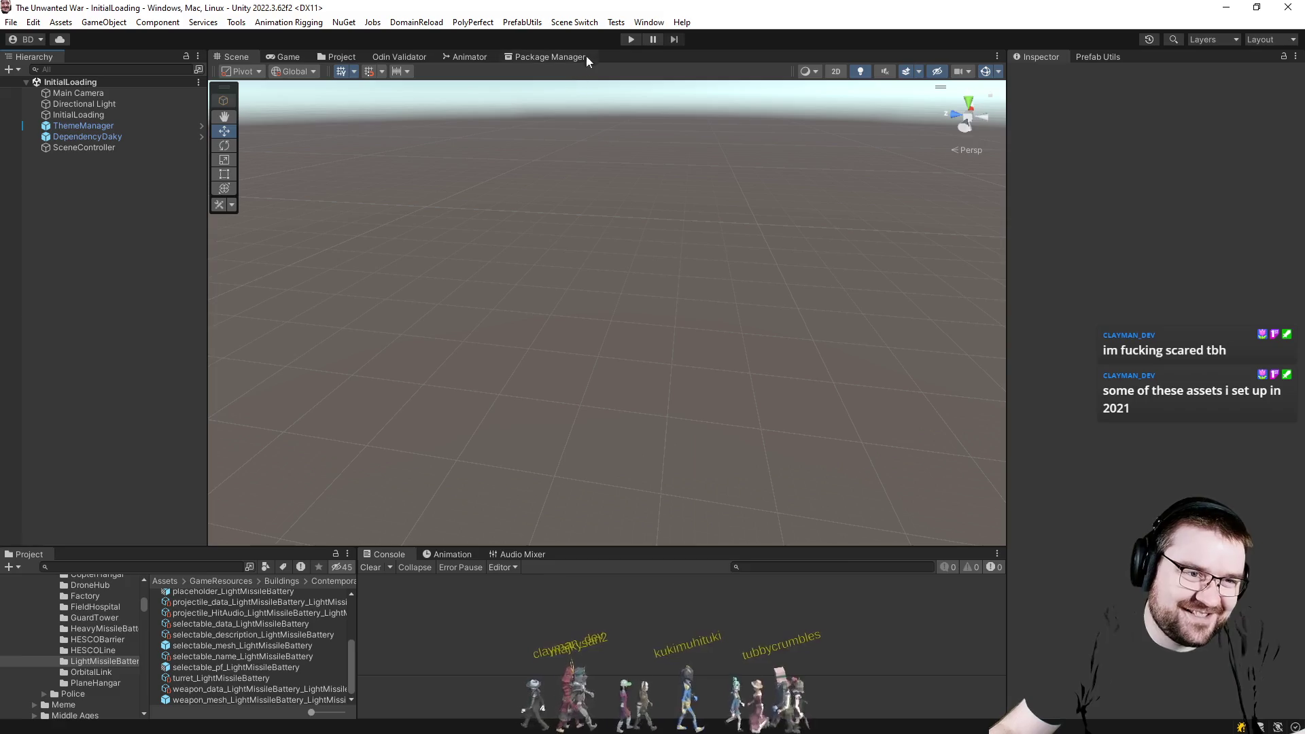
left_click(629, 39)
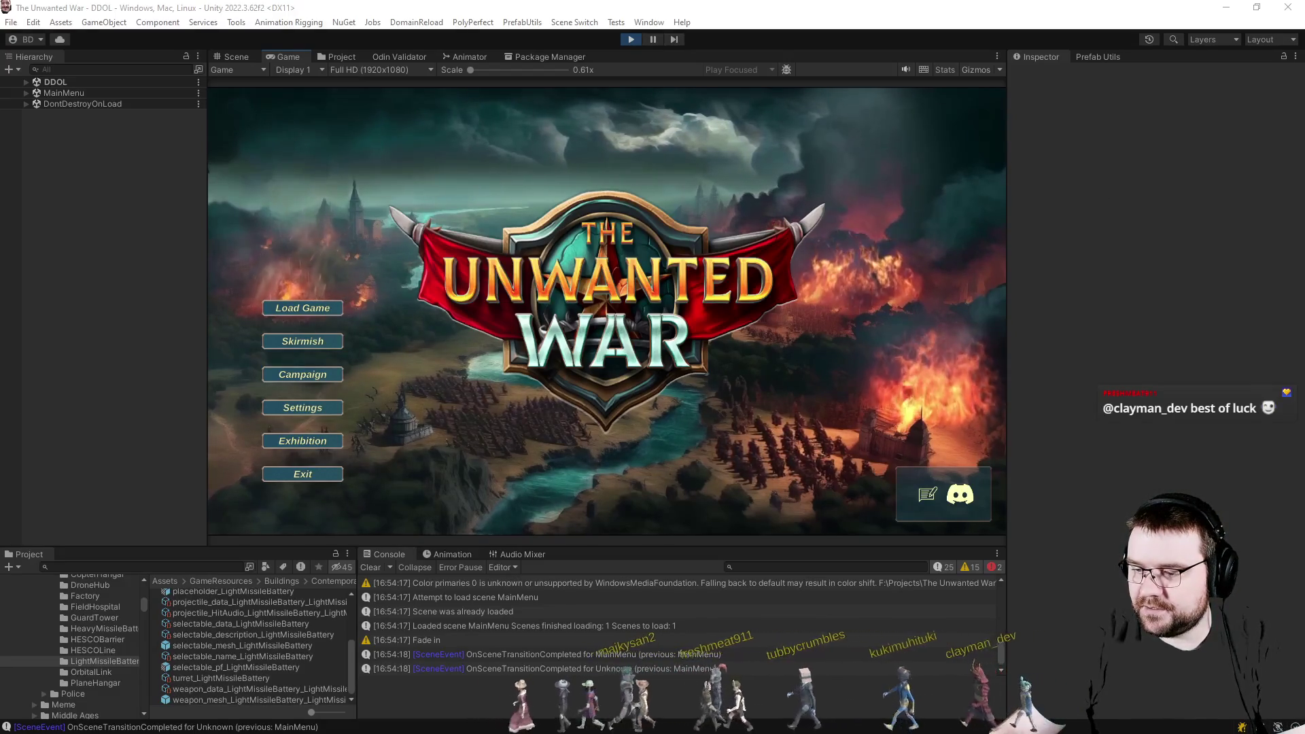
Start a skirmish with slot 3 as PC - Effortless, full map exploration, and weather off.
left_click(339, 342)
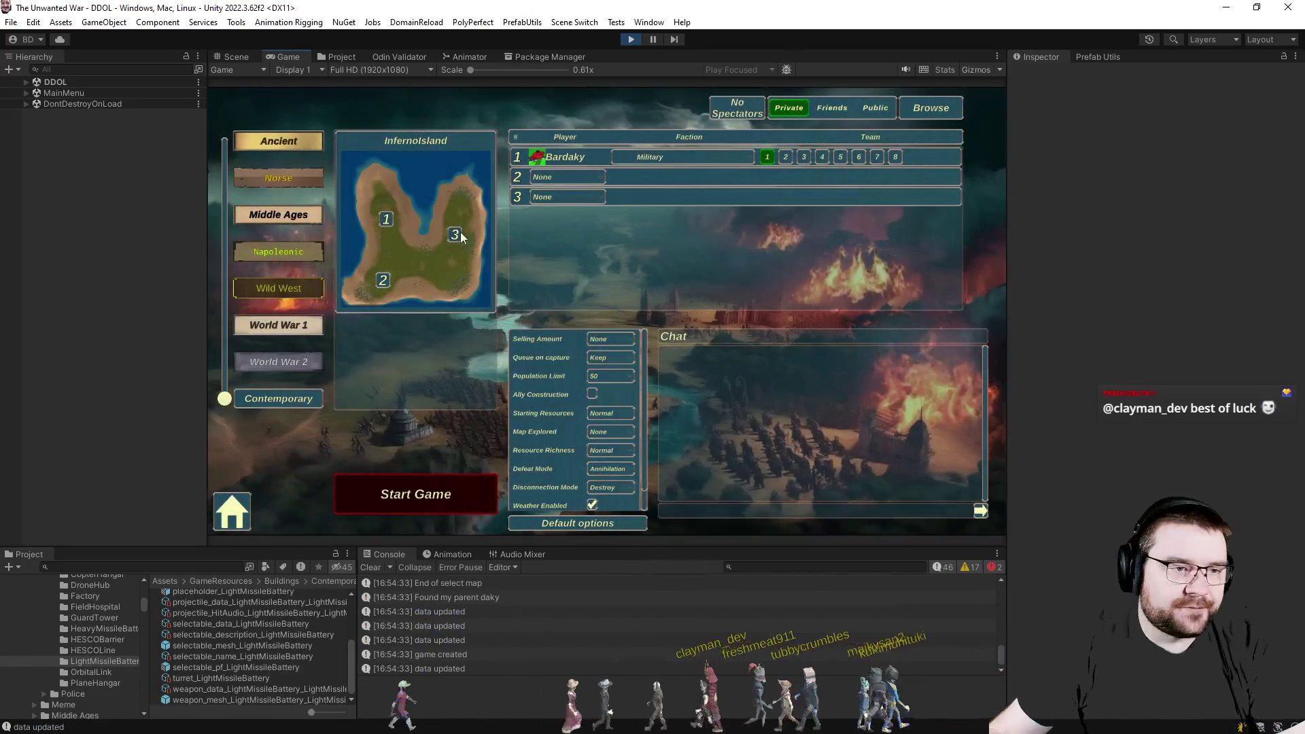
left_click(570, 197)
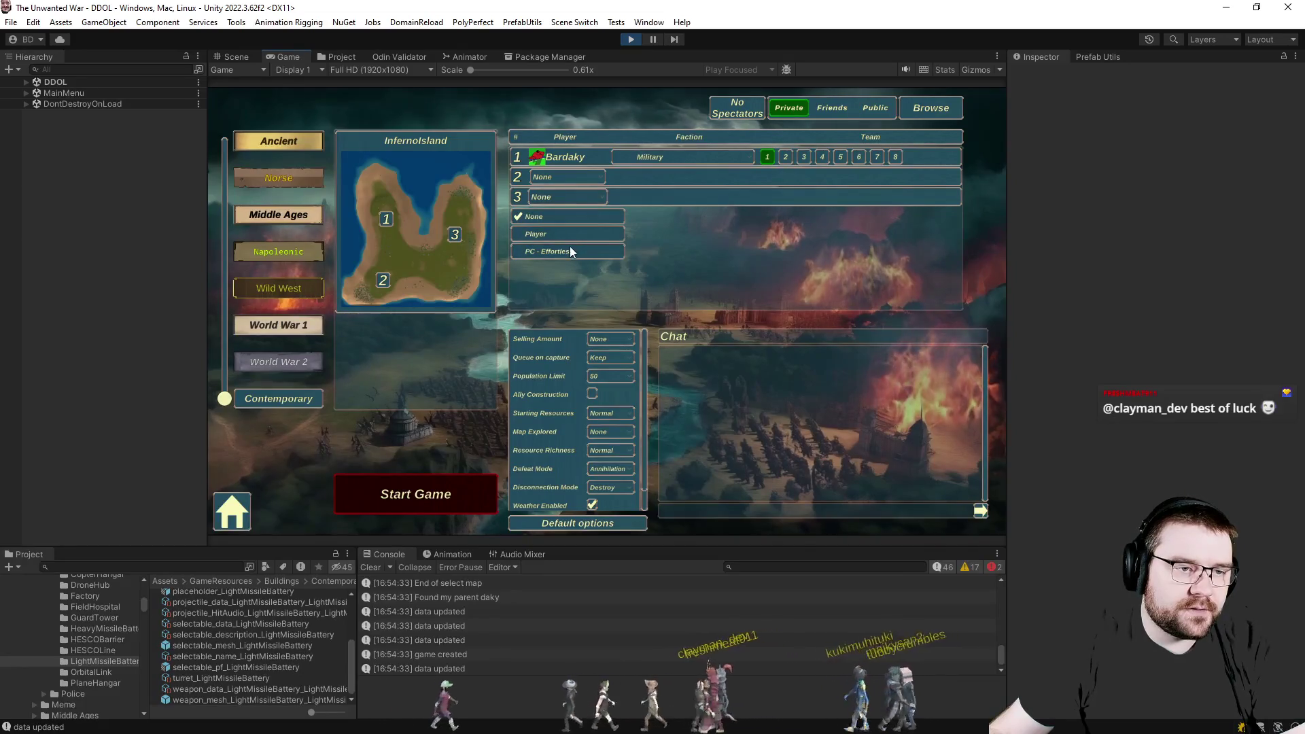
left_click(571, 252)
left_click(611, 432)
left_click(612, 483)
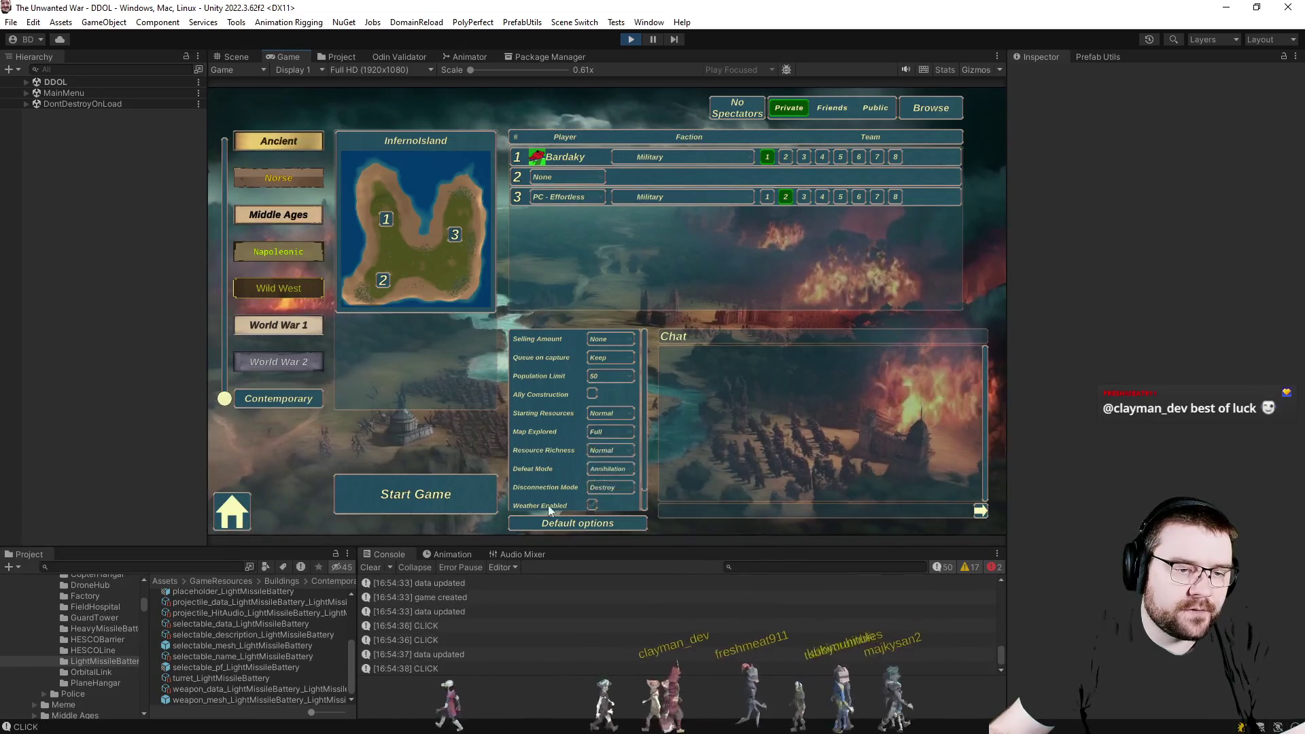
left_click(414, 494)
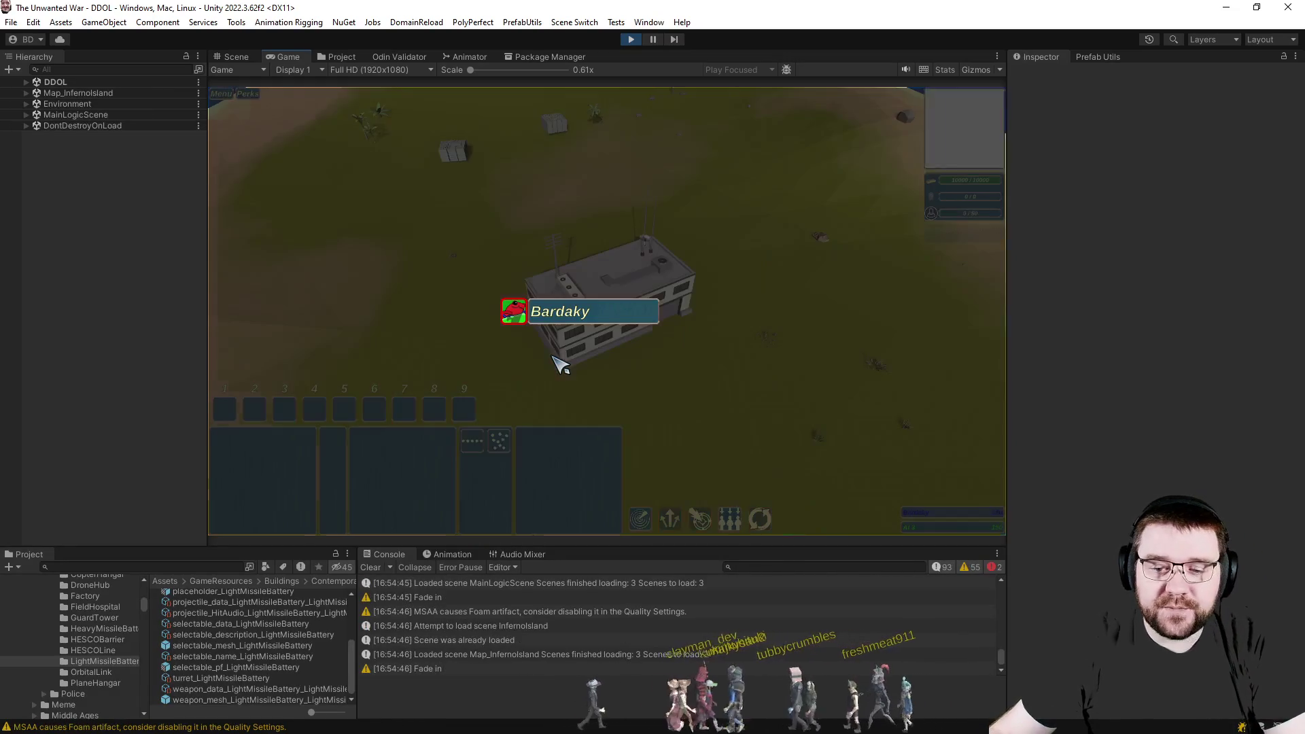
left_click(516, 279)
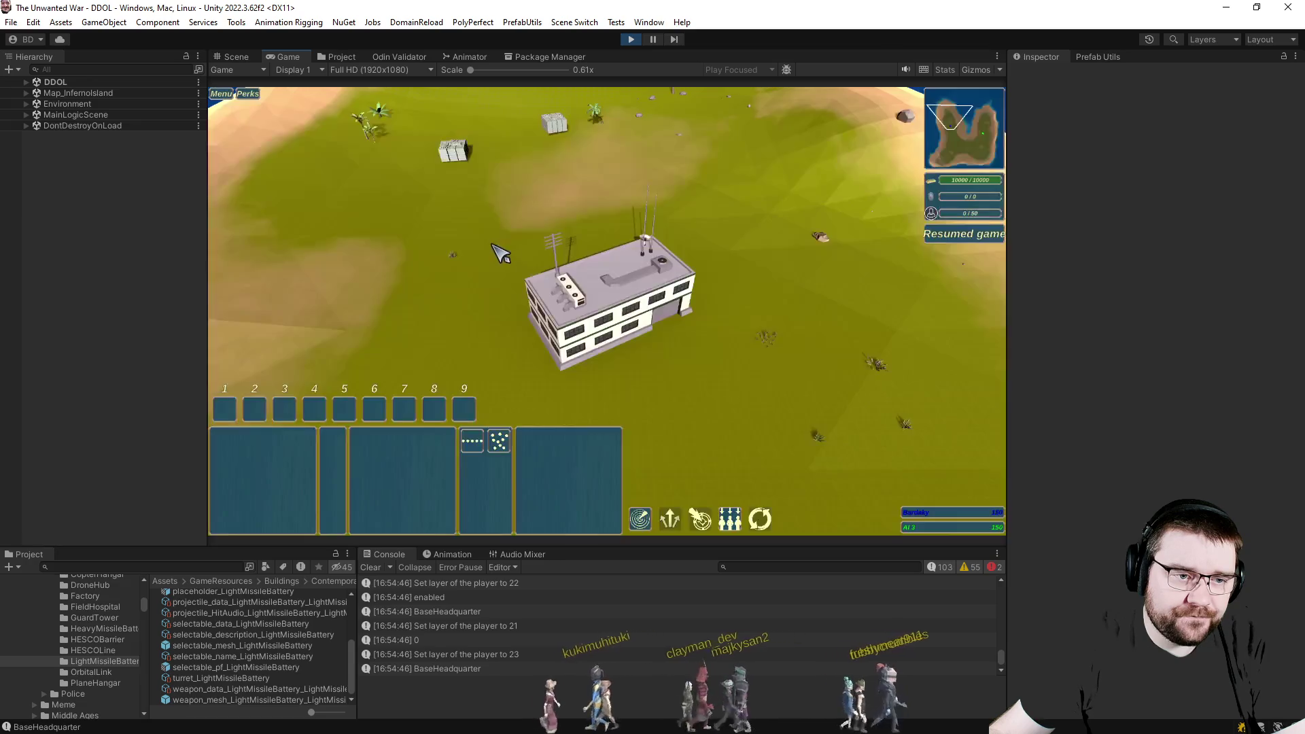
Have a contractor place a LightMissileBattery beside the headquarters, then pause the game.
left_click(592, 307)
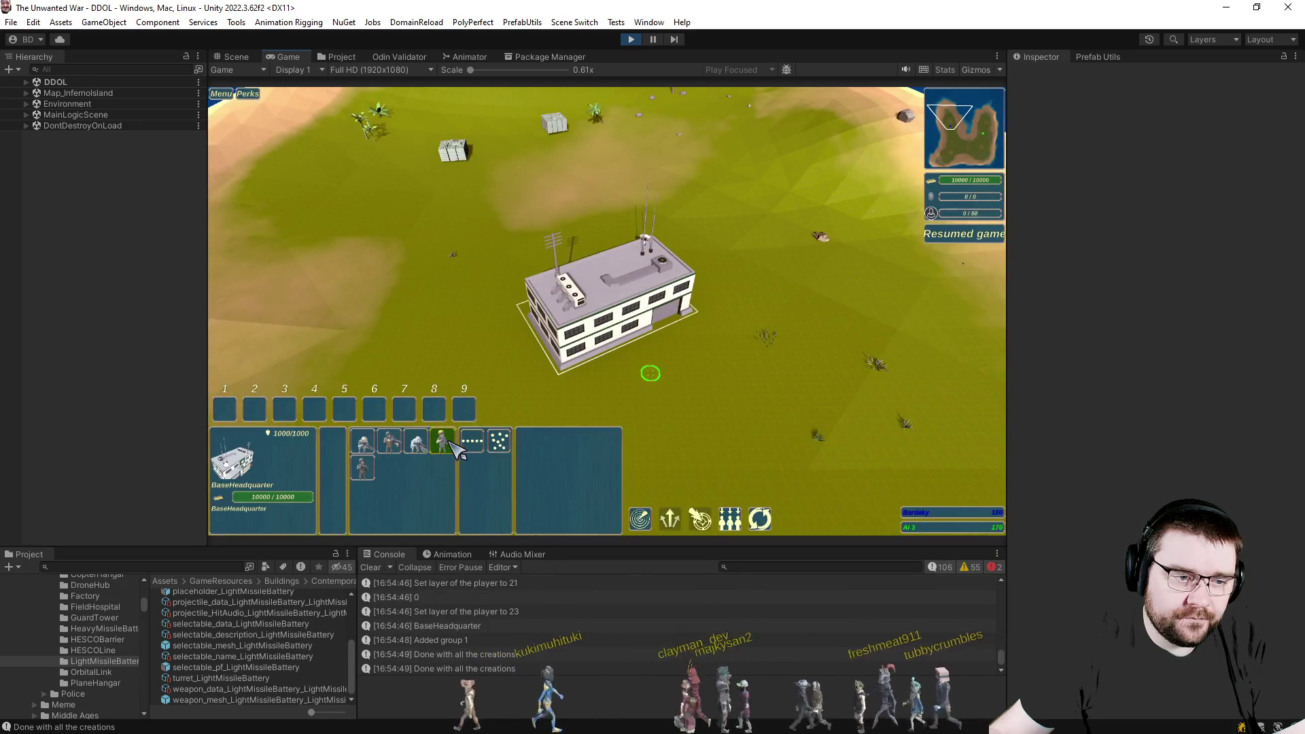
scroll(652, 306, "up", 3)
left_click(695, 303)
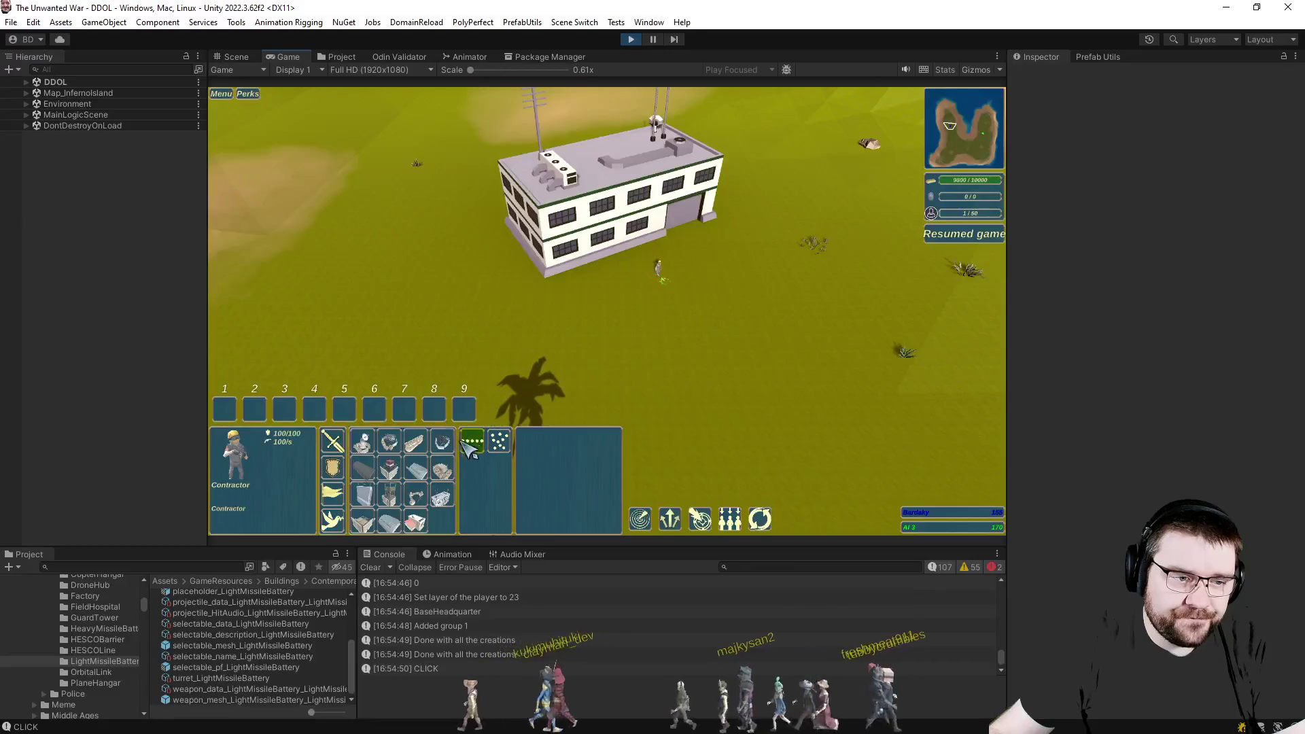
left_click(414, 442)
left_click(622, 362)
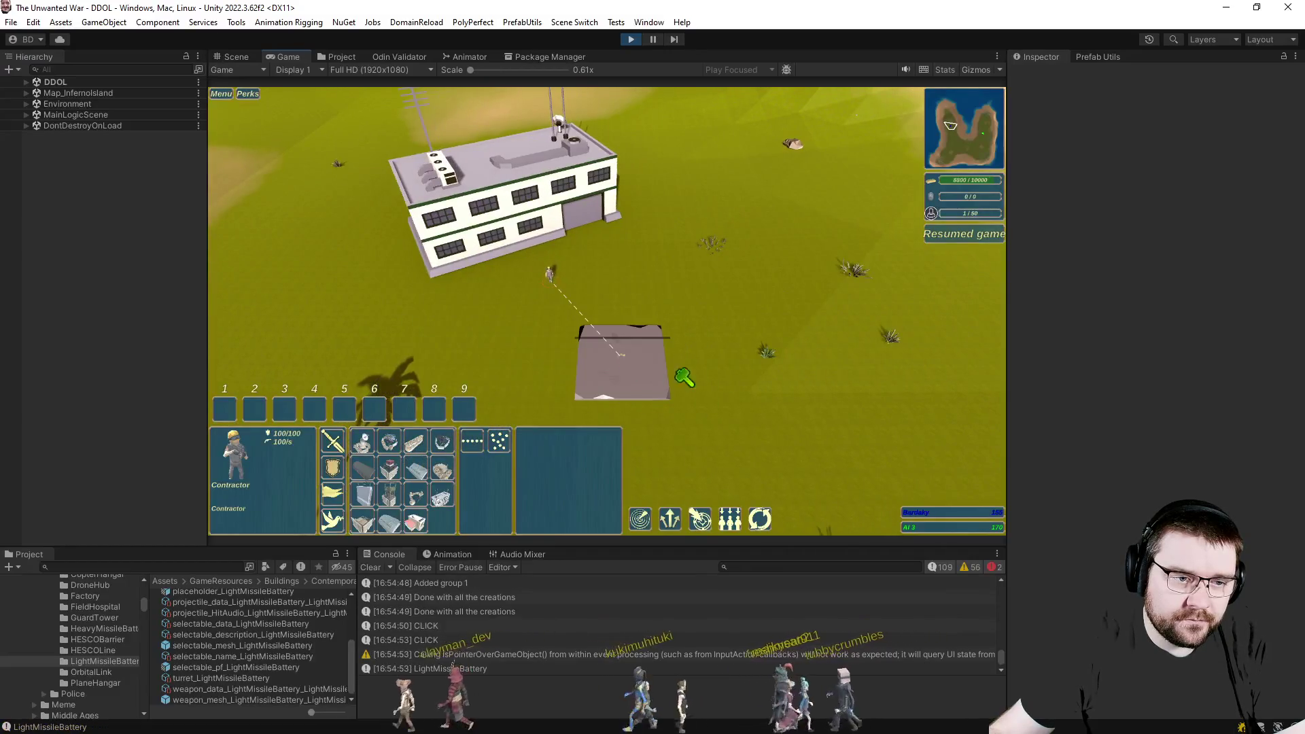
left_click(714, 387)
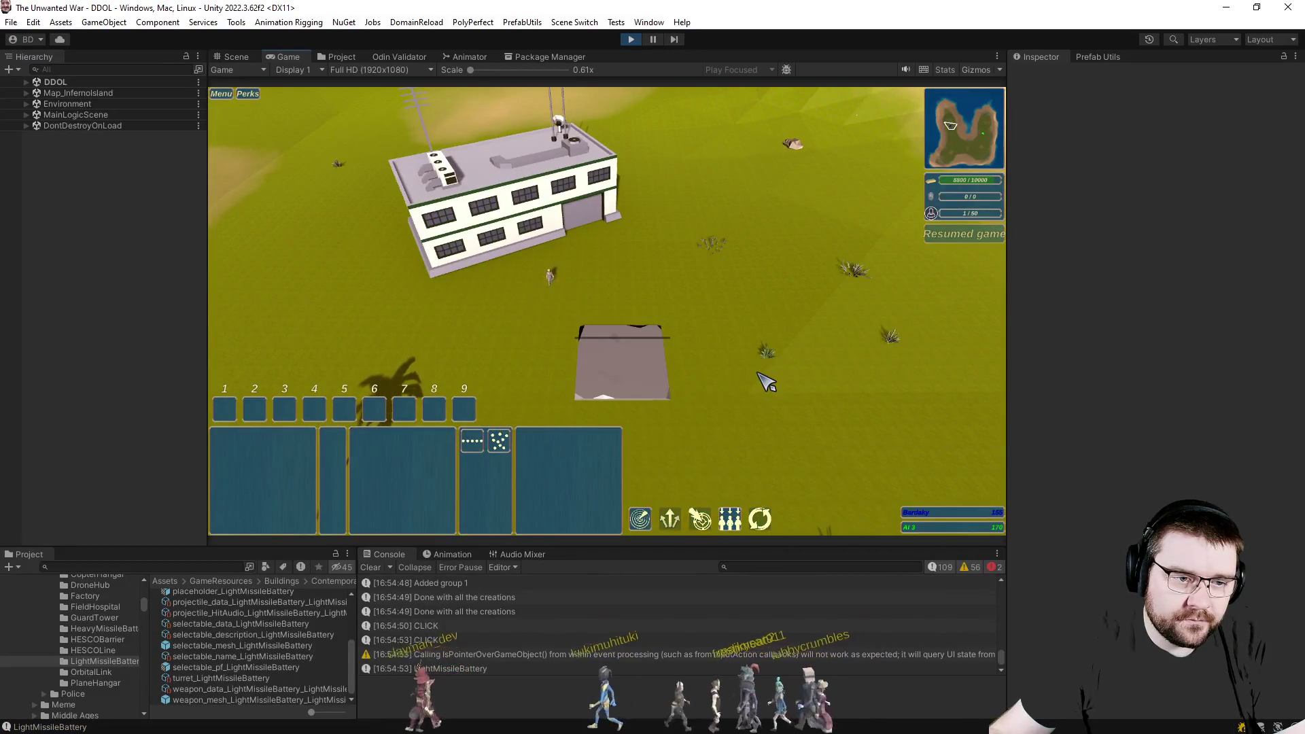
scroll(653, 306, "up", 5)
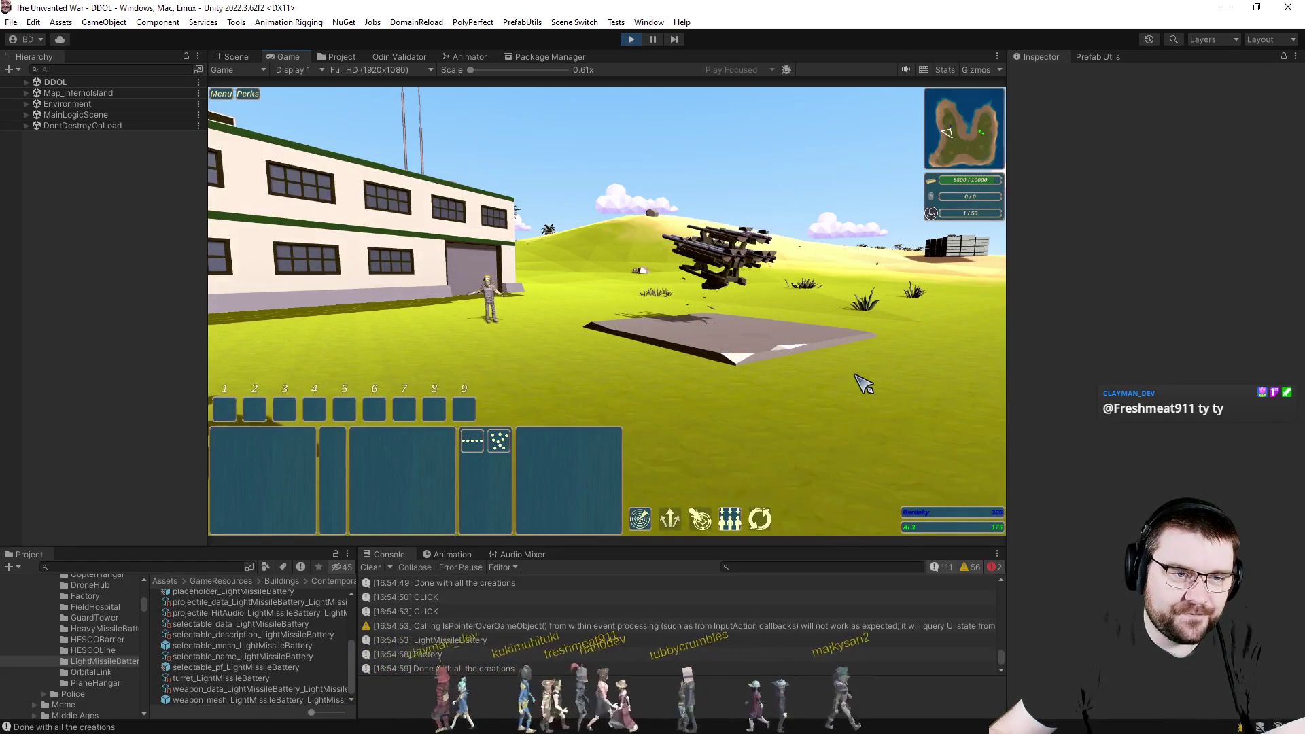
key("Escape")
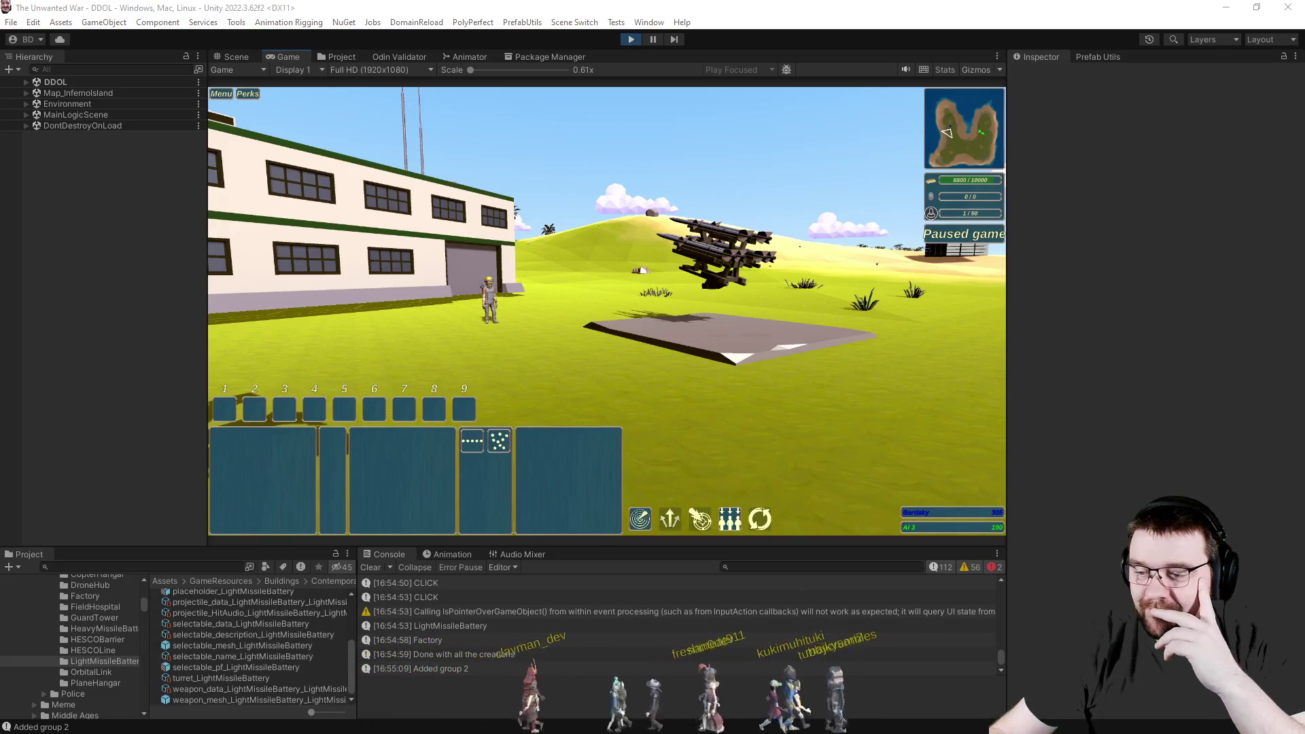
left_click(236, 55)
Select the placed battery's Building object and enable its Mesh Renderer.
mouse_move(587, 208)
left_mouse_down()
mouse_move(1184, 241)
mouse_move(87, 229)
mouse_move(374, 298)
mouse_move(481, 350)
left_mouse_up()
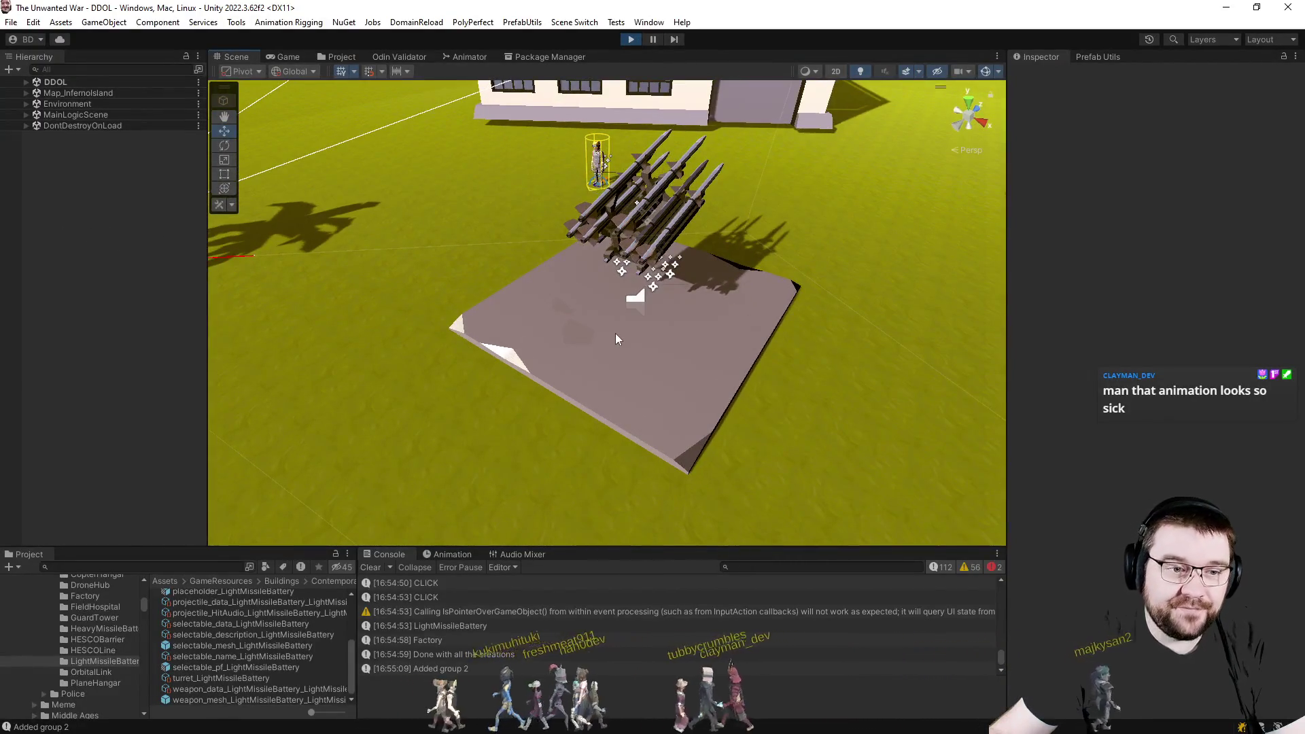
left_click(615, 334)
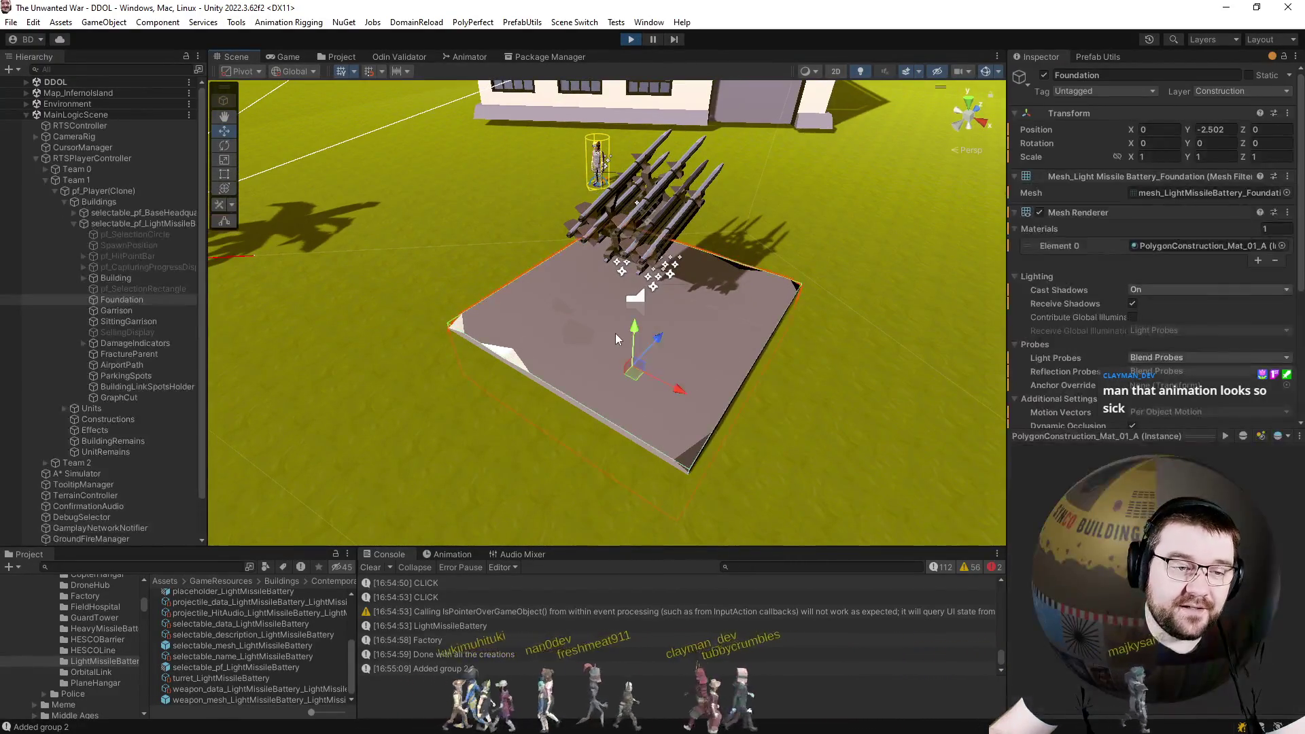
left_click(124, 280)
left_click(85, 281)
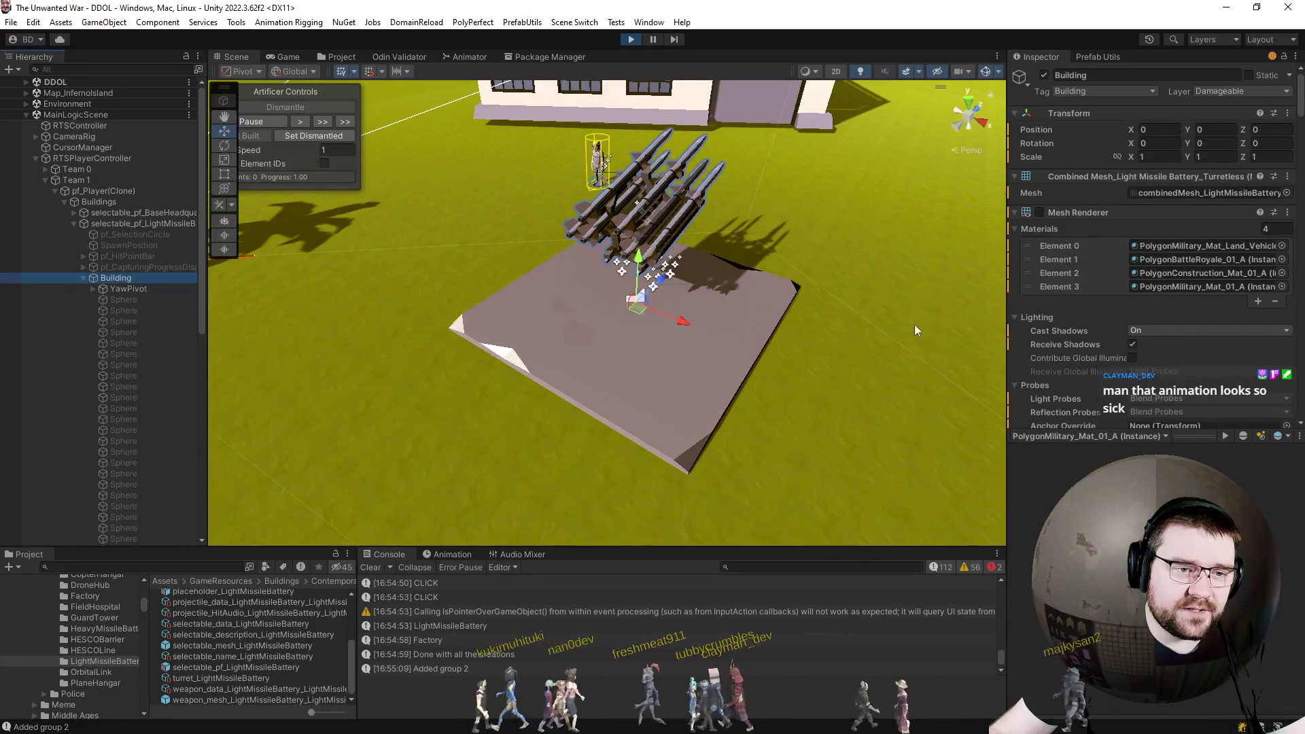
left_click(1039, 212)
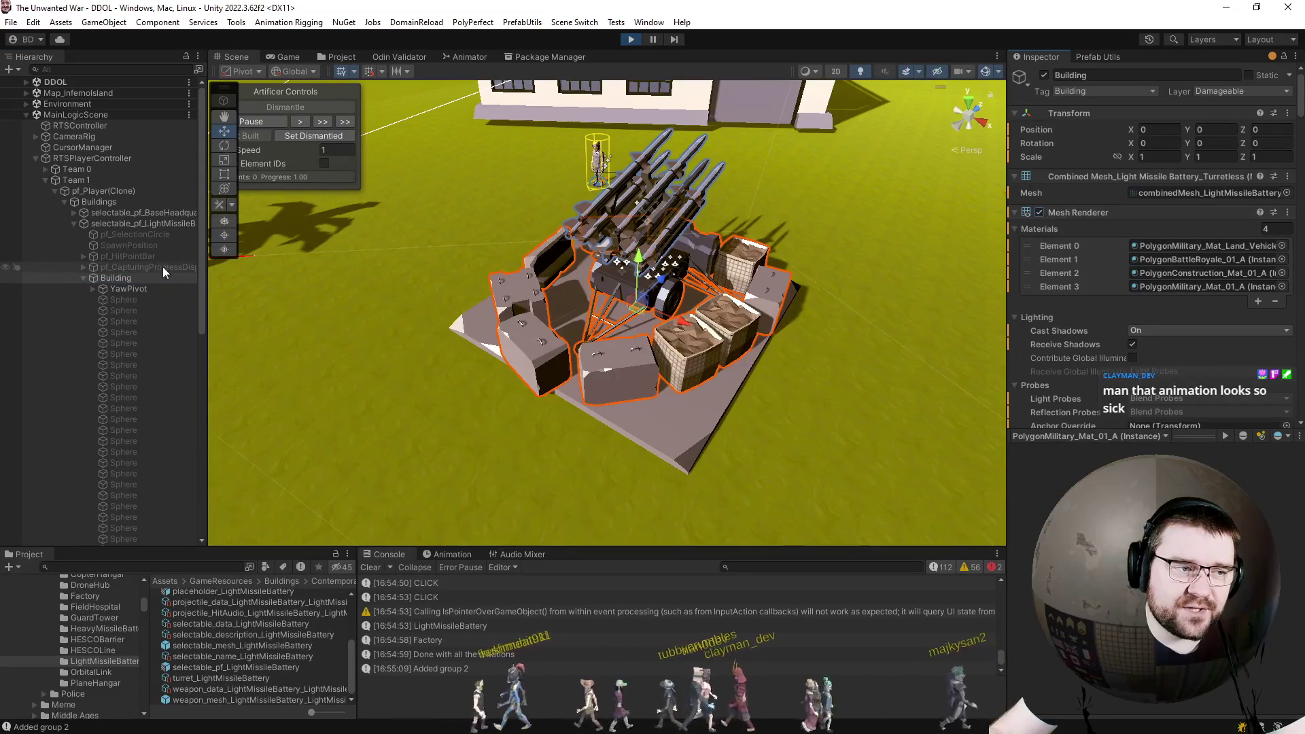
Activate the YawPivot turret so it appears, then reselect Building.
left_click(126, 289)
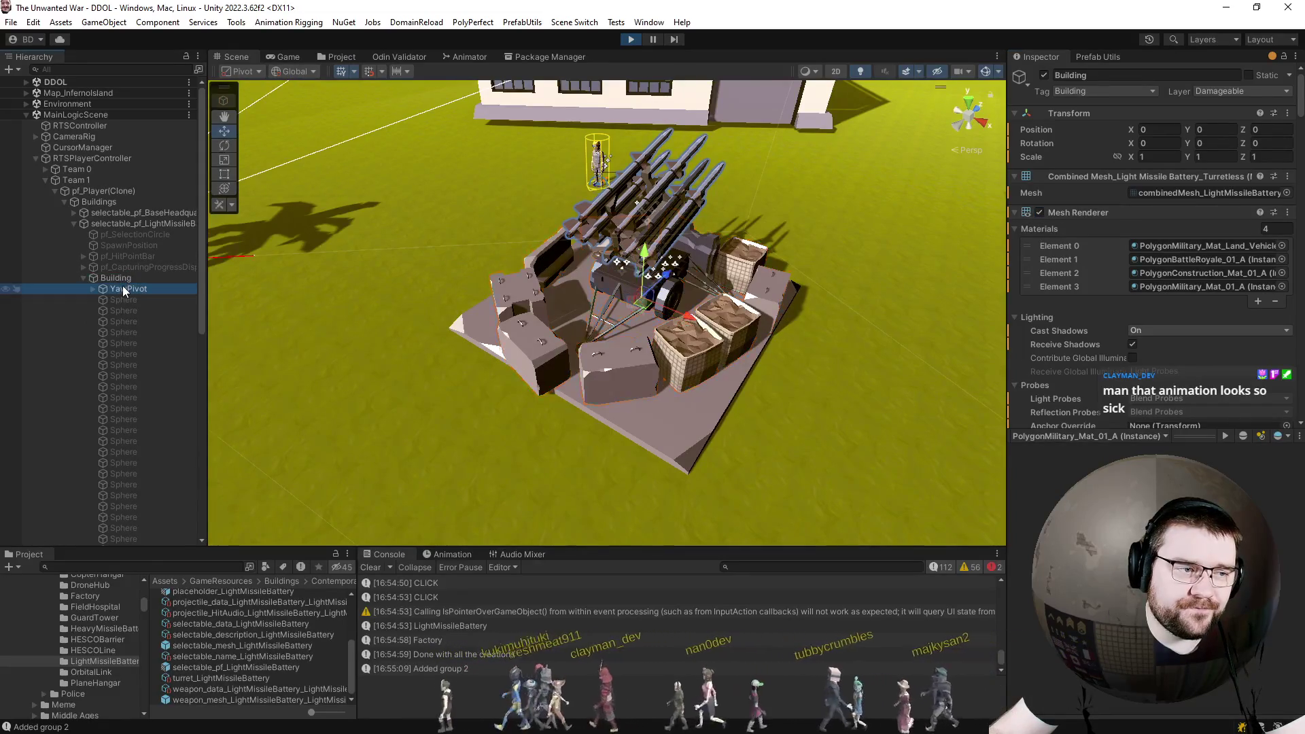
key("alt+shift+a")
left_click(132, 282)
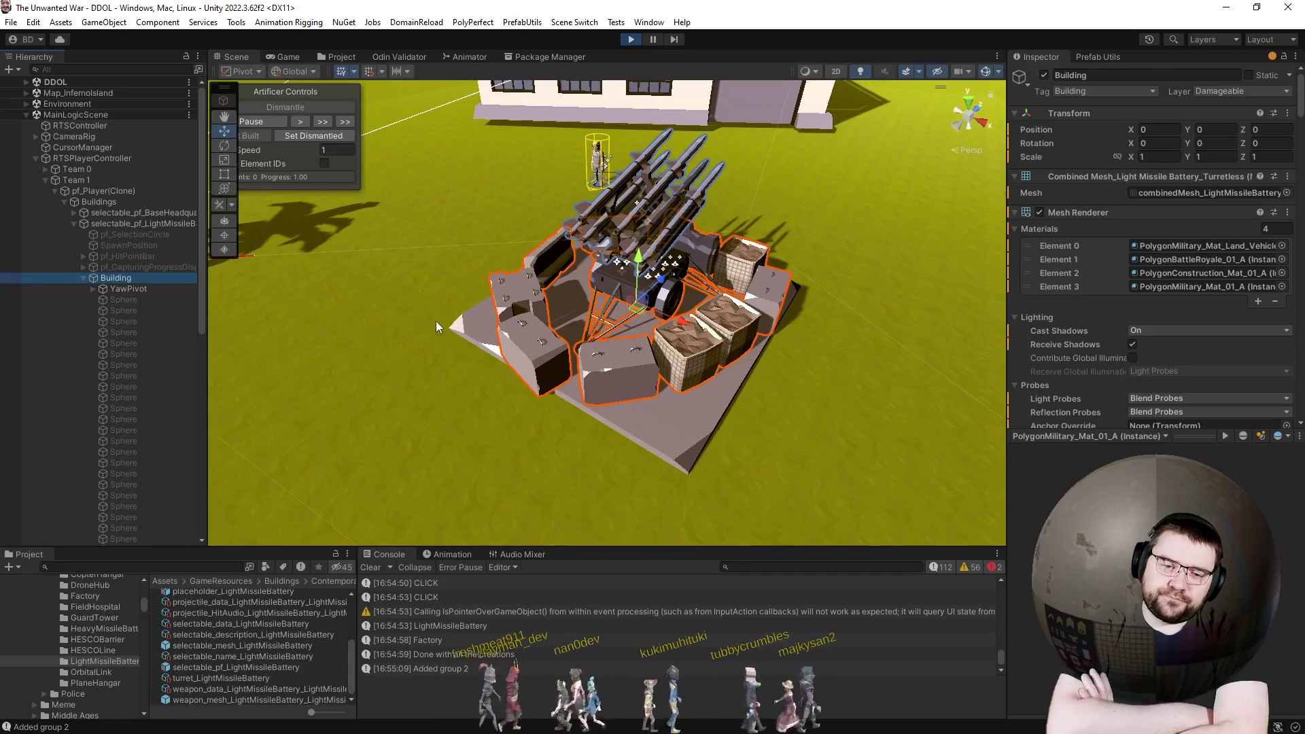
left_click(1197, 435)
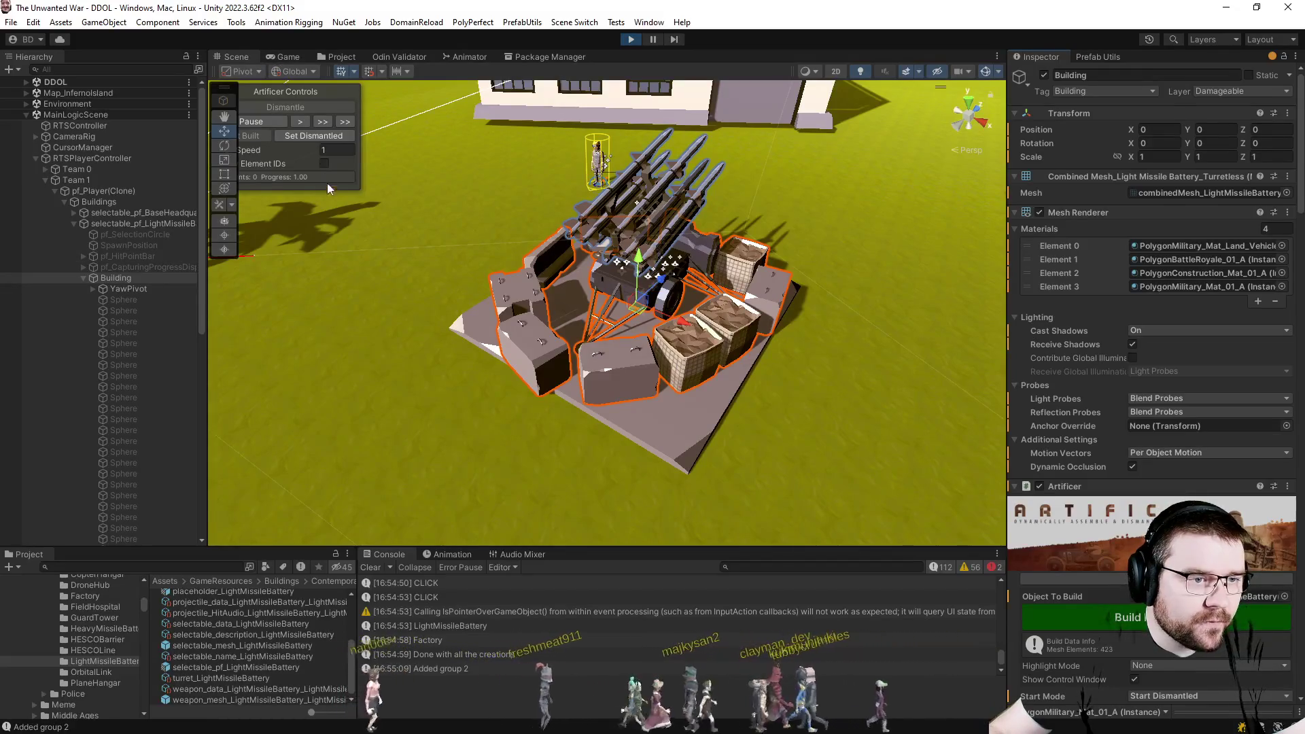
scroll(1094, 435, "down", 5)
scroll(1093, 435, "down", 3)
scroll(1092, 431, "down", 3)
scroll(1095, 431, "down", 3)
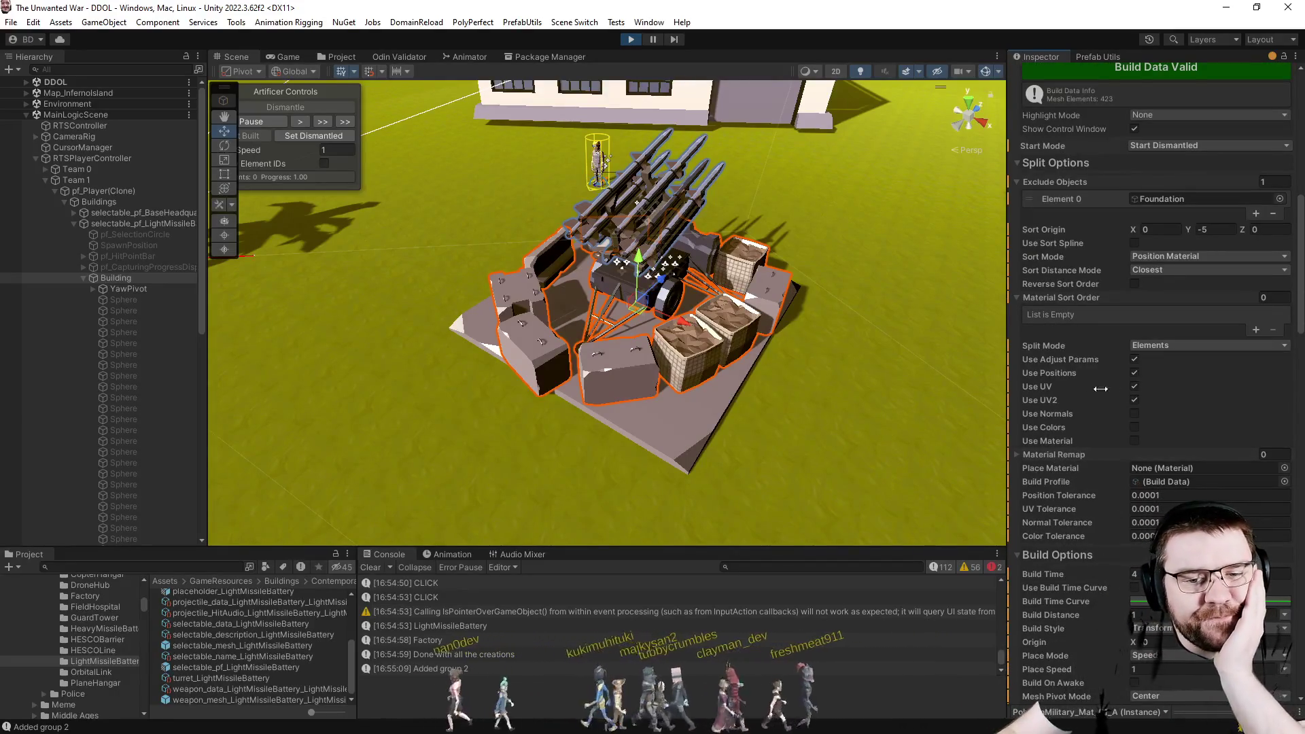
scroll(1035, 377, "down", 1)
scroll(1036, 377, "down", 1)
scroll(1061, 406, "down", 3)
scroll(1061, 407, "down", 4)
scroll(1061, 405, "down", 3)
scroll(1061, 405, "down", 3)
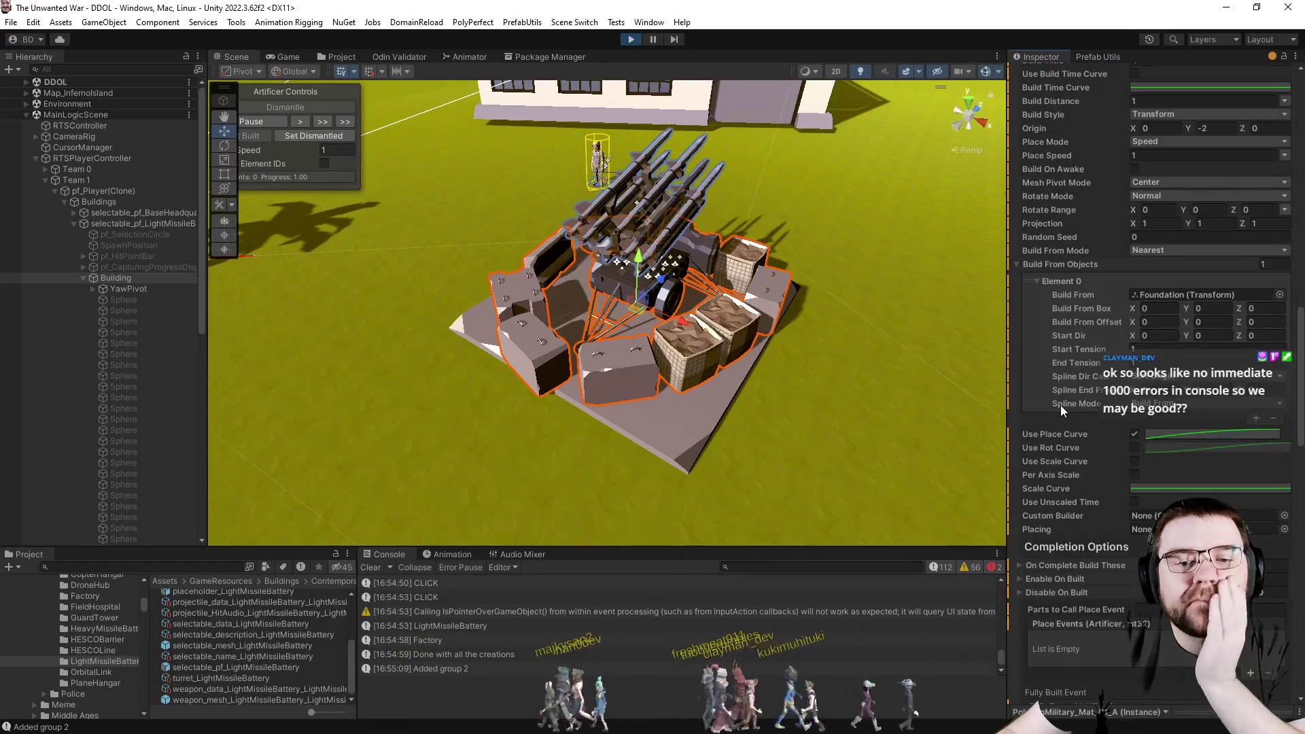
scroll(1061, 405, "down", 4)
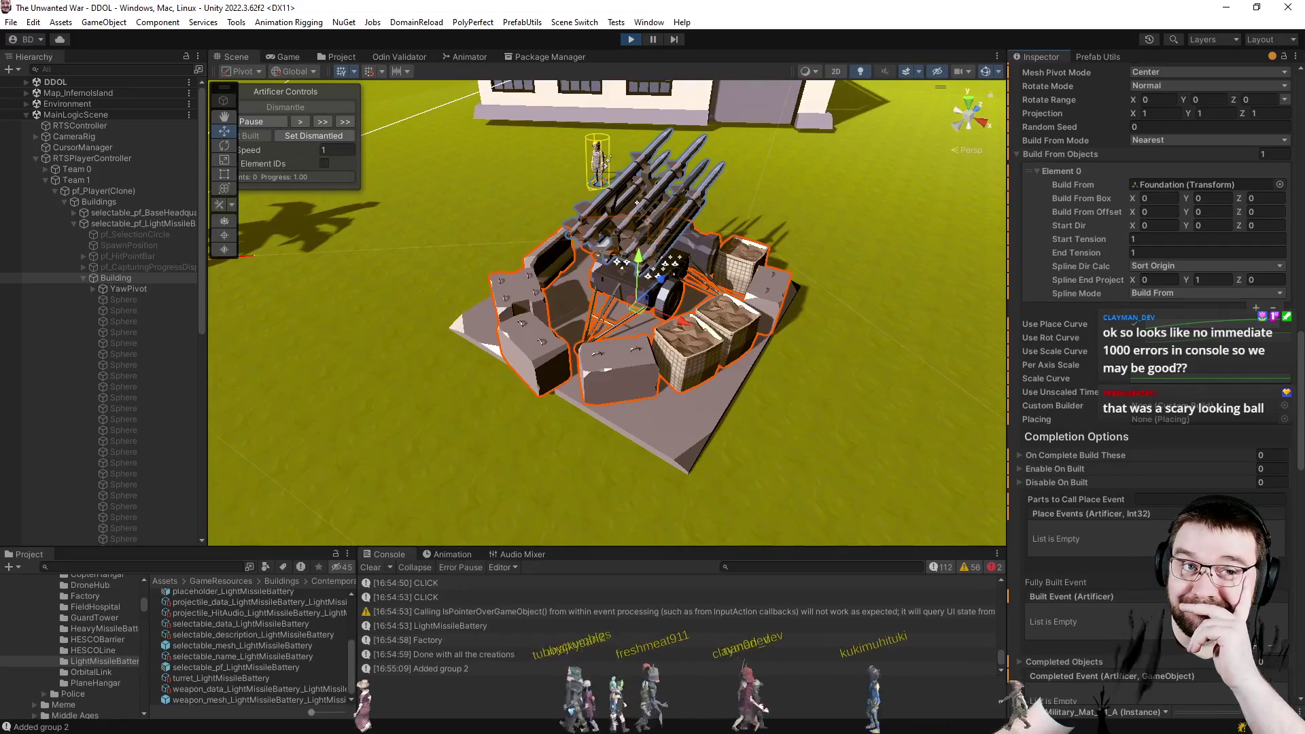
left_click(1210, 714)
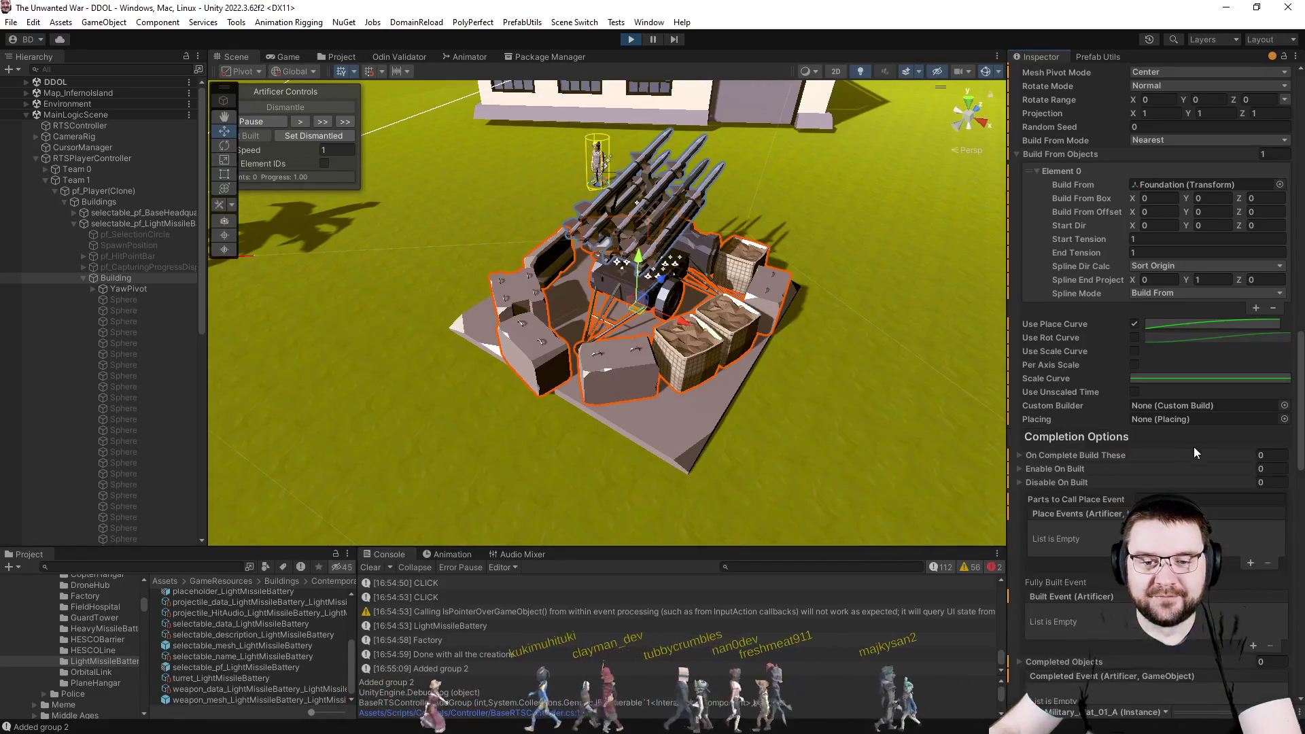
scroll(1125, 471, "down", 5)
scroll(1118, 472, "down", 3)
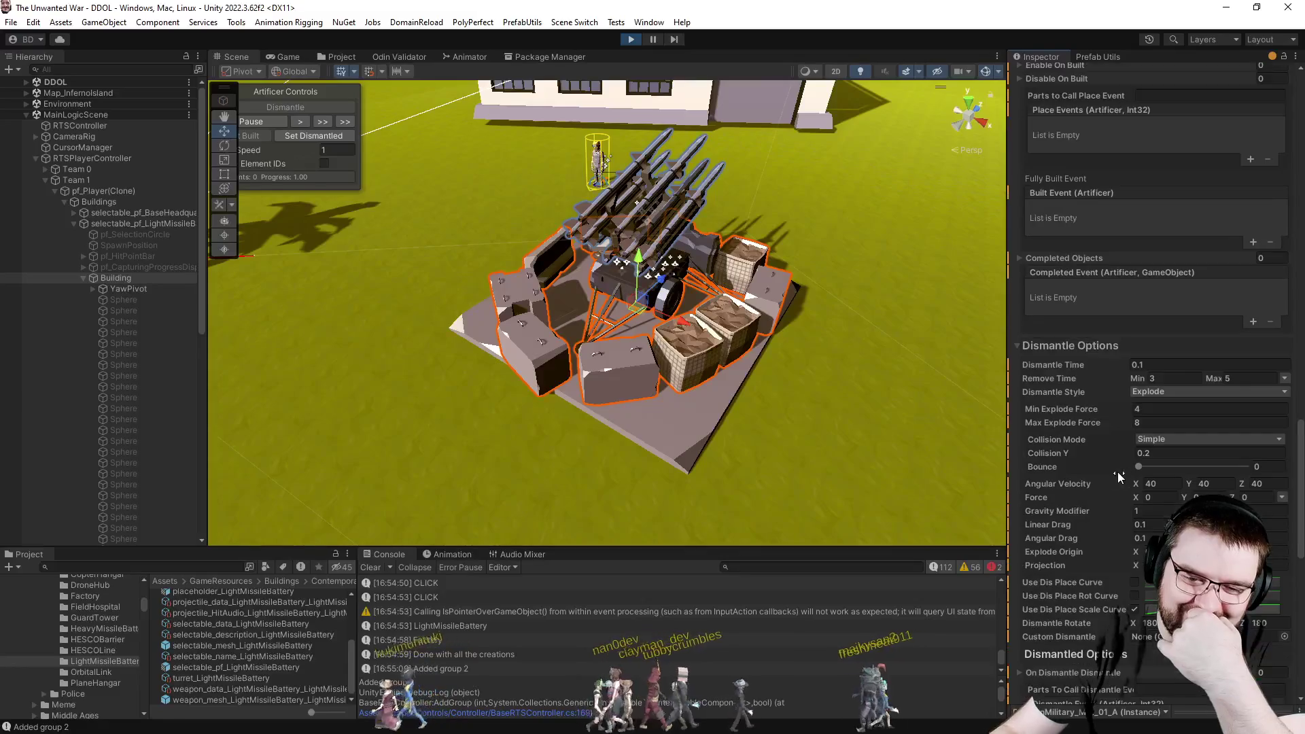
scroll(1081, 477, "down", 3)
scroll(1079, 478, "down", 3)
scroll(1077, 477, "down", 3)
scroll(1076, 477, "down", 3)
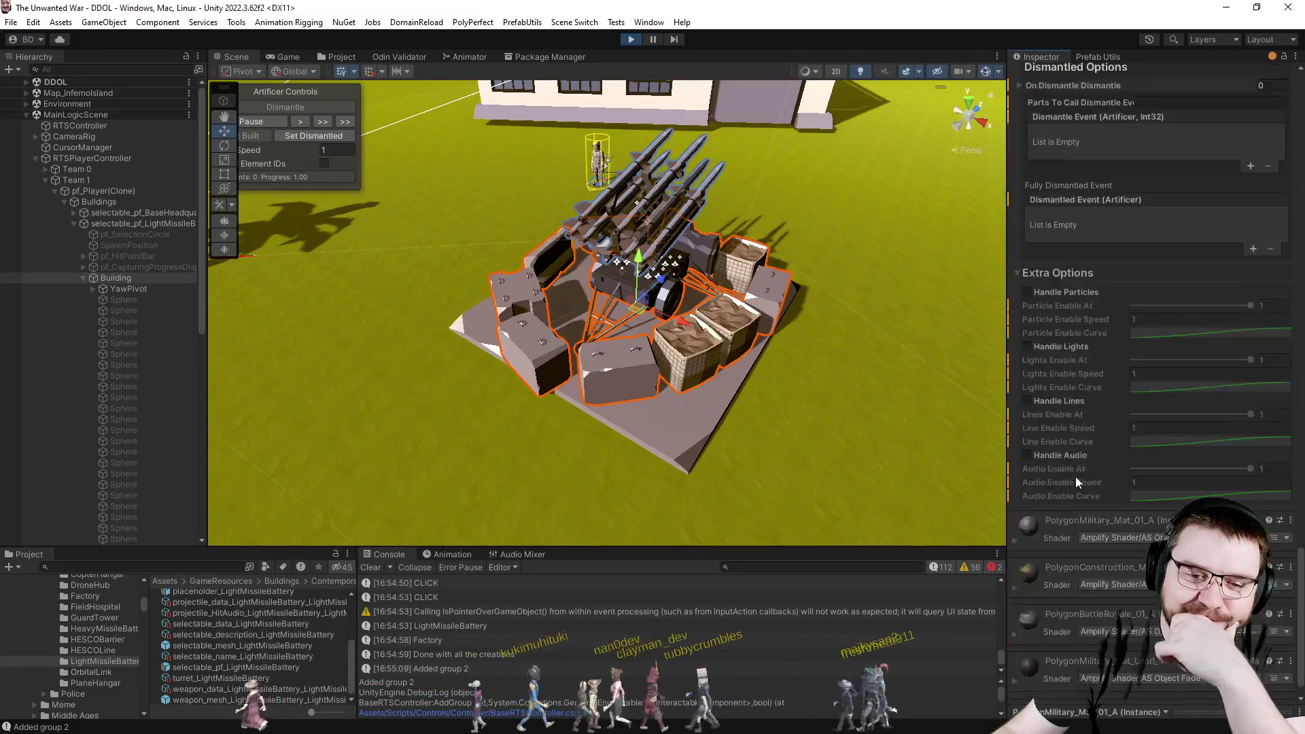
scroll(1076, 476, "down", 3)
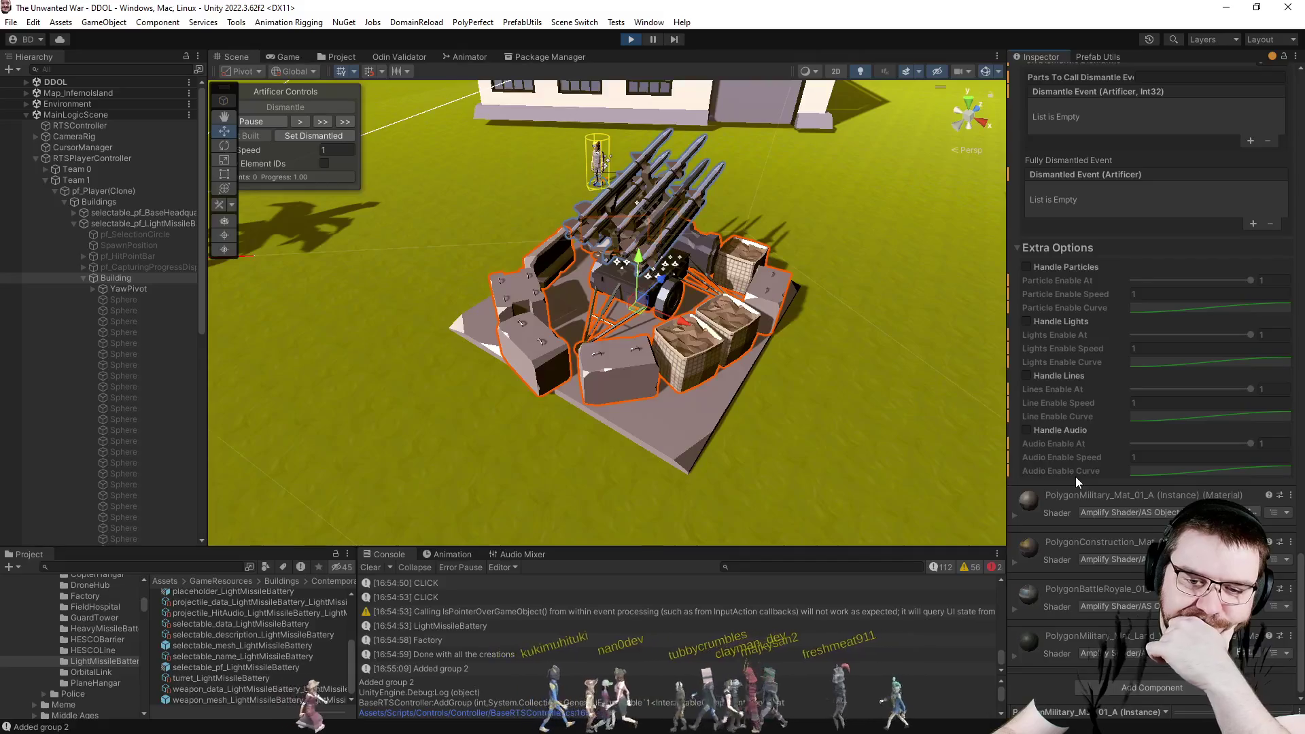
scroll(1076, 476, "up", 5)
scroll(1076, 477, "up", 5)
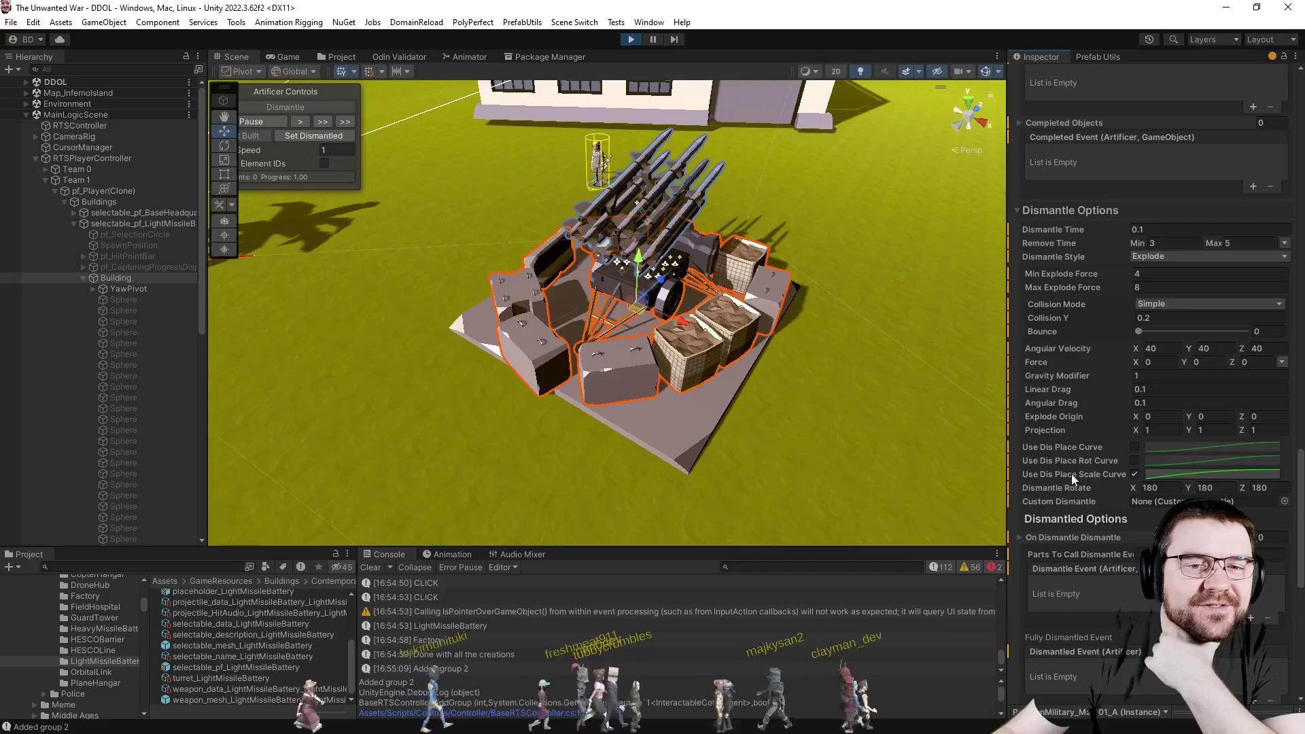
scroll(1072, 474, "up", 5)
scroll(1072, 475, "up", 5)
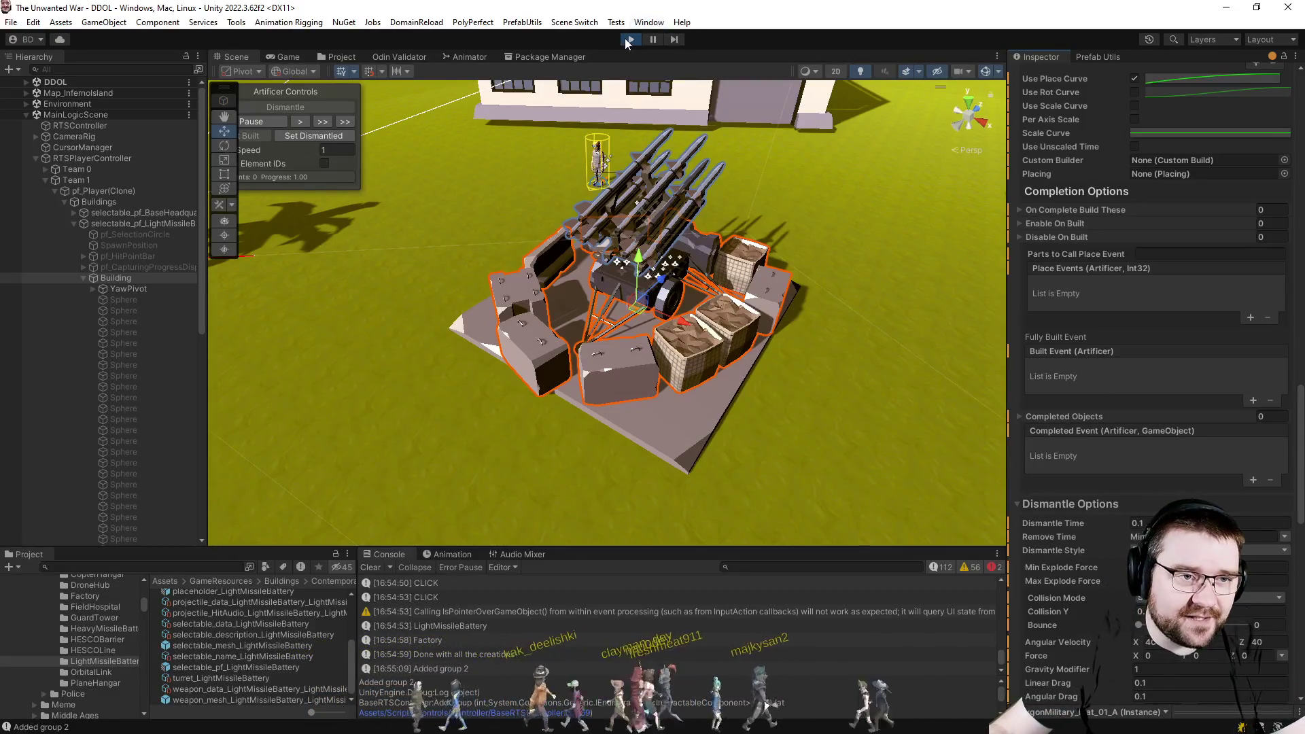
Switch to Visual Studio and bring up RTSPlayerController.cs at CreateBuildingForPlayer.
key("alt+Tab")
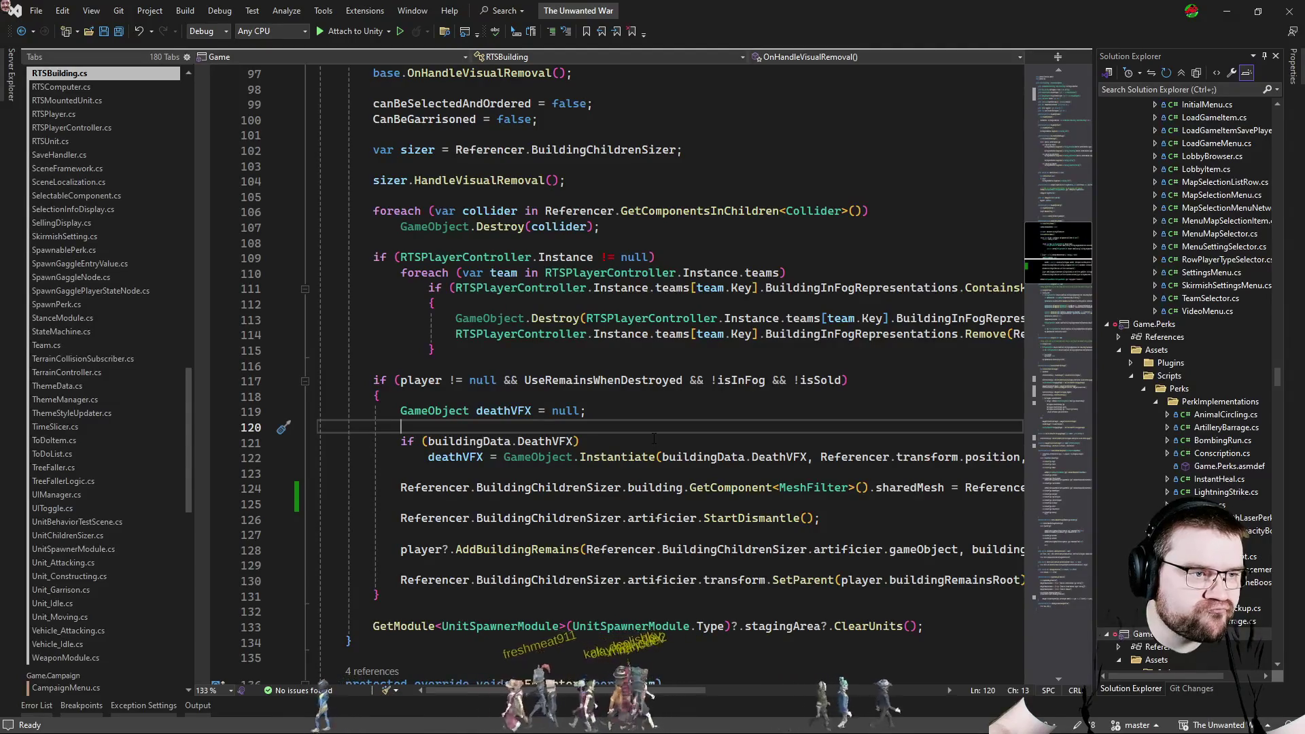
key("ctrl+Tab")
key("Tab")
key("Tab")
key("Tab")
key("Tab")
key("Tab")
key("Tab")
key("Escape")
key("ctrl+Tab")
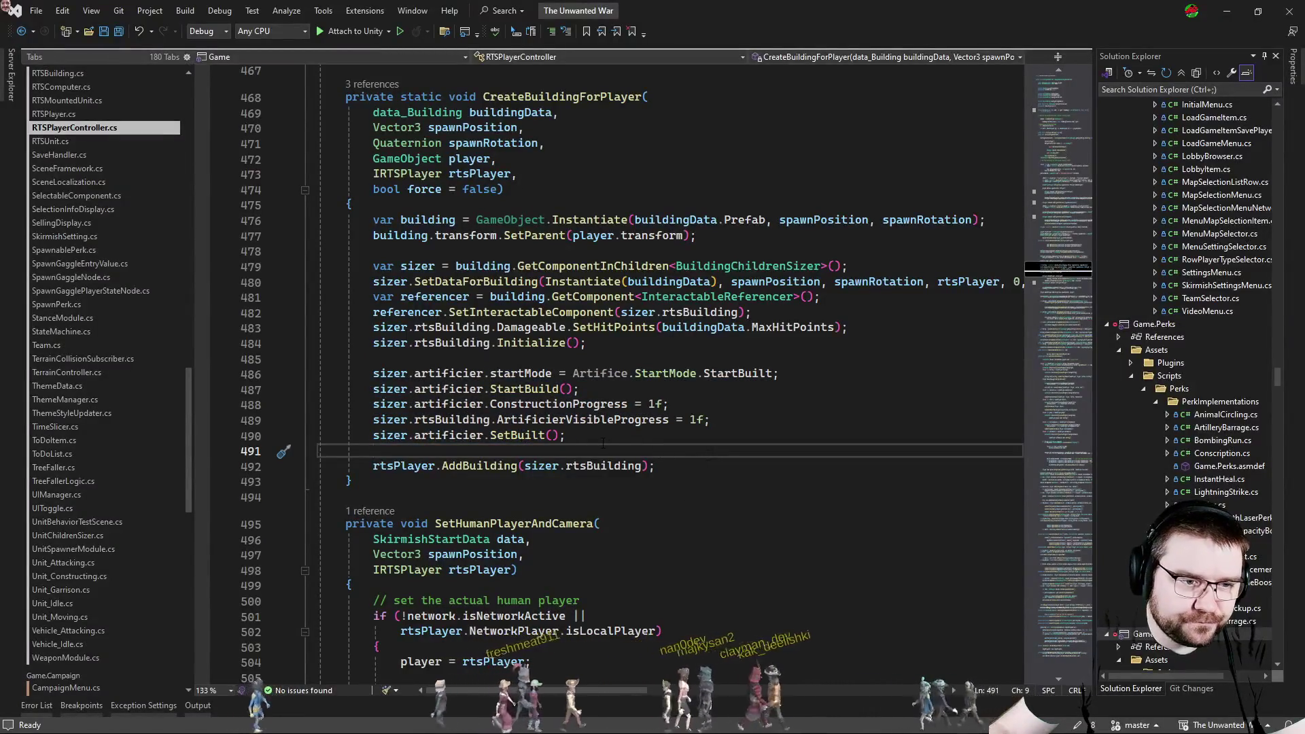
Review the artificier setup and StartBuild calls around lines 486-490.
double_click(524, 389)
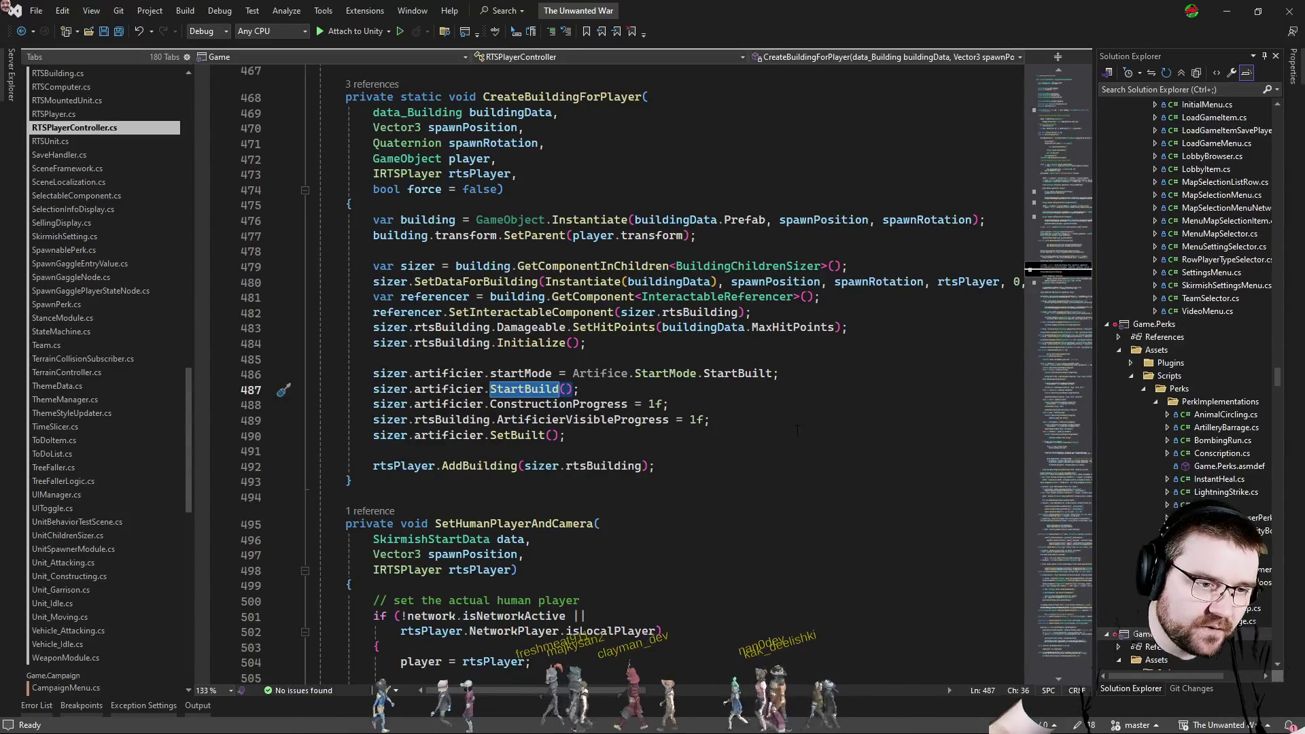
double_click(450, 374)
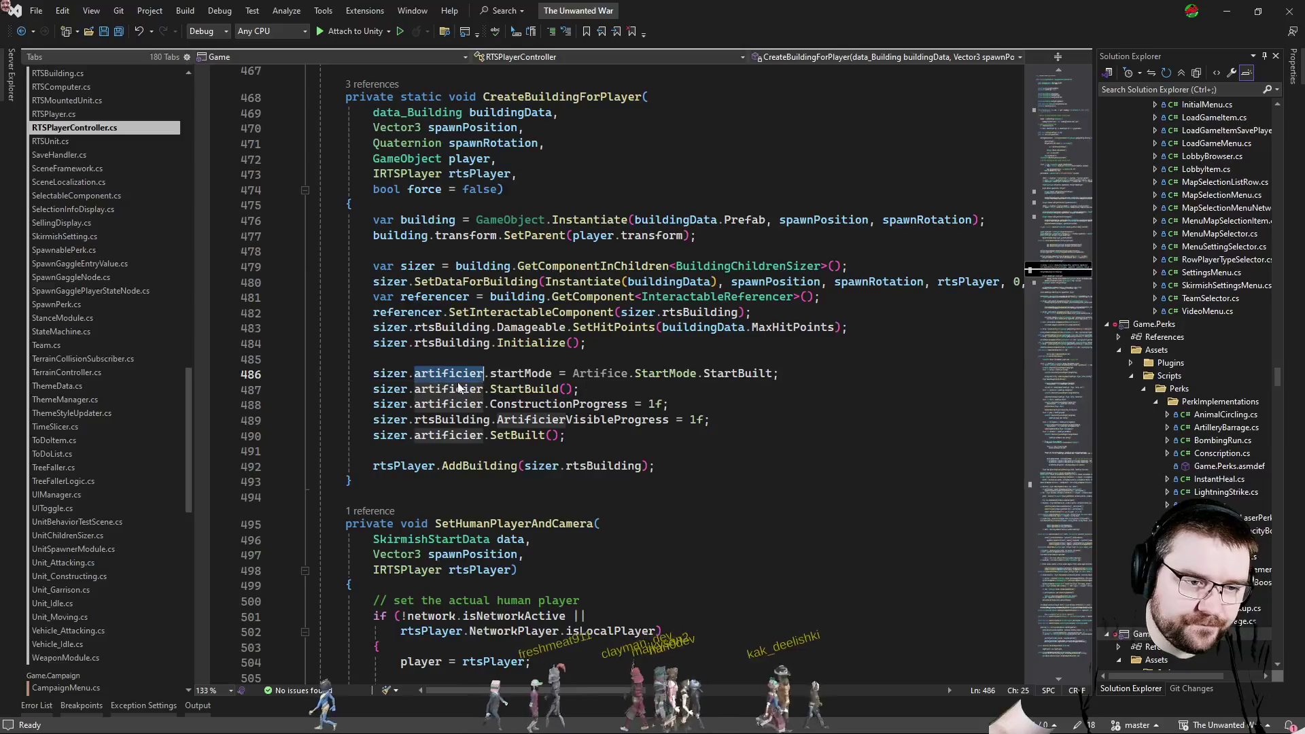
left_click(1041, 465)
left_click_drag(1048, 489, 1030, 274)
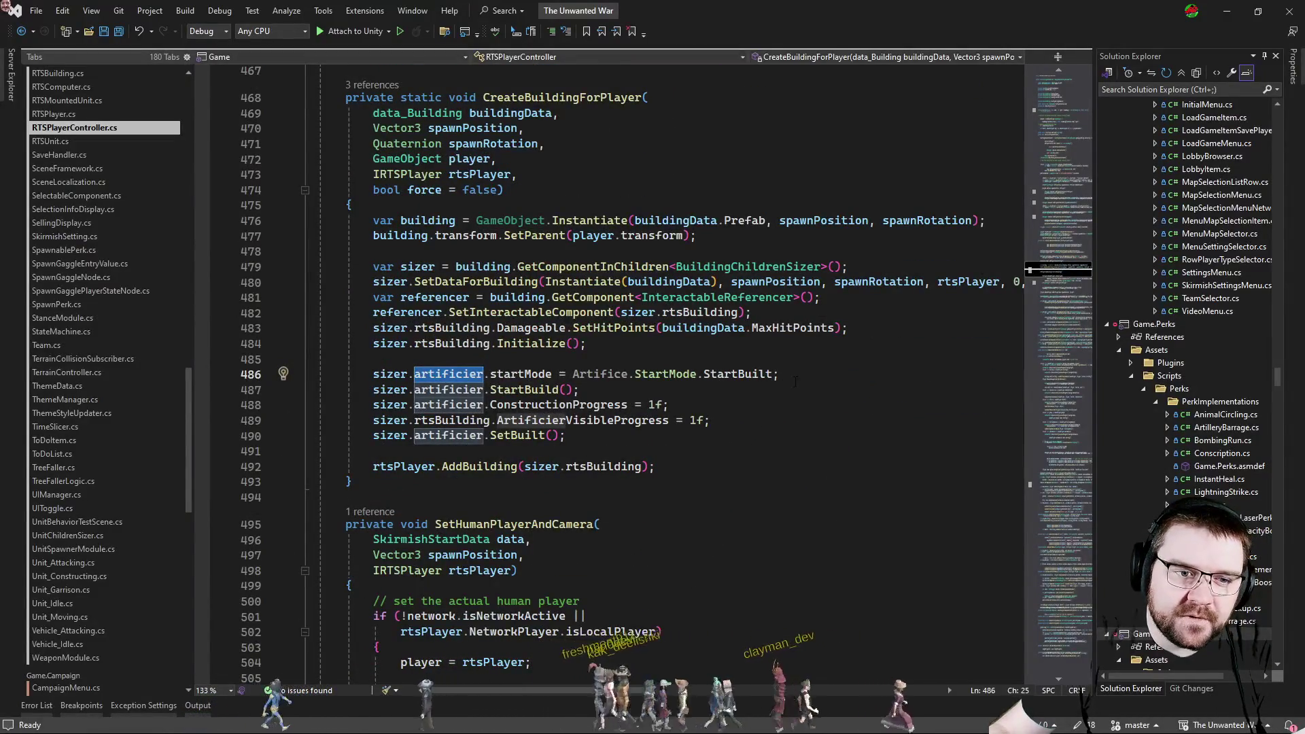
key("End")
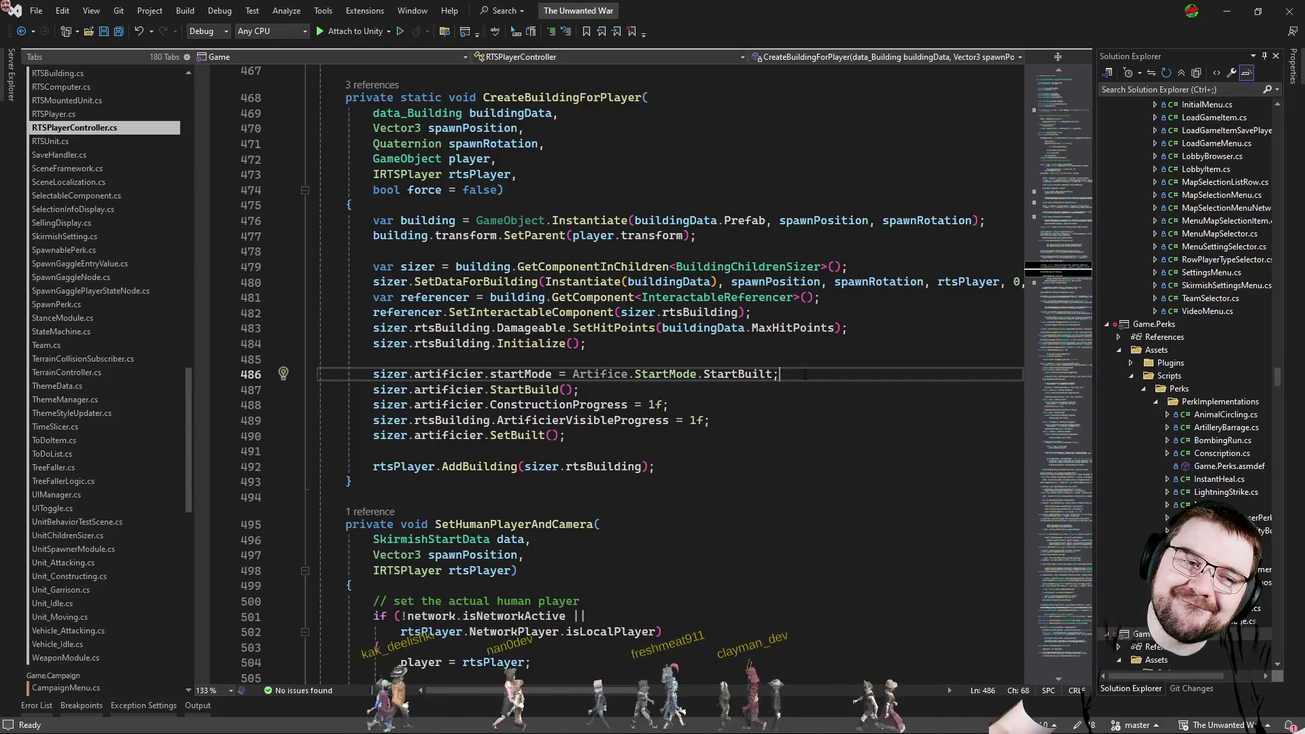
scroll(653, 368, "down", 2)
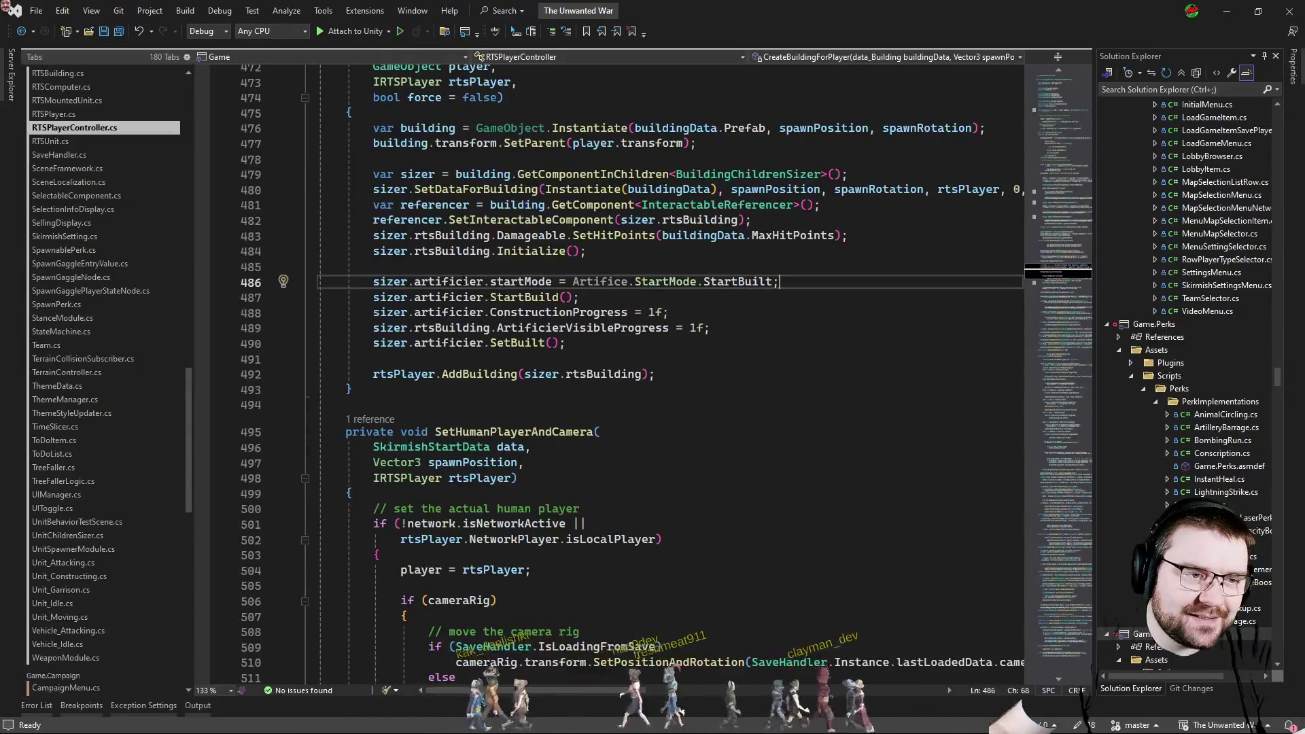
left_click(518, 297)
double_click(518, 297)
left_click(747, 311)
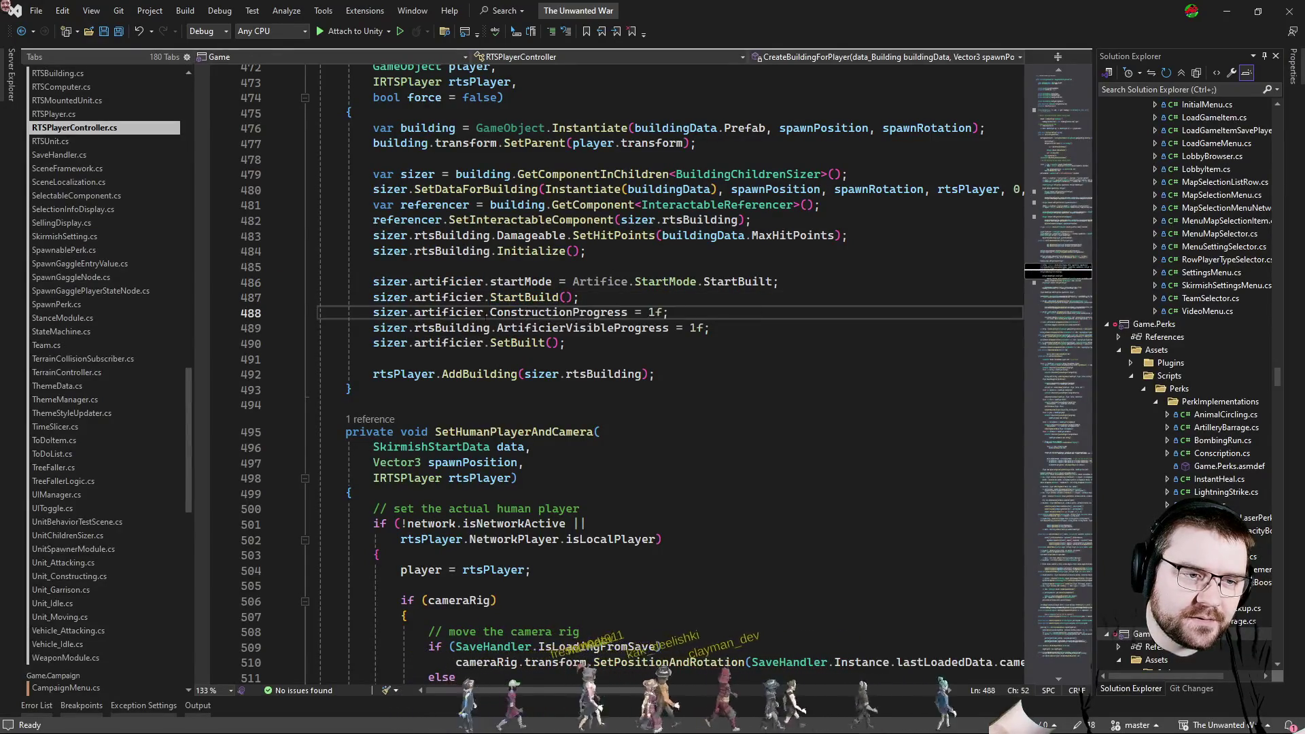
left_click(678, 345)
Add a blank line at line 485 above the artificier setup code.
left_click(387, 281)
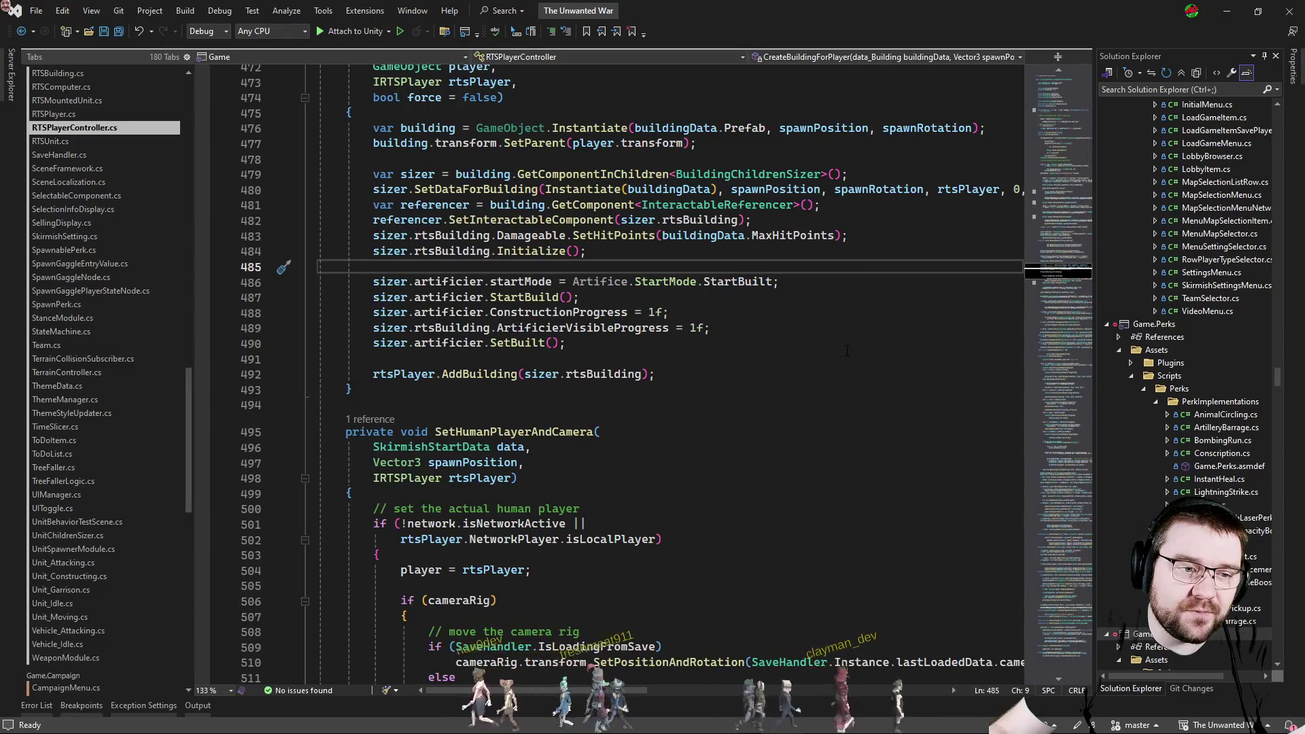
key("Return")
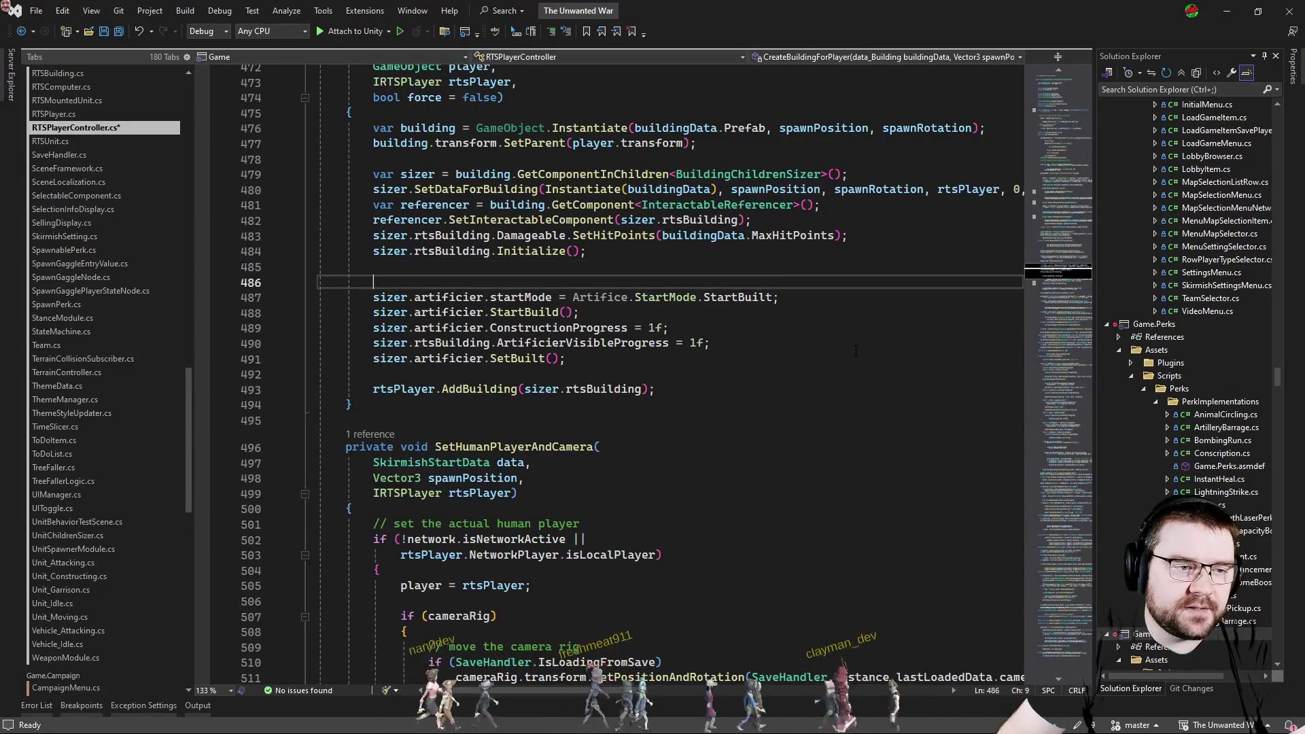
Add sizer.building.GetComponent<MeshFilter>().sharedMesh = sizer.fullMesh via IntelliSense completions.
key("Return")
type("size")
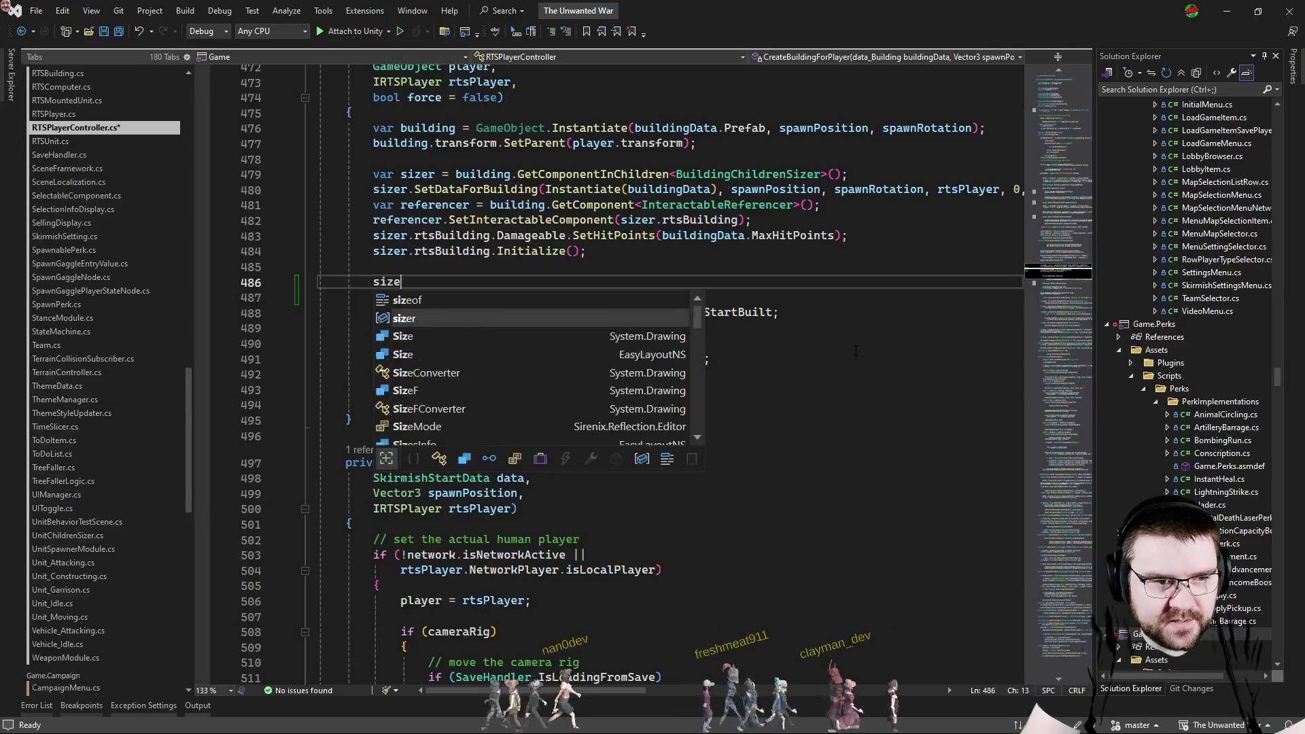
type("r.bu")
key("Tab")
type(".get")
key("Tab")
type("<Meshfi")
key("Tab")
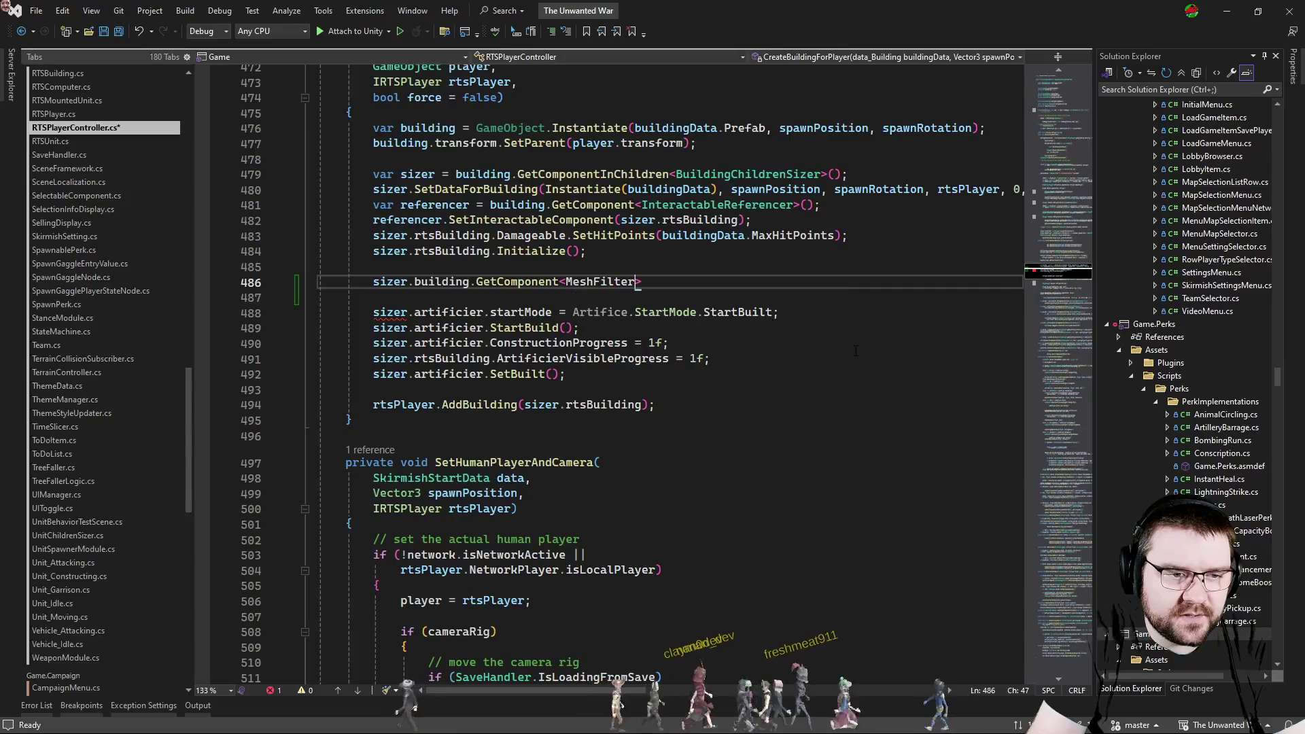
type(").s")
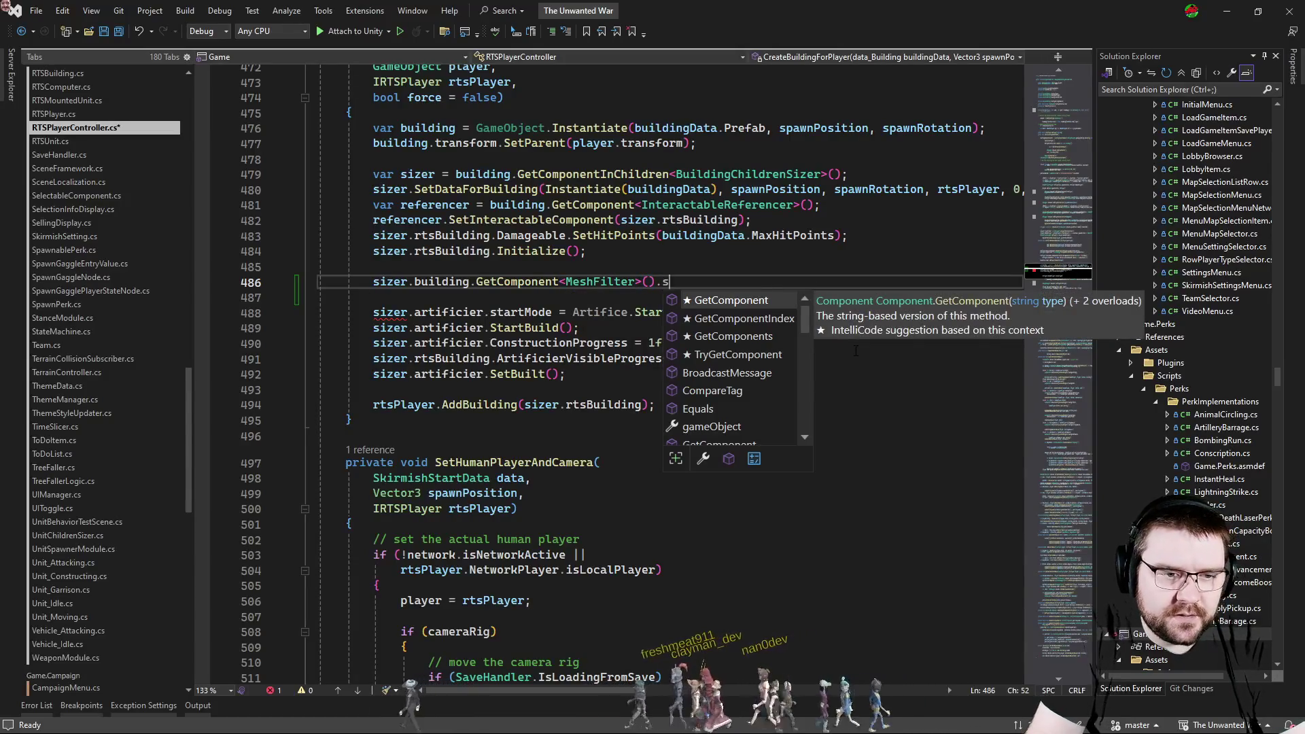
type("ha")
key("Tab")
type("zer.")
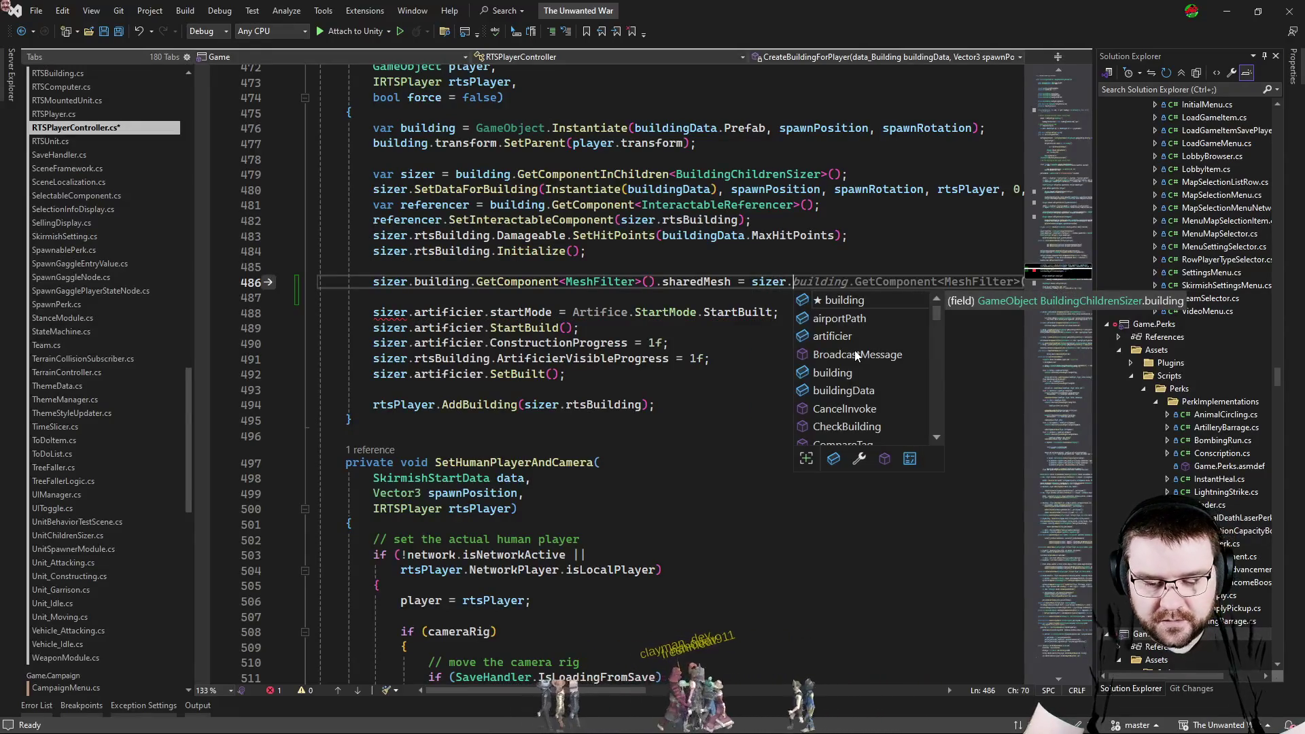
type("fu")
key("Tab")
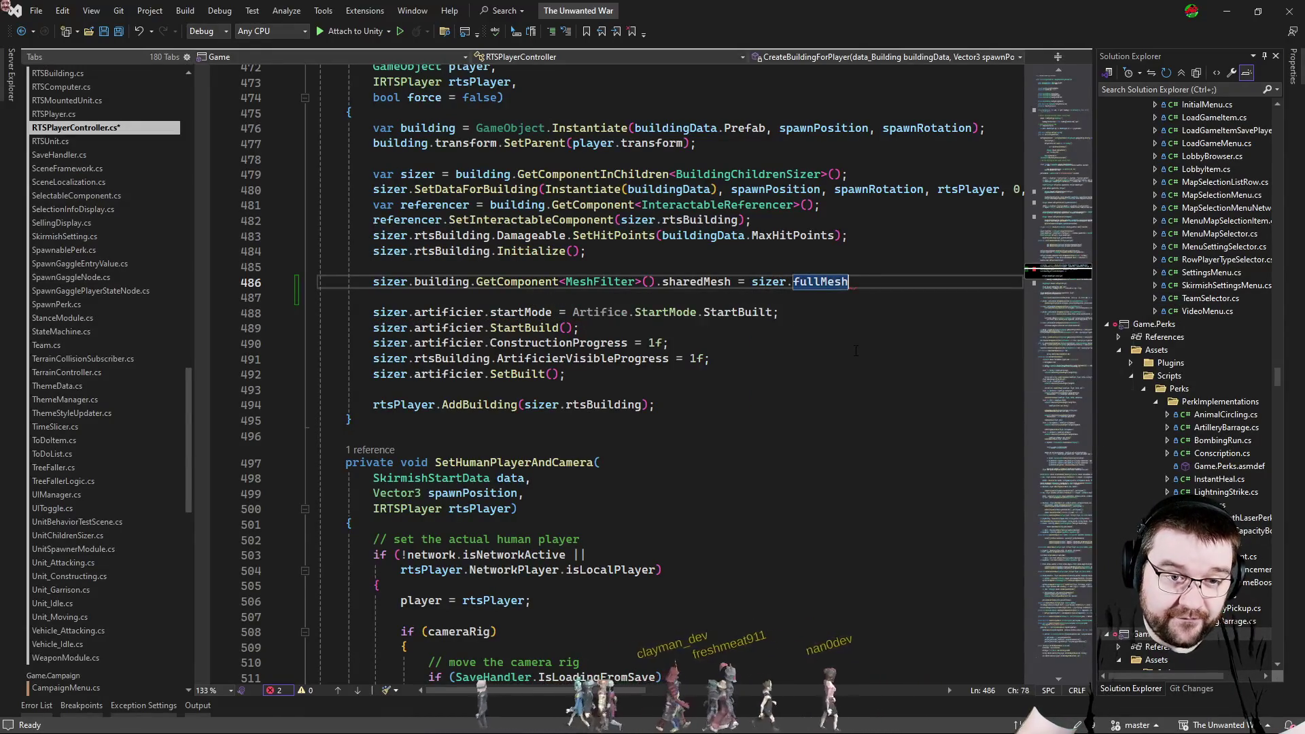
key("alt+Tab")
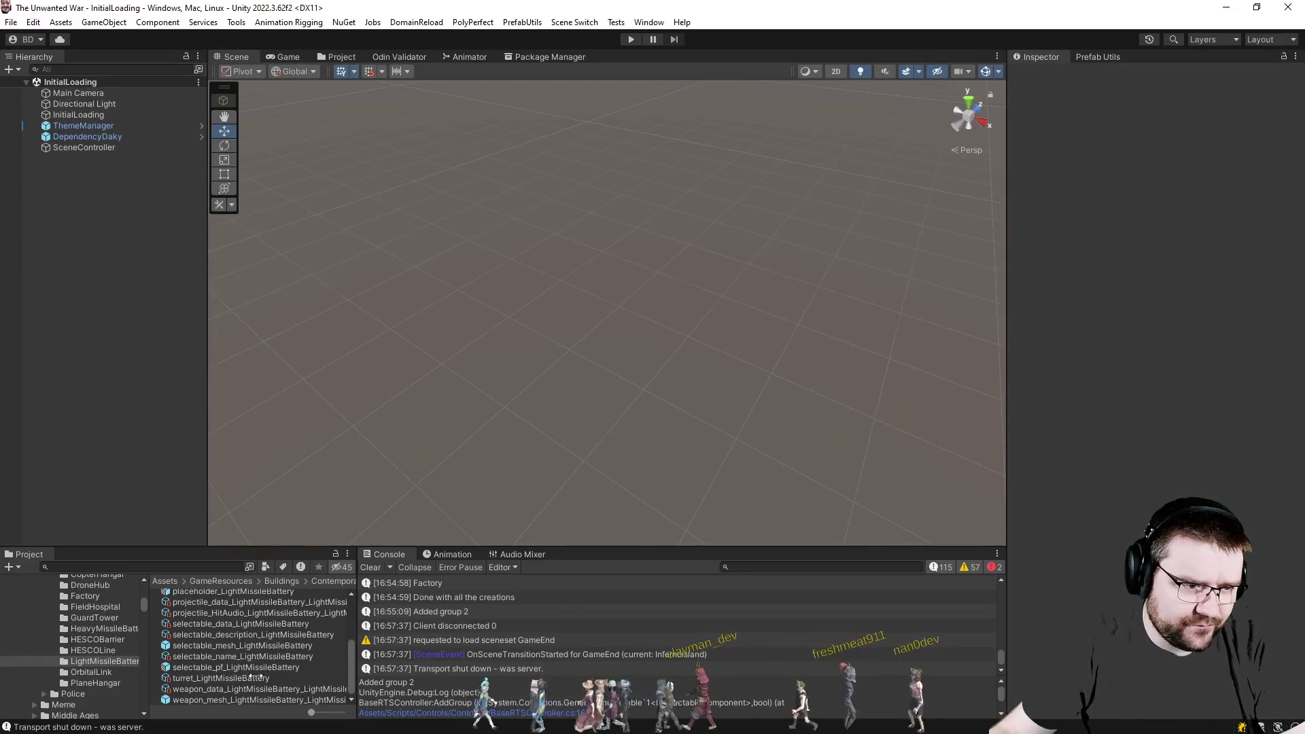
Preview the combinedMesh light missile battery meshes, full and foundationless, in the Project panel.
left_click(235, 628)
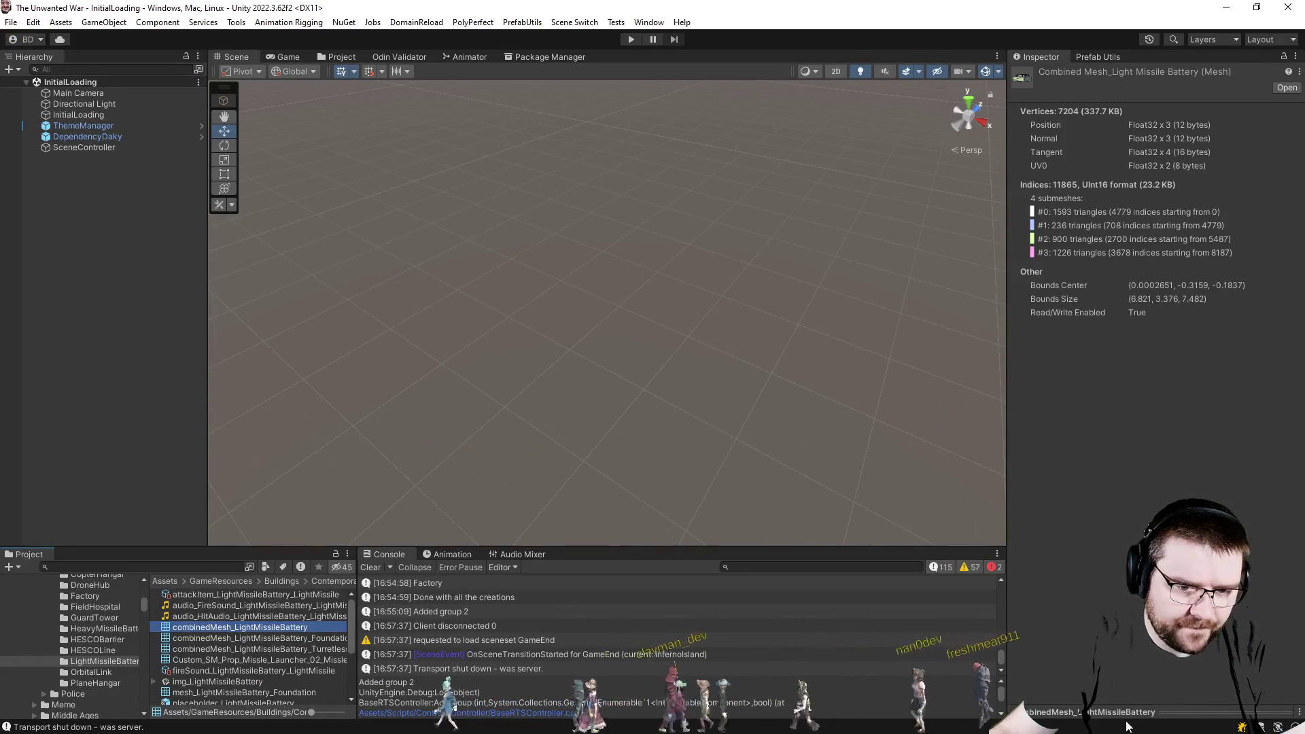
left_click(255, 639)
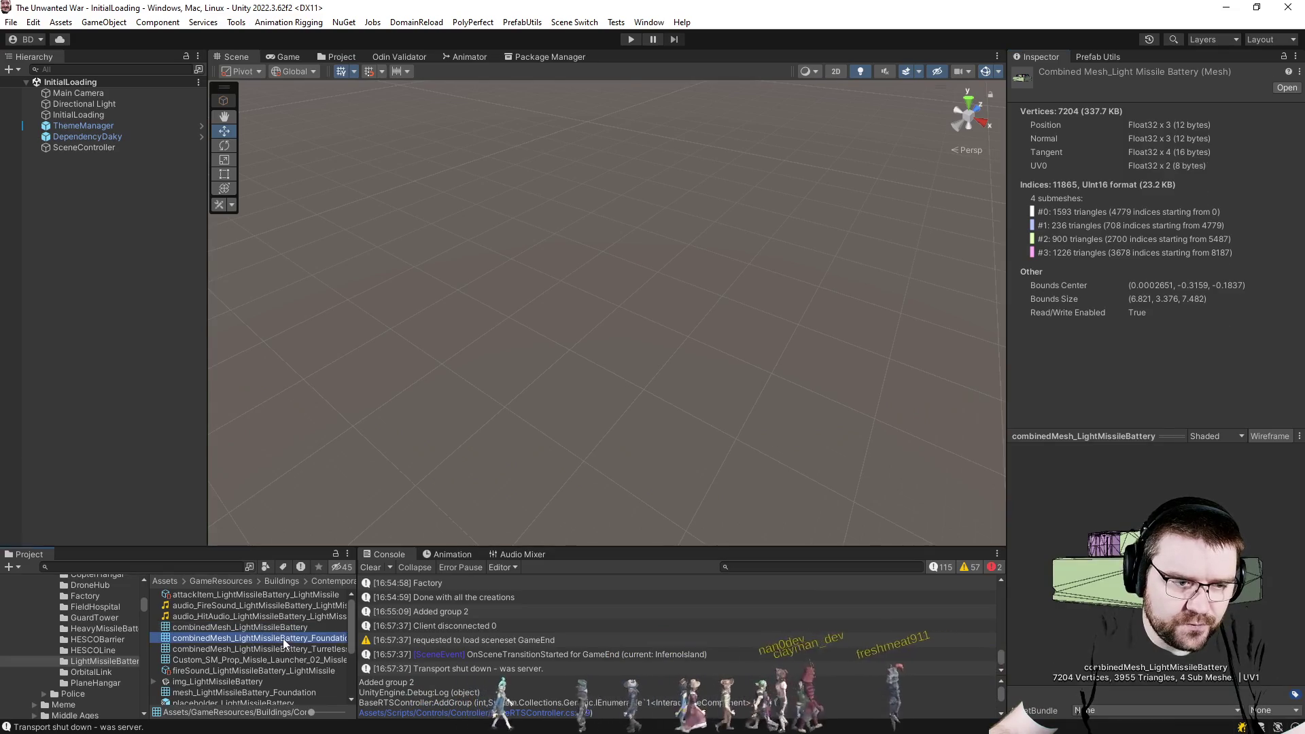
left_click(294, 647)
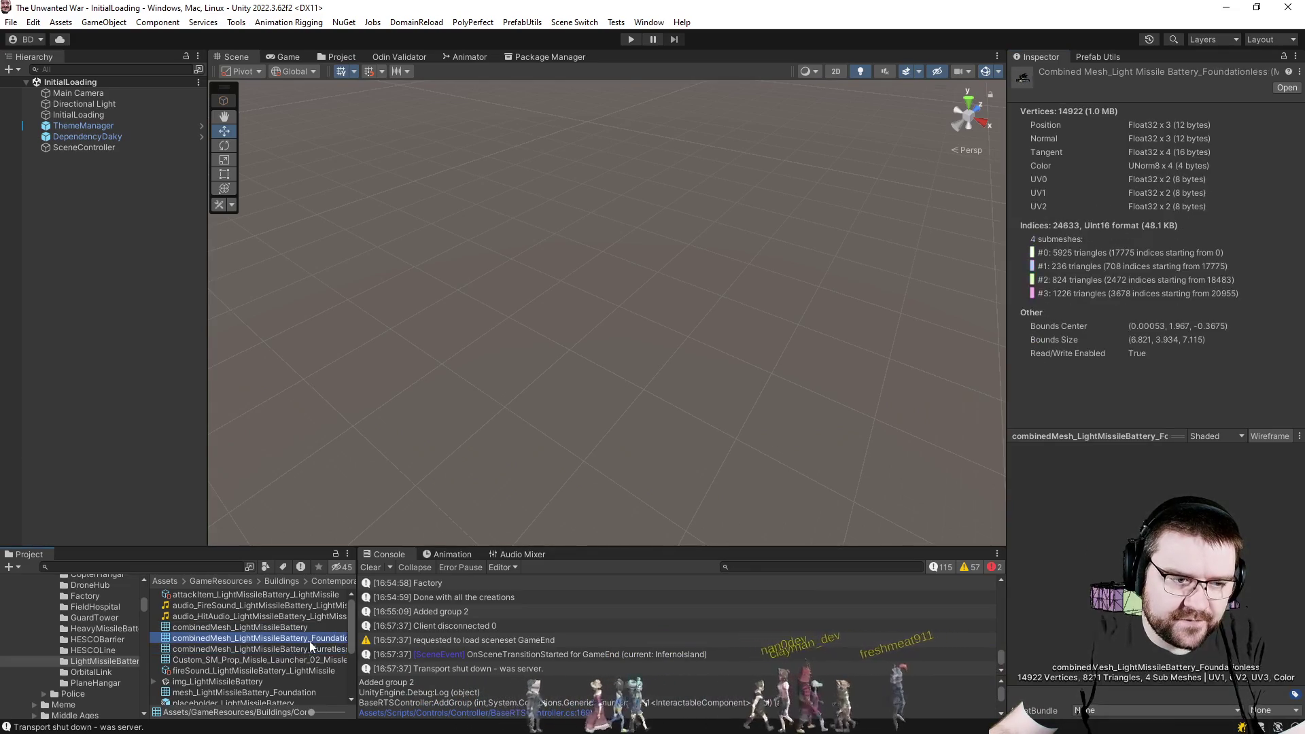
Replace fullMesh with sizer.foundationlessMesh in the CreateBuildingForPlayer assignment.
key("alt+Tab")
key("ctrl+Delete")
type("found")
key("Down")
key("Tab")
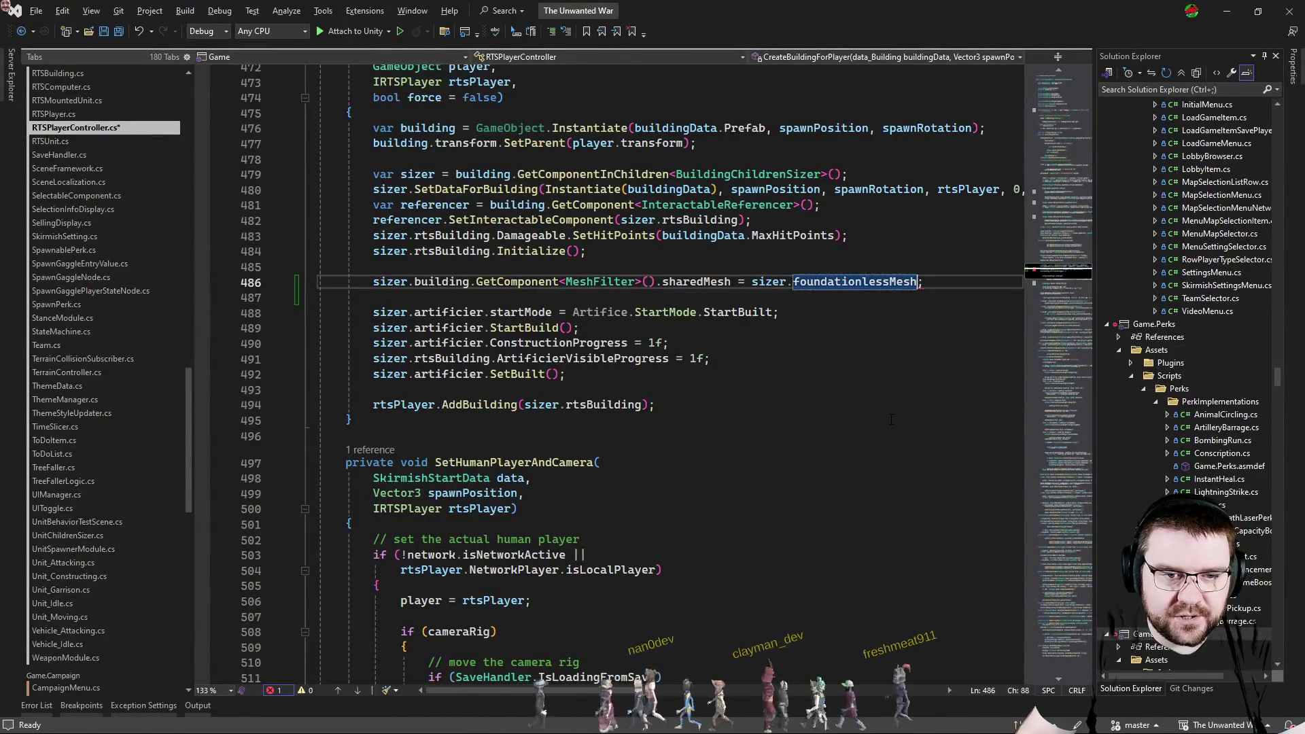
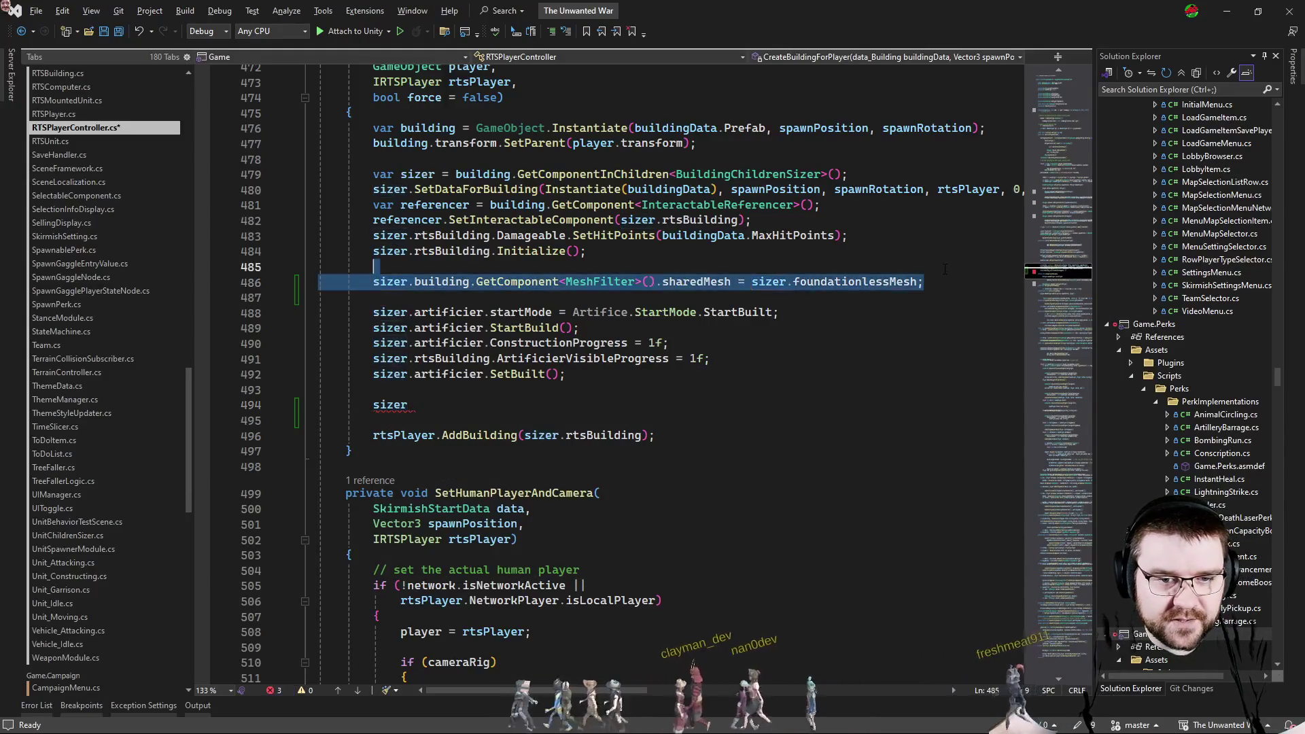
Replace the unfinished sizer line with a turretlessMesh assignment copied from the foundationlessMesh line.
key("shift+Home")
type("sizer.building.GetComponent<MeshFilter>().sharedMesh = sizer.foundationlessMesh;")
double_click(852, 405)
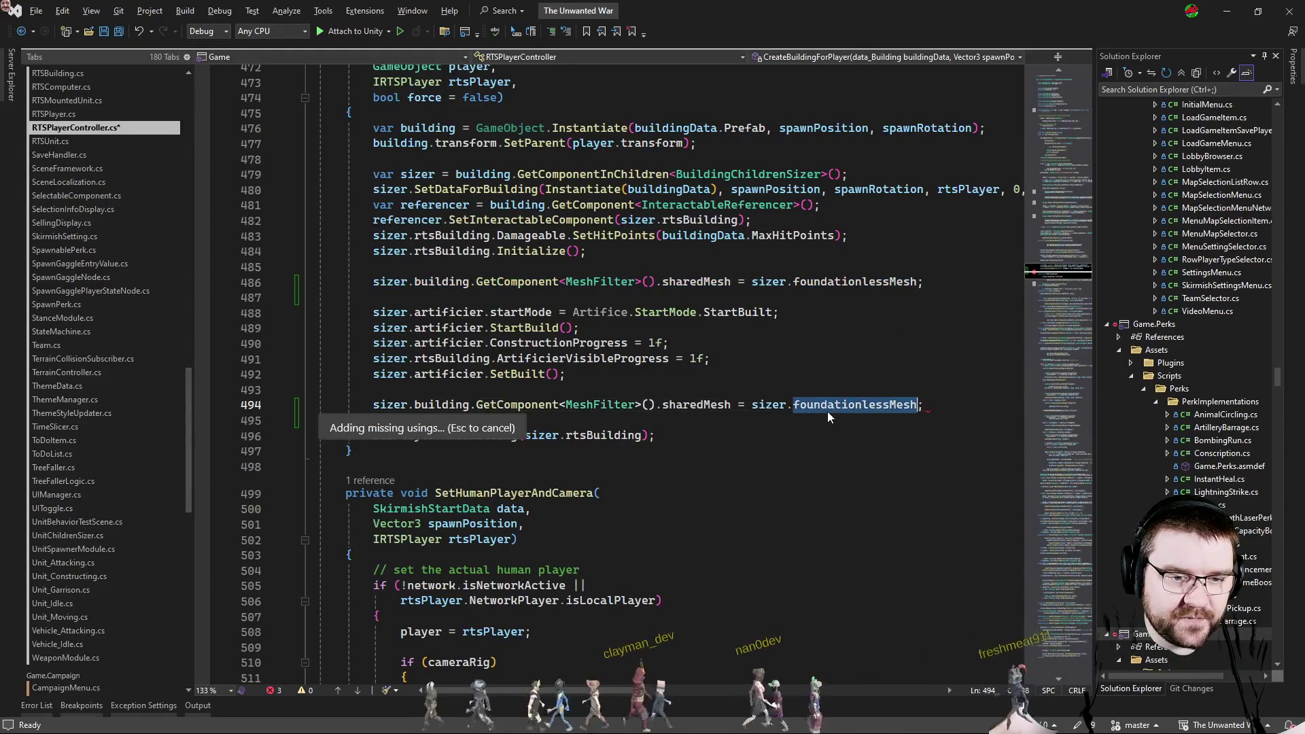
type("turre")
key("Tab")
key("Up")
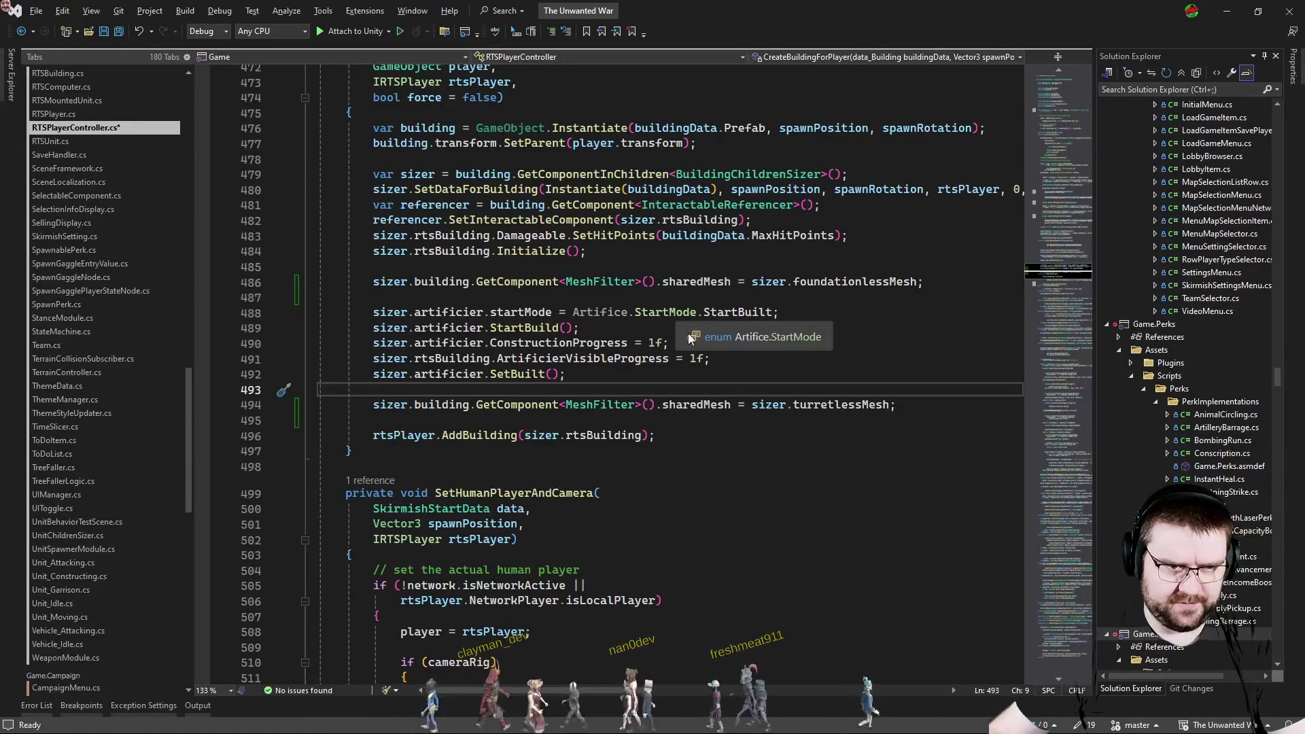
scroll(727, 389, "up", 4)
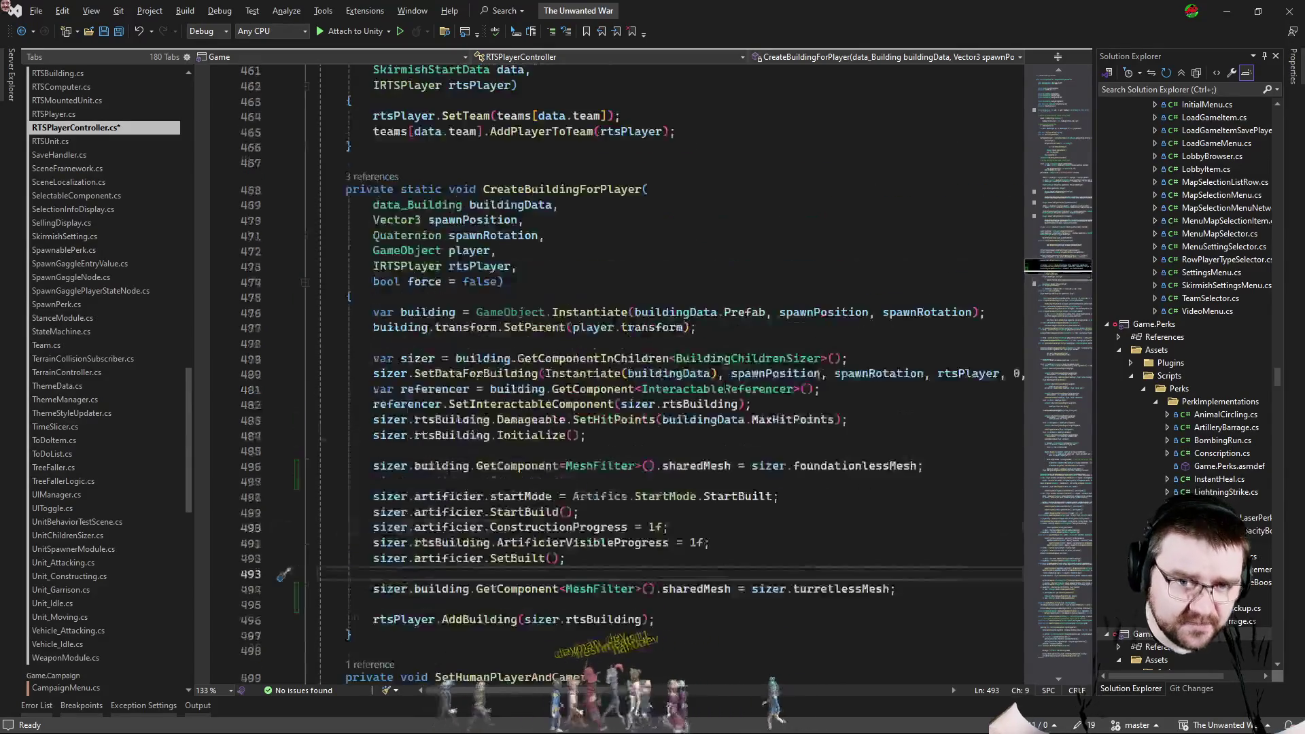
scroll(726, 388, "down", 3)
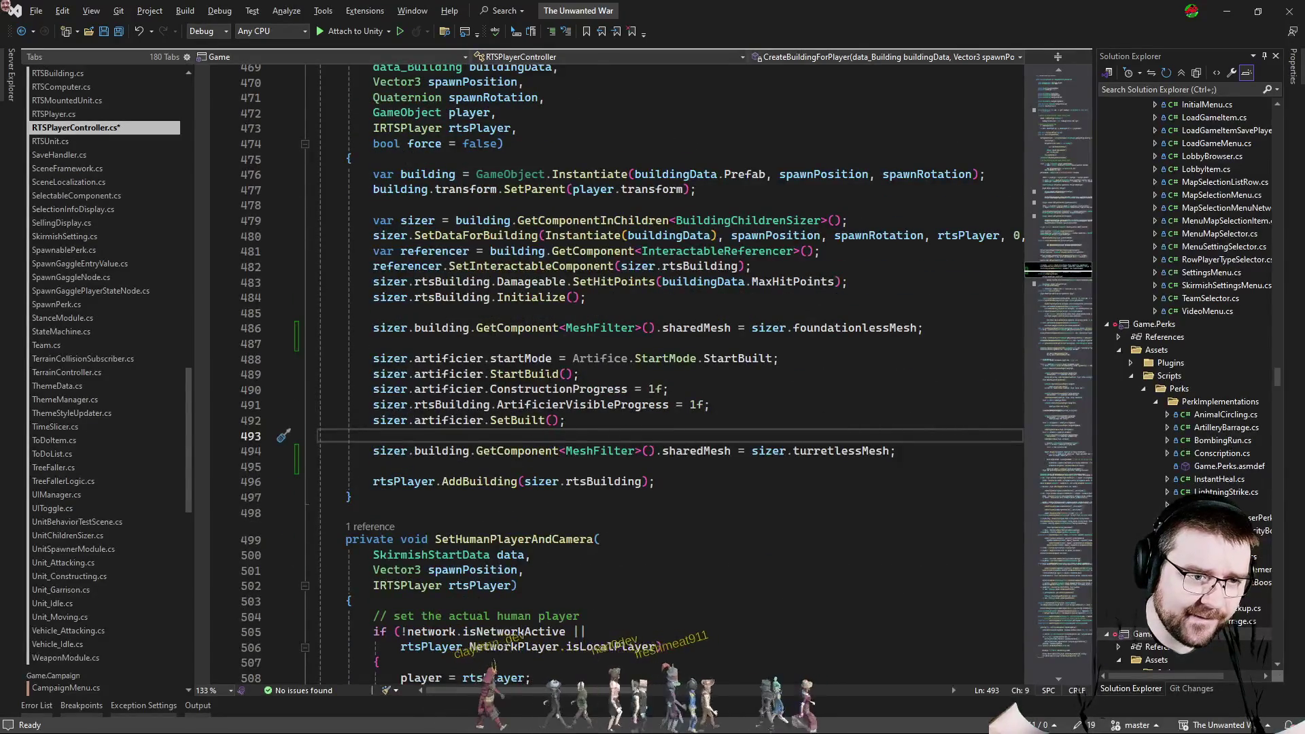
Scroll up to review the player initialization code around line 260.
mouse_move(1058, 219)
left_mouse_down()
mouse_move(1058, 169)
mouse_move(1061, 186)
left_mouse_up()
left_click(727, 403)
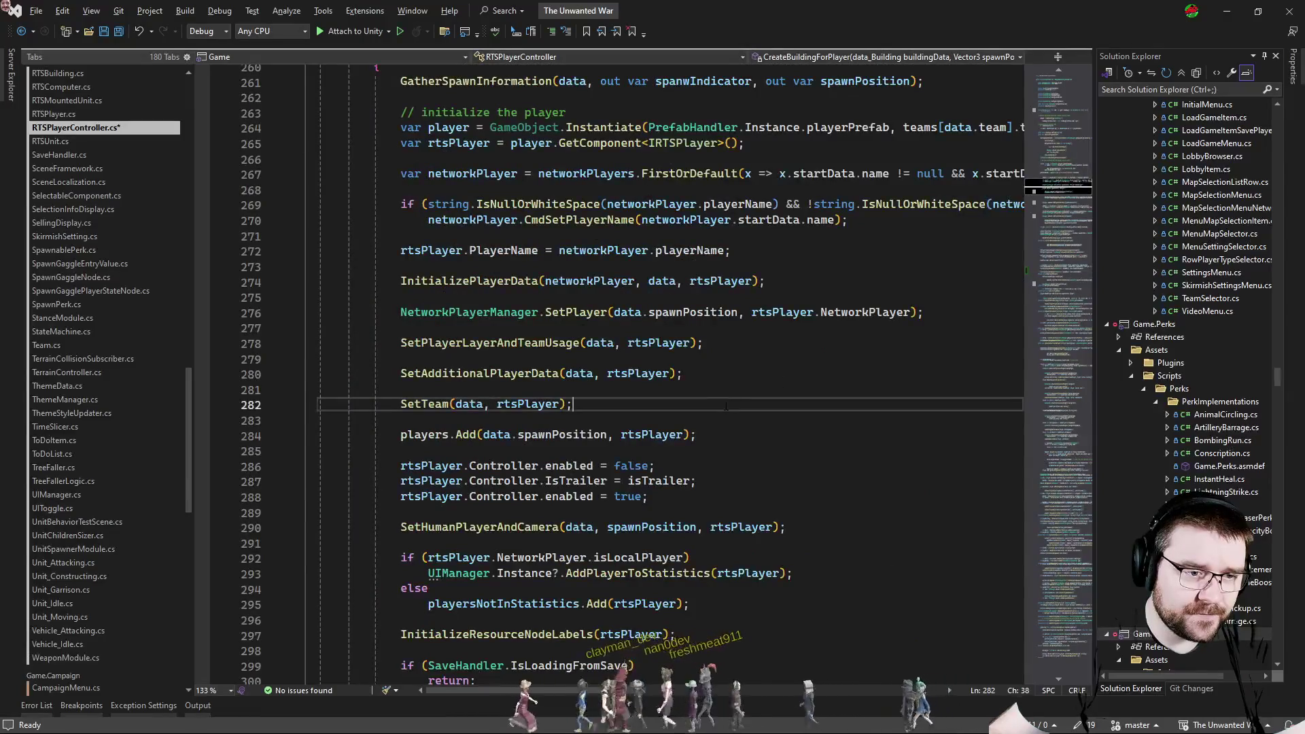
Go to SetAdditionalPlayerData and open blank lines after the artificer lookup in its loop.
left_click(479, 374, "ctrl")
scroll(612, 357, "down", 1)
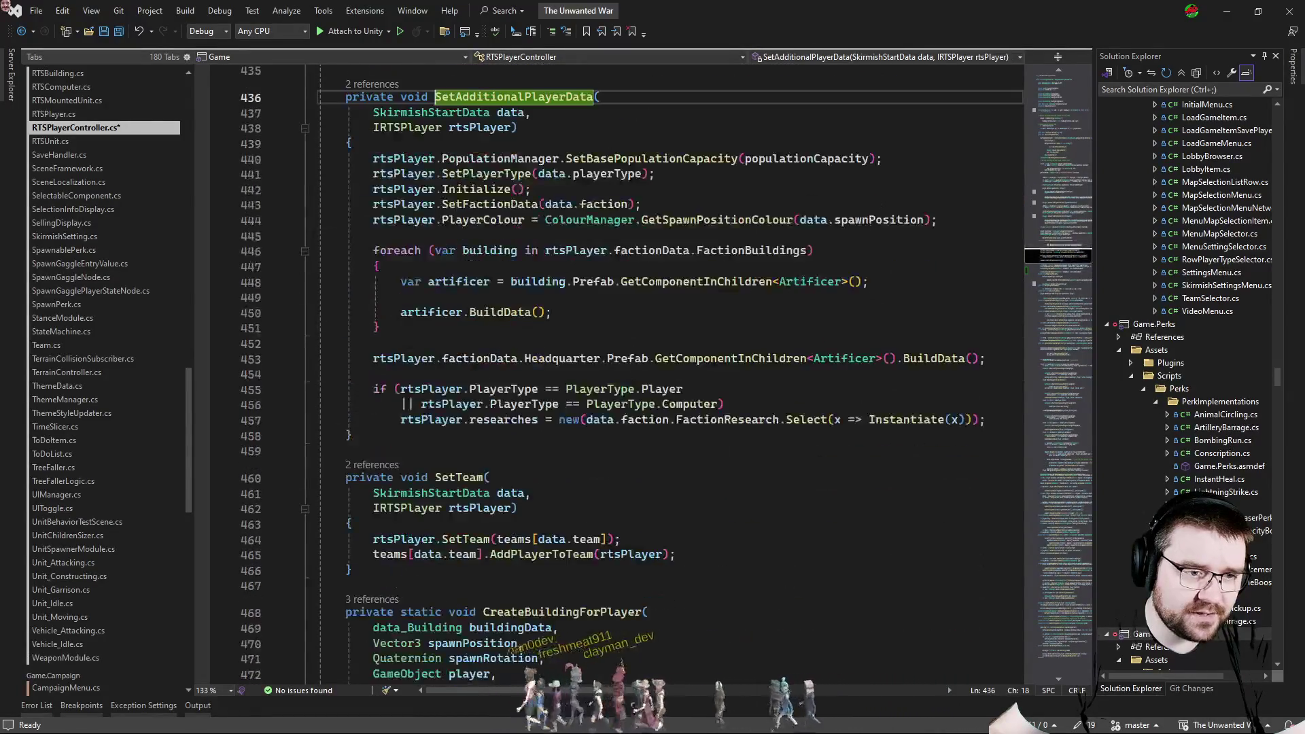
double_click(500, 312)
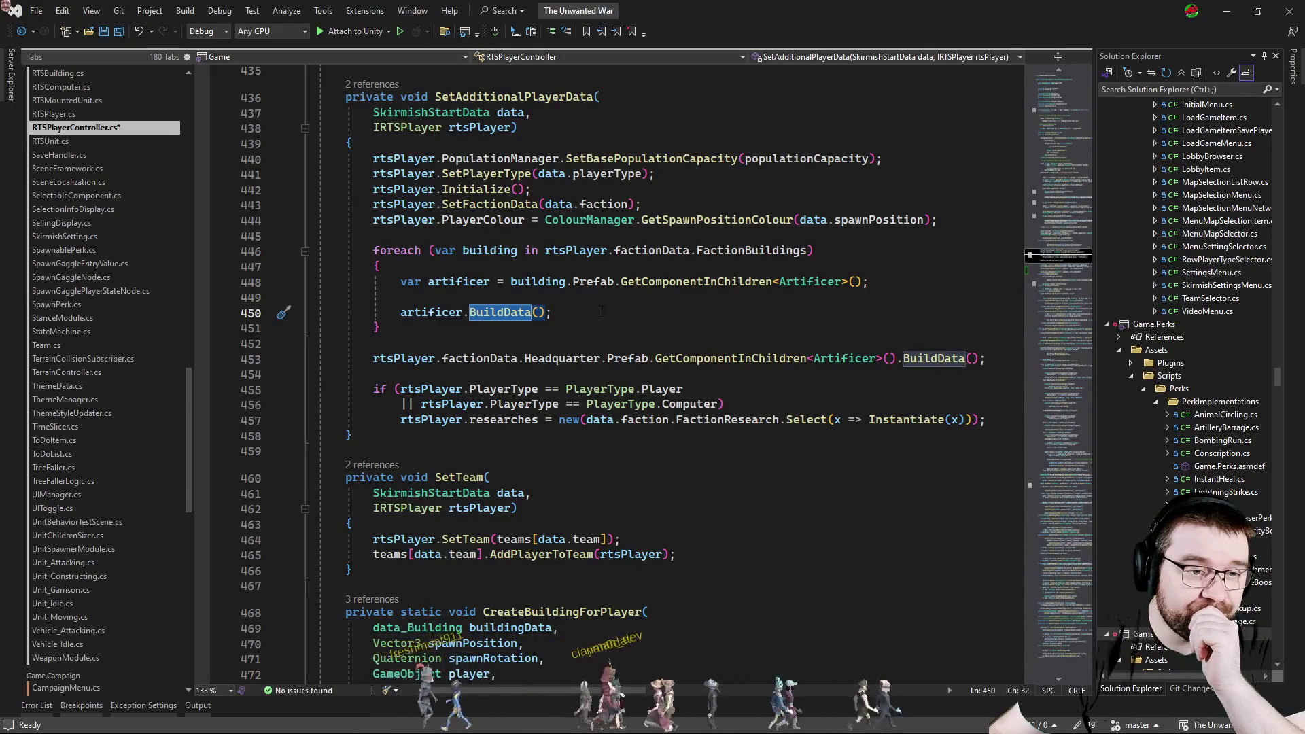
key("End")
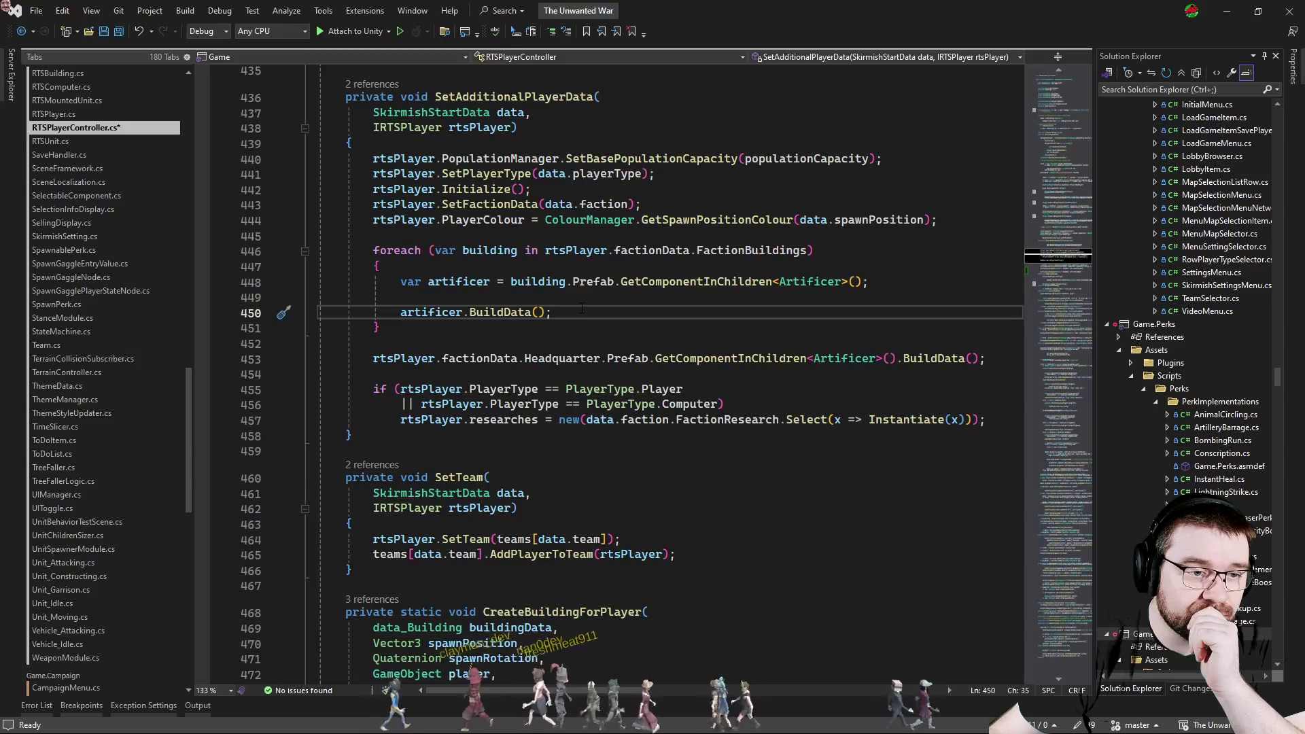
key("Up")
key("Up")
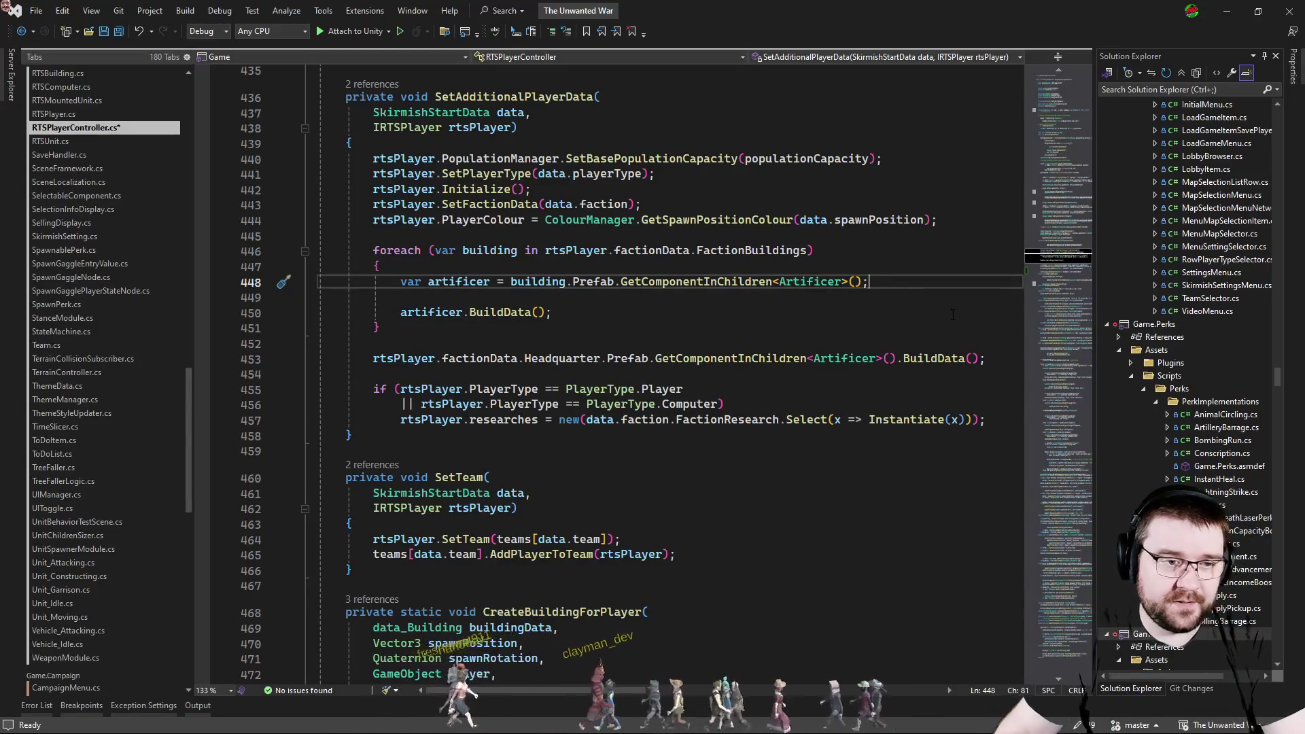
key("Return")
key("Return")
type("bui")
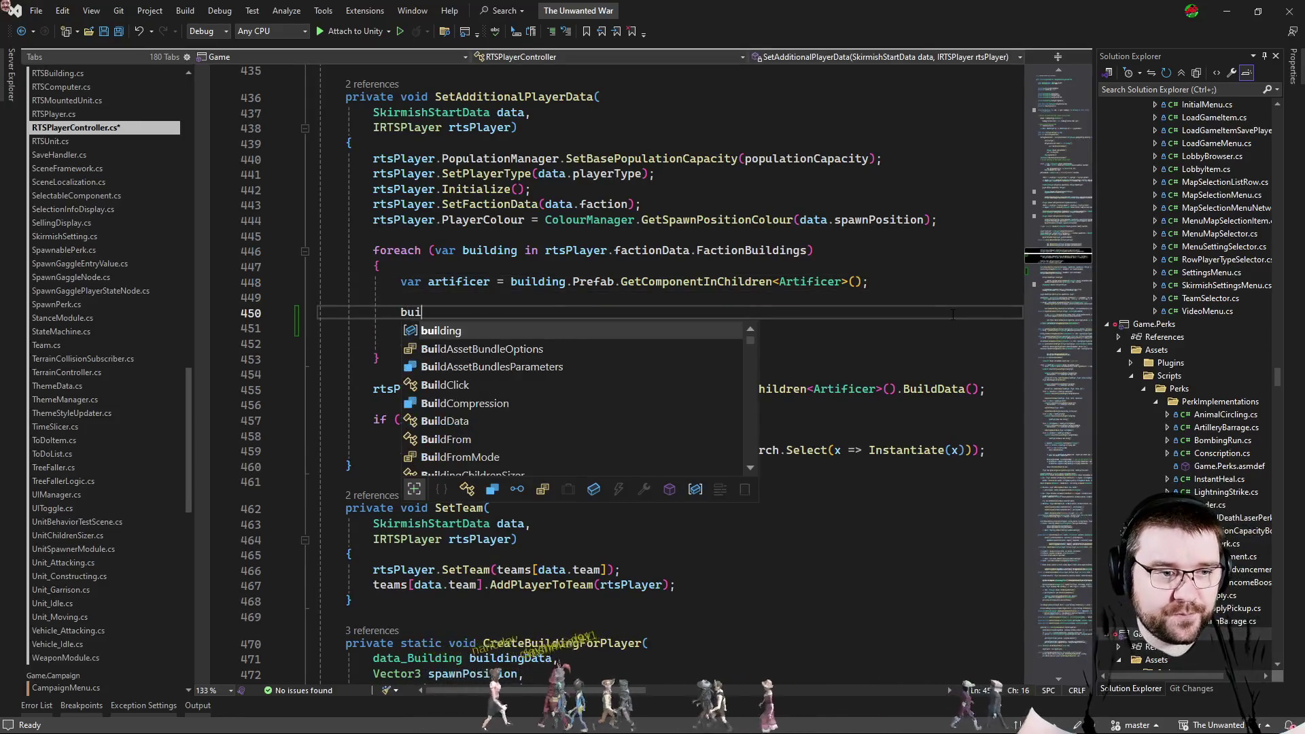
Declare var sizer = building.Prefab.GetComponent<BuildingChildrenSizer>(); with a blank line below it.
key("Tab")
type(".pre")
key("Tab")
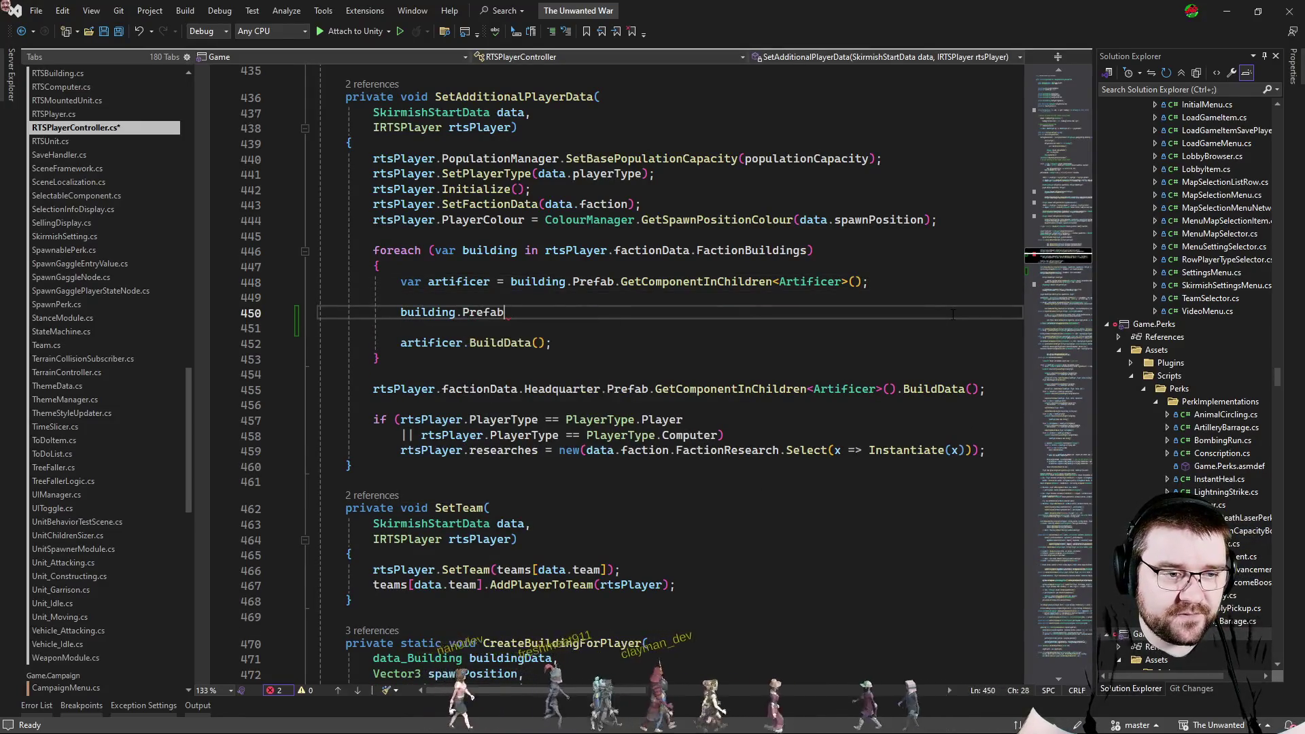
type(".")
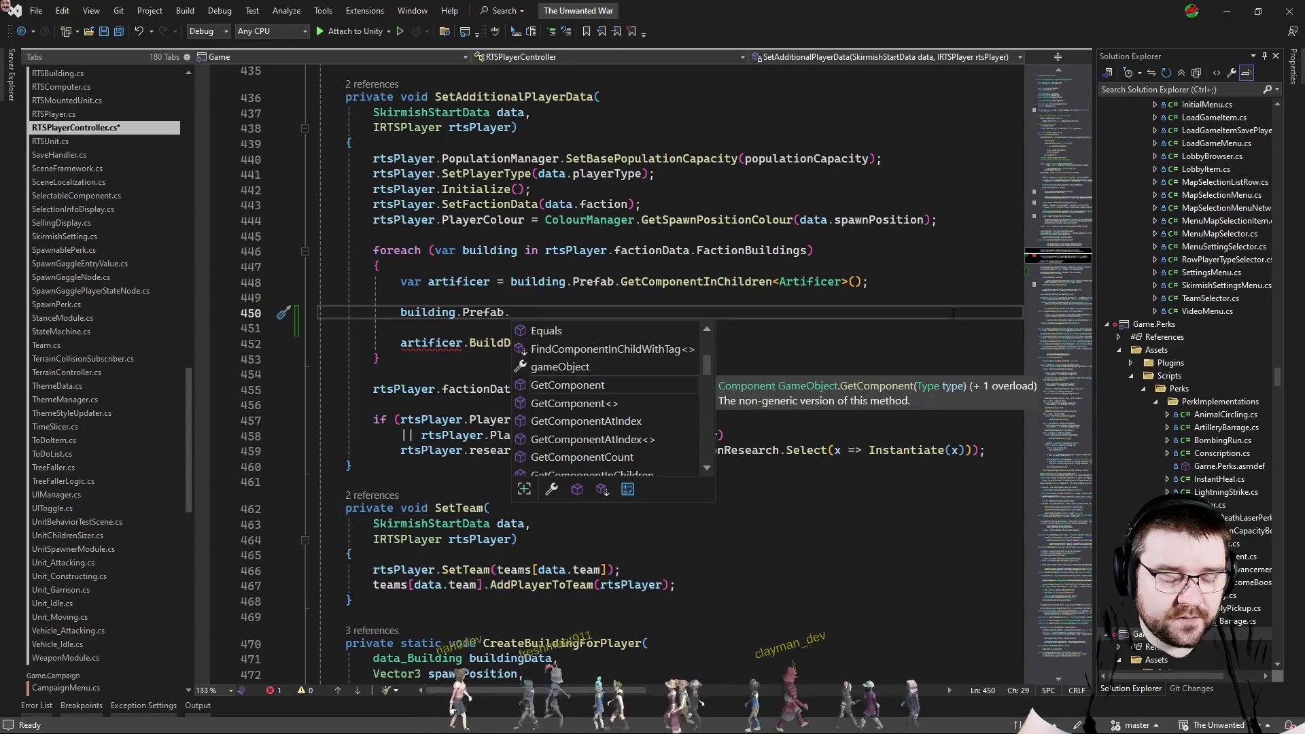
type("get")
key("Tab")
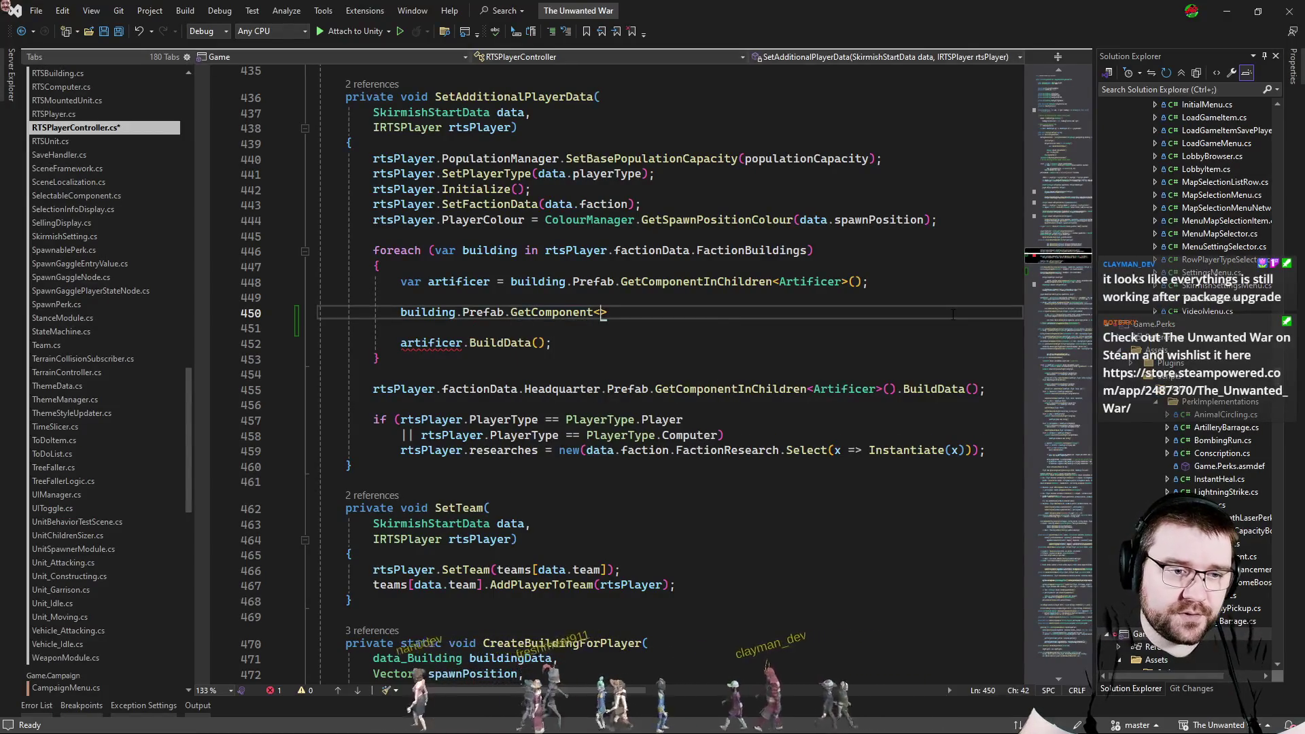
type("rtsb")
key("BackSpace")
key("BackSpace")
key("BackSpace")
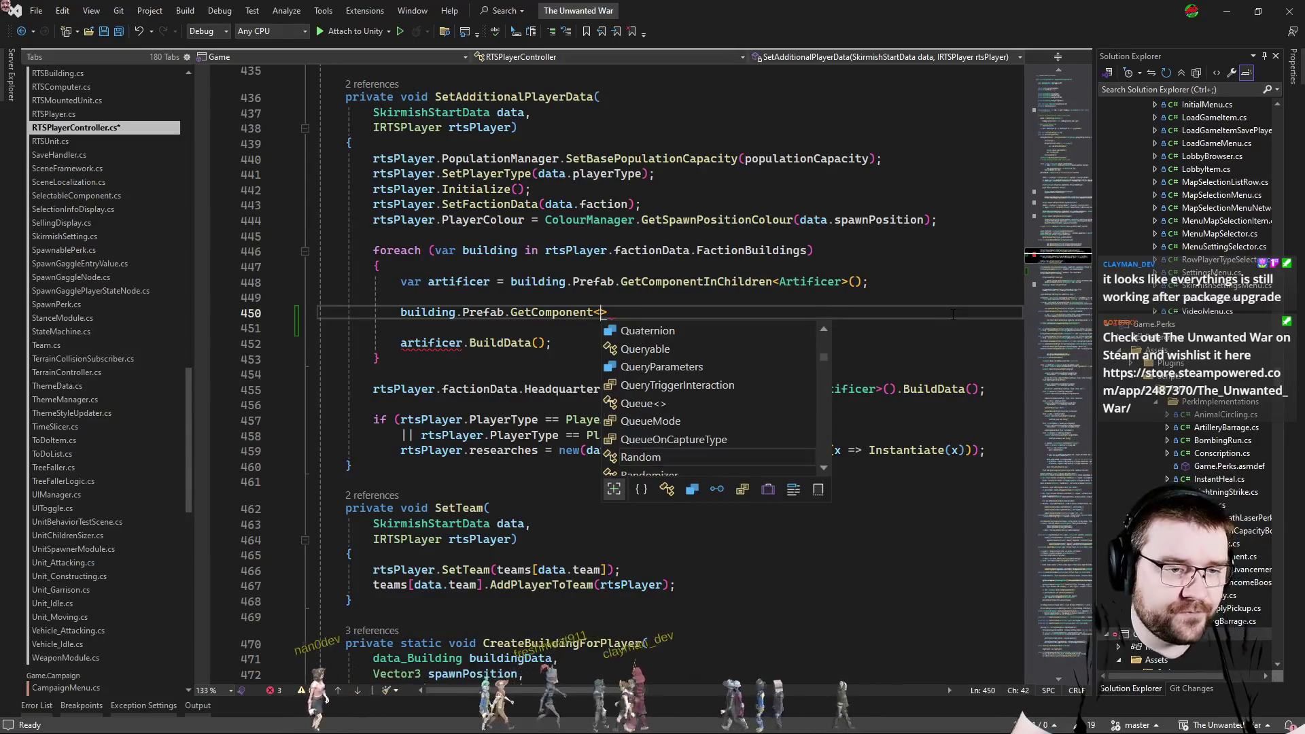
type("buiil")
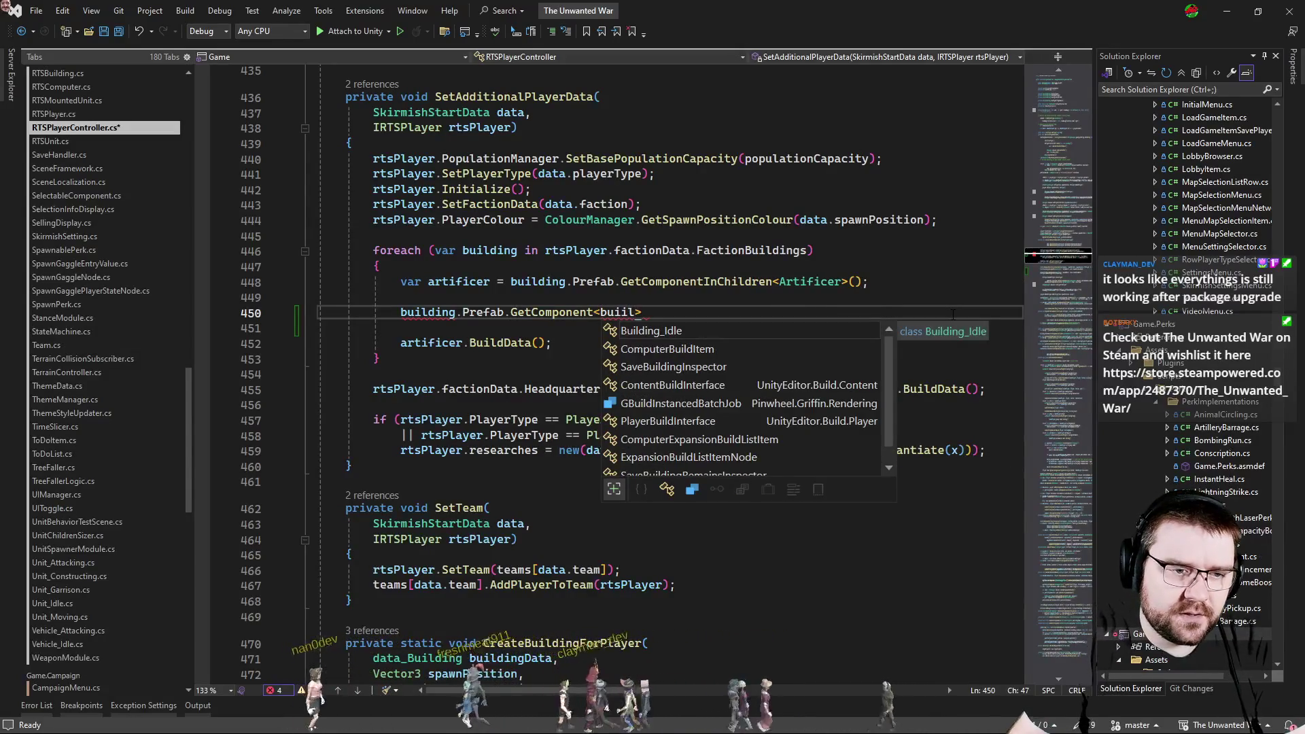
key("BackSpace")
key("BackSpace")
key("Down")
key("Tab")
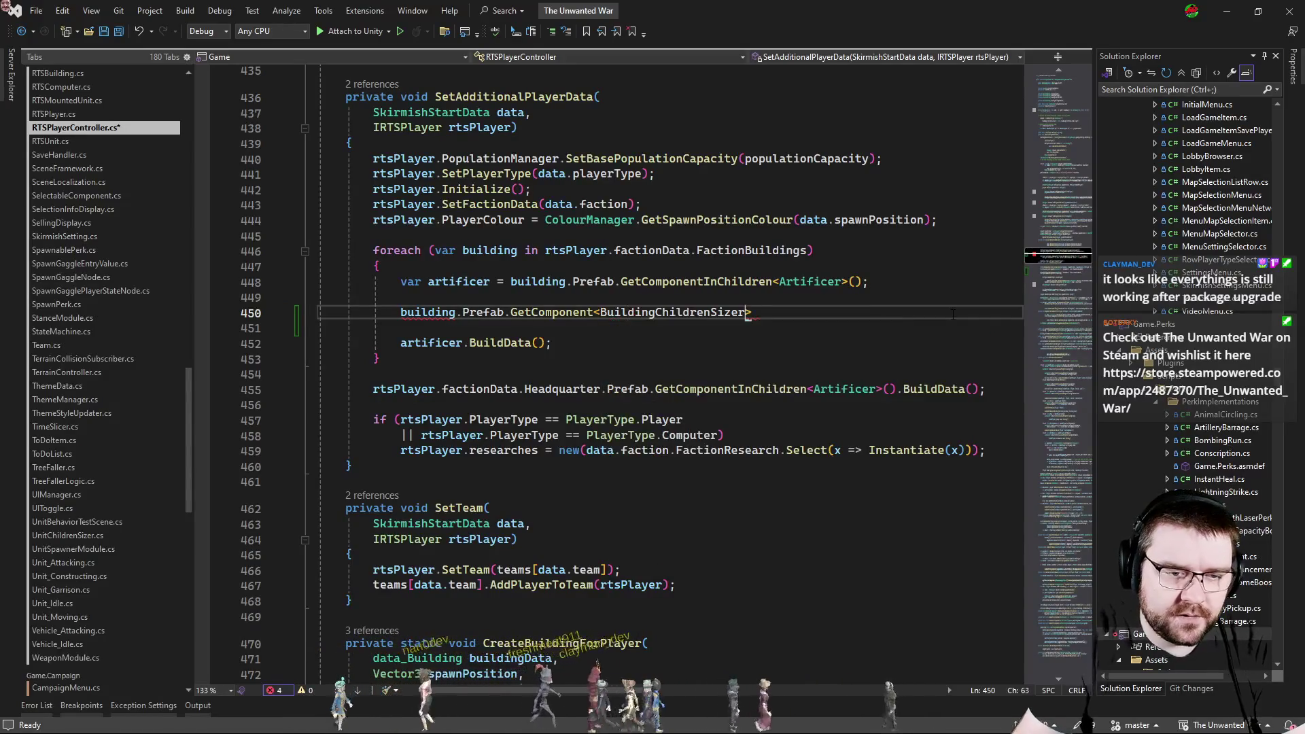
type("()")
type("sizer = ")
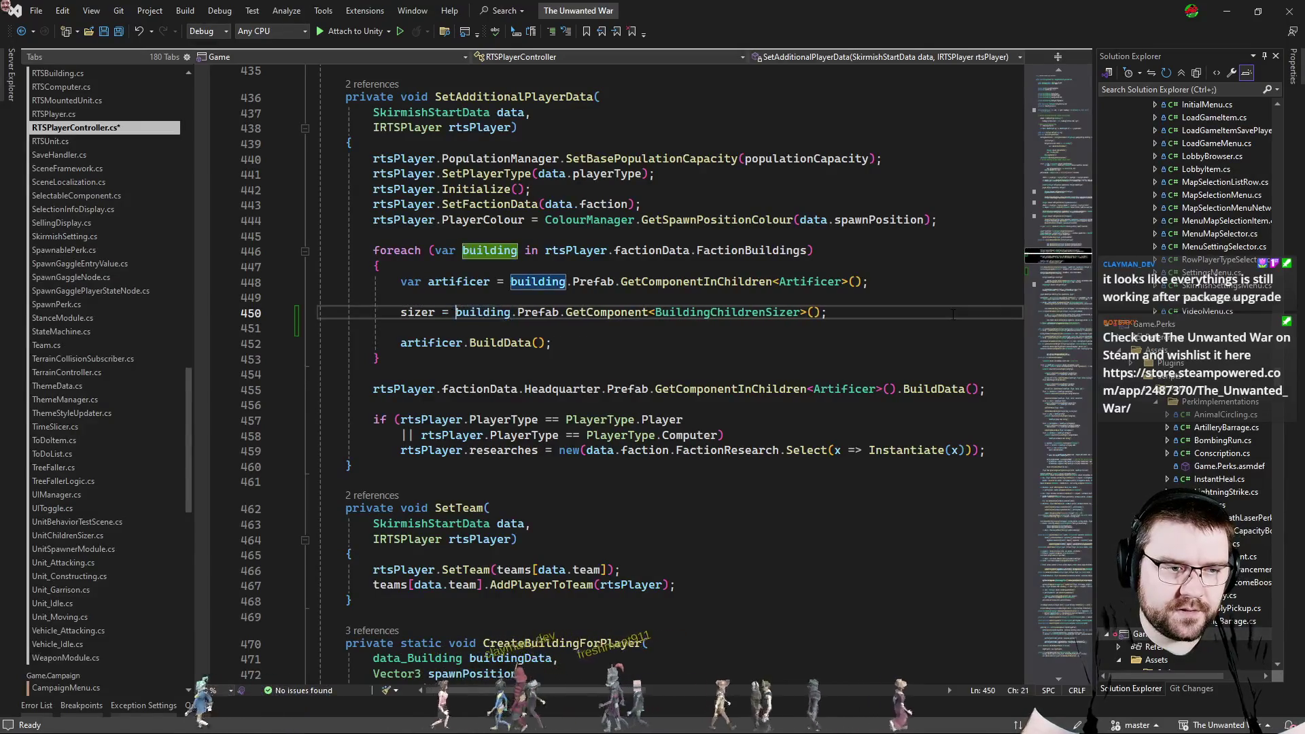
type("var")
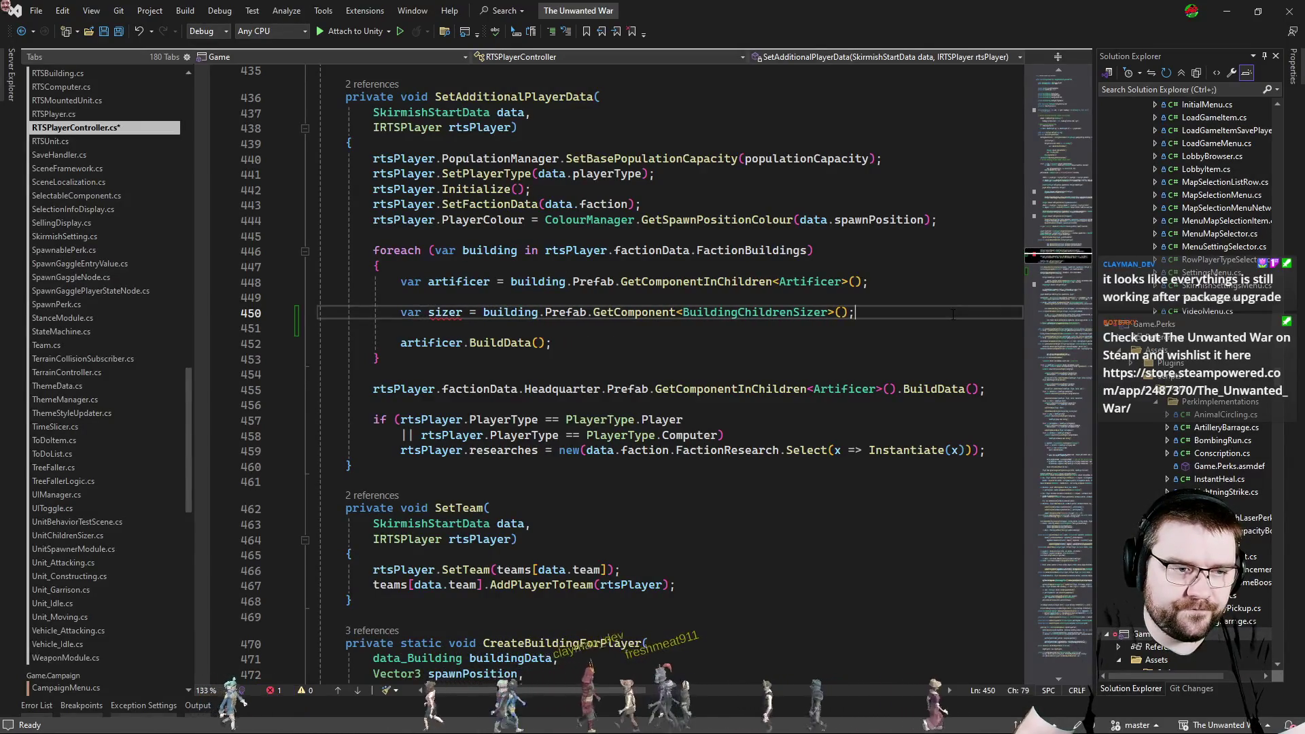
key("End")
key("Return")
key("Return")
key("BackSpace")
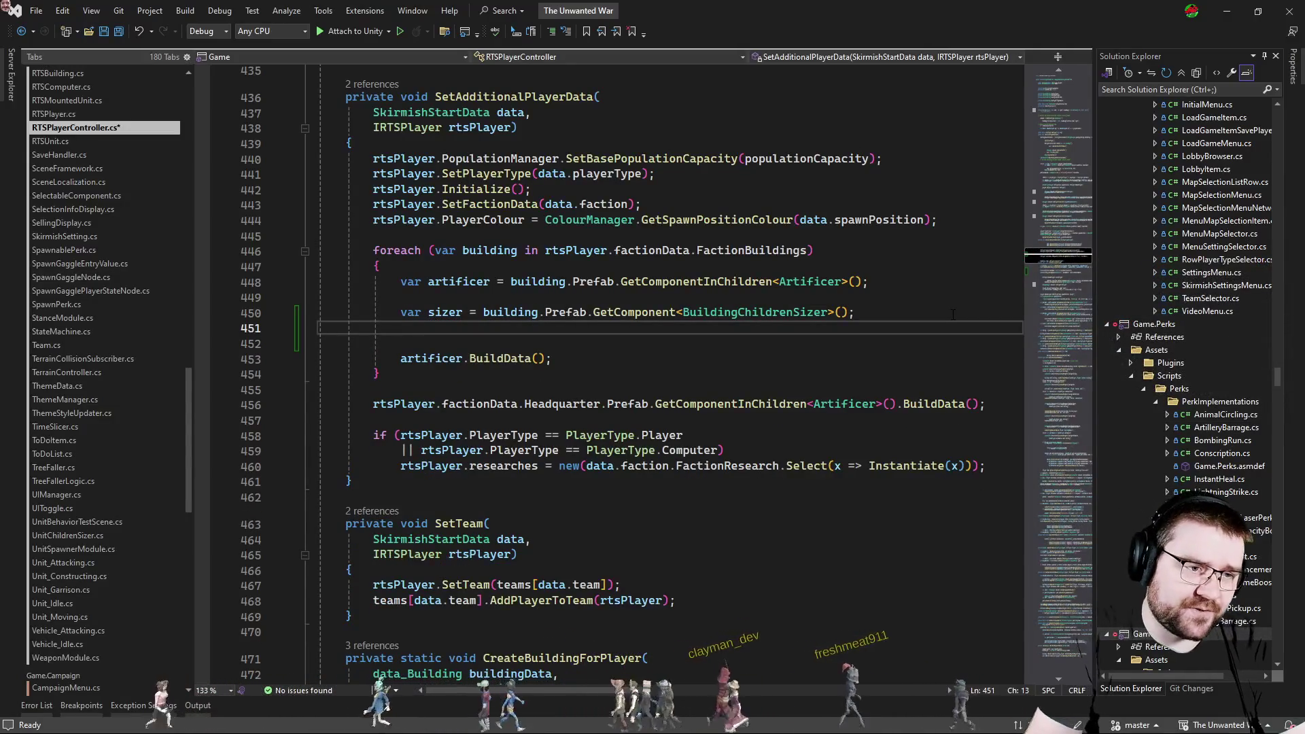
scroll(663, 357, "down", 6)
scroll(663, 357, "down", 6)
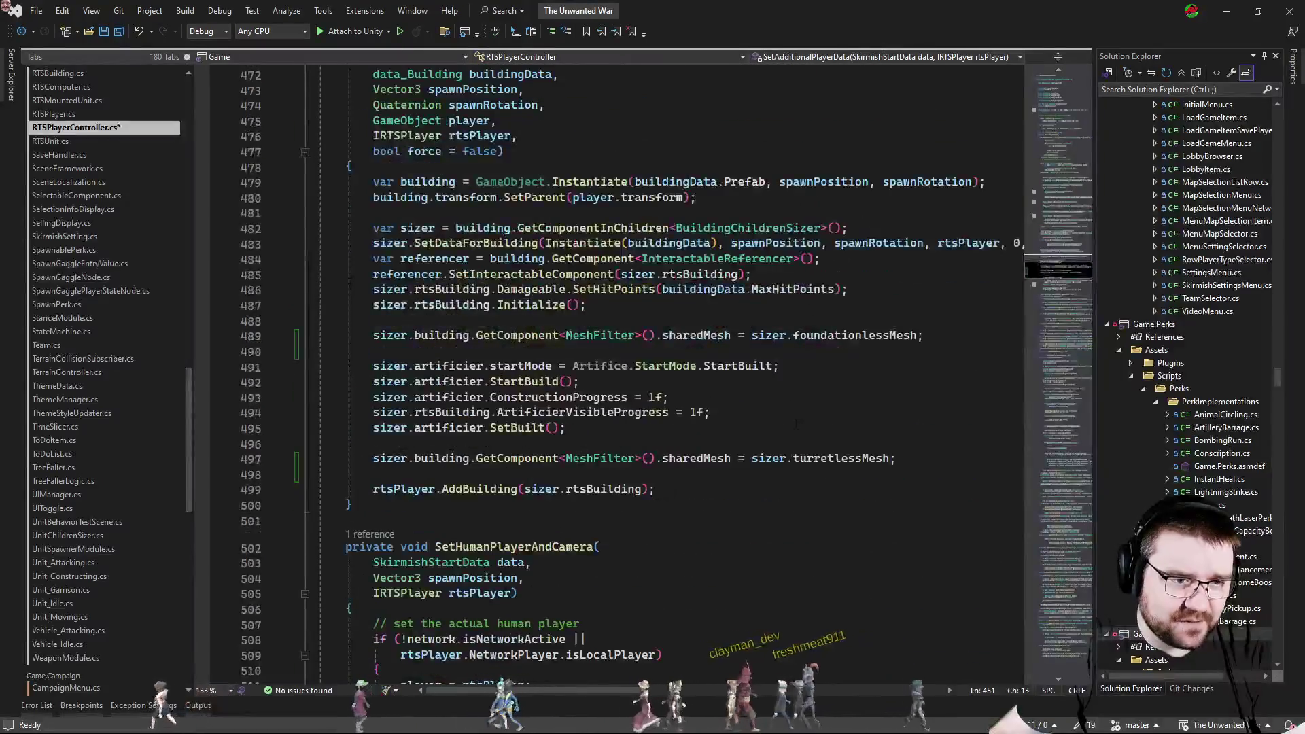
Move the foundationless and turretless mesh assignments into the loop around the BuildData call.
key("ctrl+x")
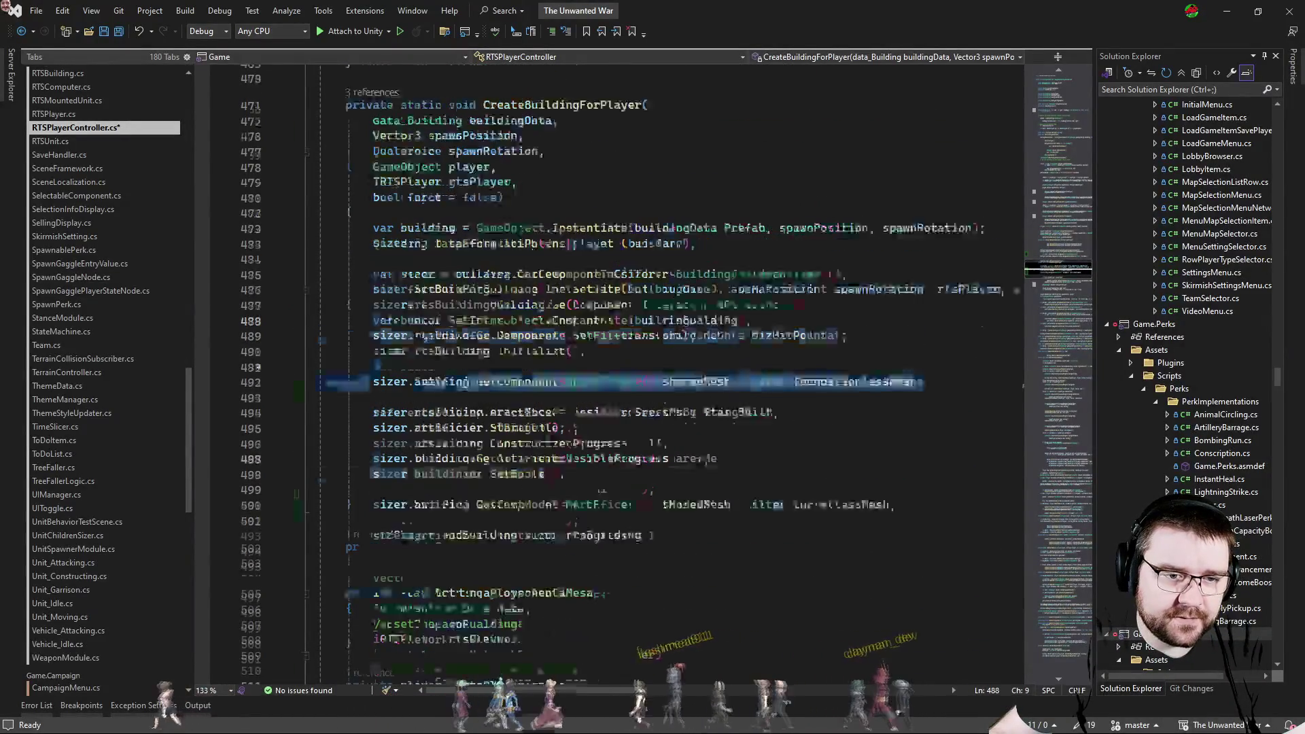
scroll(662, 357, "up", 6)
scroll(662, 356, "up", 6)
left_click(662, 191)
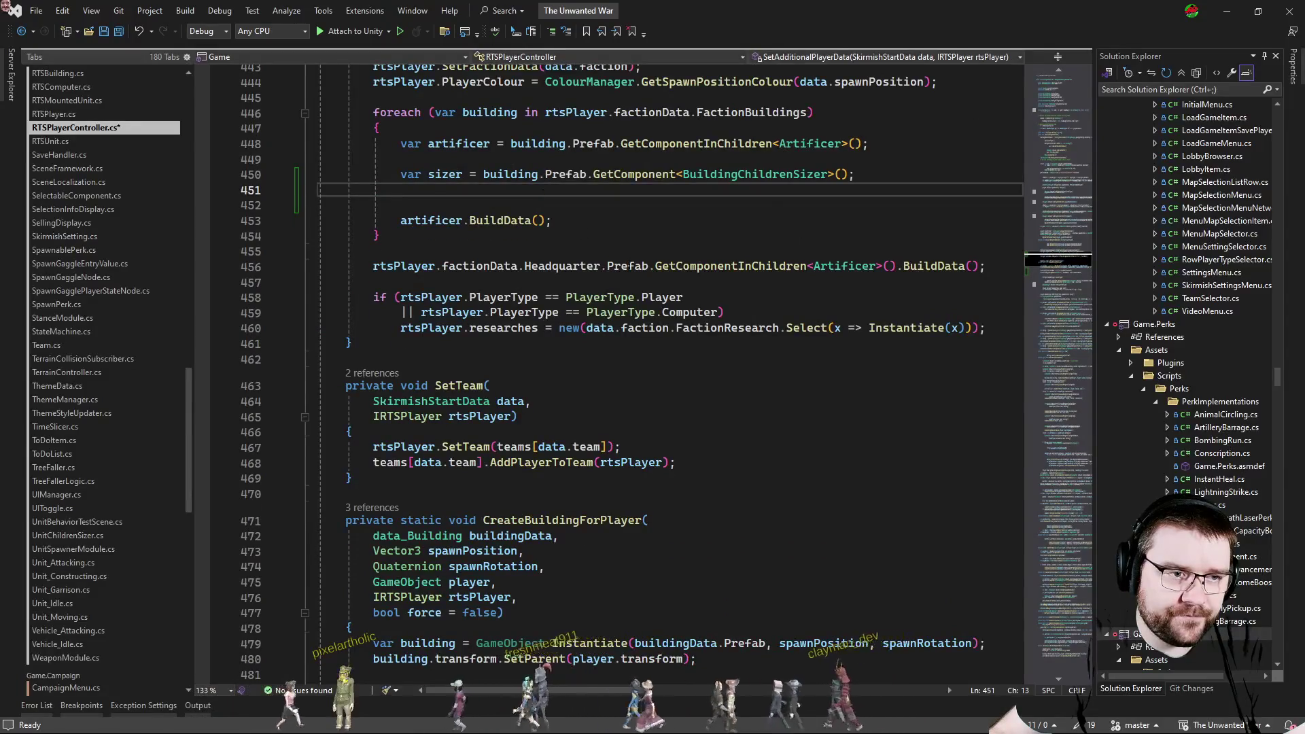
key("ctrl+v")
scroll(664, 357, "down", 8)
left_click_drag(898, 566, 373, 551)
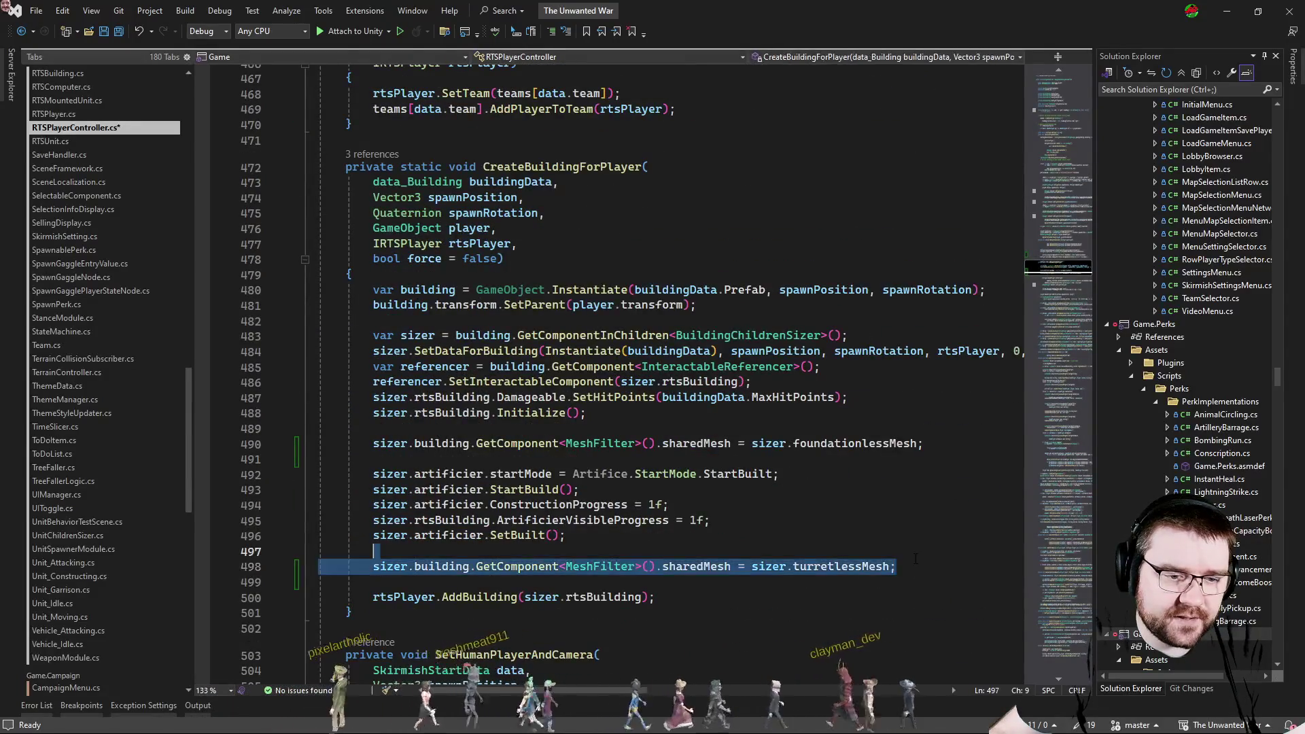
scroll(786, 514, "up", 8)
left_click(606, 253)
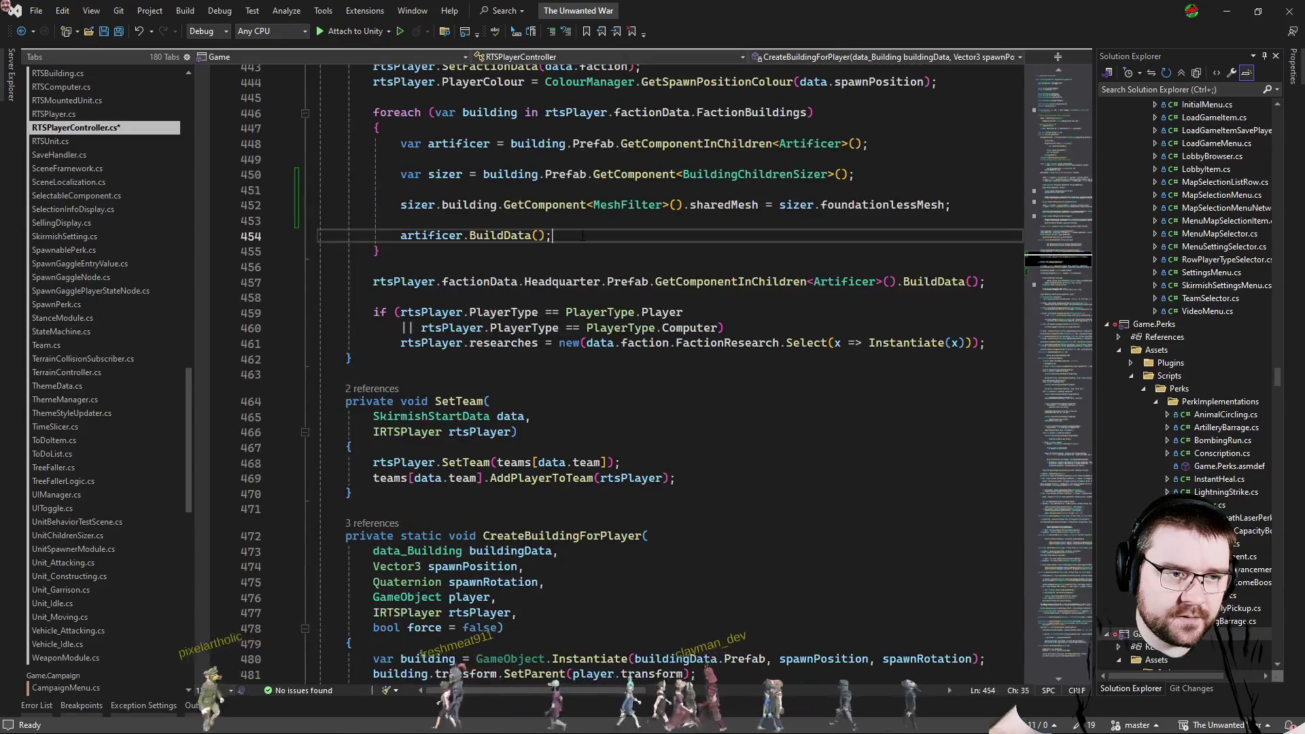
key("ctrl+v")
left_click(587, 236)
key("Return")
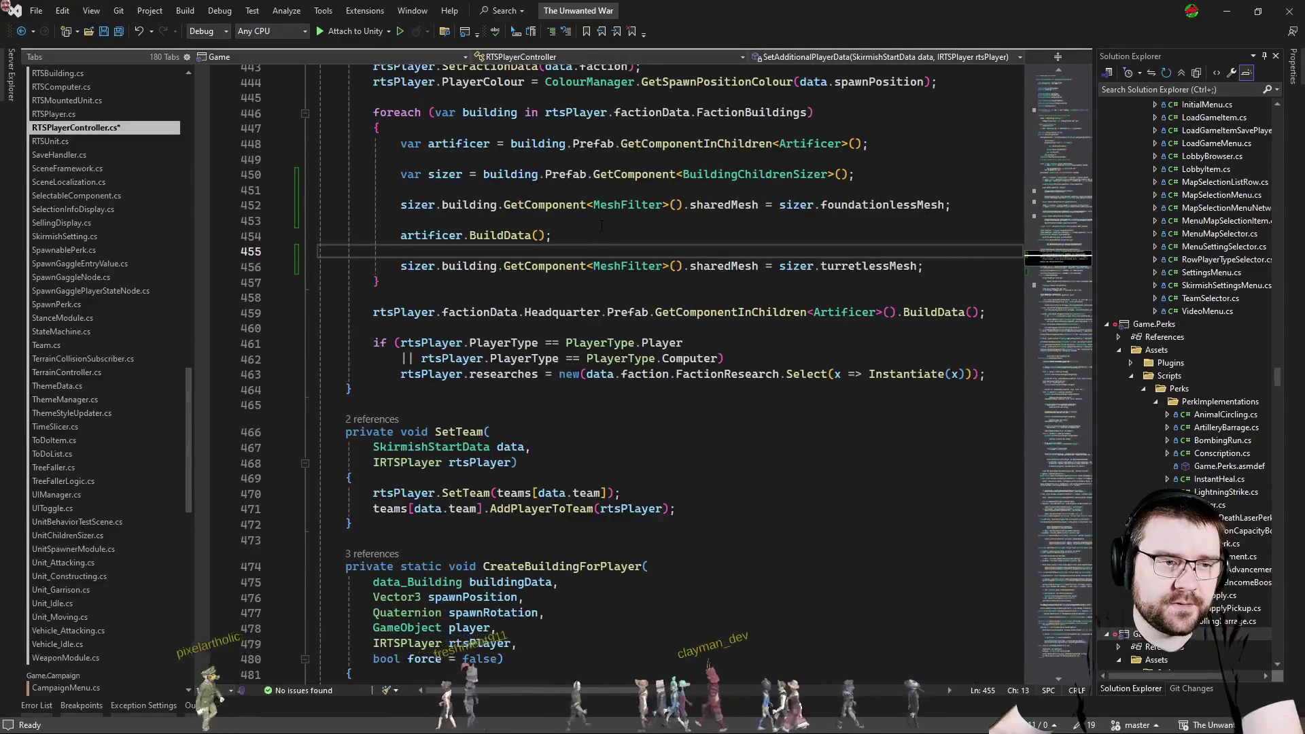
left_click(877, 175)
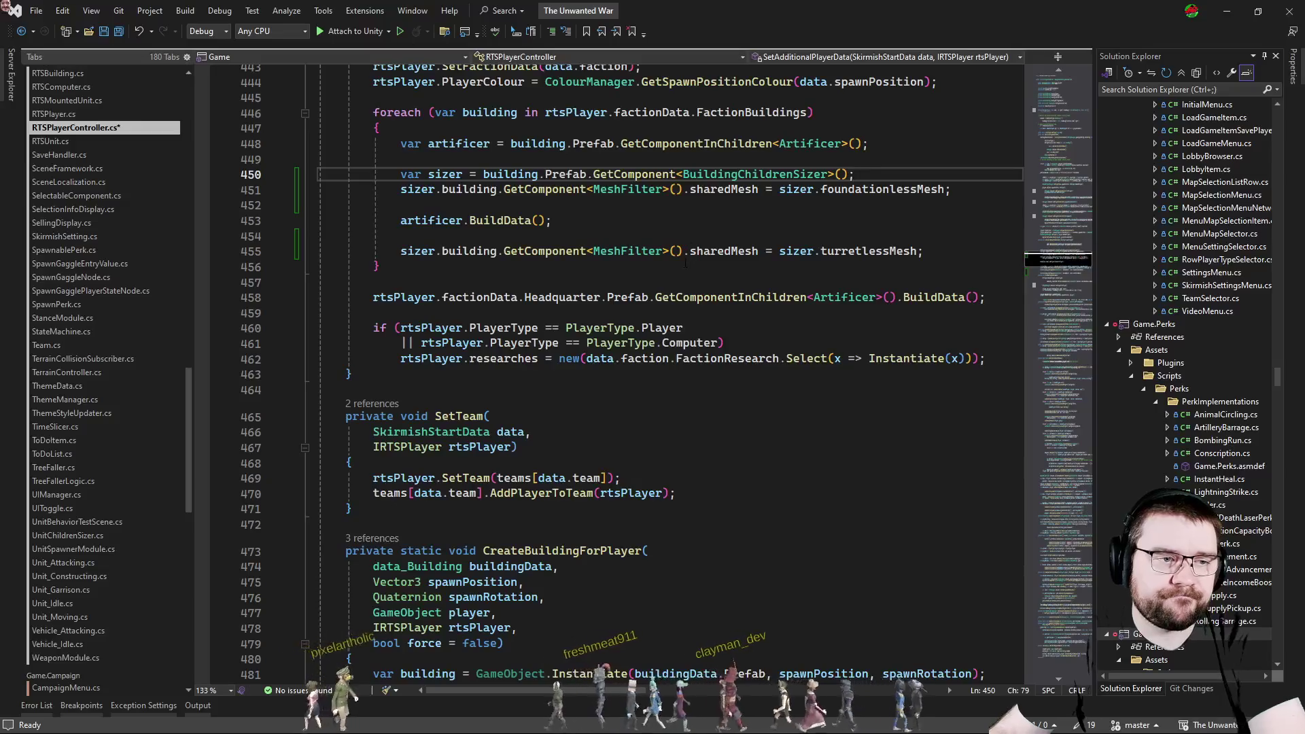
scroll(663, 408, "down", 7)
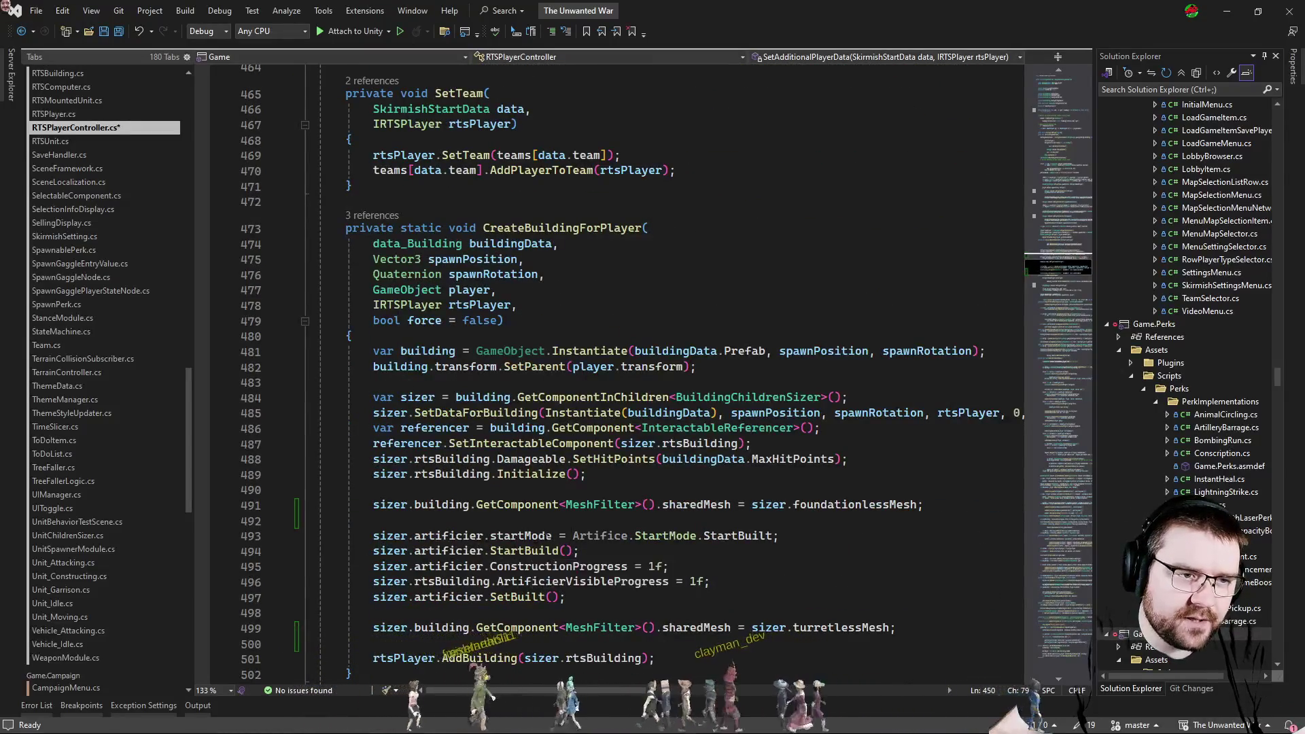
Delete the old mesh assignments and SetBuilt call left in CreateBuildingForPlayer.
left_click(949, 504)
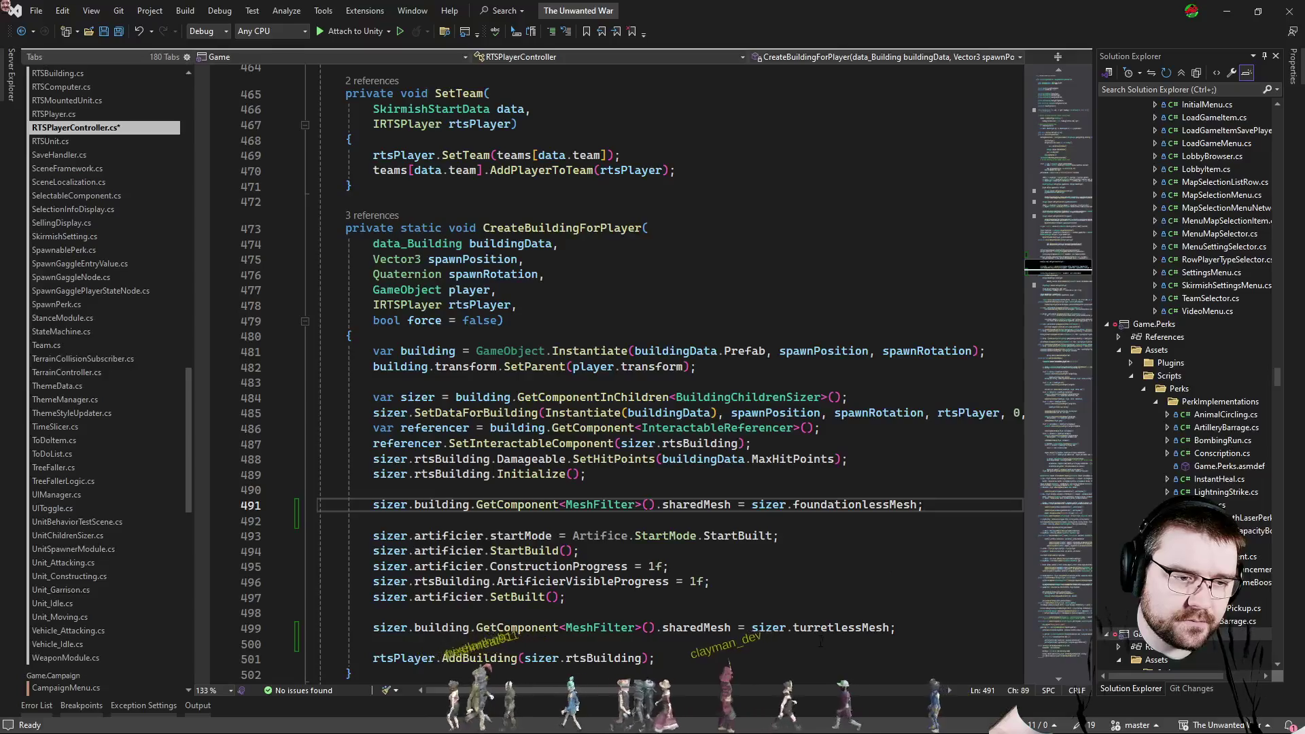
key("ctrl+shift+l")
key("ctrl+shift+l")
key("Down")
key("Down")
key("Down")
key("ctrl+shift+l")
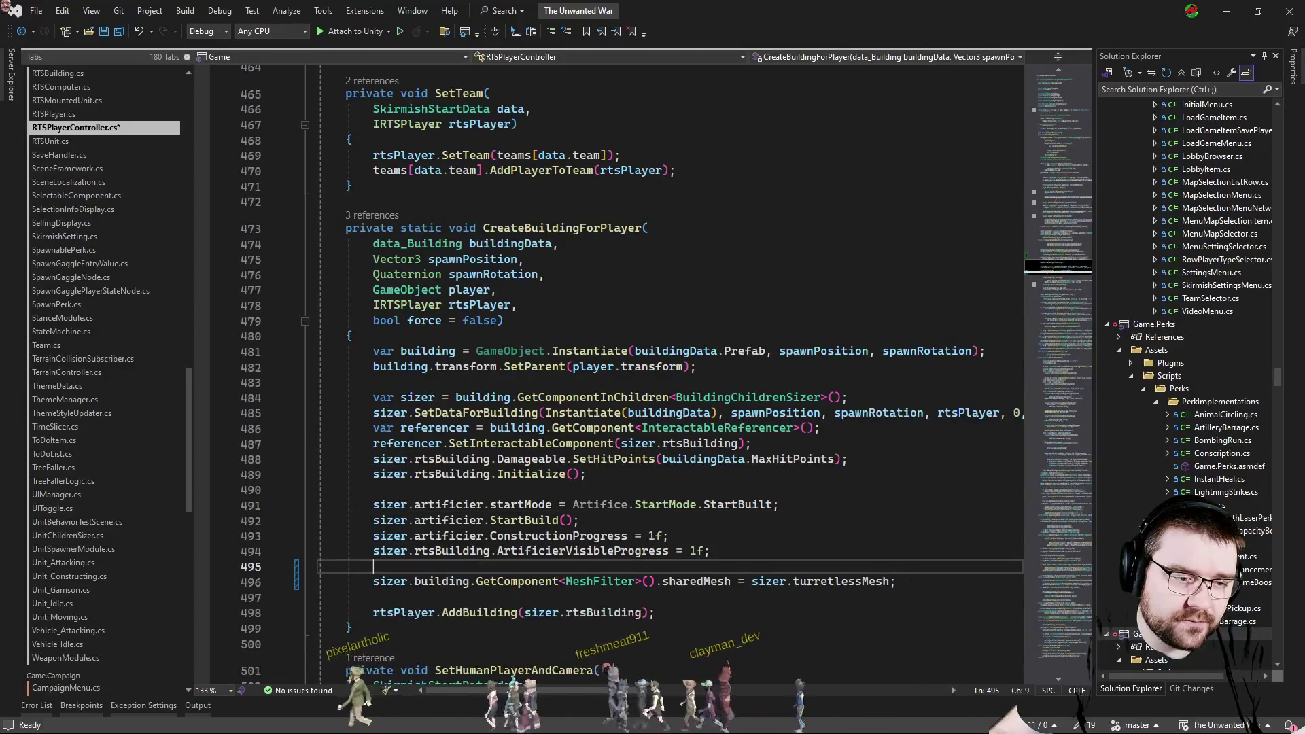
key("Down")
key("ctrl+shift+l")
key("ctrl+shift+l")
scroll(663, 408, "up", 7)
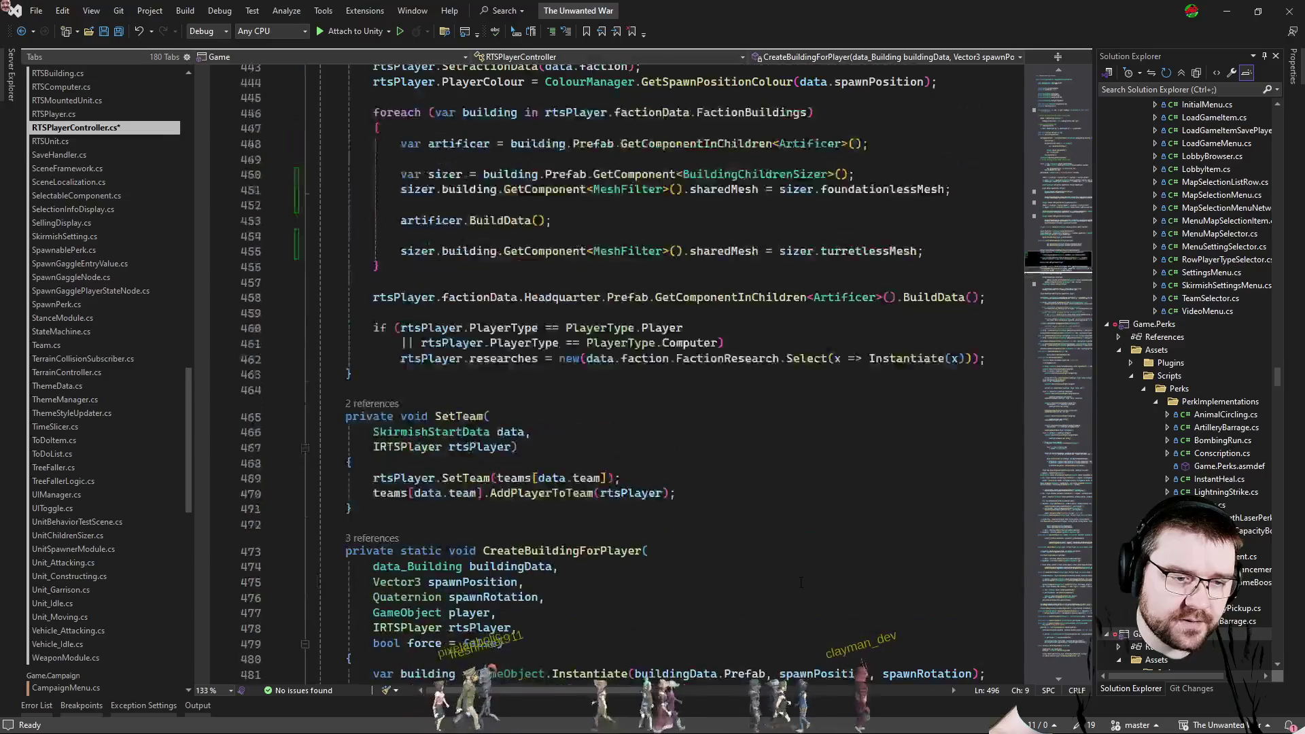
scroll(611, 408, "up", 4)
scroll(612, 408, "down", 3)
Select the whole body of the faction buildings loop for extraction.
left_click(336, 436)
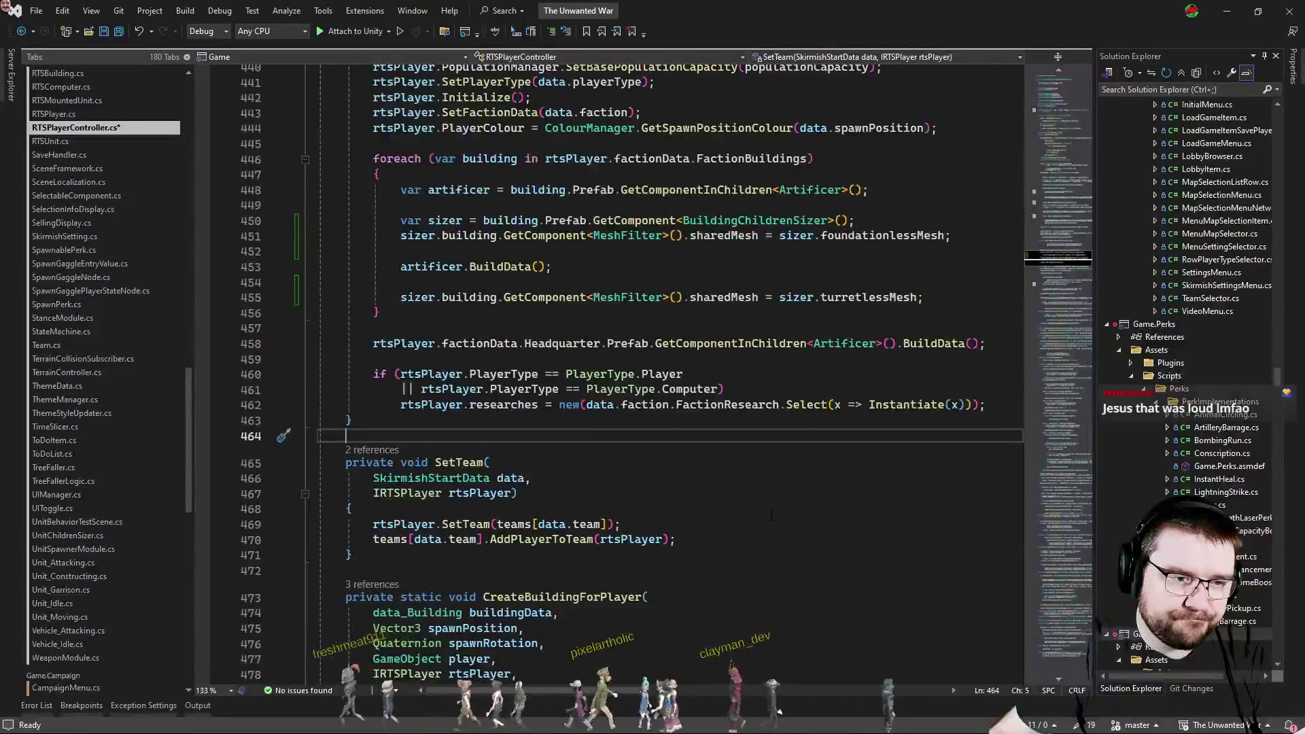
left_click(379, 313)
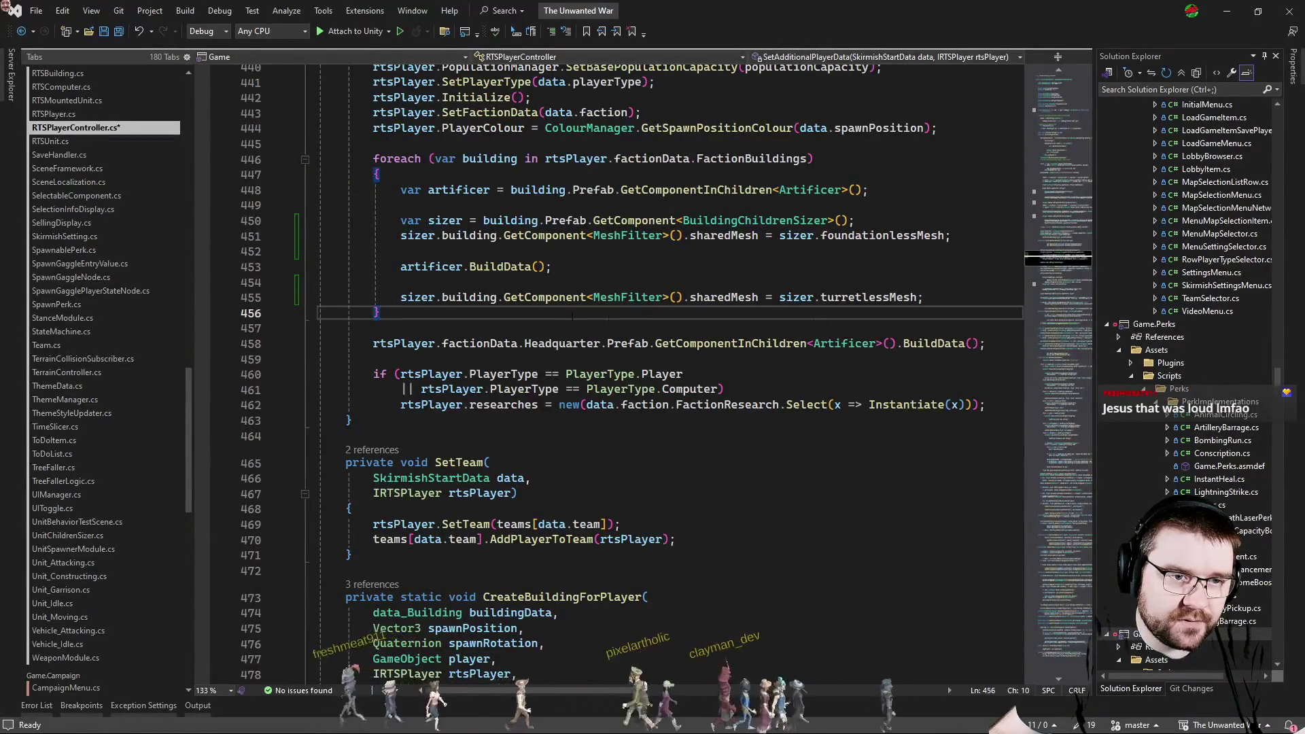
key("Up")
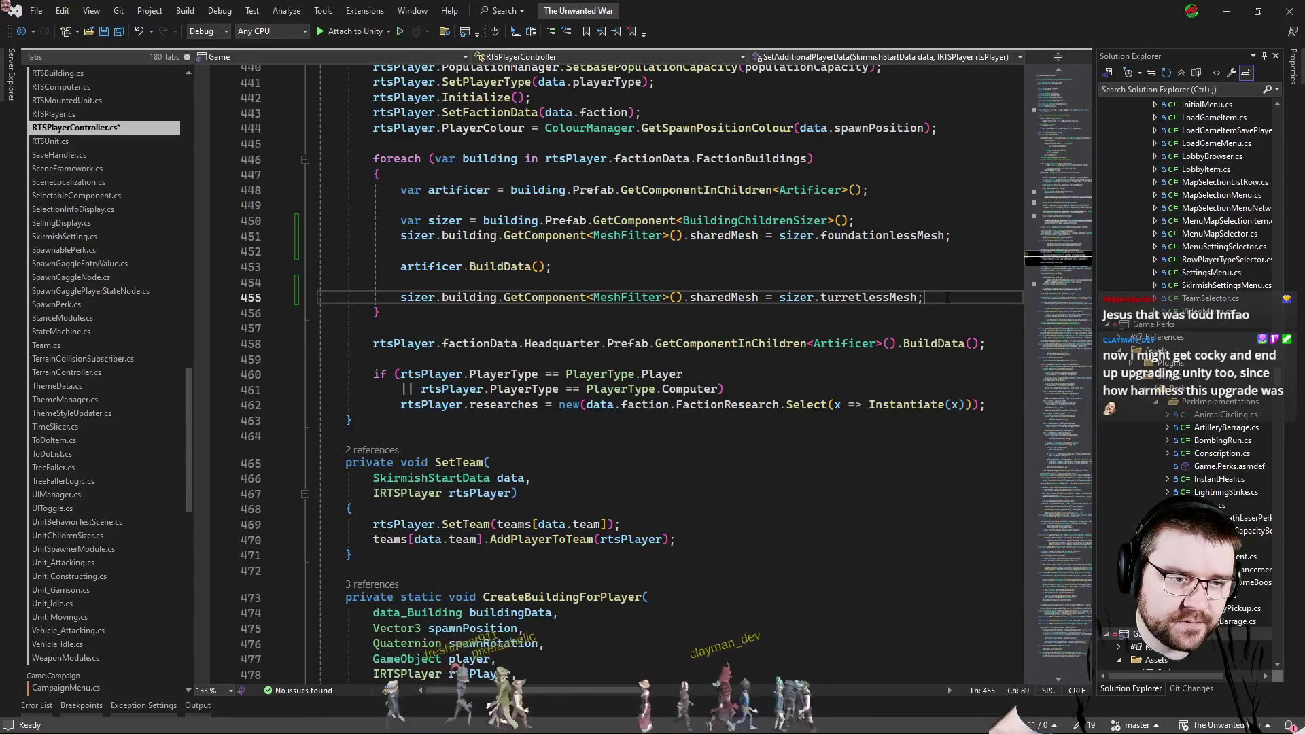
left_click_drag(925, 297, 319, 190)
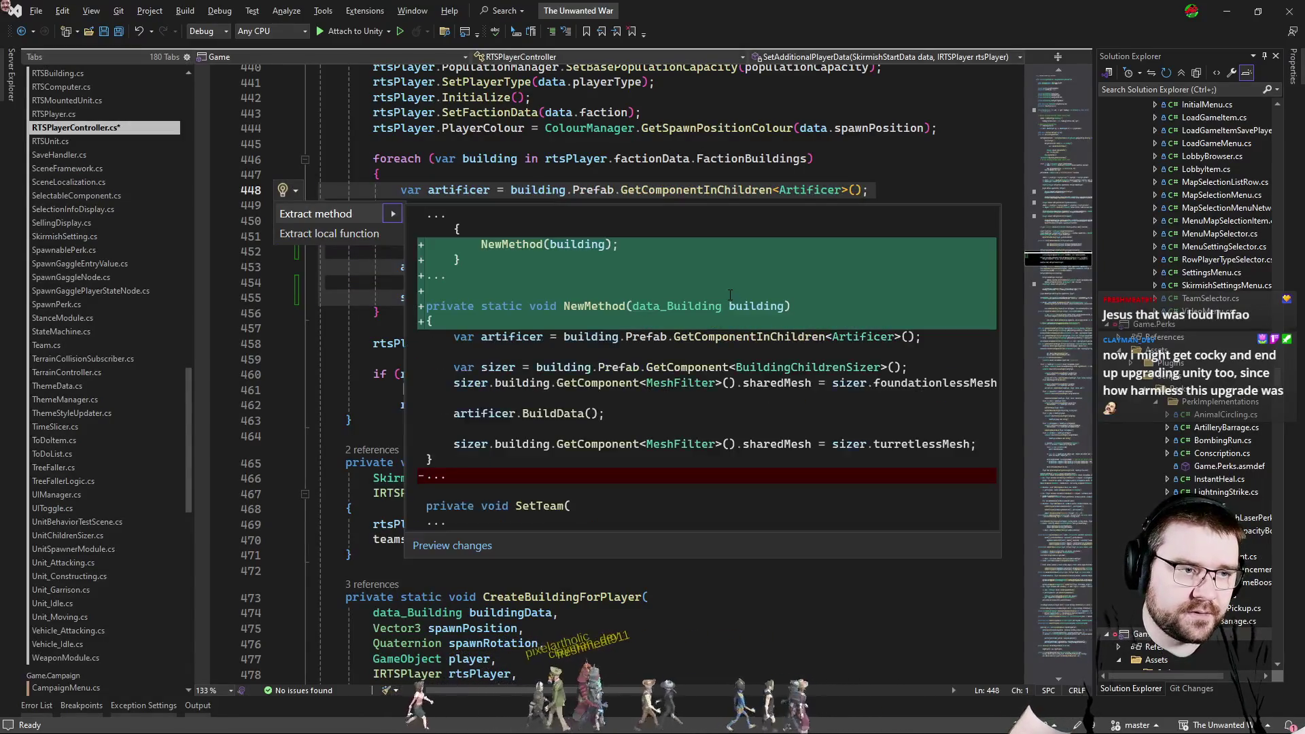
Extract the loop body into a SetUpArtificer method and drop the loop's braces.
key("ctrl+r")
key("ctrl+m")
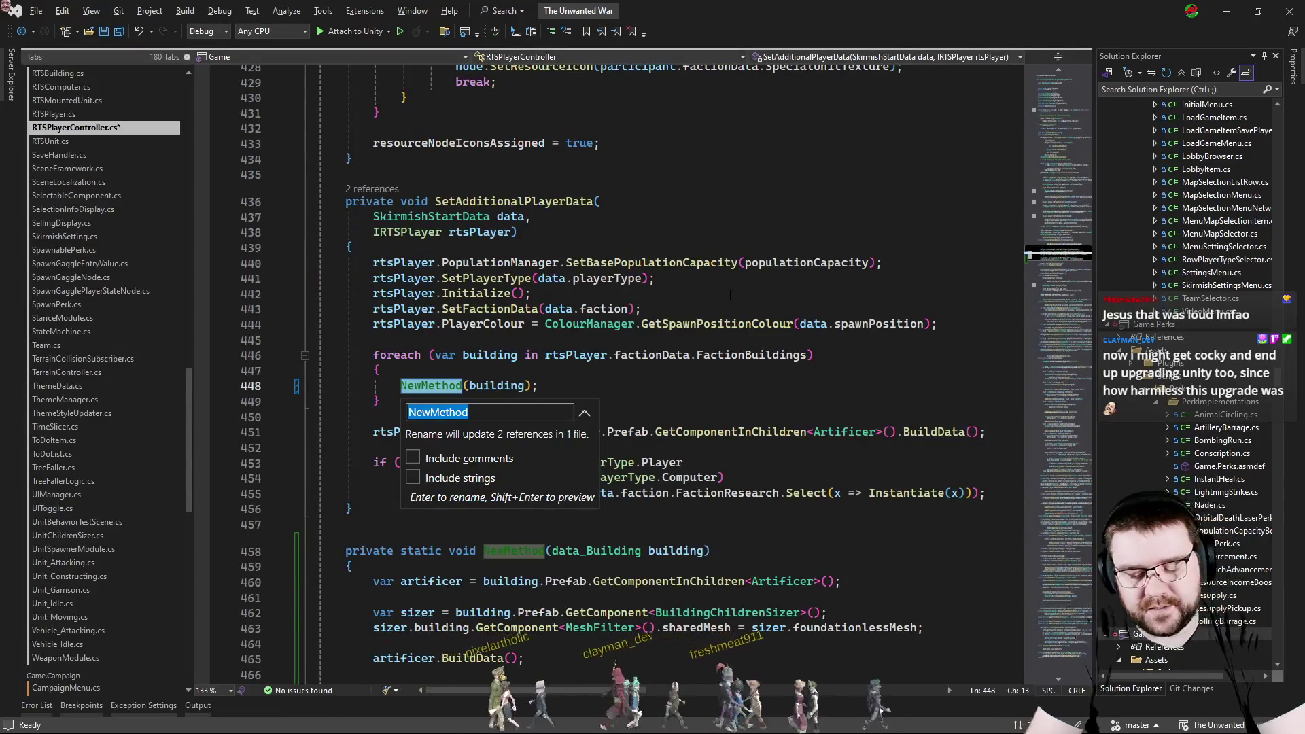
type("SetUpA")
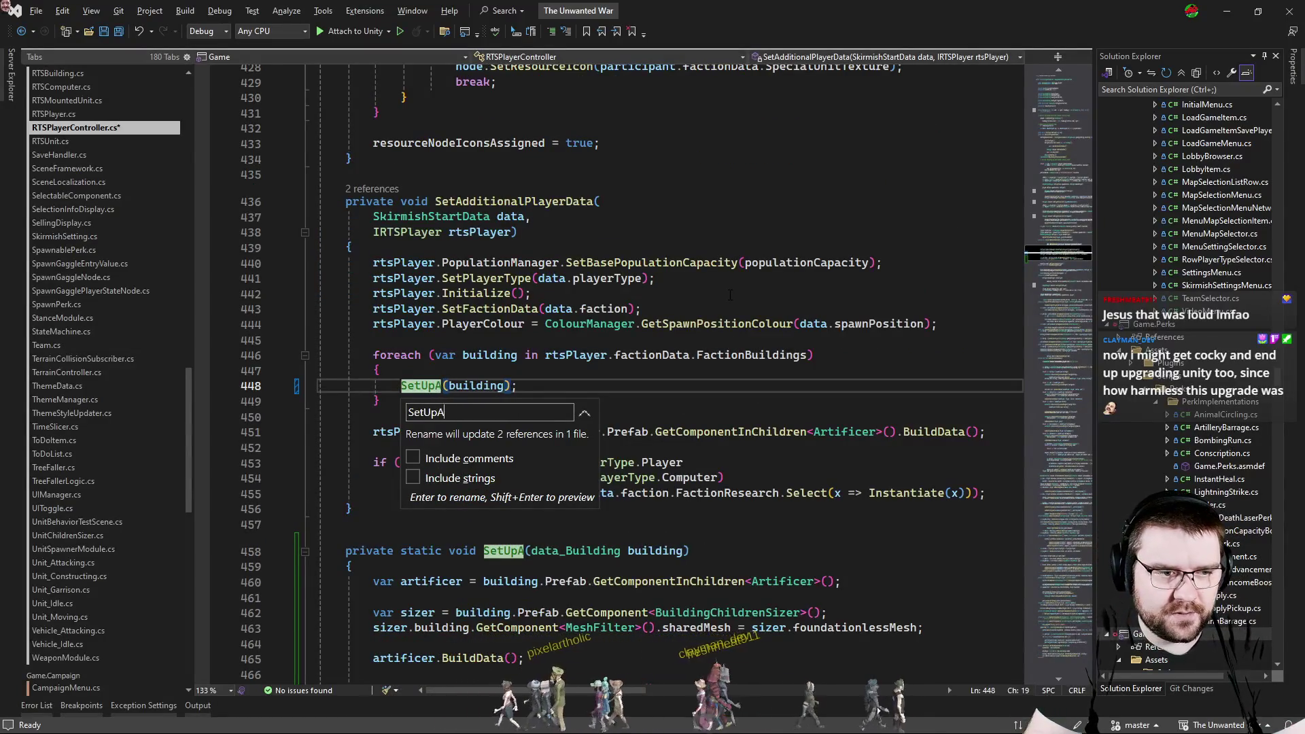
type("rtificer")
key("Return")
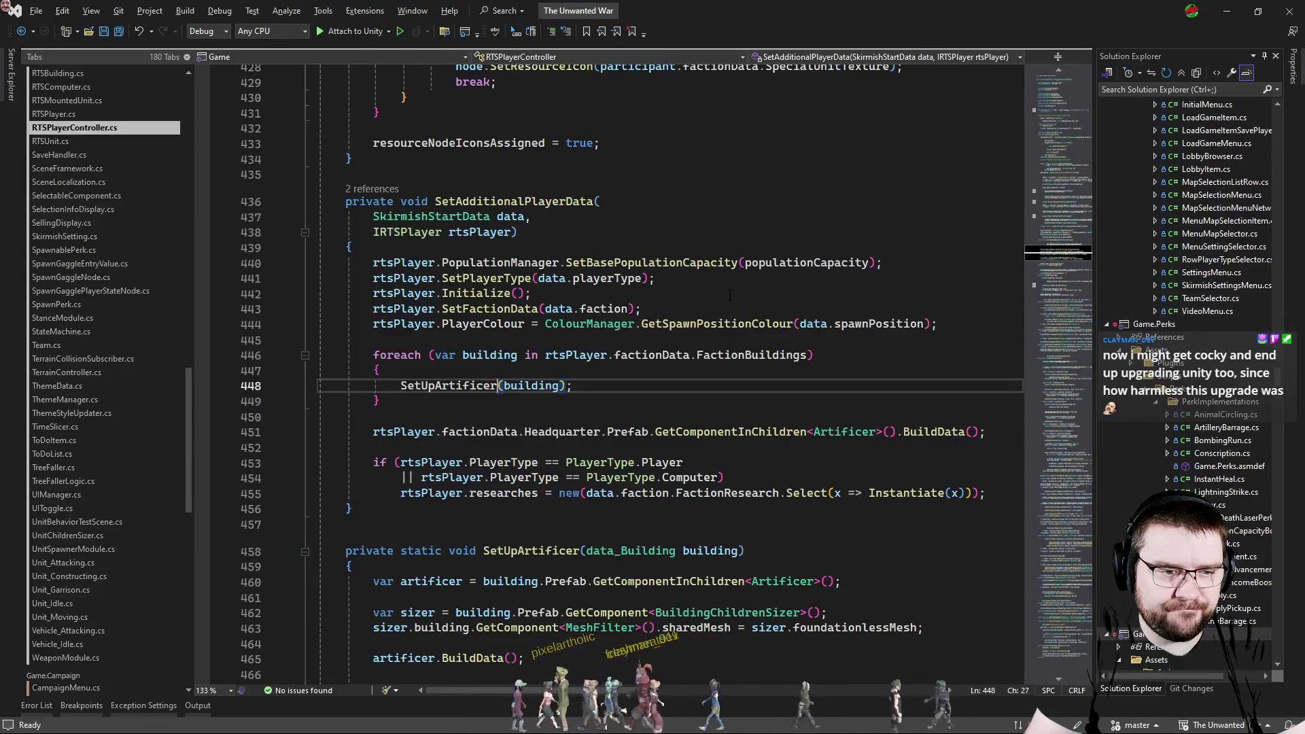
key("ctrl+period")
key("Return")
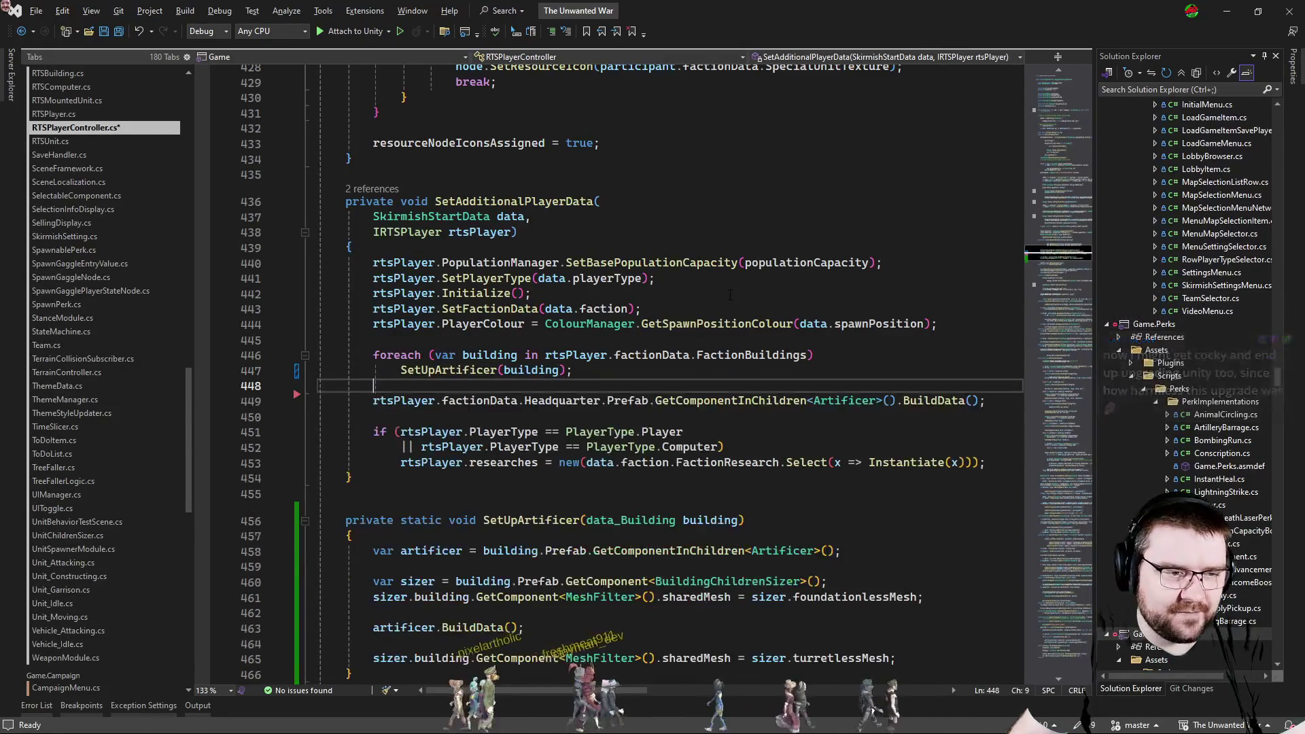
scroll(730, 296, "down", 4)
left_click_drag(574, 186, 852, 176)
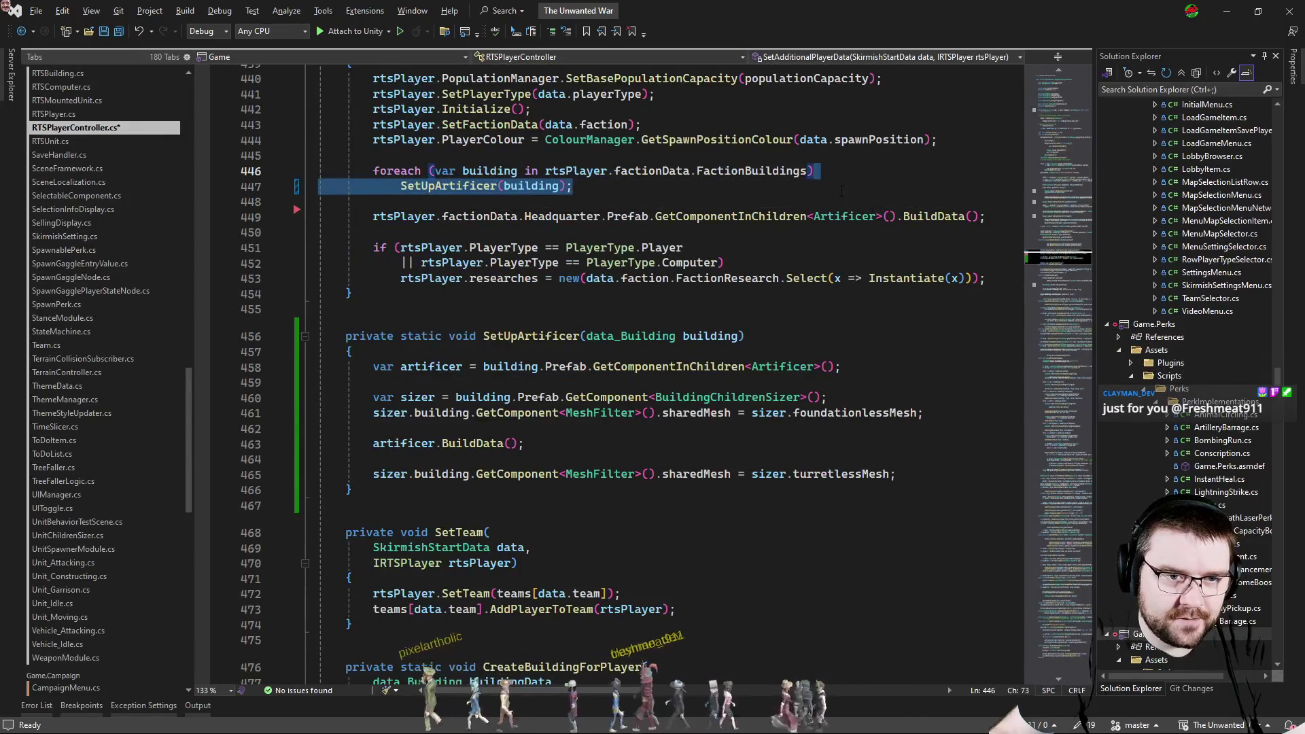
Duplicate the SetUpArtificer call for the Headquarter line, then switch to Unity.
key("ctrl+d")
left_click(984, 231)
key("Return")
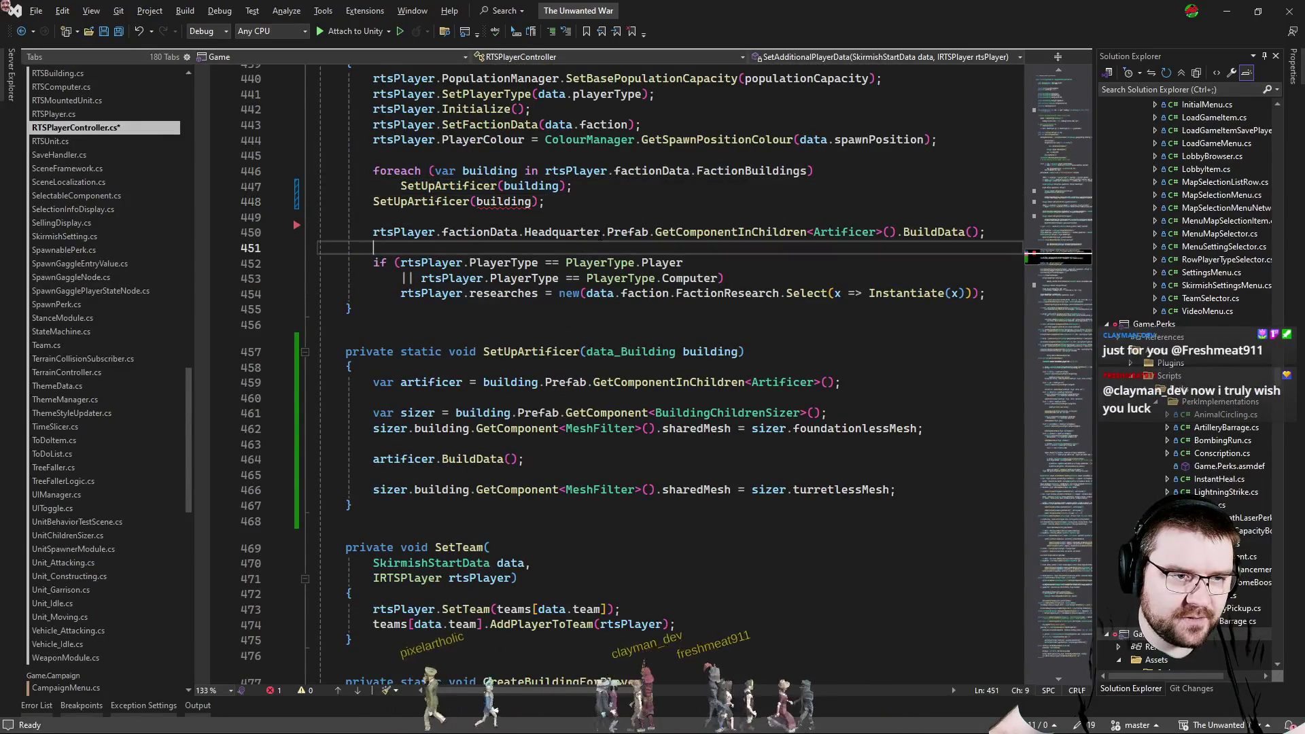
double_click(561, 231)
key("alt+Tab")
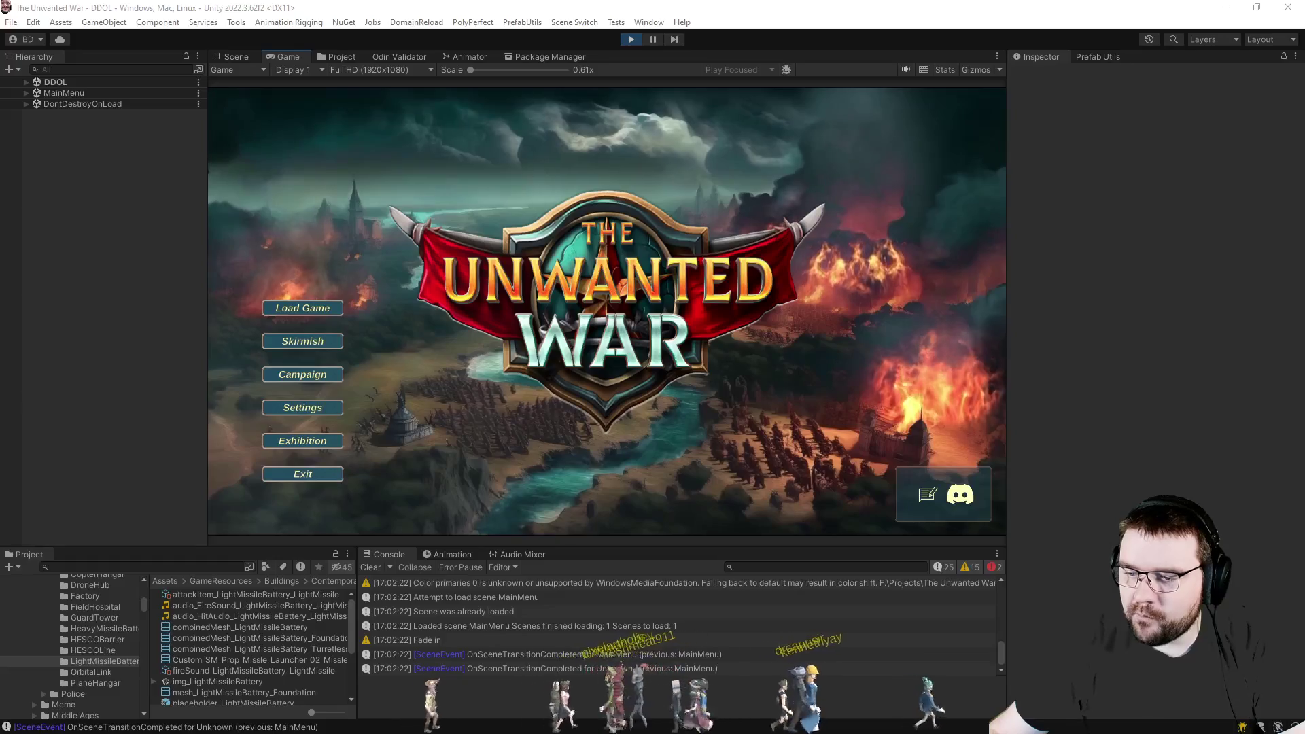
Start a Skirmish with slot 2 set to PC - Effortless.
left_click(317, 343)
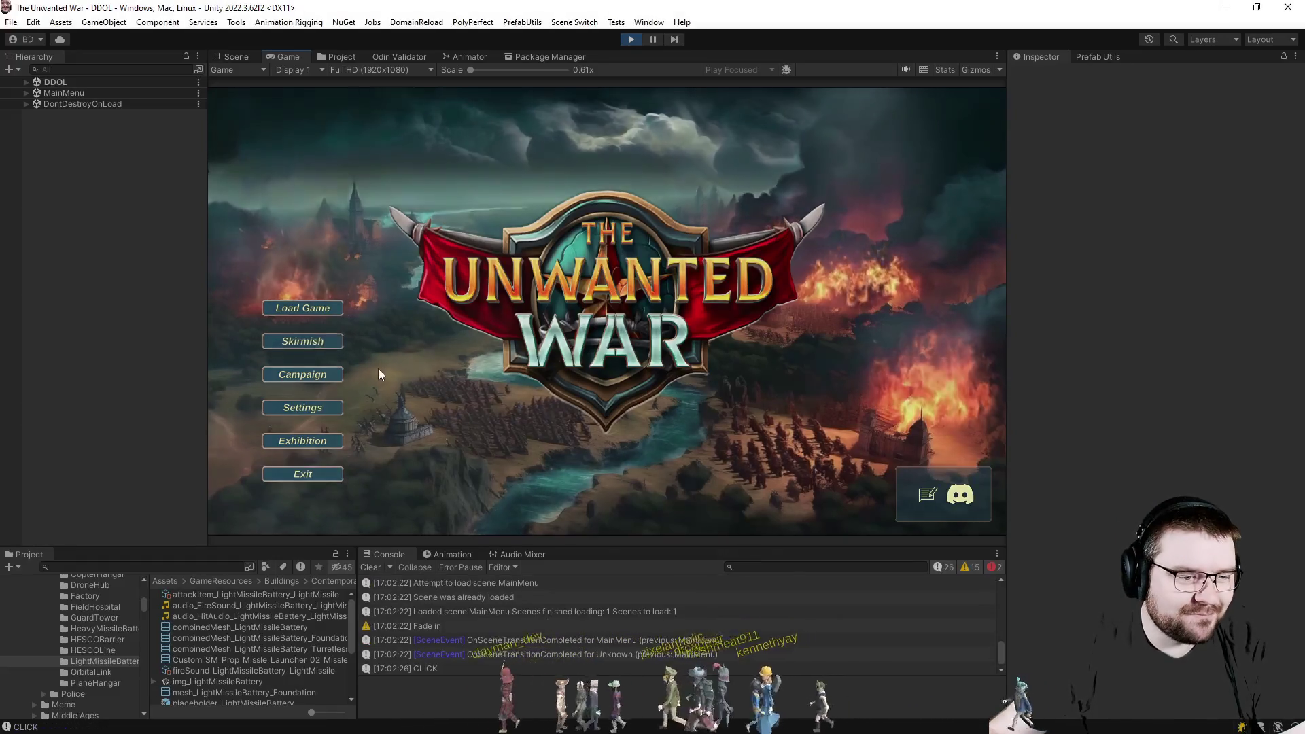
left_click(585, 177)
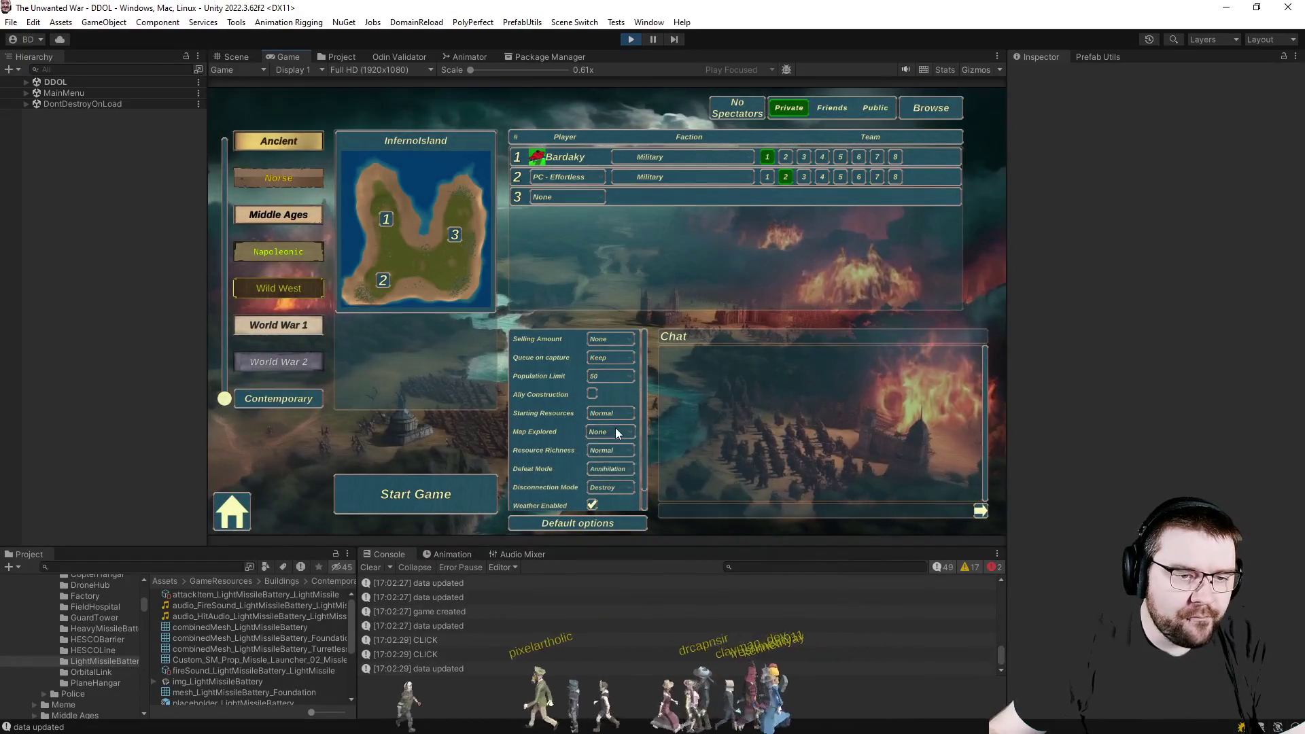
left_click(415, 493)
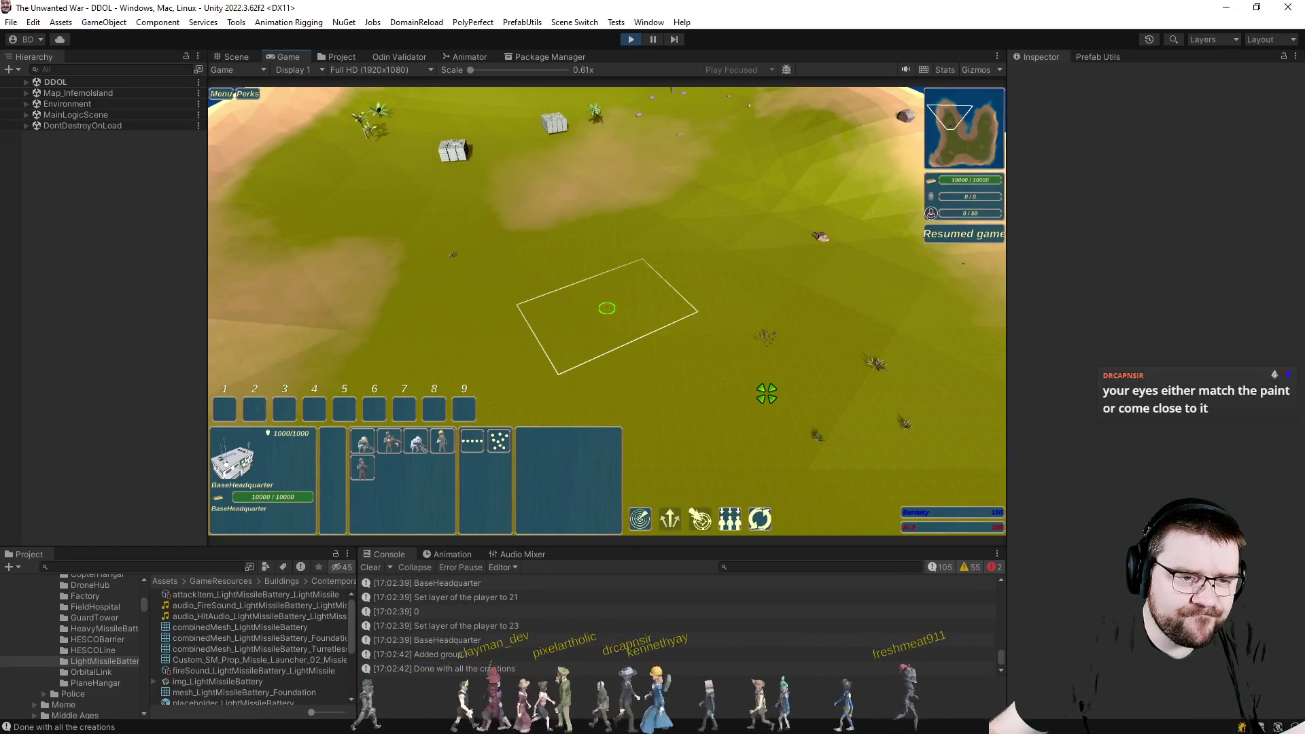
scroll(767, 393, "up", 1)
scroll(767, 392, "up", 1)
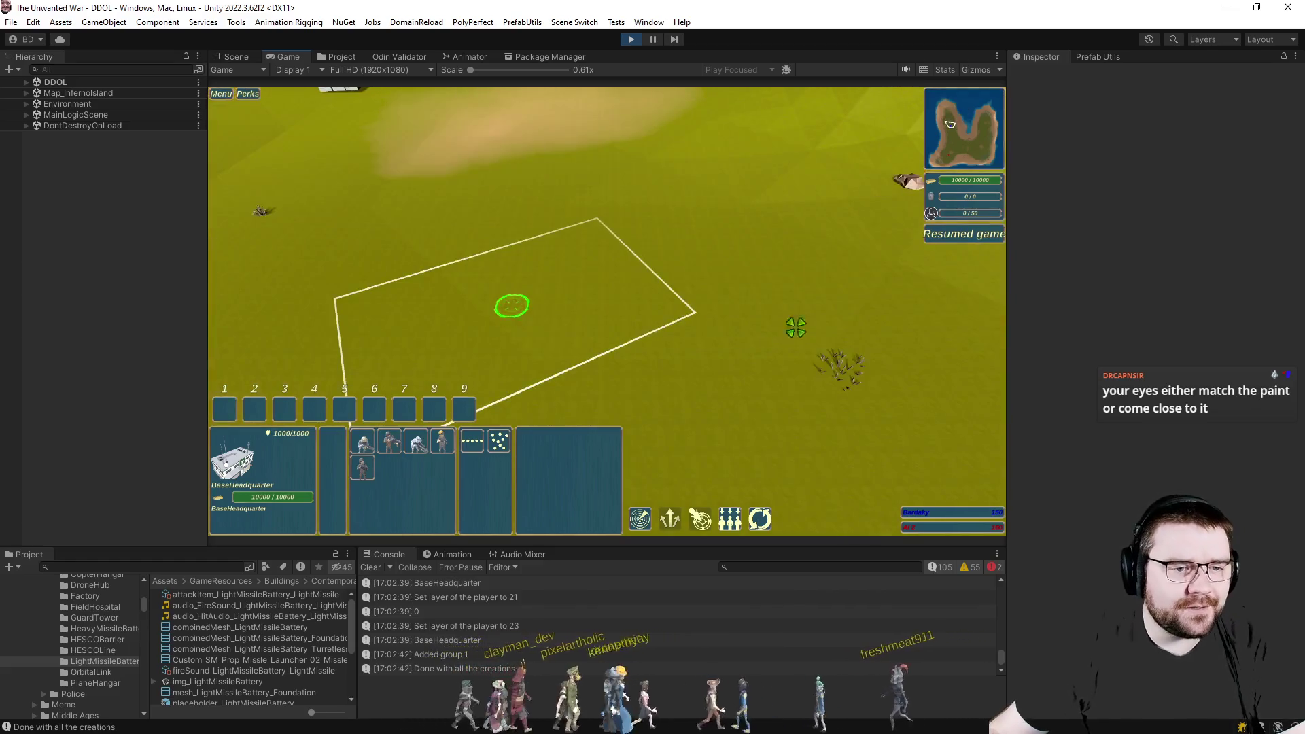
Have the Contractor place a Light Missile Battery, watch it build, then stop Play mode.
left_click(587, 392)
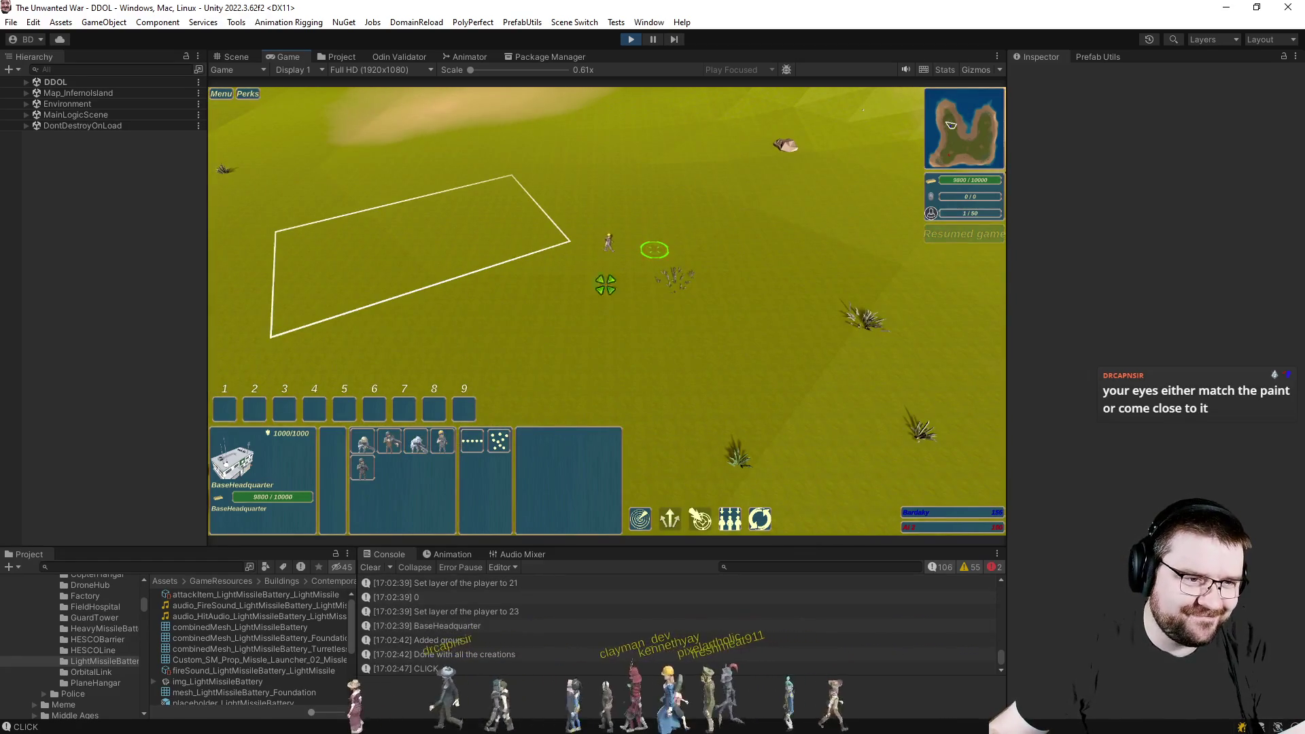
left_click(609, 241)
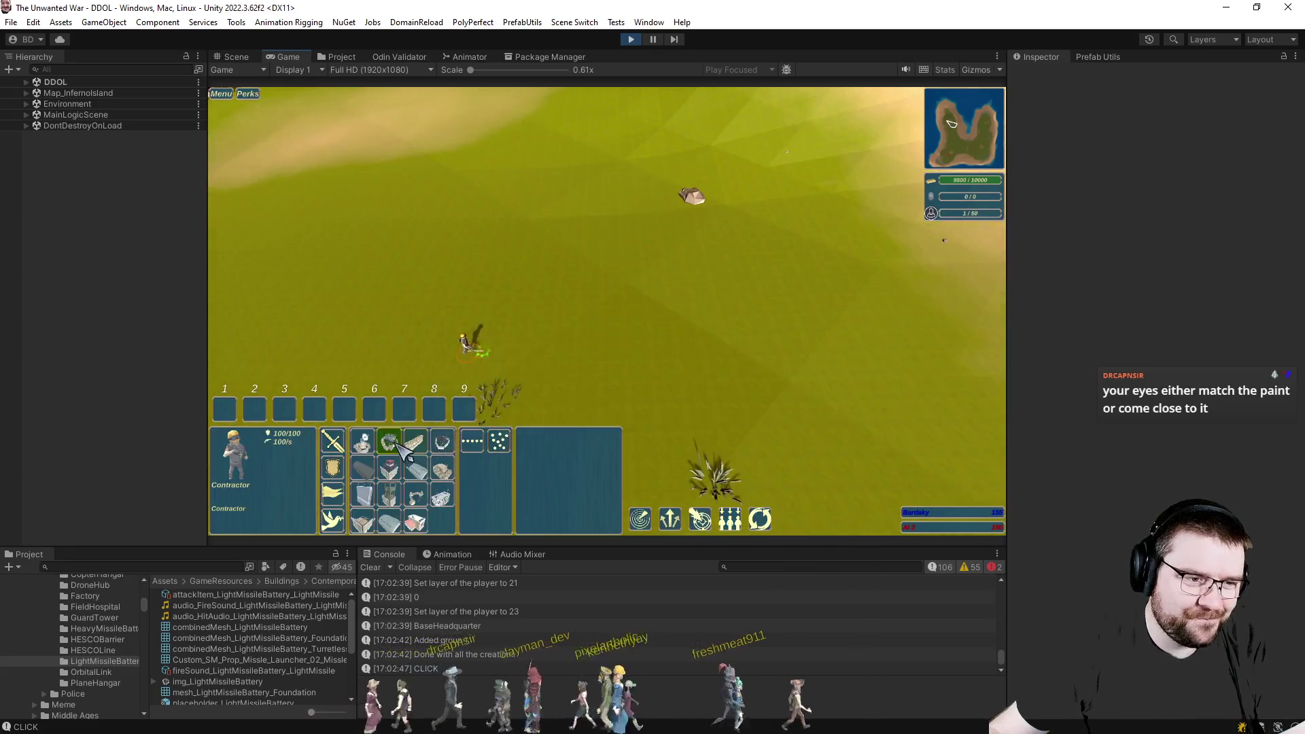
left_click(411, 451)
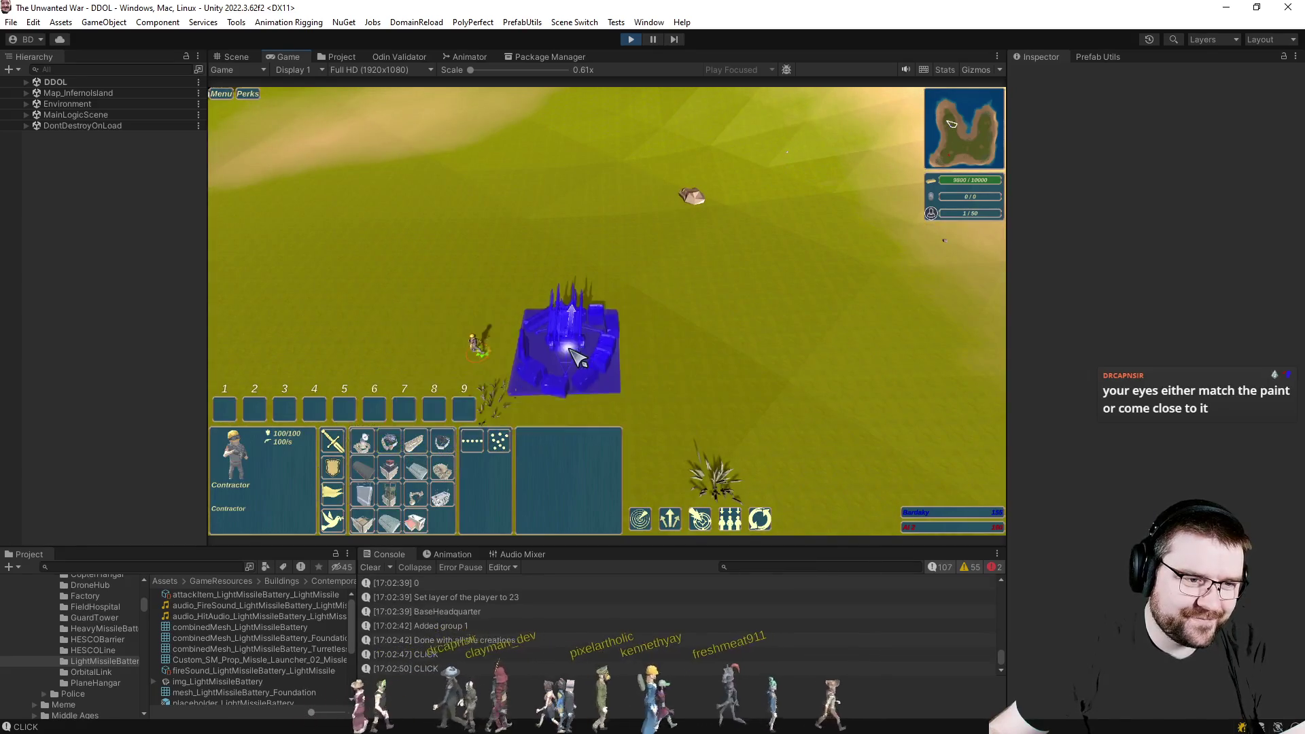
left_click(571, 337)
scroll(700, 409, "up", 5)
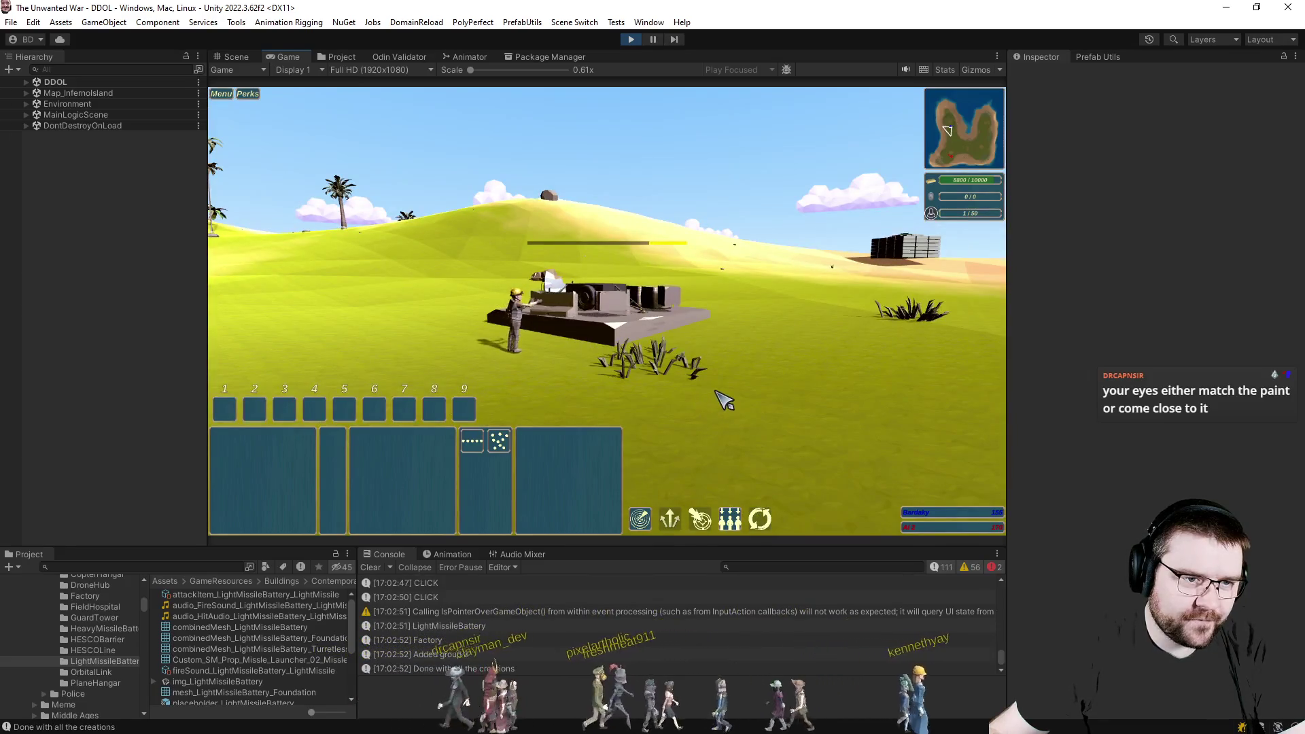
scroll(772, 371, "up", 3)
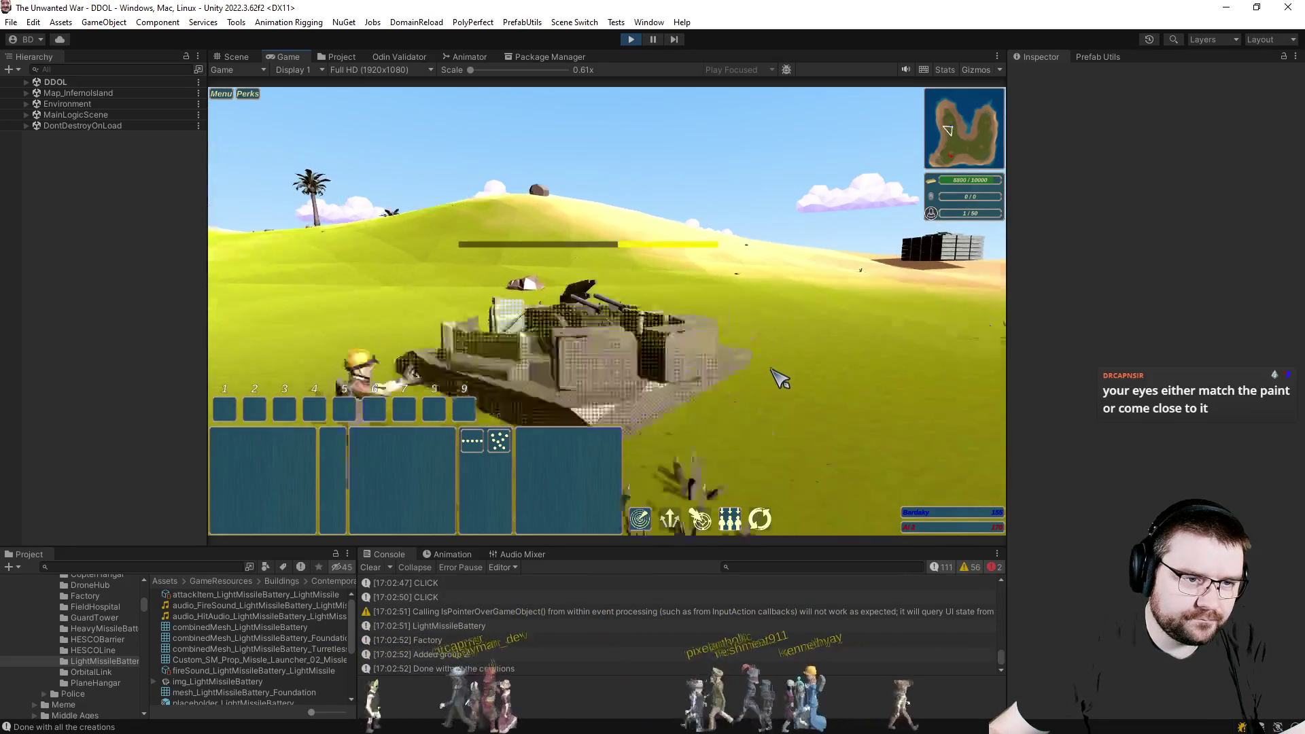
scroll(772, 370, "down", 2)
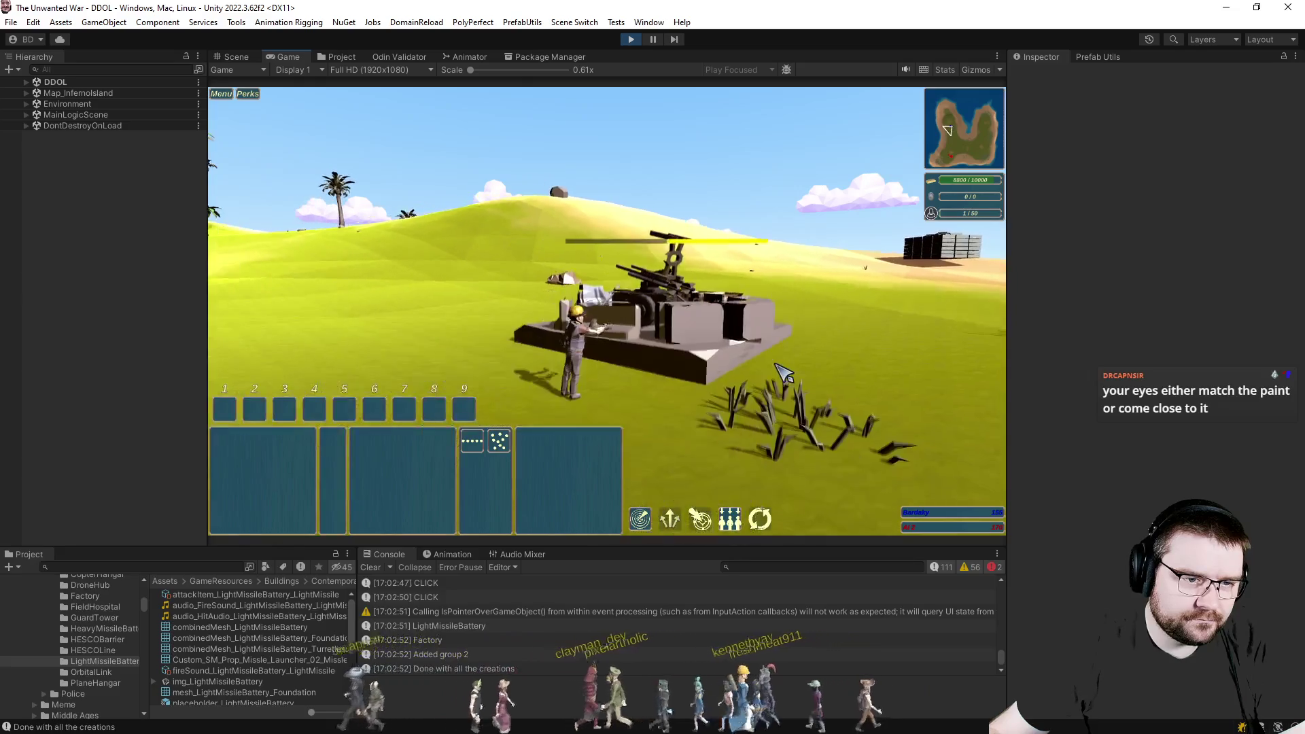
scroll(783, 374, "down", 1)
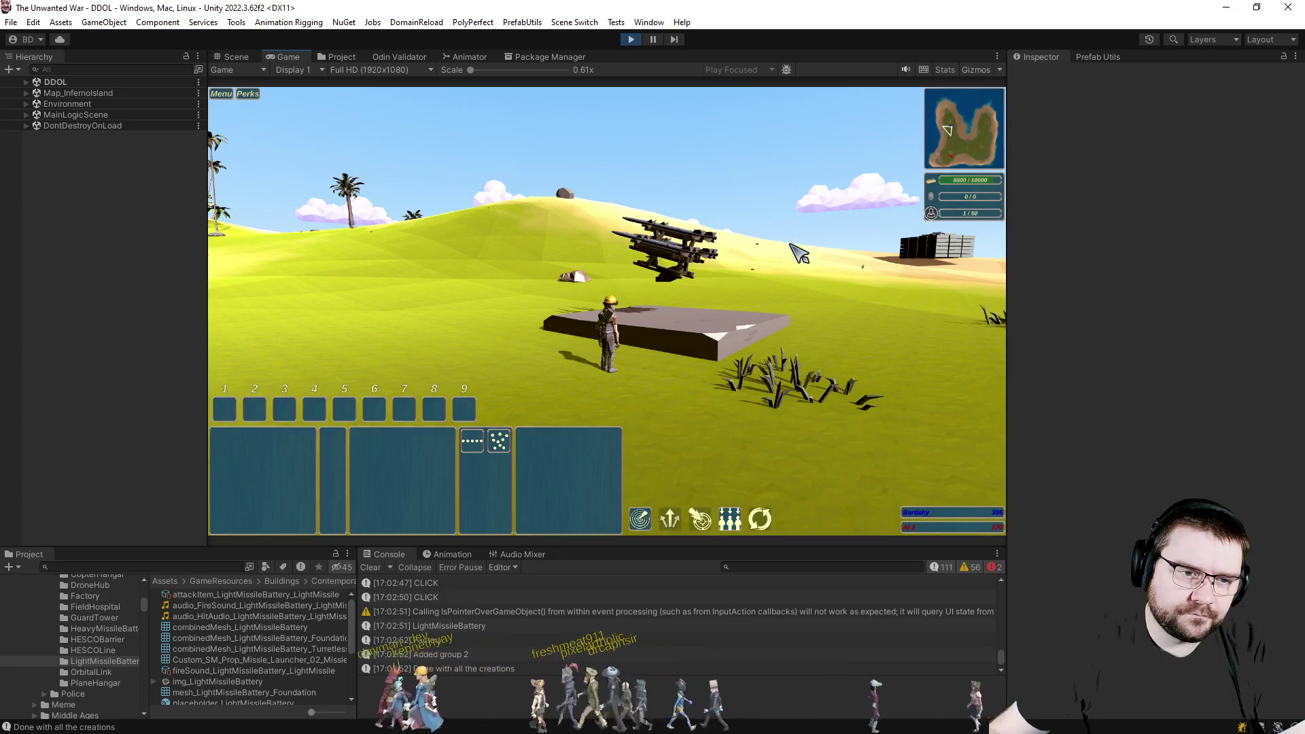
left_click(631, 40)
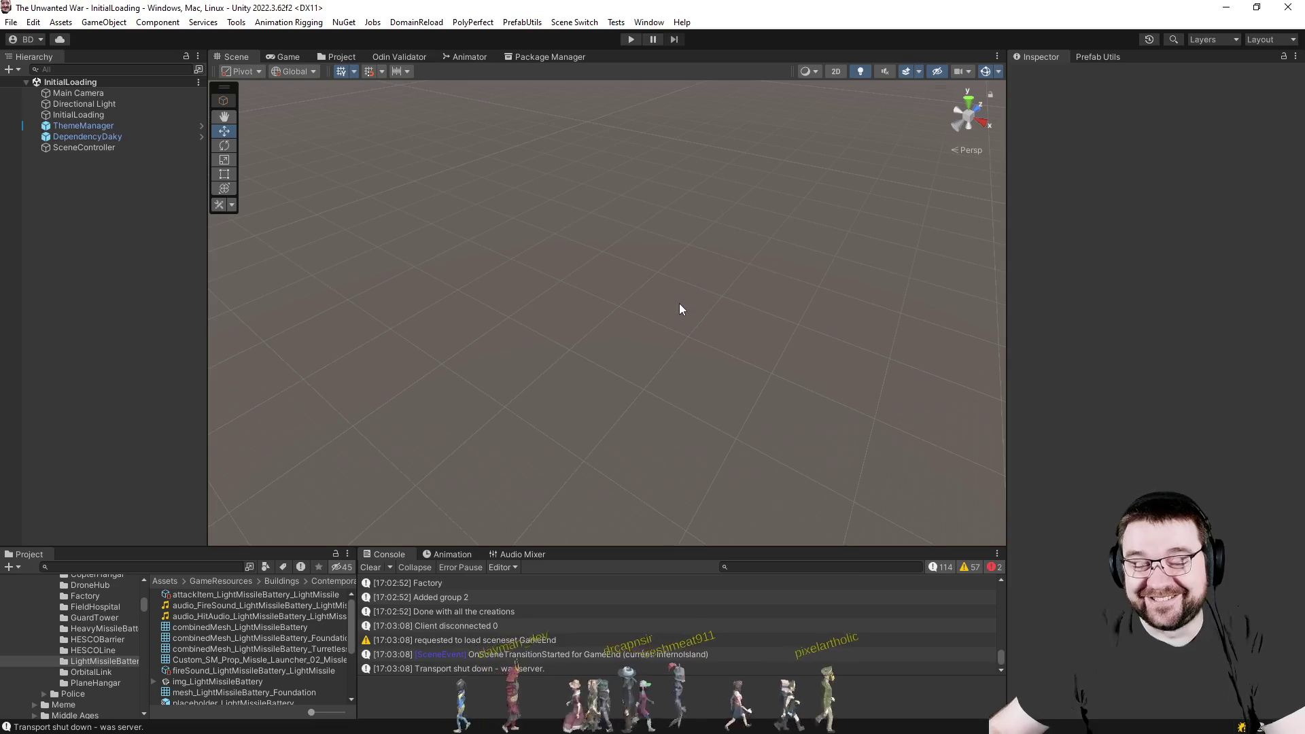
After a glance at Visual Studio, open selectable_pf_LightMissileBattery in Prefab Mode.
key("alt+Tab")
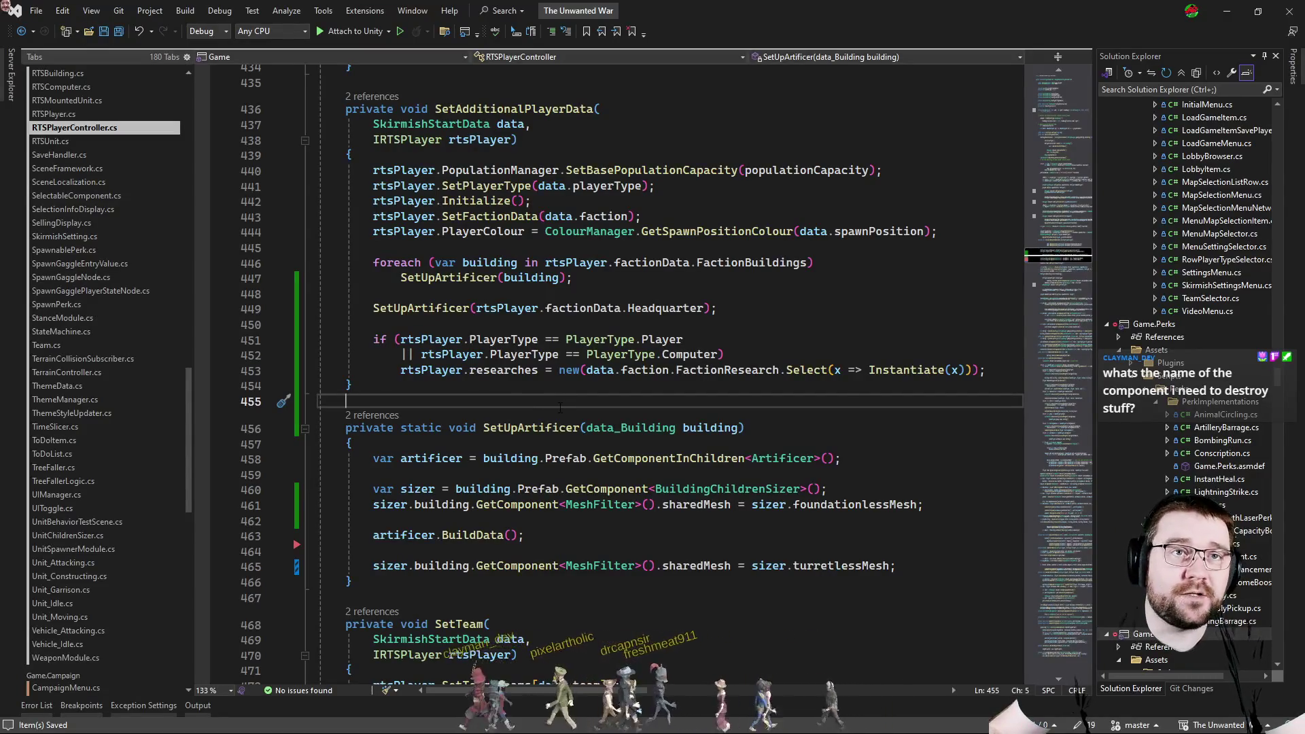
key("alt+Tab")
scroll(257, 673, "down", 3)
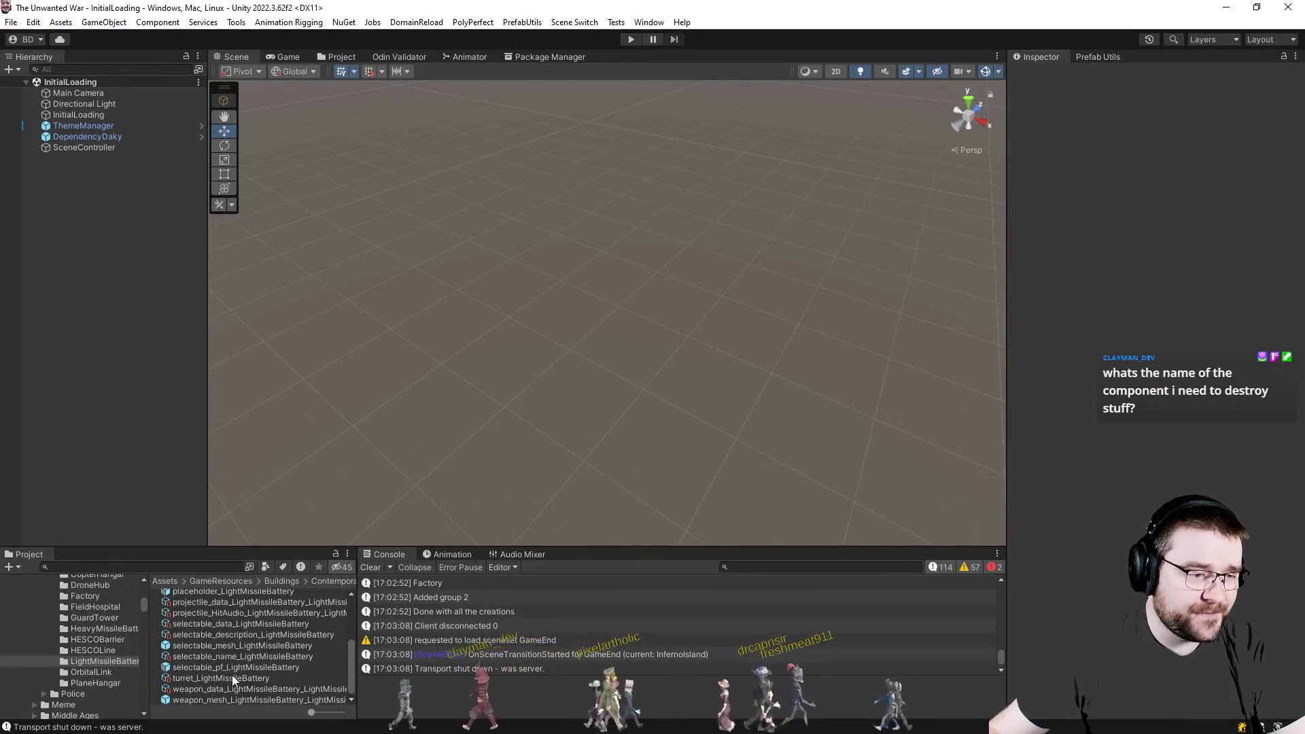
left_click(221, 668)
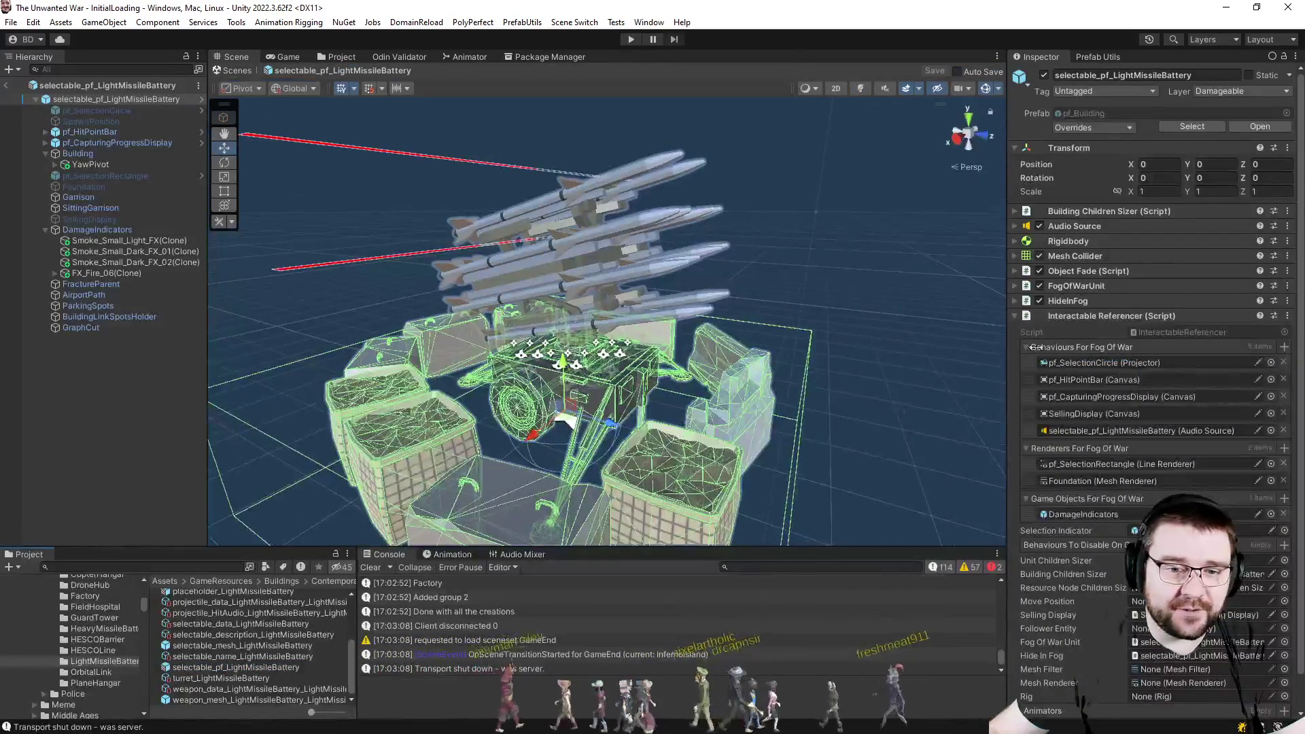
scroll(1119, 301, "down", 1)
Inspect the Building object's dismantle style (keeping Explode), deselect, and switch to the script.
left_click(74, 152)
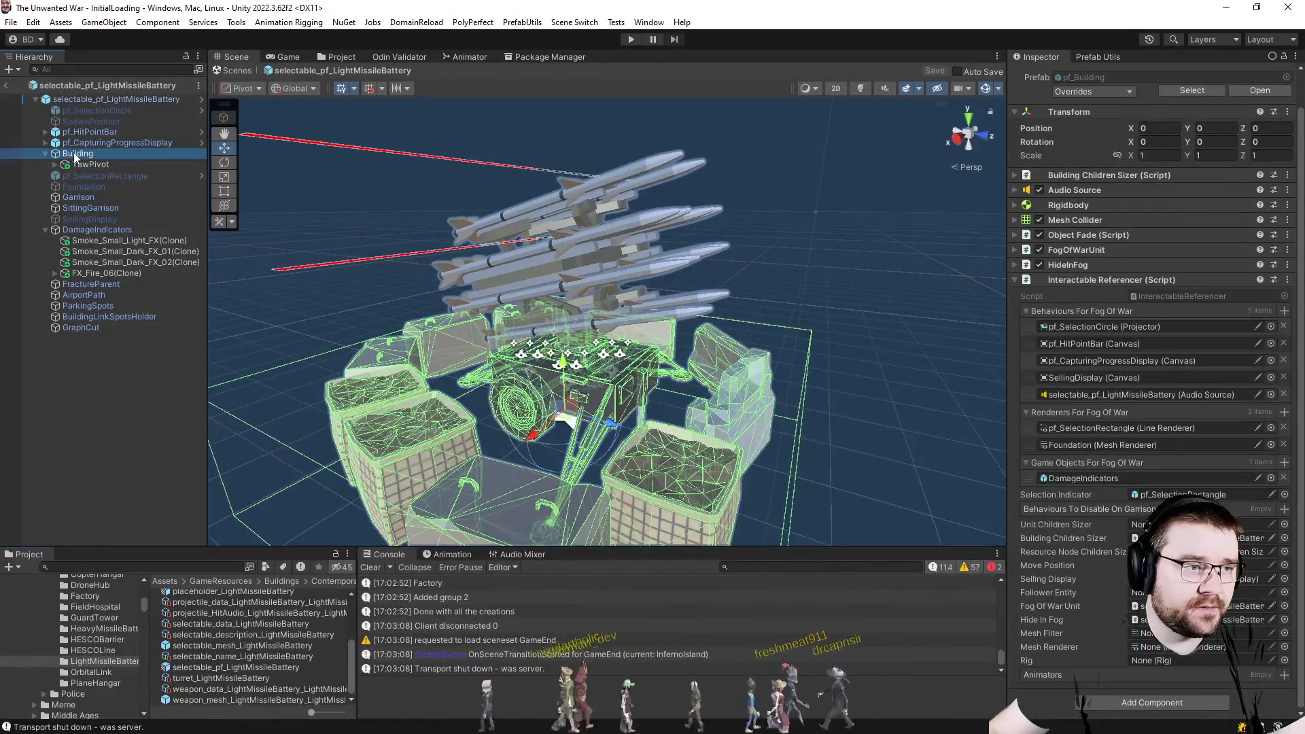
scroll(1095, 314, "down", 3)
scroll(1095, 314, "down", 3)
scroll(1096, 313, "down", 3)
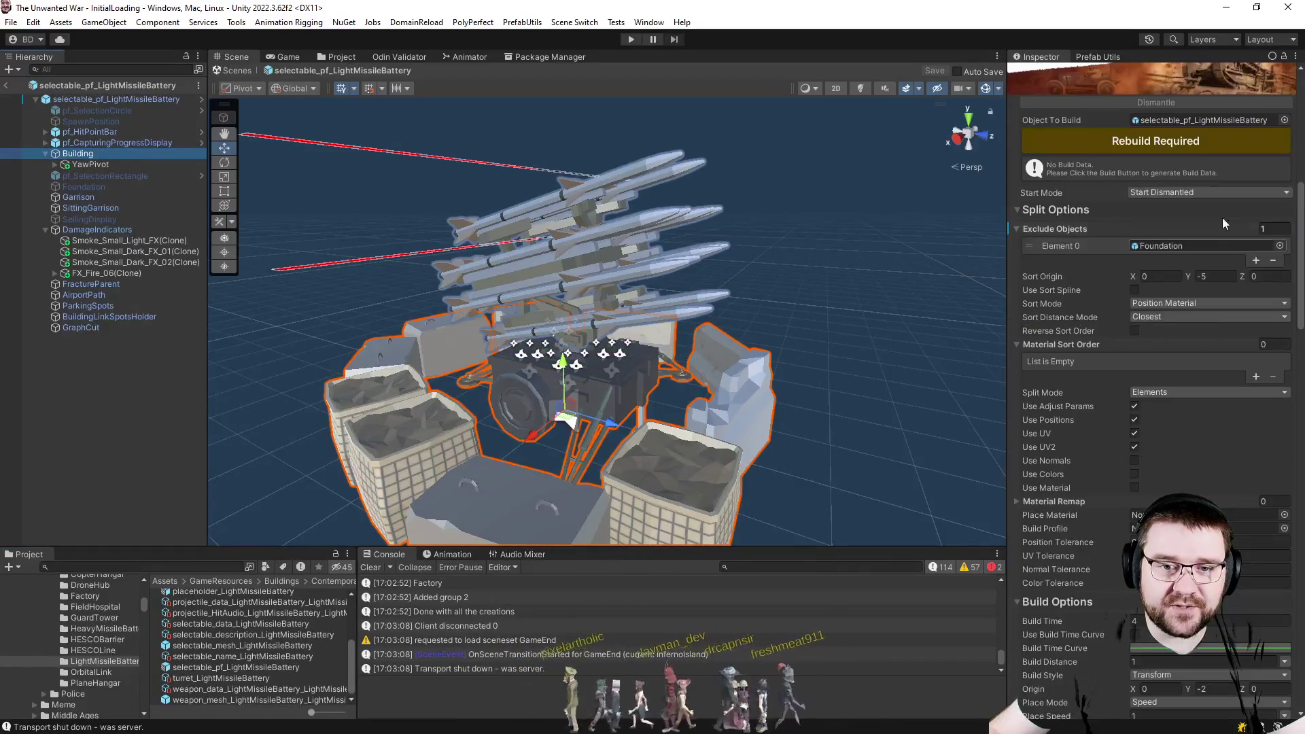
scroll(1105, 216, "up", 2)
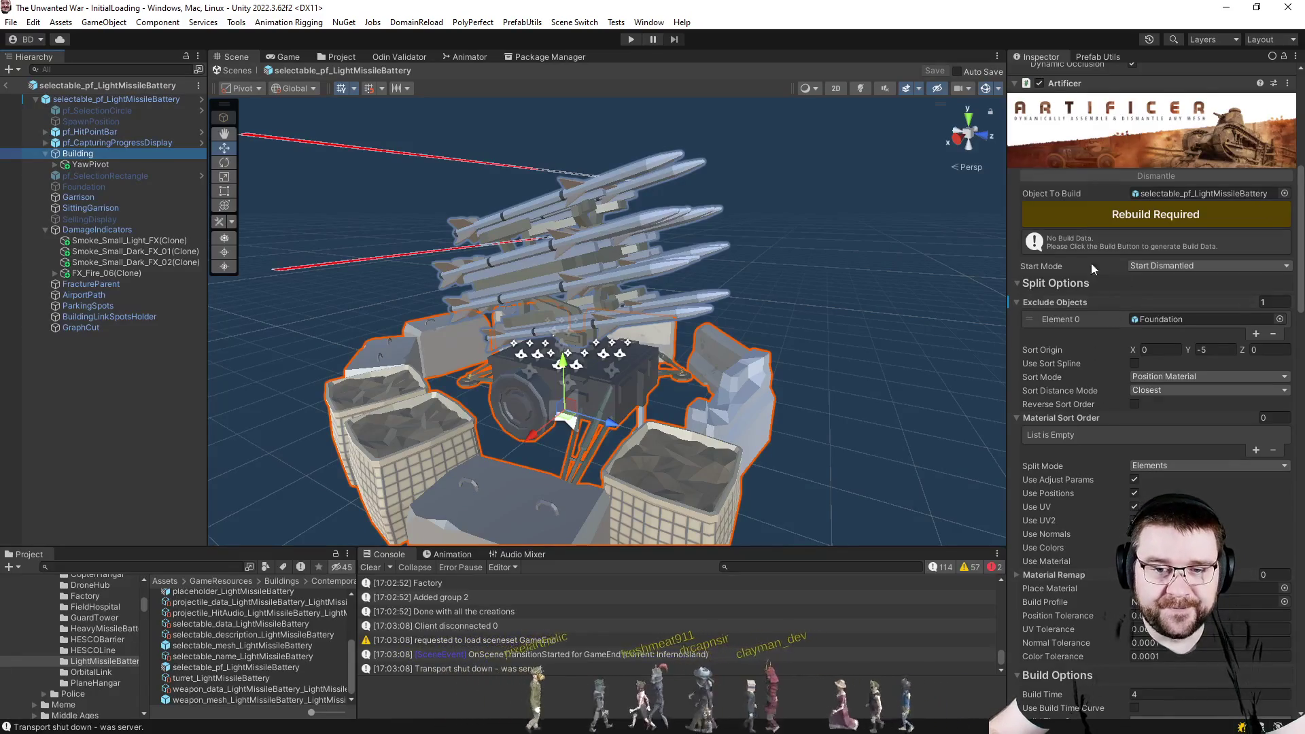
left_click(1043, 287)
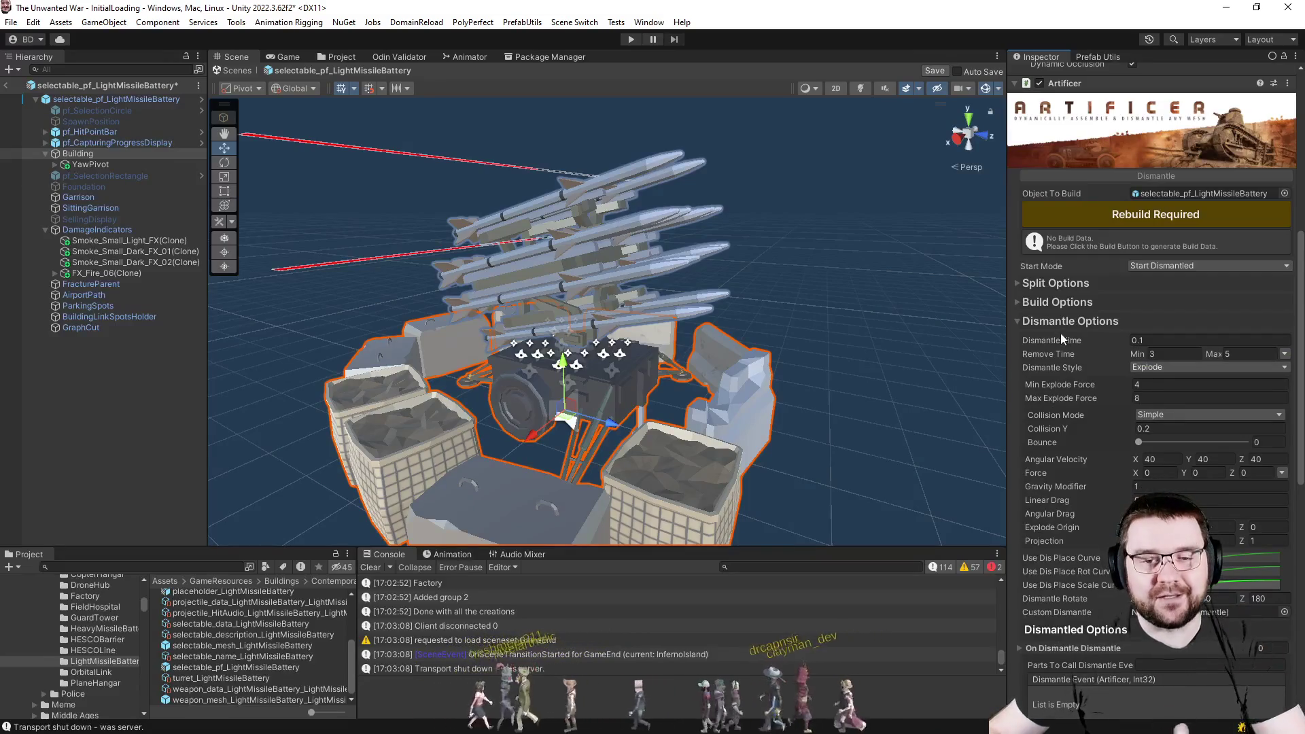
left_click(1167, 368)
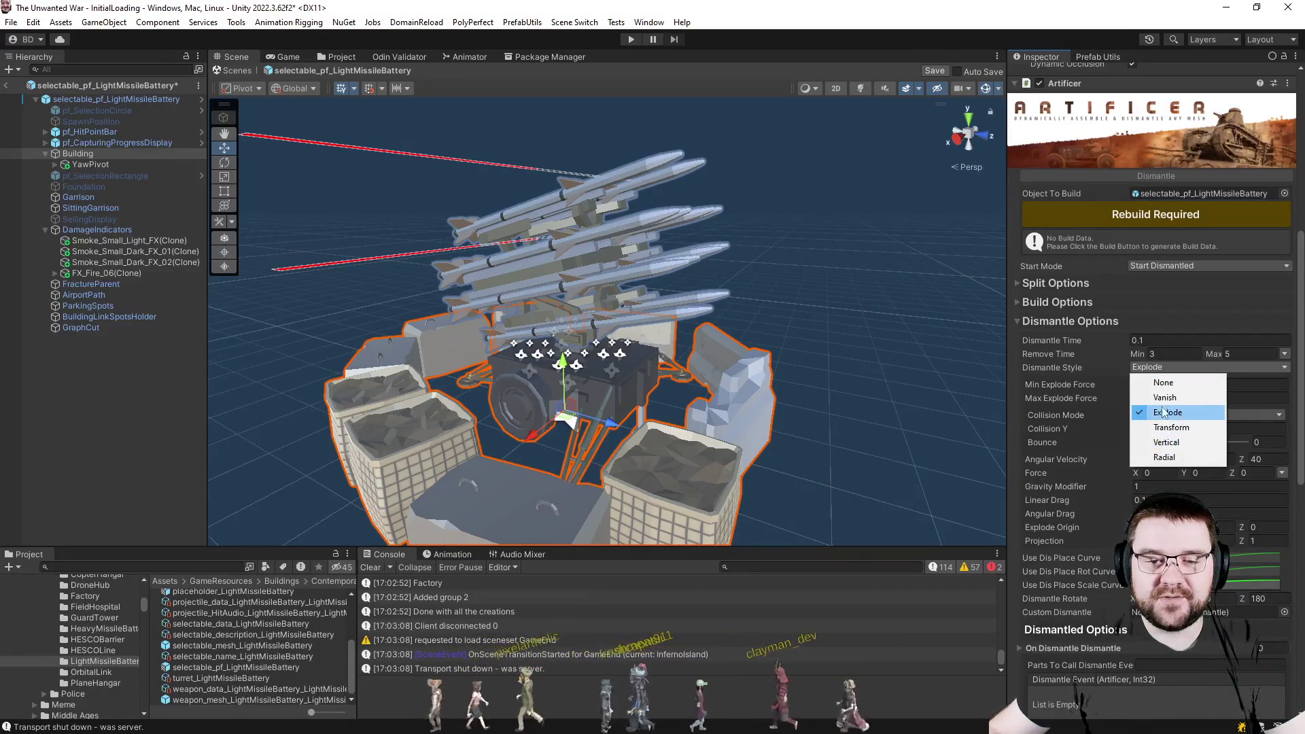
left_click(1076, 431)
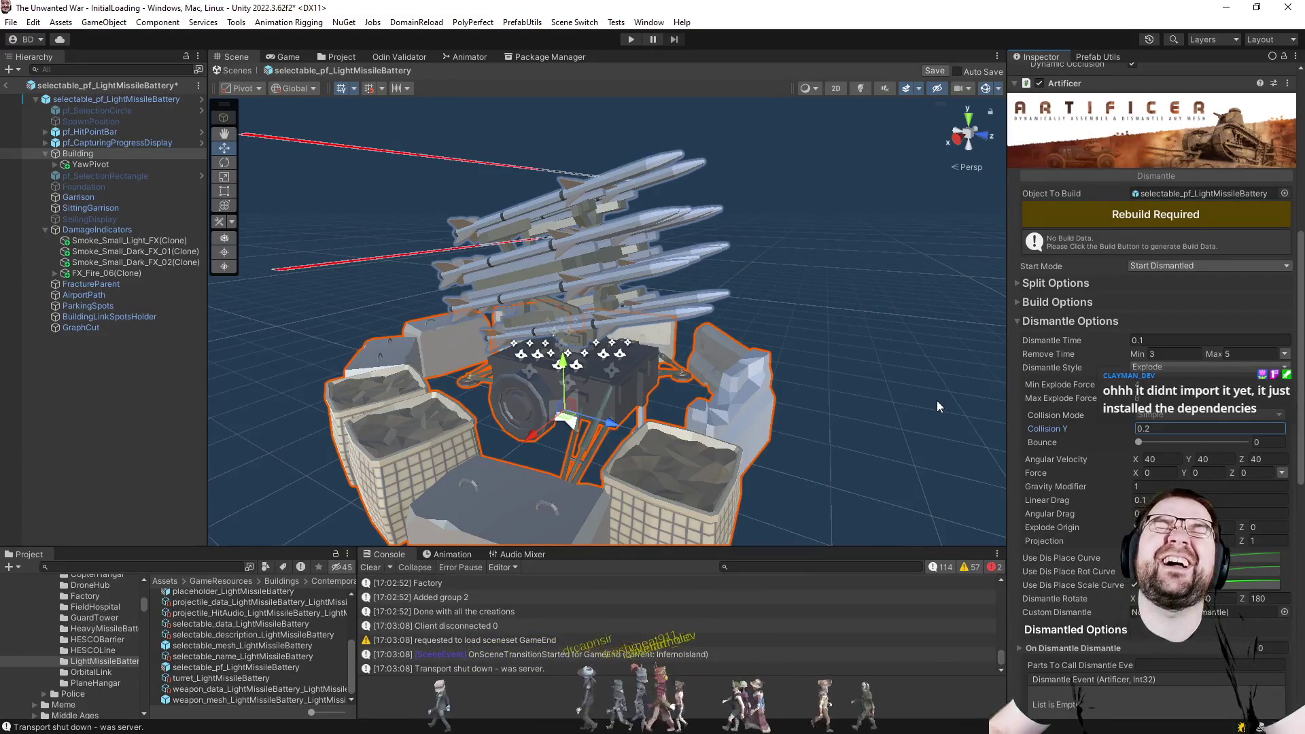
left_click(91, 384)
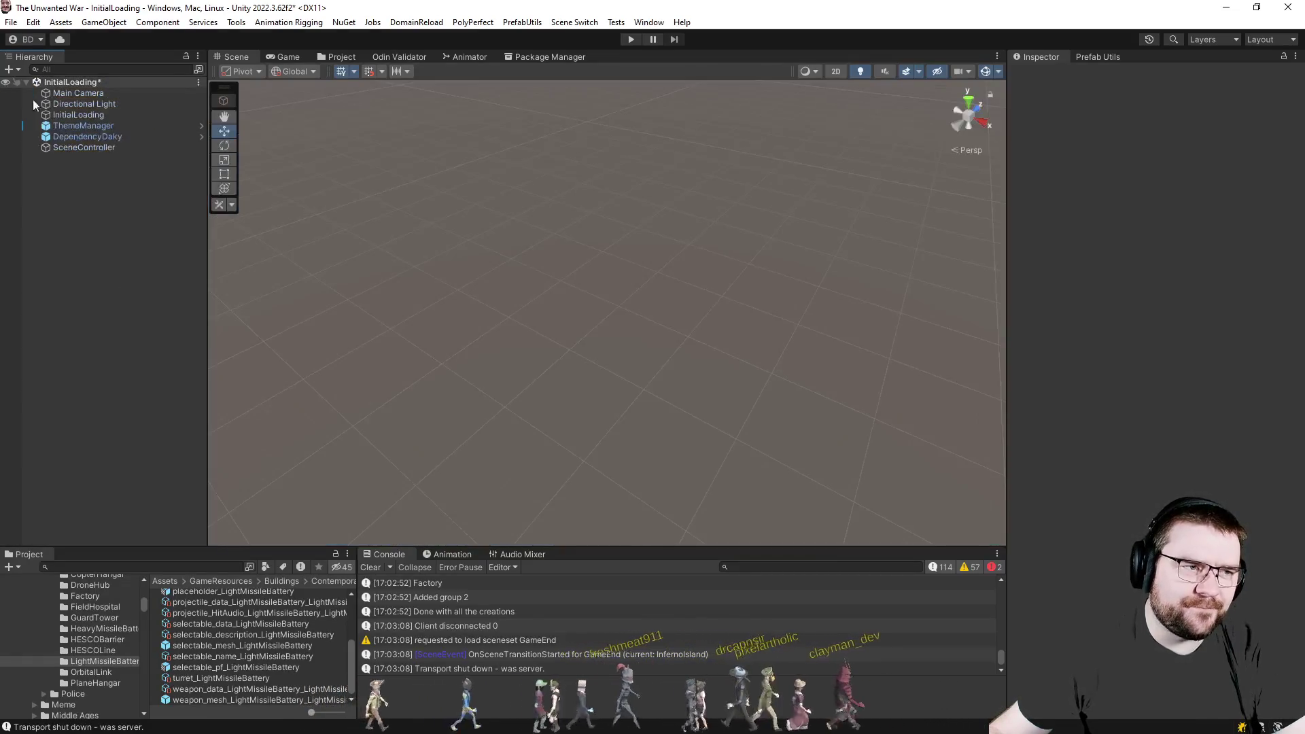
key("alt+Tab")
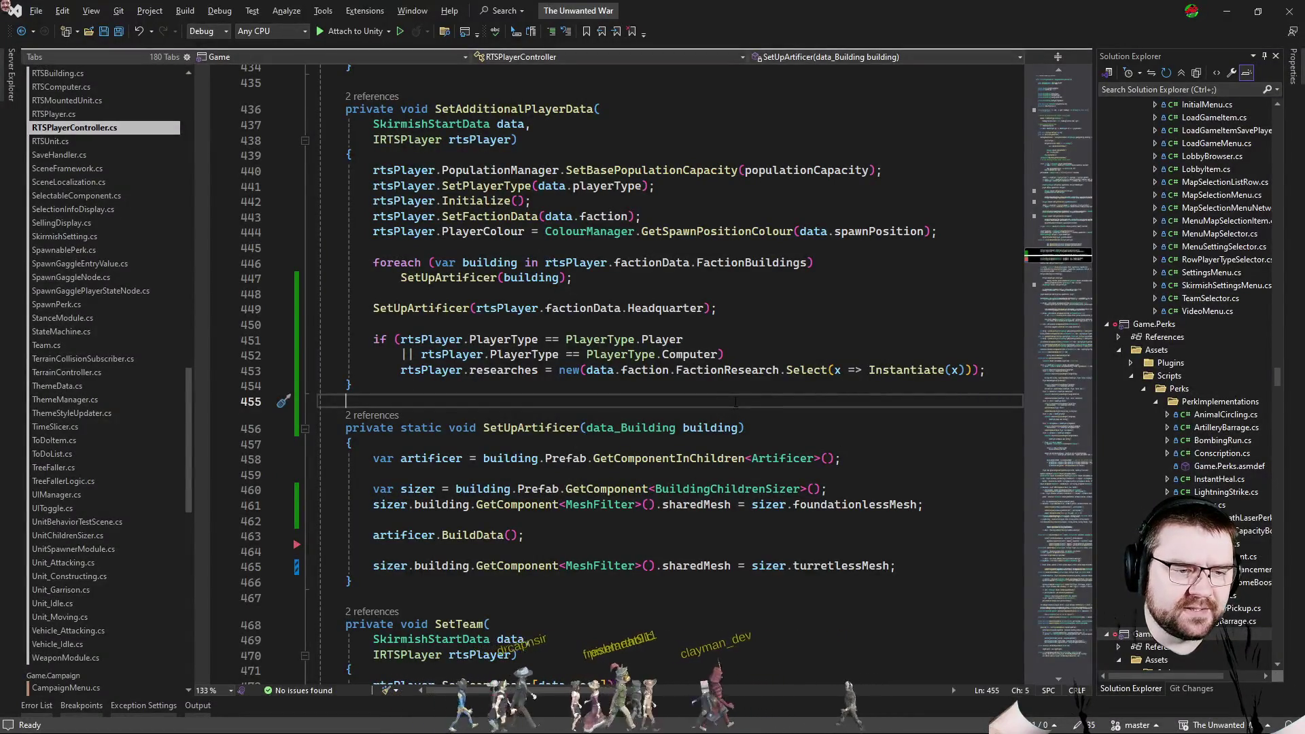
Open a blank line below SetUpArtificer's foundationless mesh assignment.
left_click(919, 551)
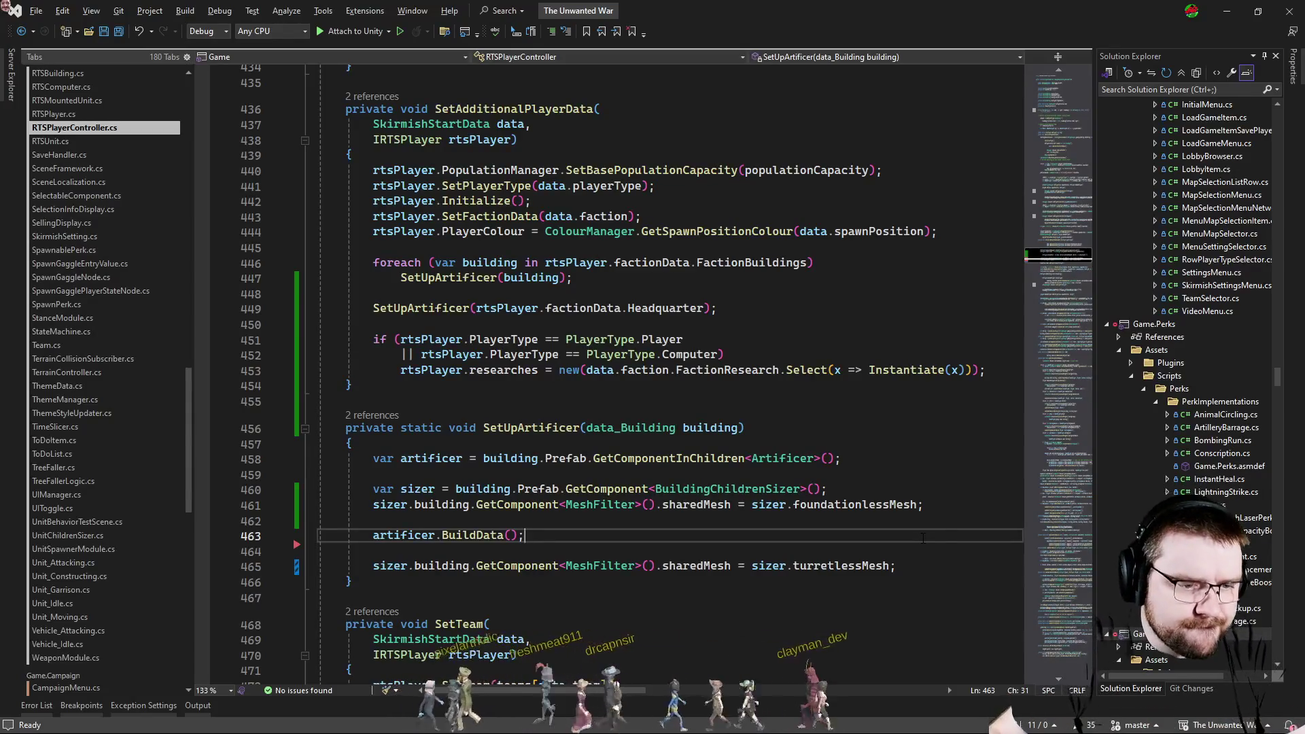
key("Up")
key("Up")
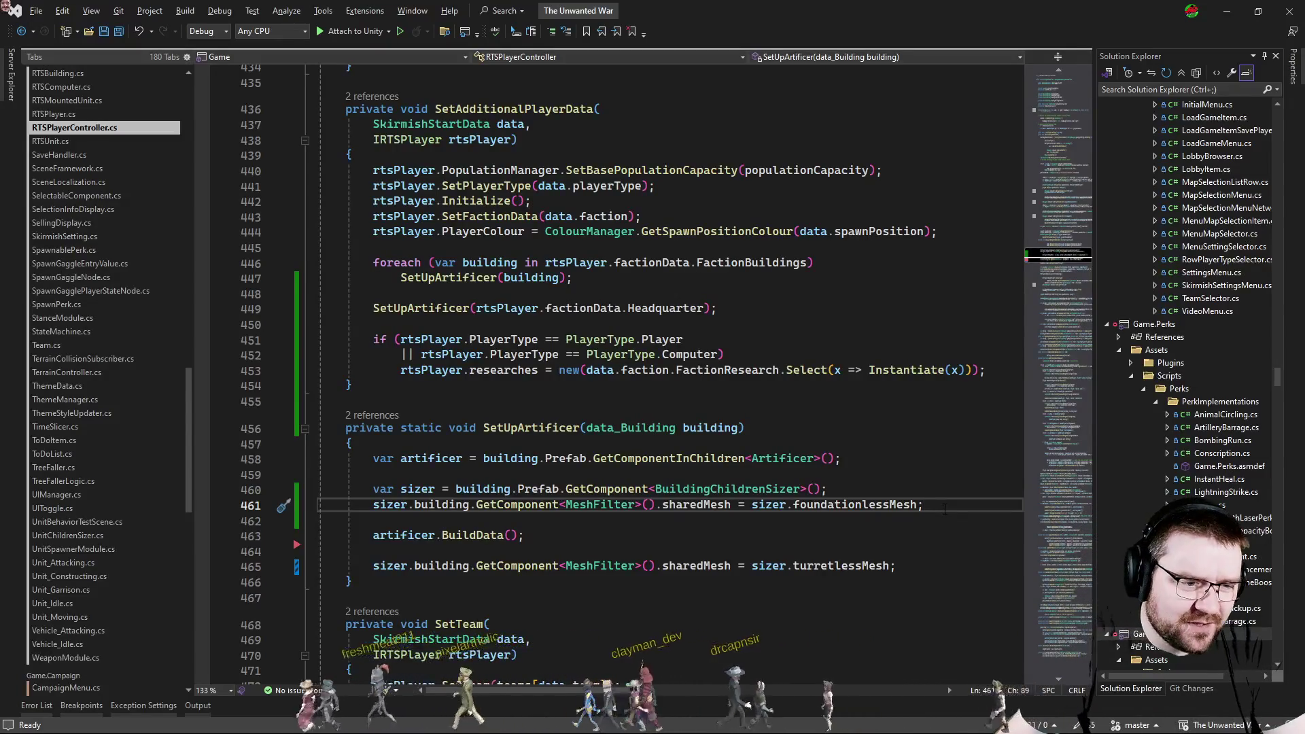
key("Return")
key("Return")
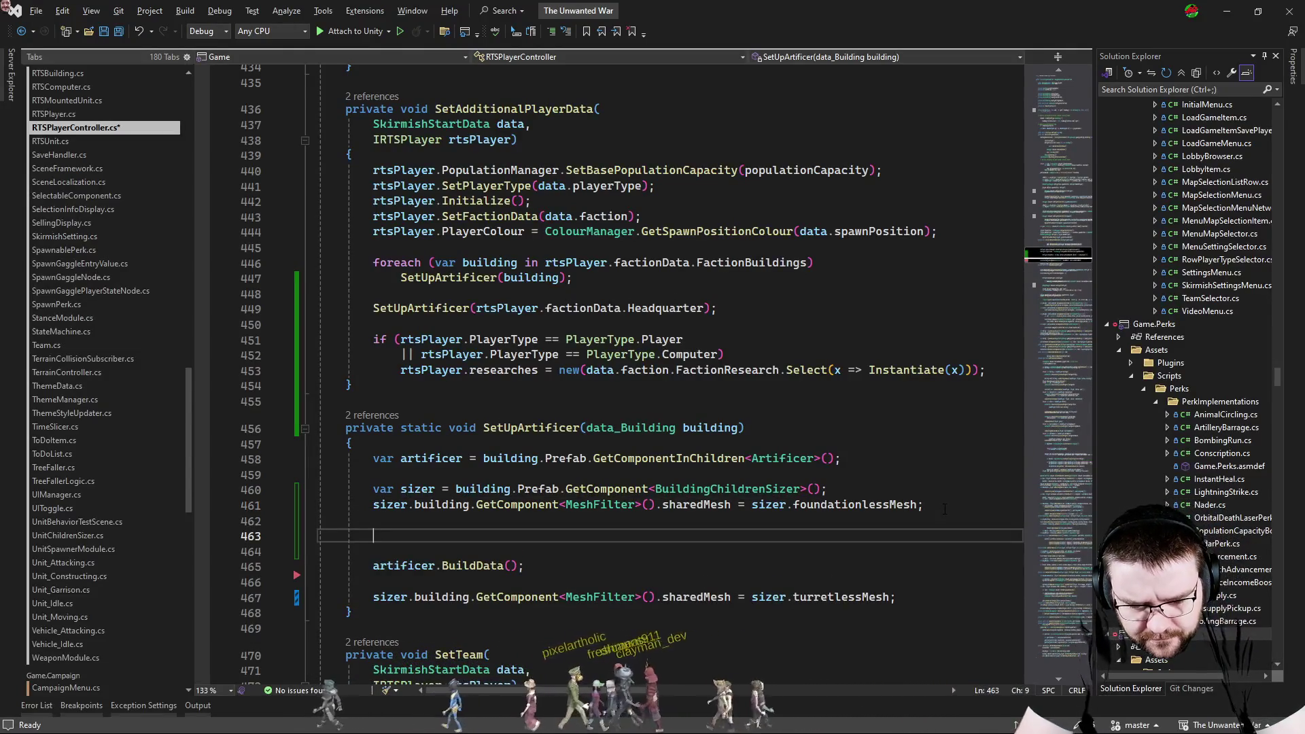
type("var turret")
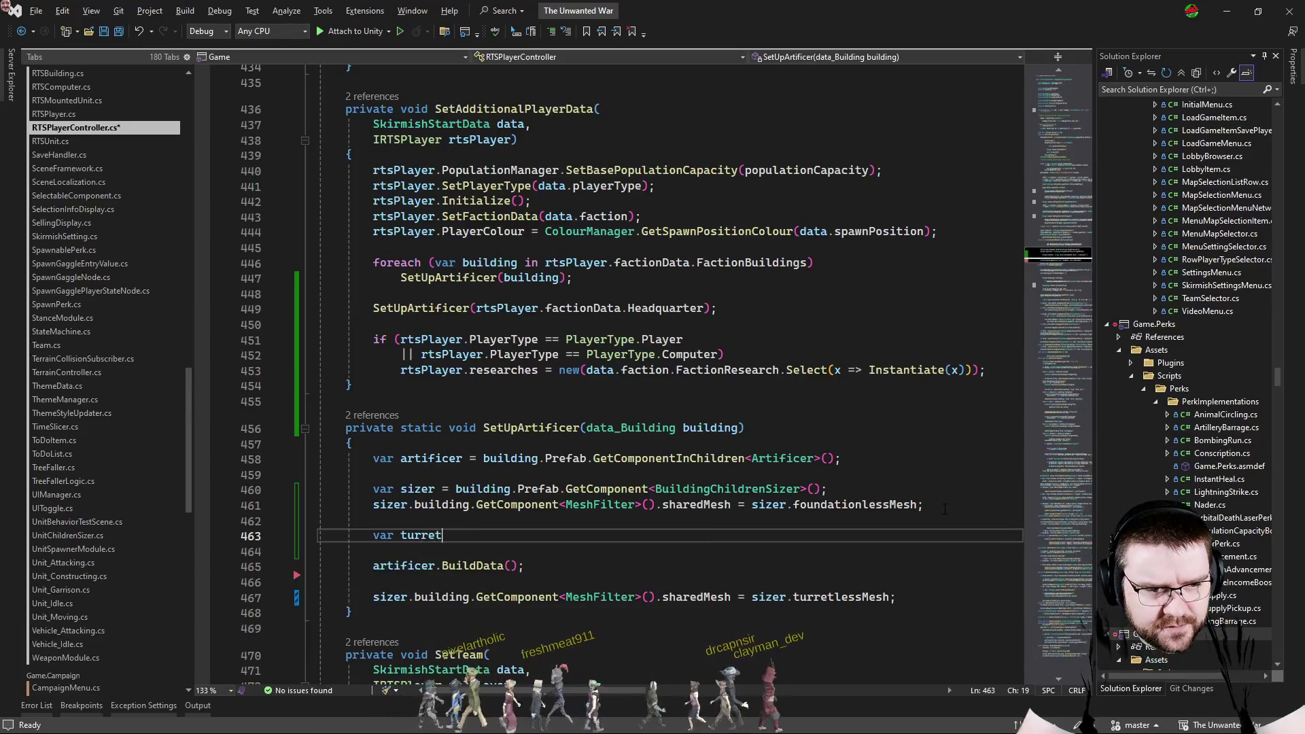
type("s = si")
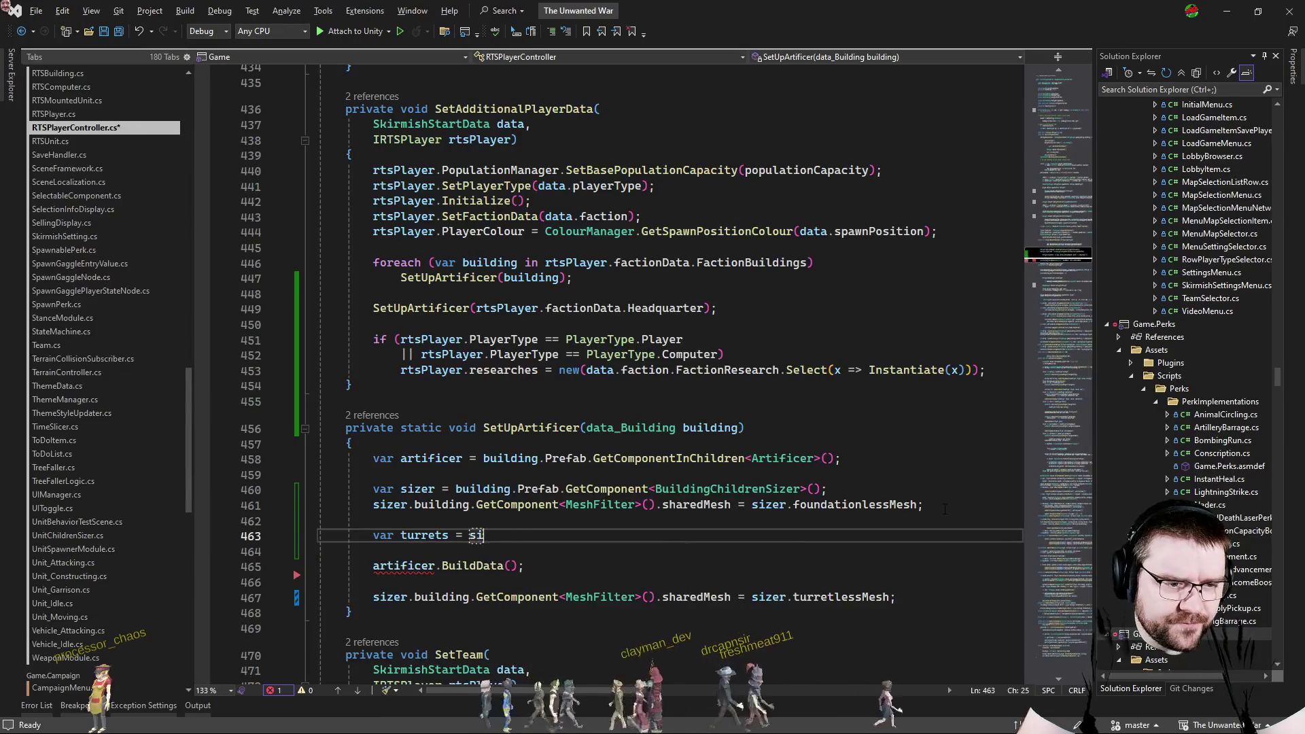
type("zerbuilding.Pre")
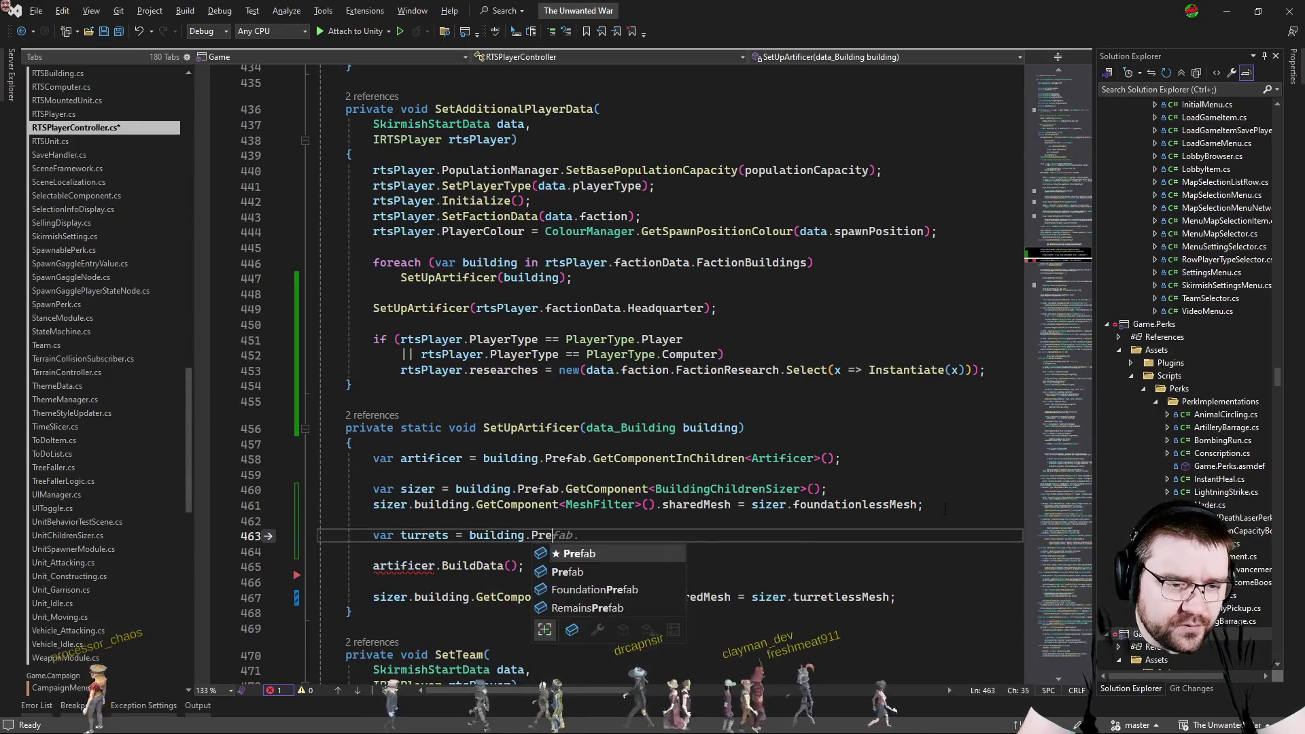
type("fab.getcom")
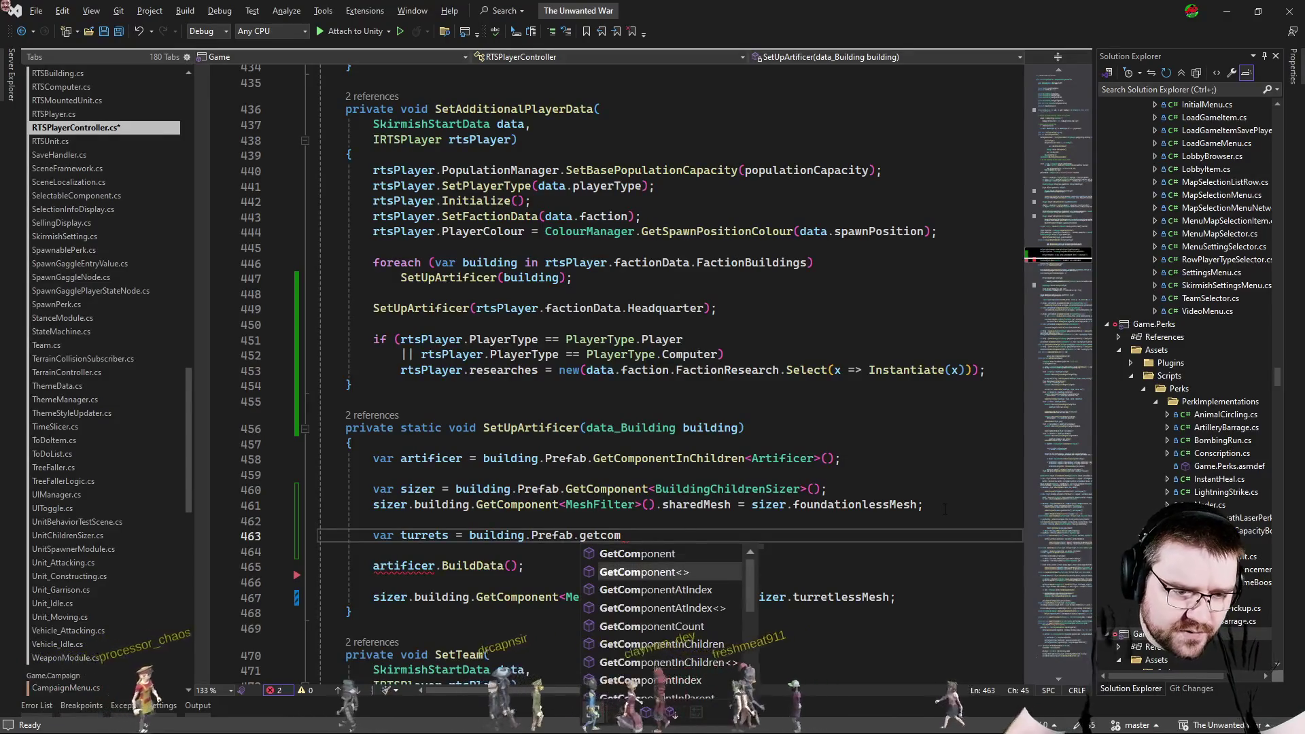
Add var turrets = building.Prefab.GetComponentsInChildren<Turret>();.
key("Down")
type("ponentsin")
key("Tab")
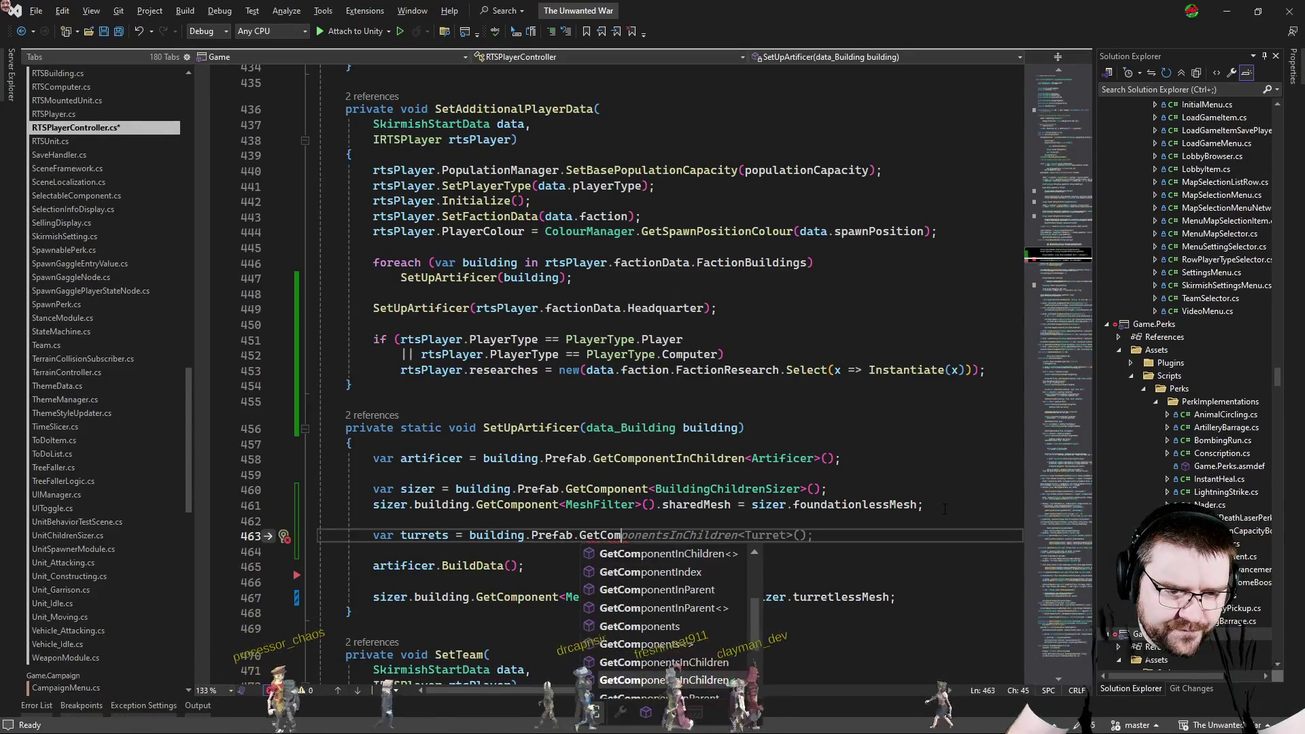
type("<Turr")
key("Tab")
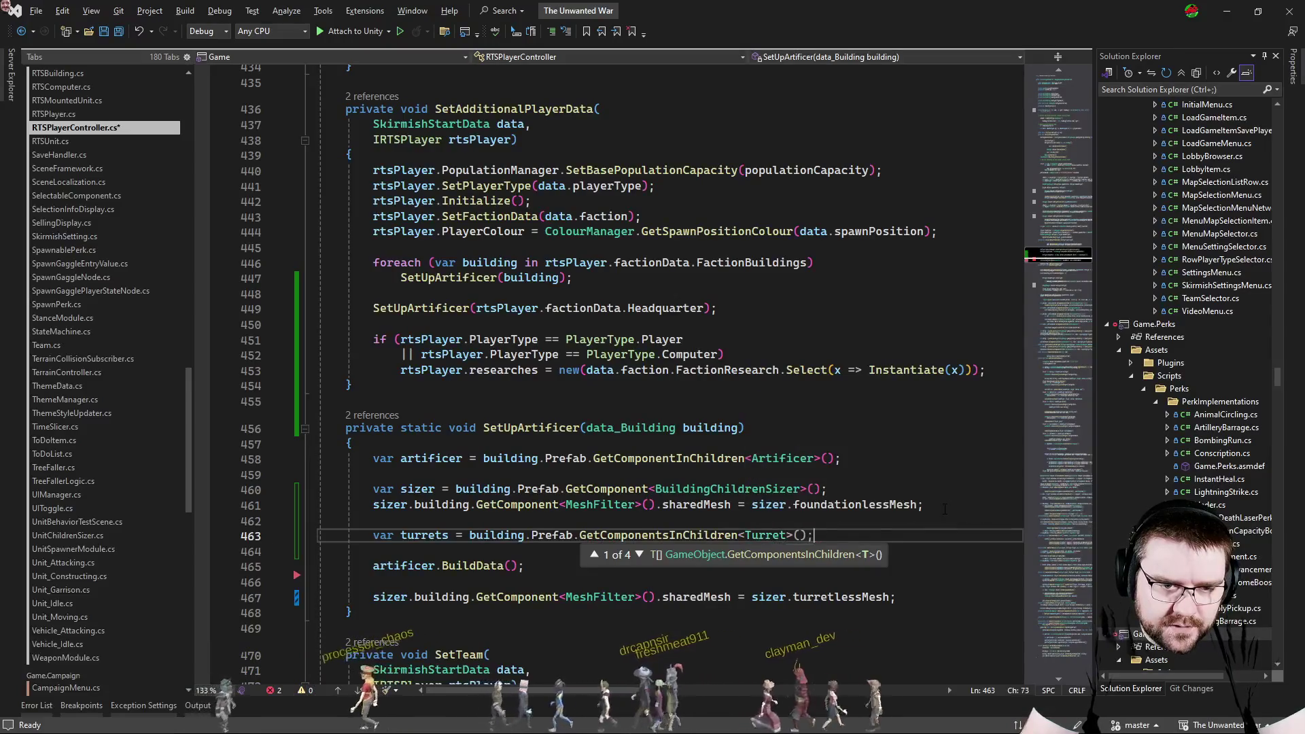
type(">();")
key("Return")
key("Return")
type("foreac")
Add a foreach adding each turret.gameObject to artificer.exclude, then return to Unity.
key("Tab")
type("(var turret in ru")
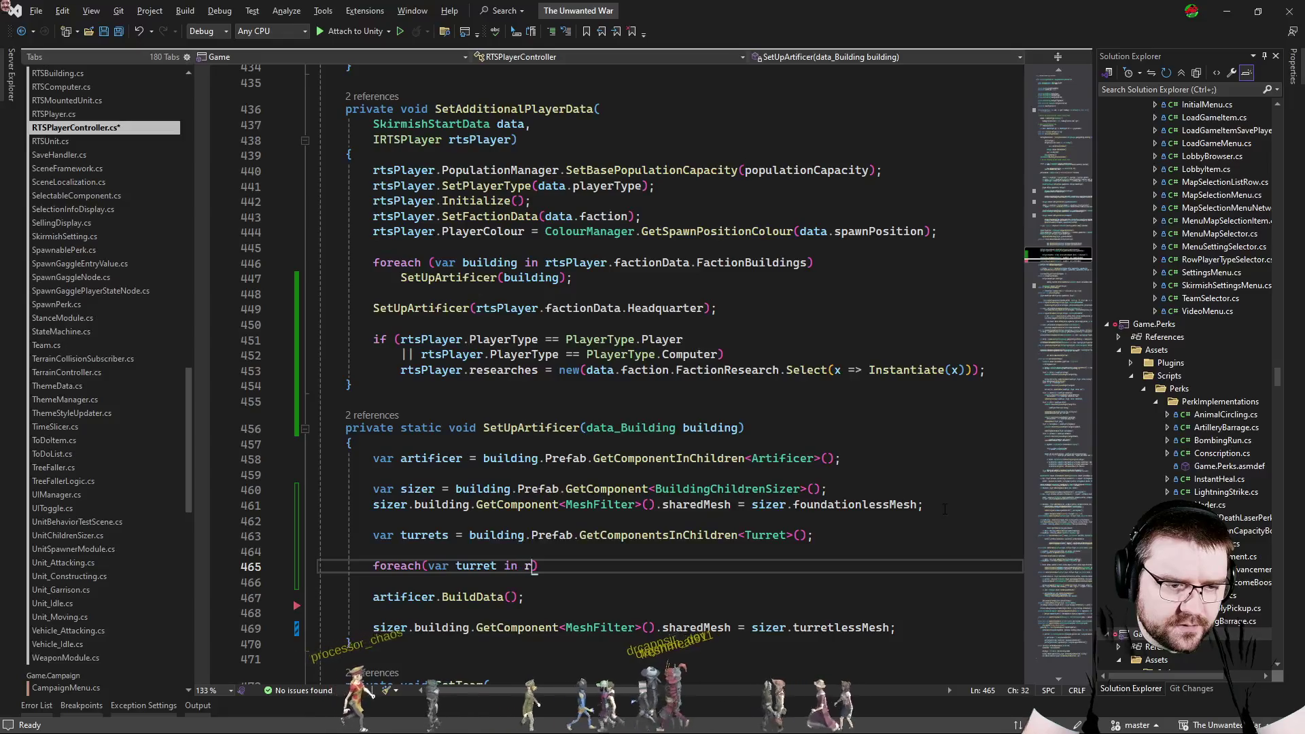
key("BackSpace")
key("BackSpace")
type("turr")
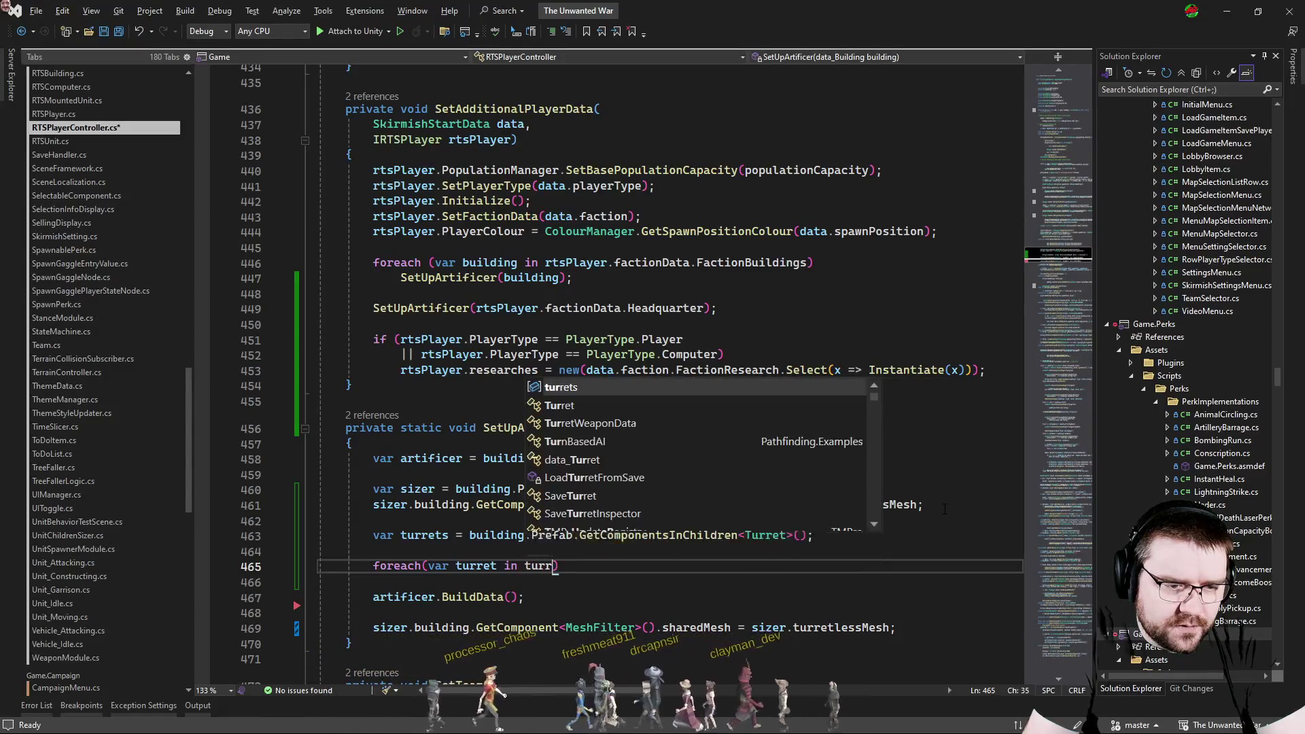
key("Tab")
key("End")
key("Return")
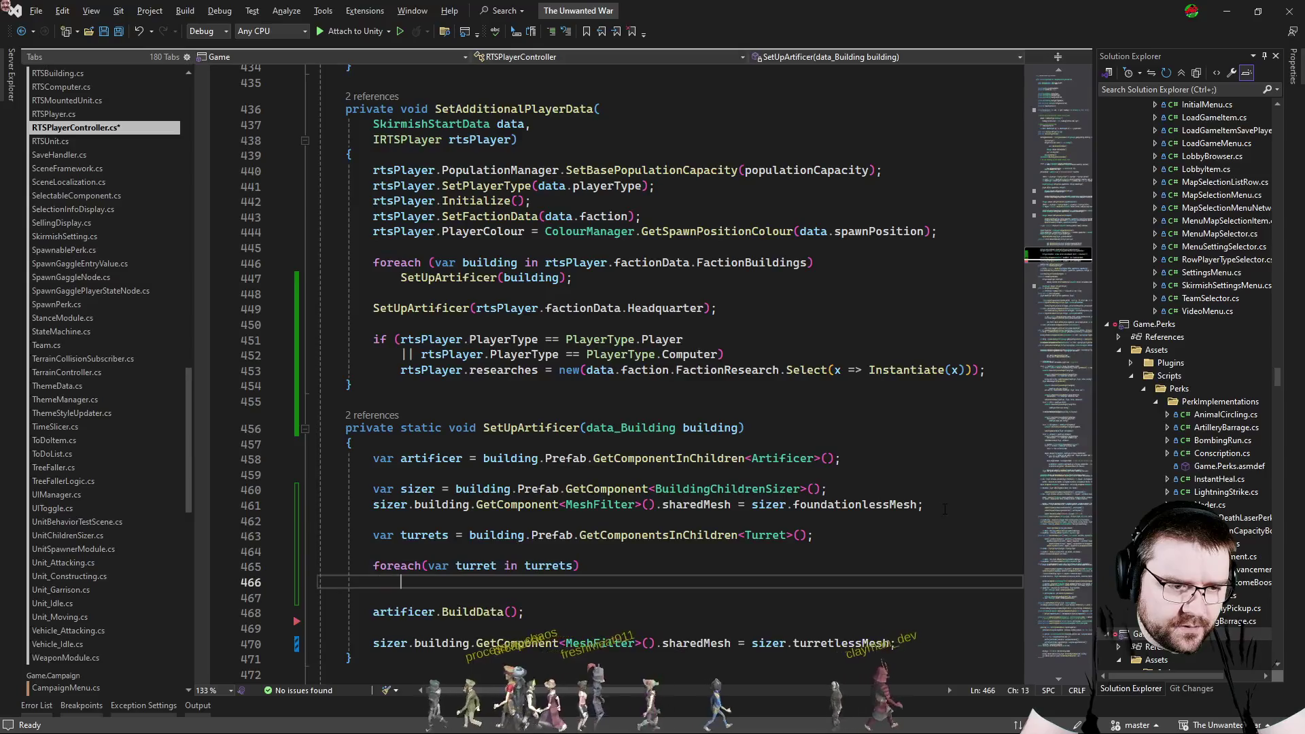
type("artificer.")
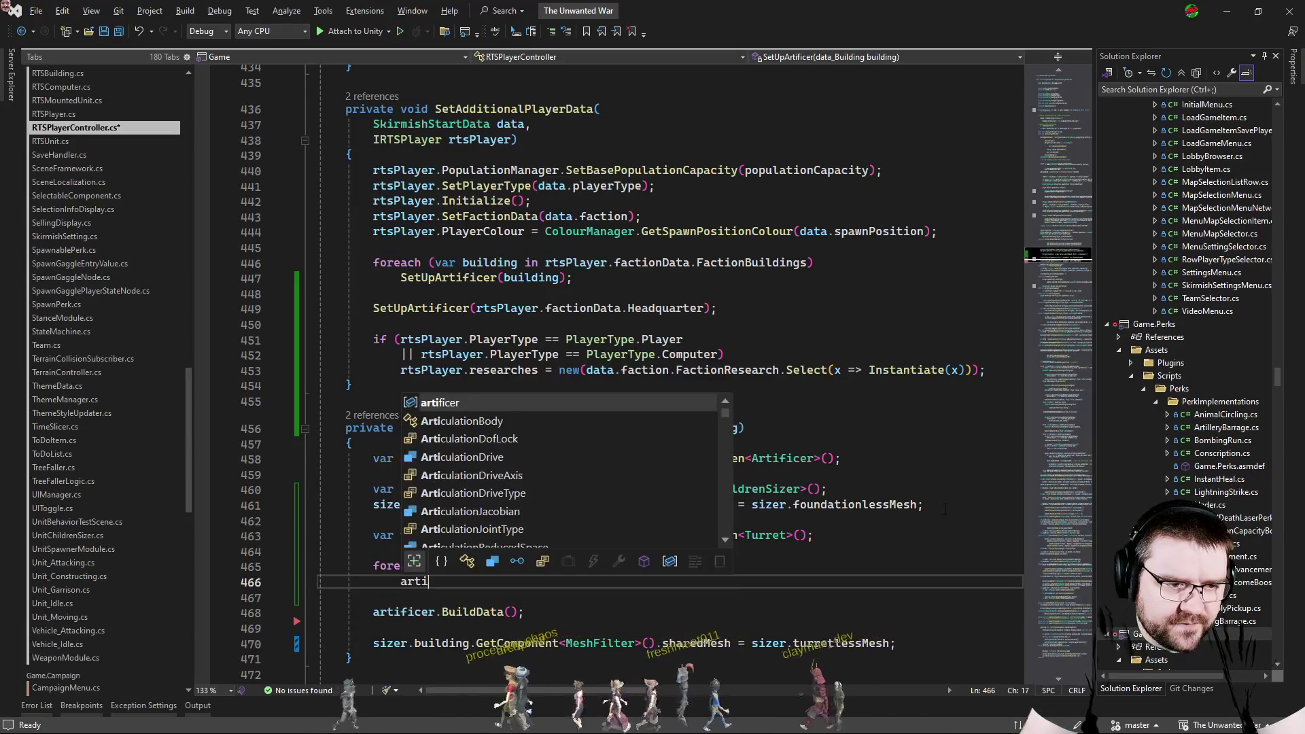
key("ctrl+space")
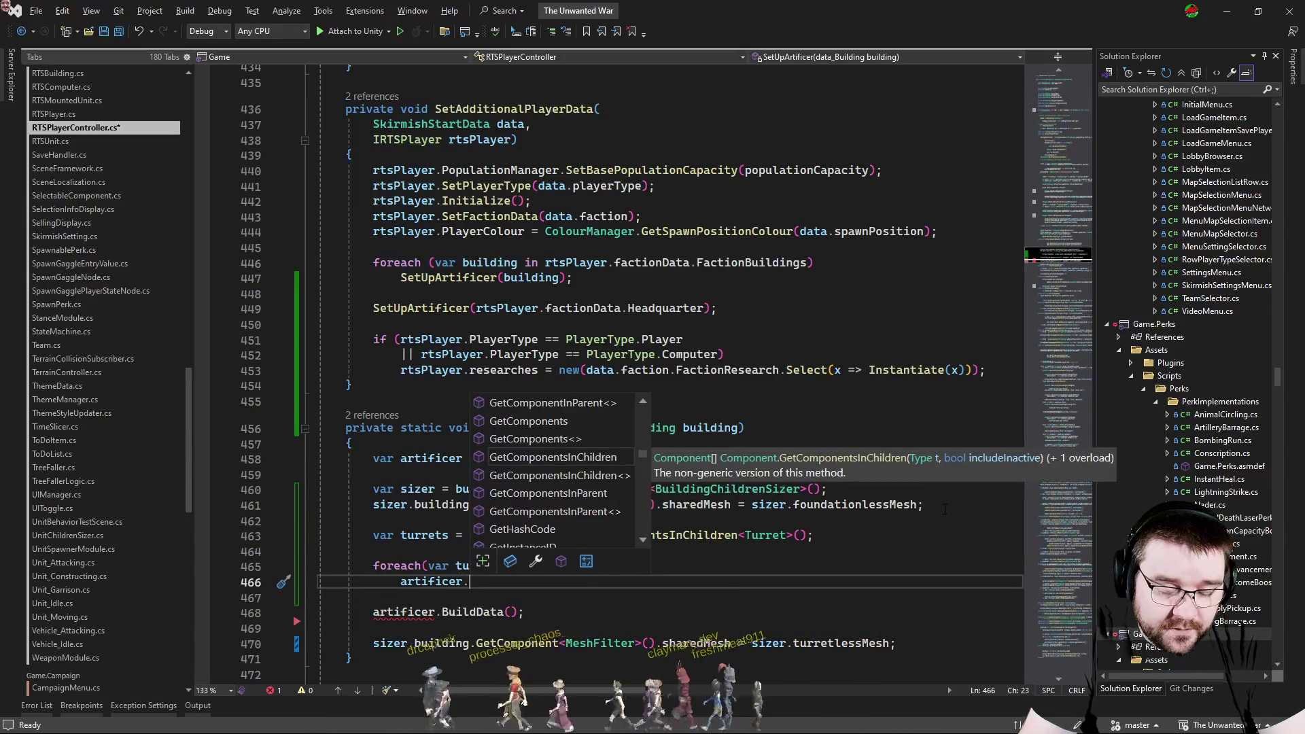
type("exc")
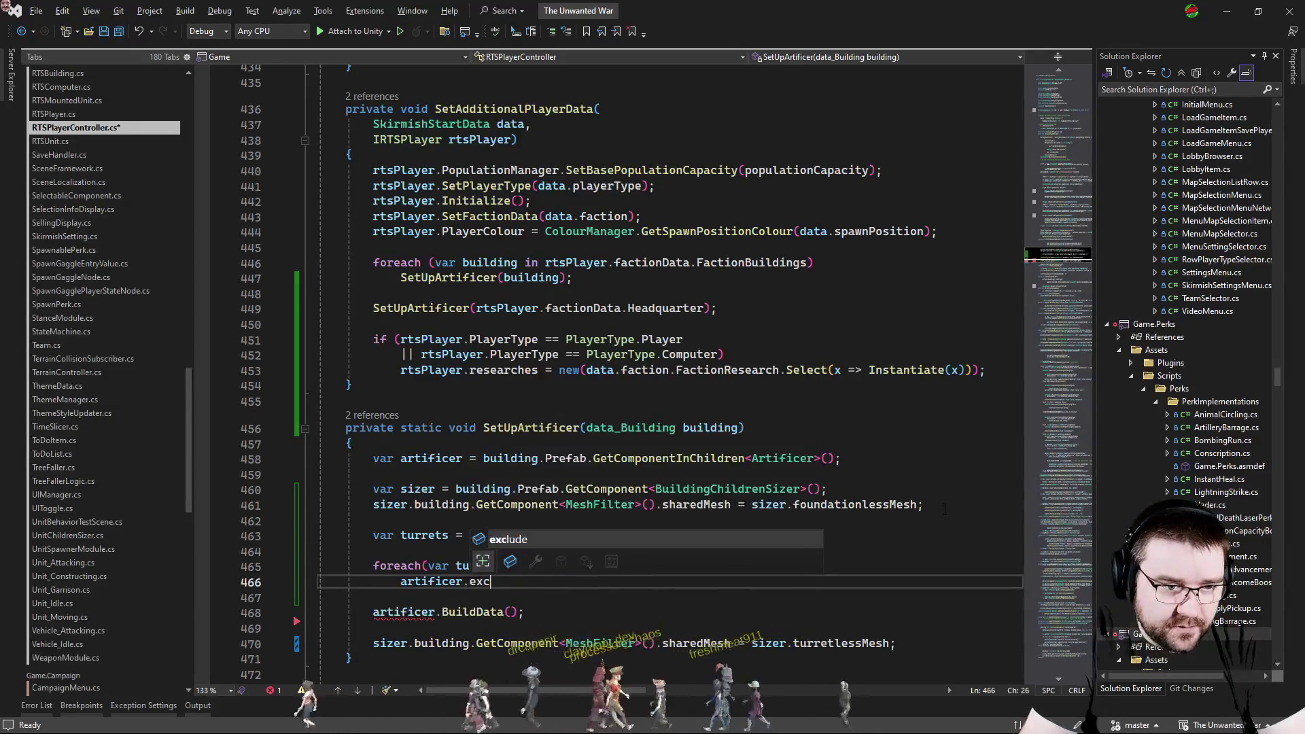
type("lude.Add(turr")
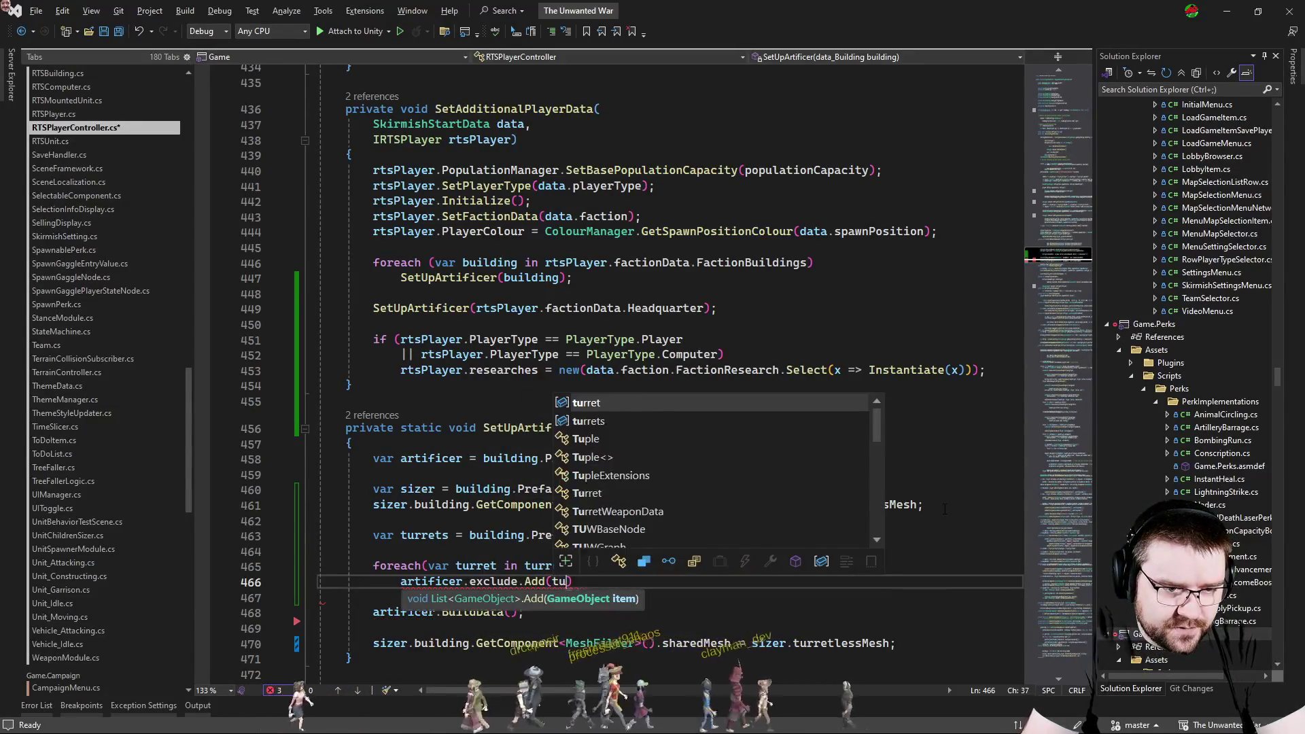
type("et.game")
key("Tab")
type(");")
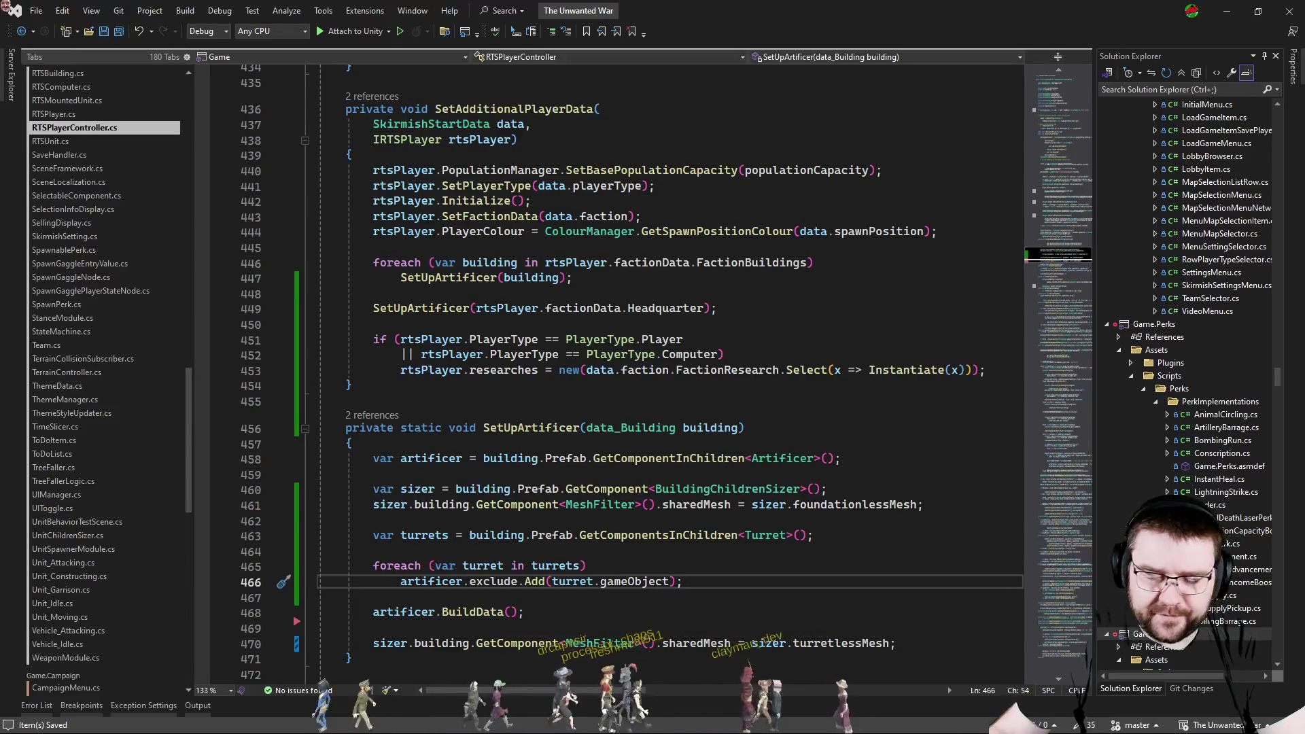
key("alt+Tab")
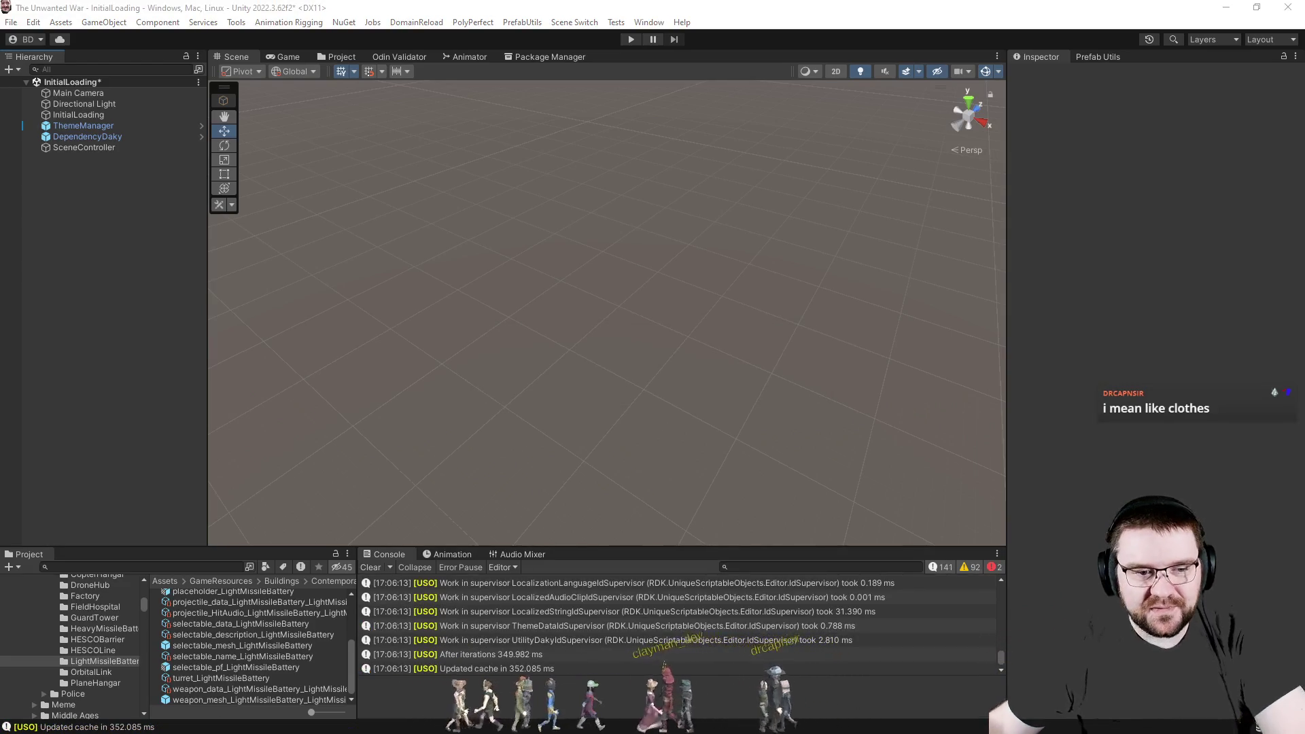
Start play mode and choose Skirmish from the game's main menu.
left_click(633, 40)
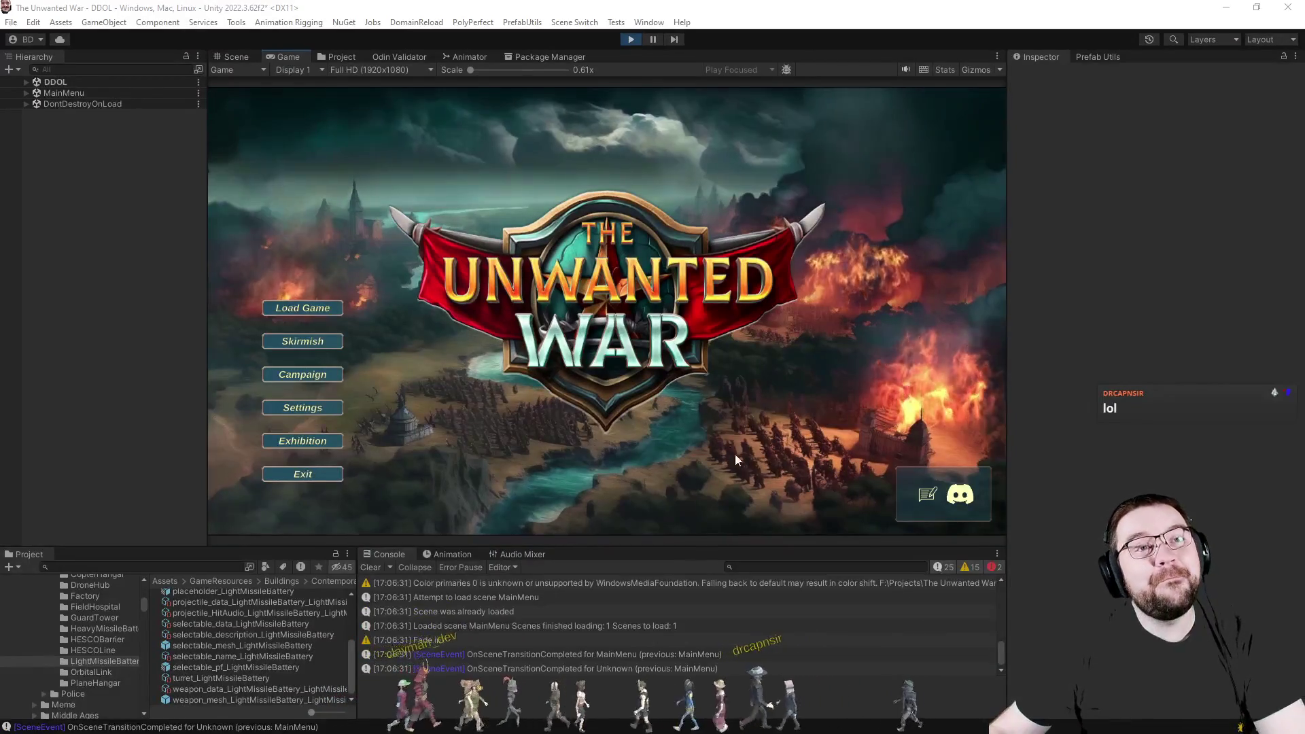
left_click(303, 343)
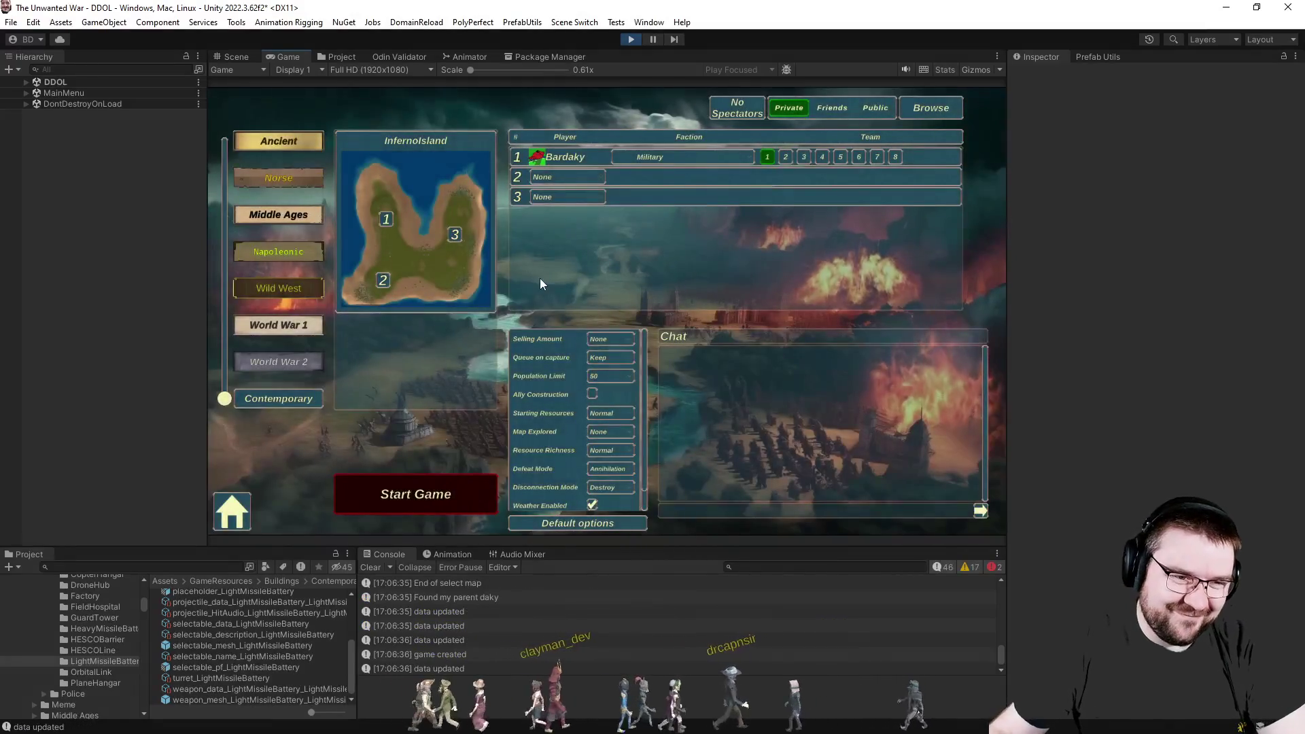
Add a PC - Effortless opponent in slot 2, set Map Explored to Full, and start the match.
left_click(578, 177)
left_click(577, 240)
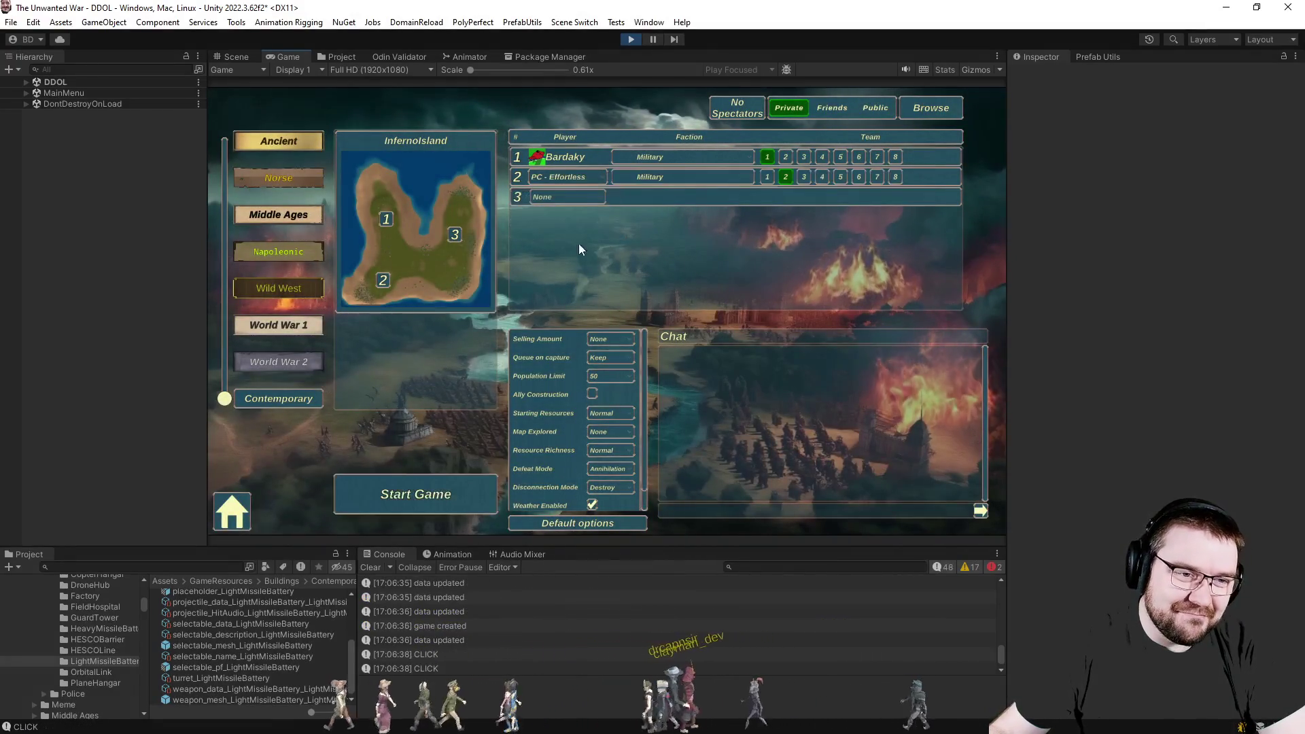
left_click(611, 431)
left_click(604, 488)
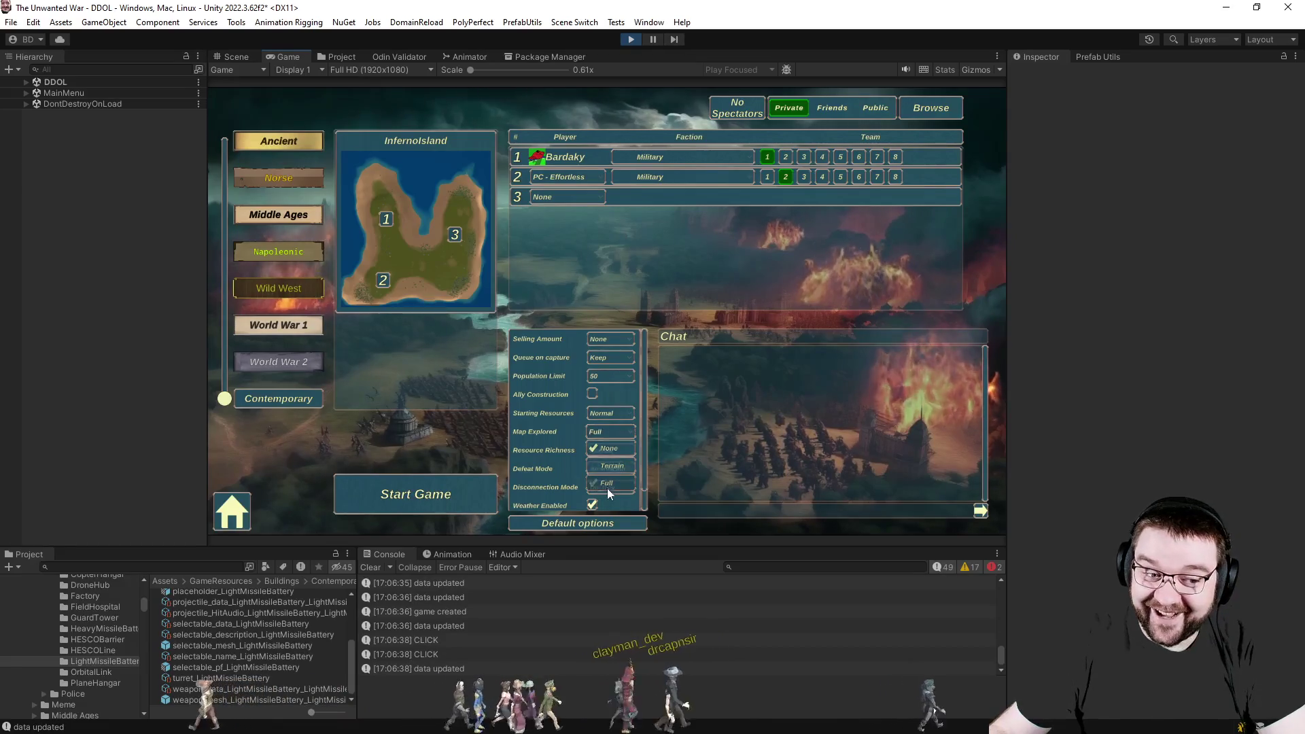
left_click(414, 494)
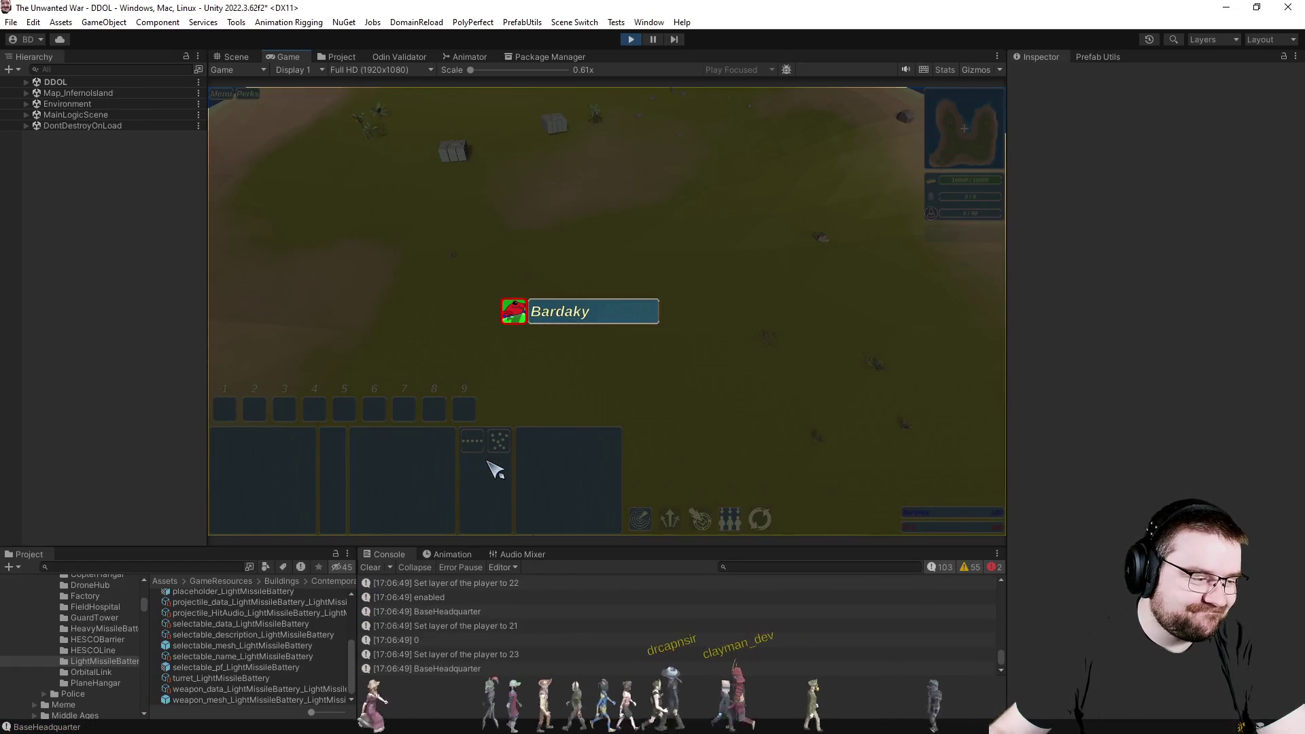
Resume the match, select the contractor and place a Light Missile Battery to build.
key("Escape")
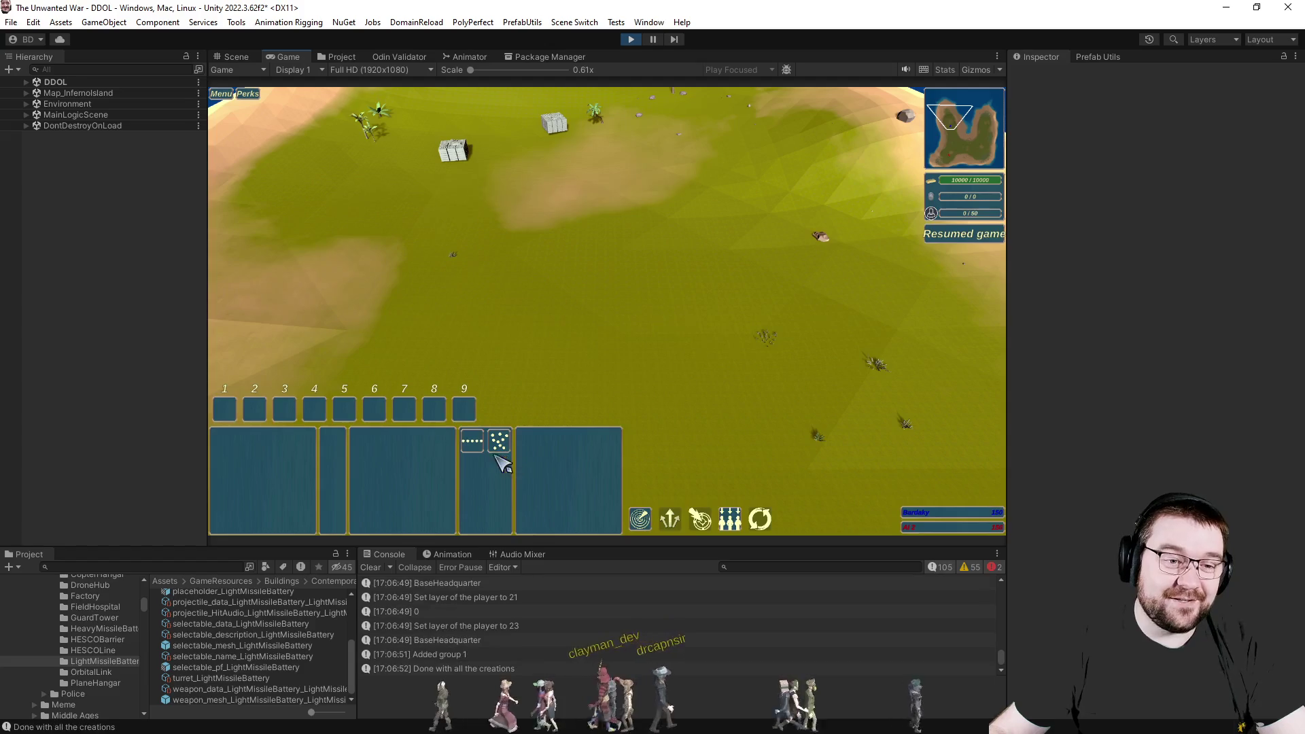
left_click_drag(493, 222, 804, 405)
left_click(445, 443)
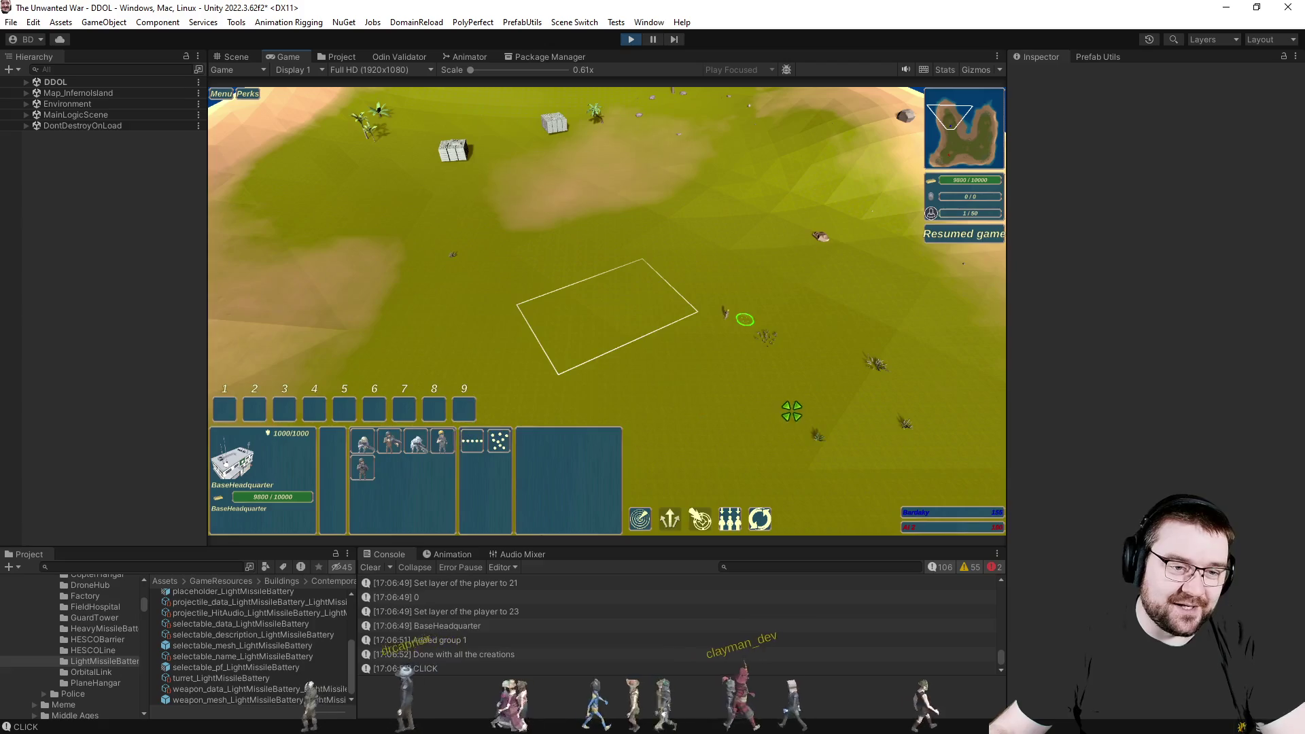
left_click(446, 443)
key("space")
left_click(445, 443)
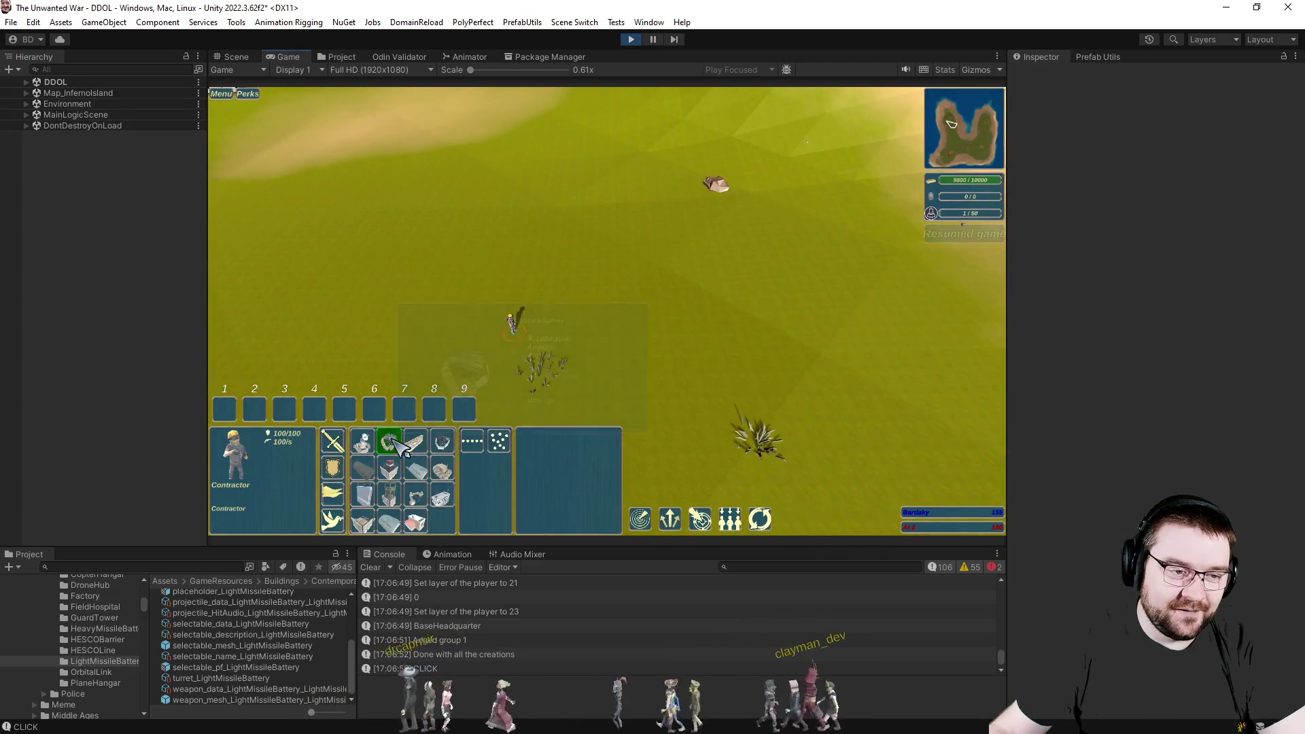
left_click(617, 300)
left_click_drag(669, 396, 779, 408)
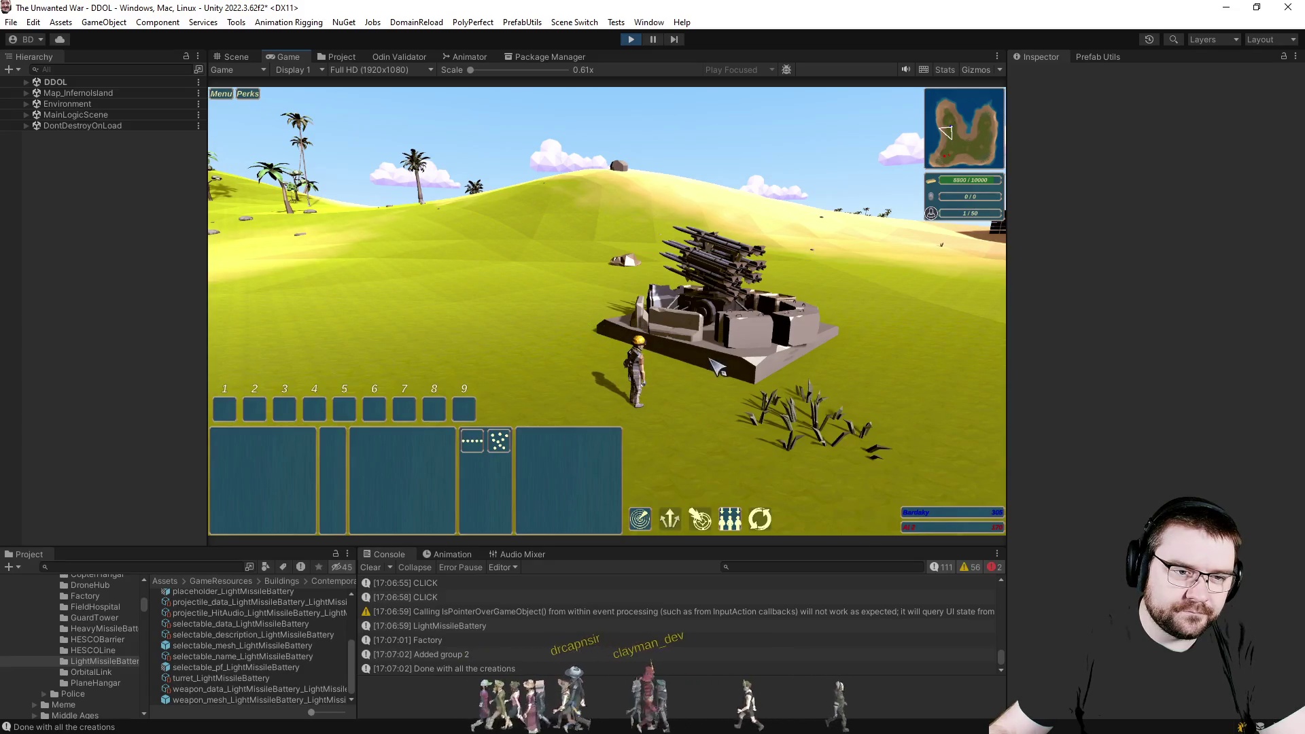
Send the contractor to build the placed battery, then look around the level in the Scene view.
left_click(632, 377)
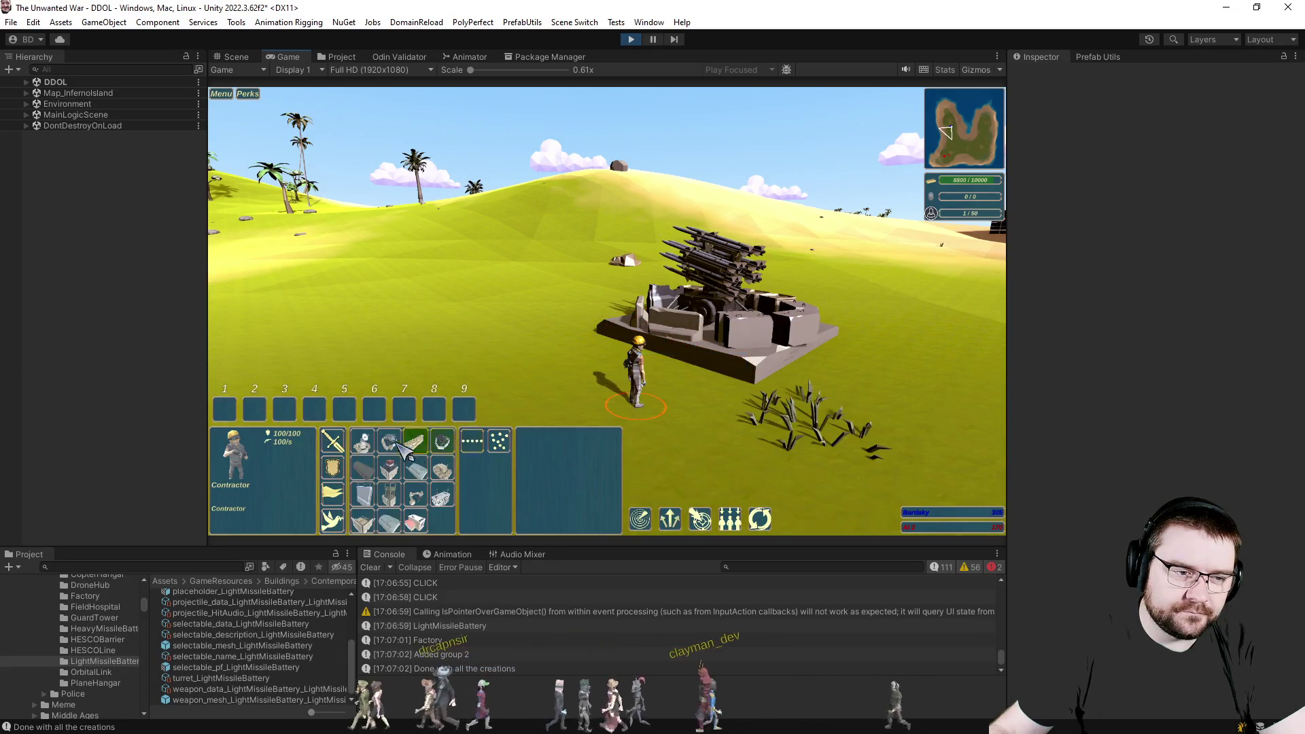
right_click(510, 342)
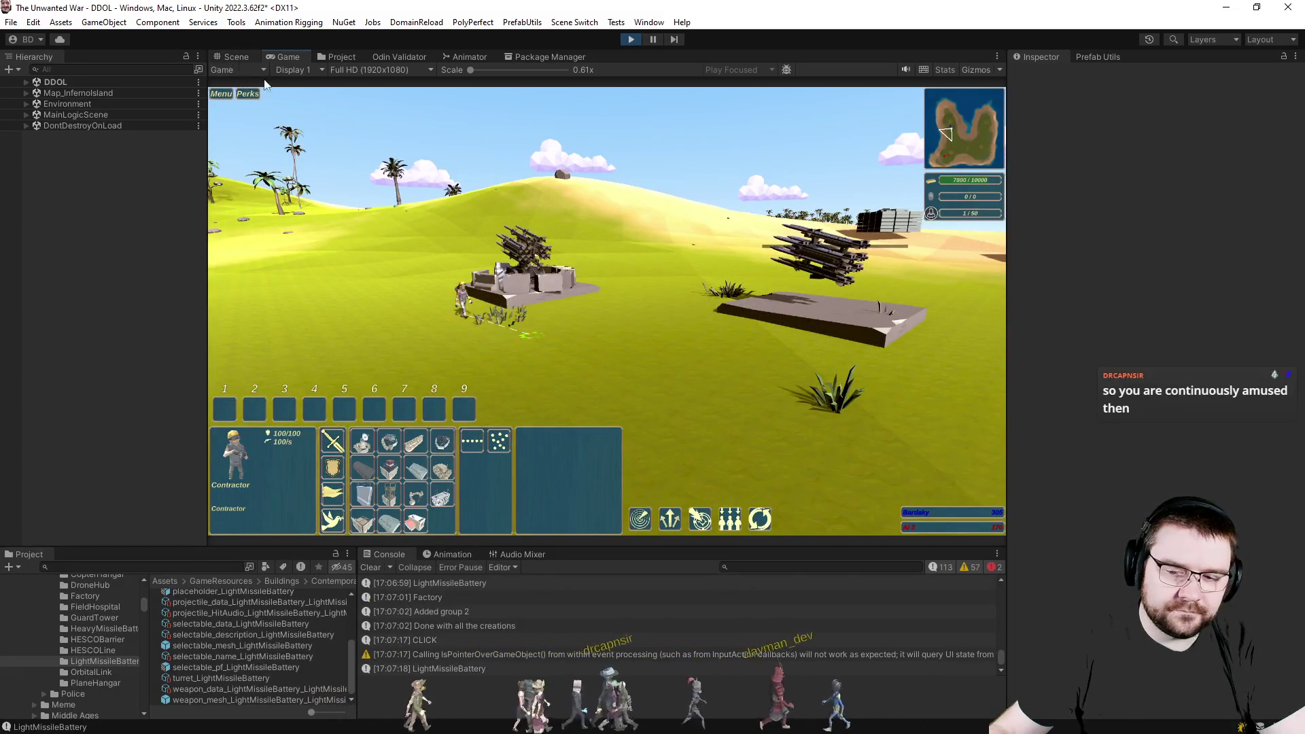
left_click(235, 56)
left_click_drag(808, 362, 408, 306, "alt")
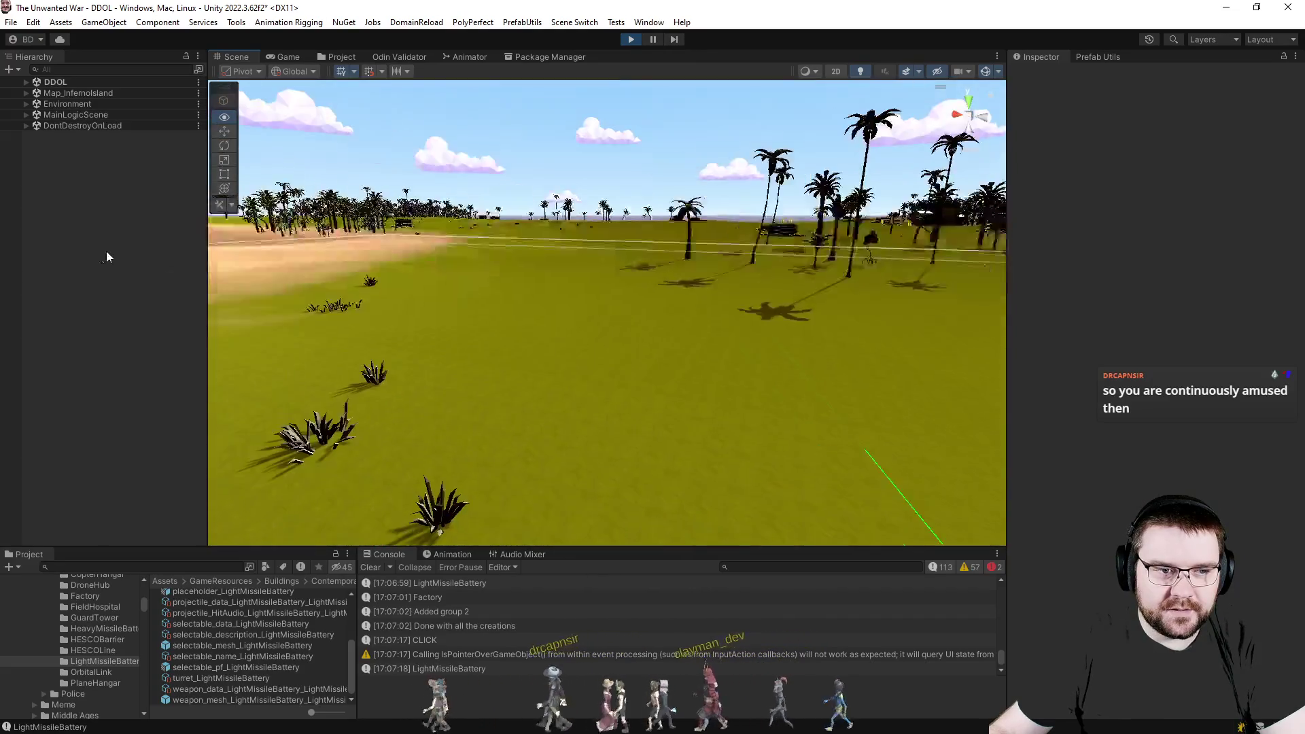
Fly to the new battery and inspect its foundation, Building and YawPivot turret objects.
left_click_drag(510, 306, 908, 215)
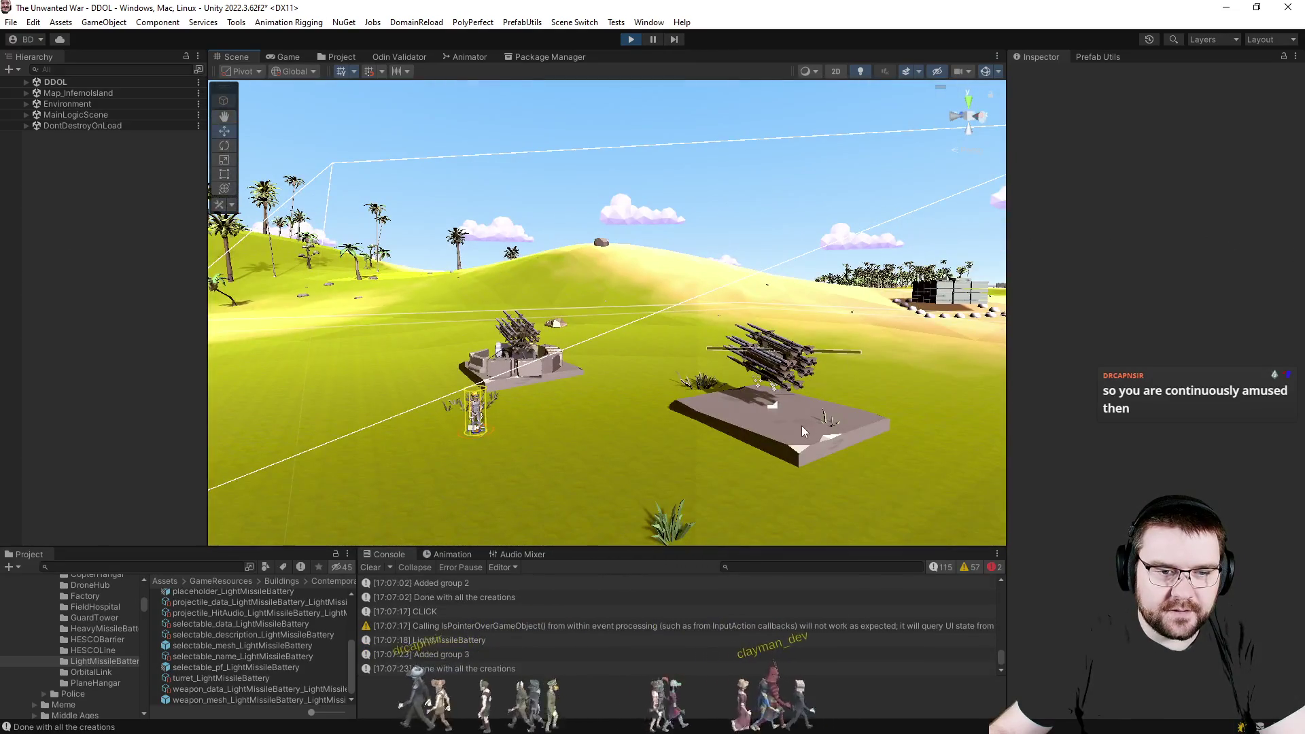
left_click(771, 428)
left_click(126, 311)
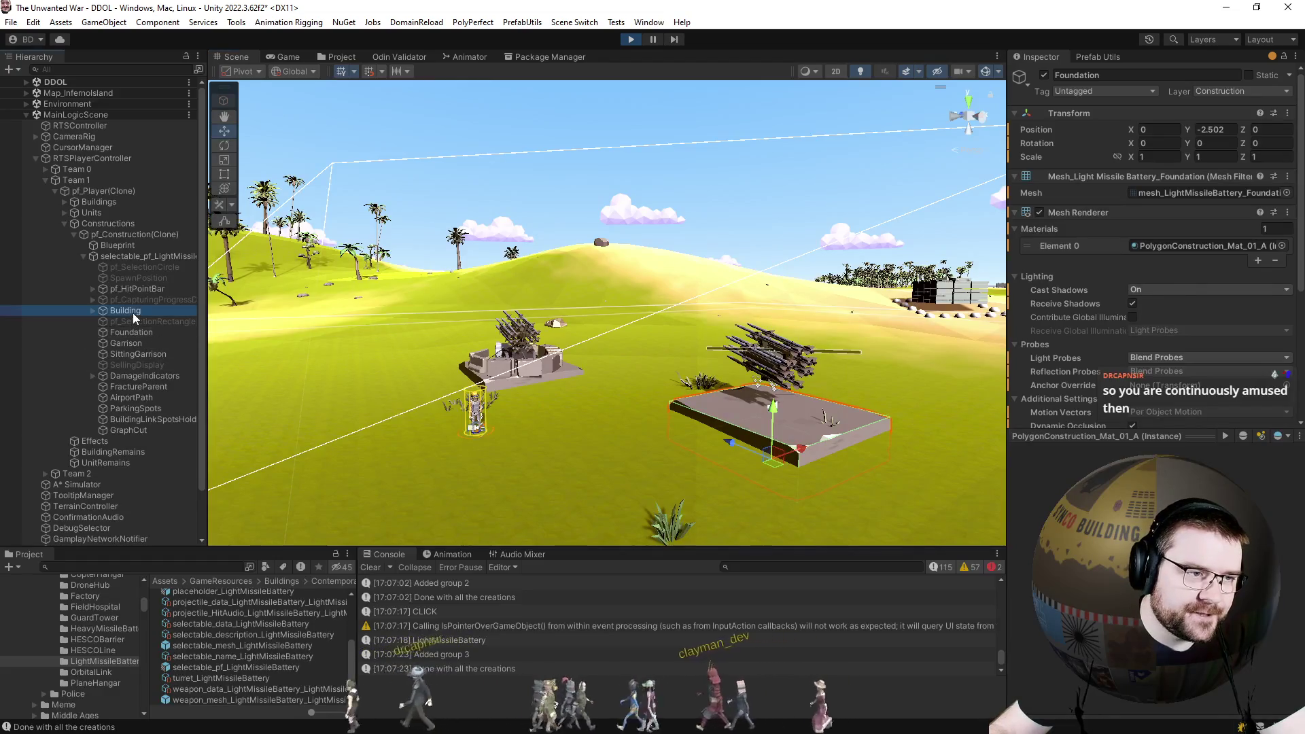
scroll(1201, 442, "down", 3)
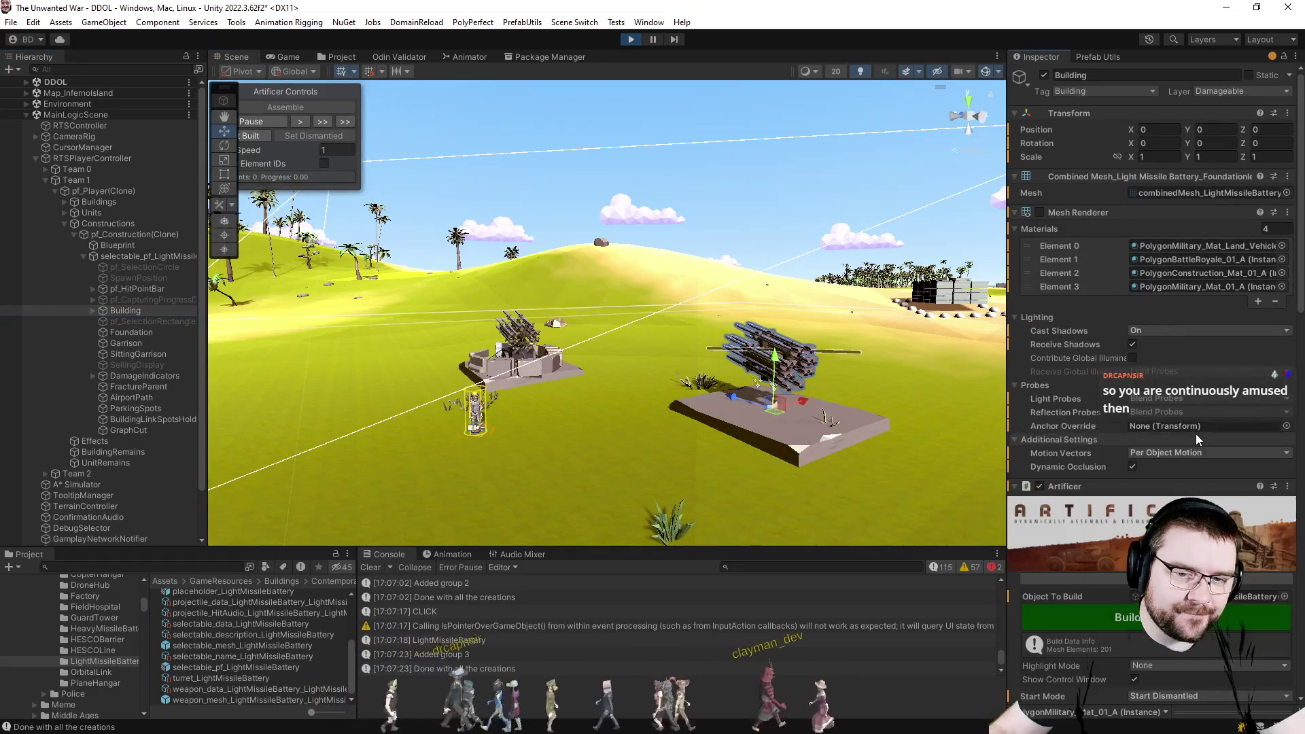
left_click(93, 311)
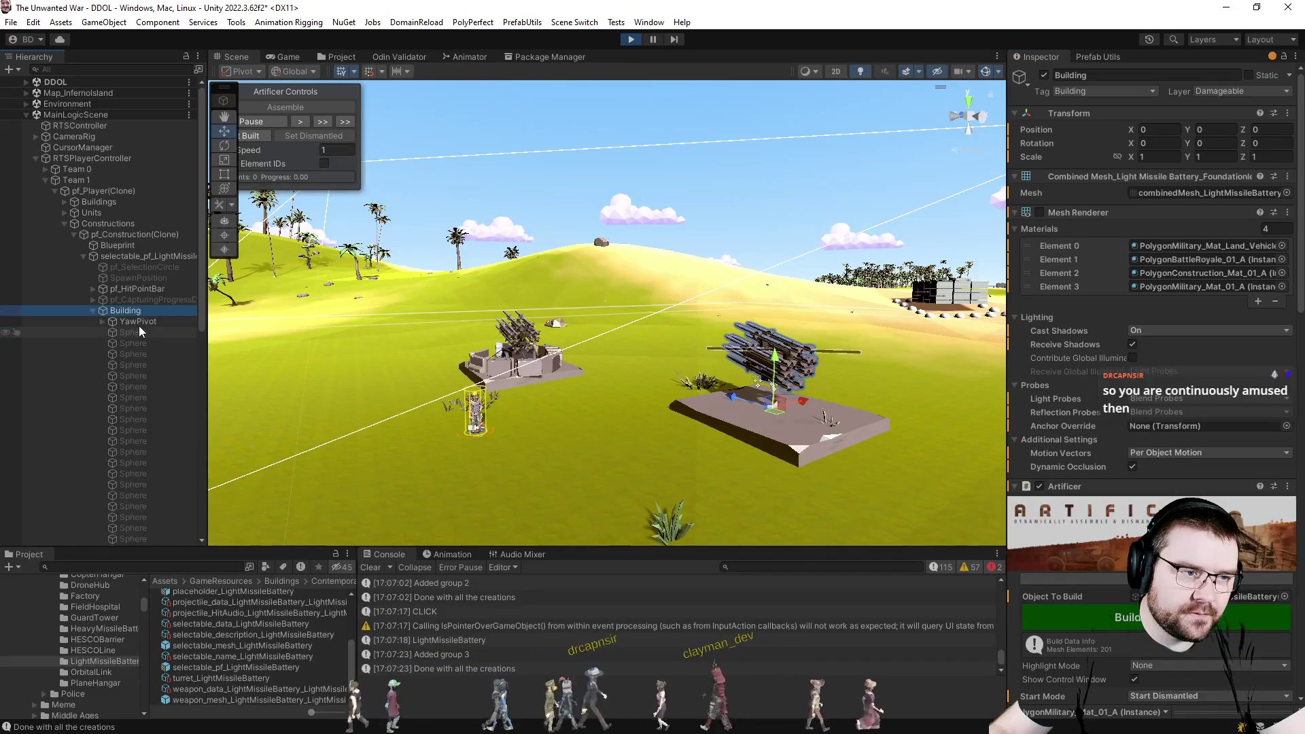
left_click(138, 320)
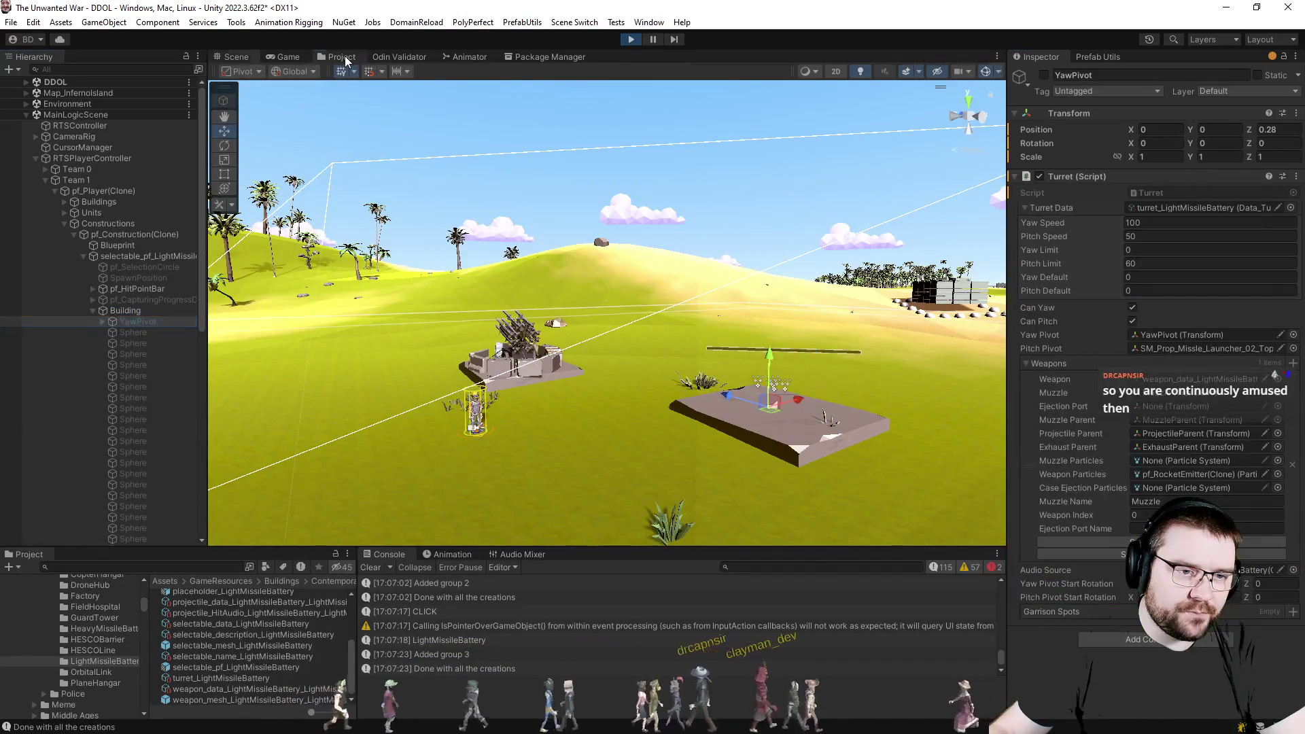
Return to the running game, close the build options and reselect the contractor.
left_click(340, 57)
left_click(285, 55)
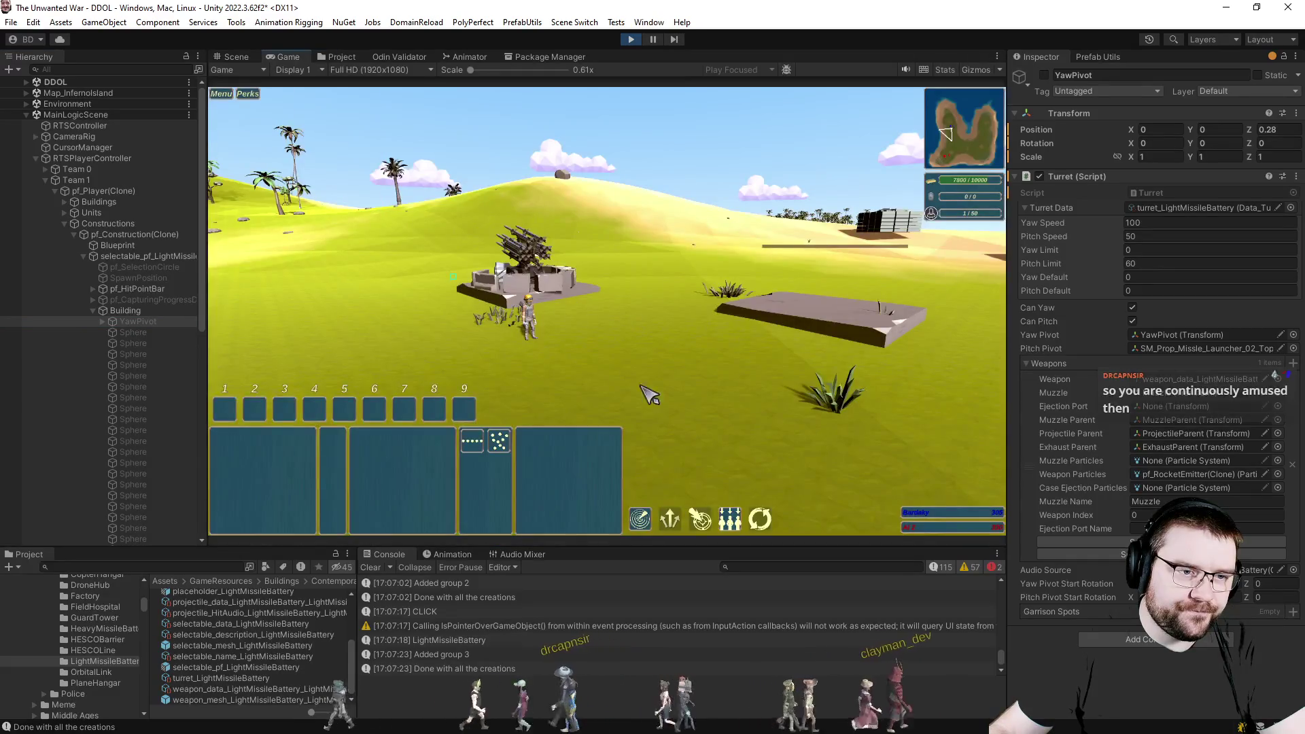
left_click(235, 454)
right_click(772, 423)
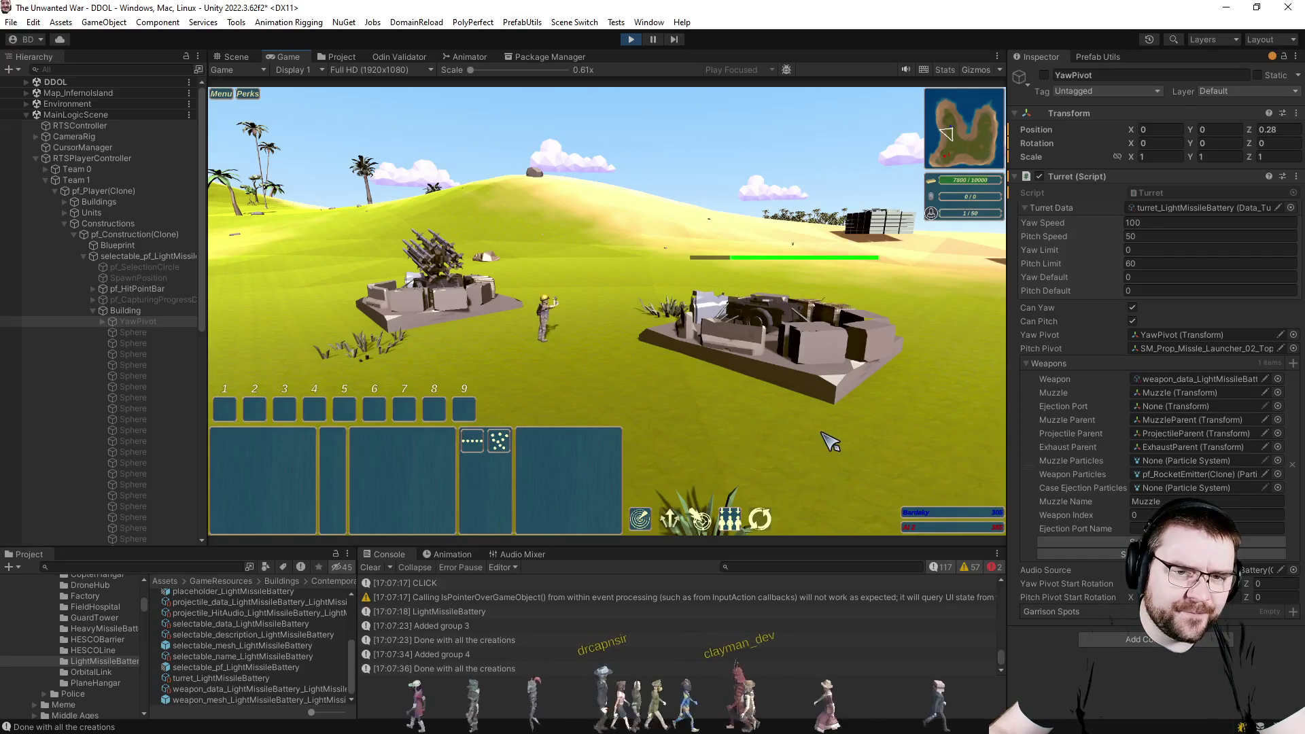
left_click_drag(615, 278, 615, 277)
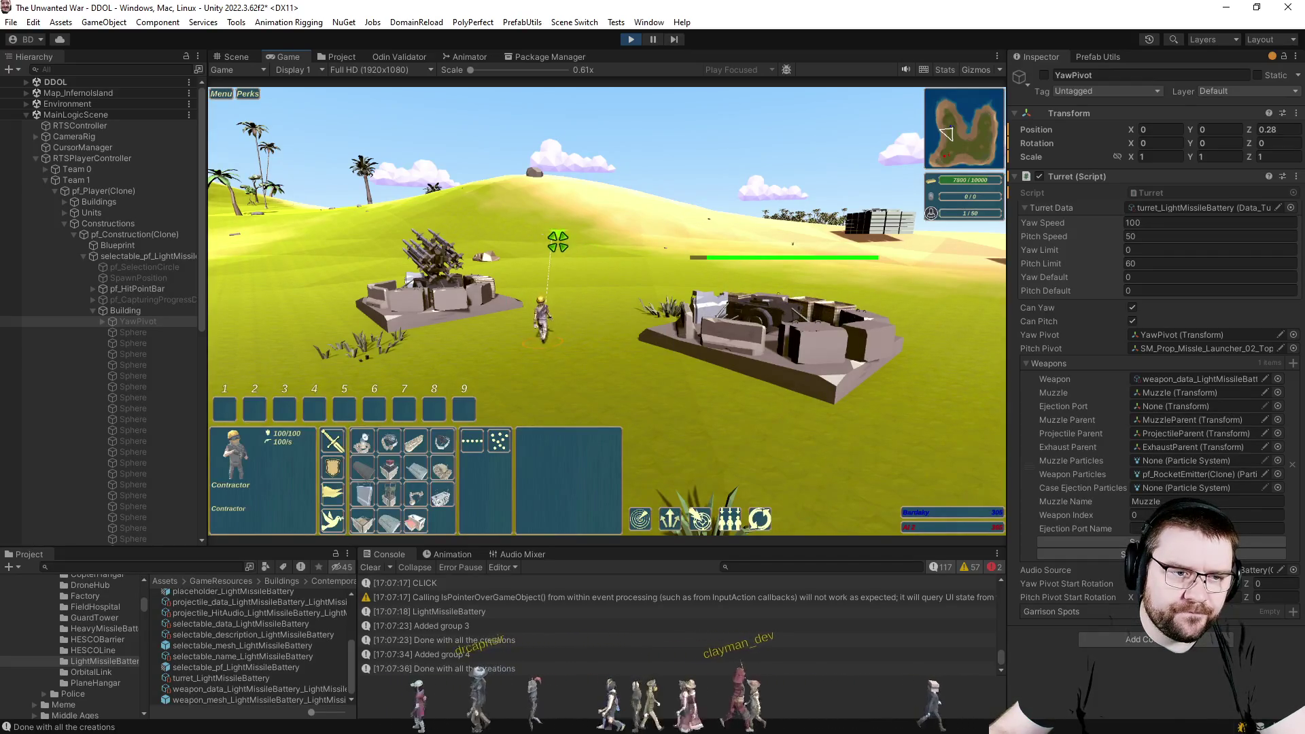
Inspect the Foundationless combined mesh used by the battery's Building, then return to the Building's Artificer settings.
left_click(569, 248)
left_click(121, 311)
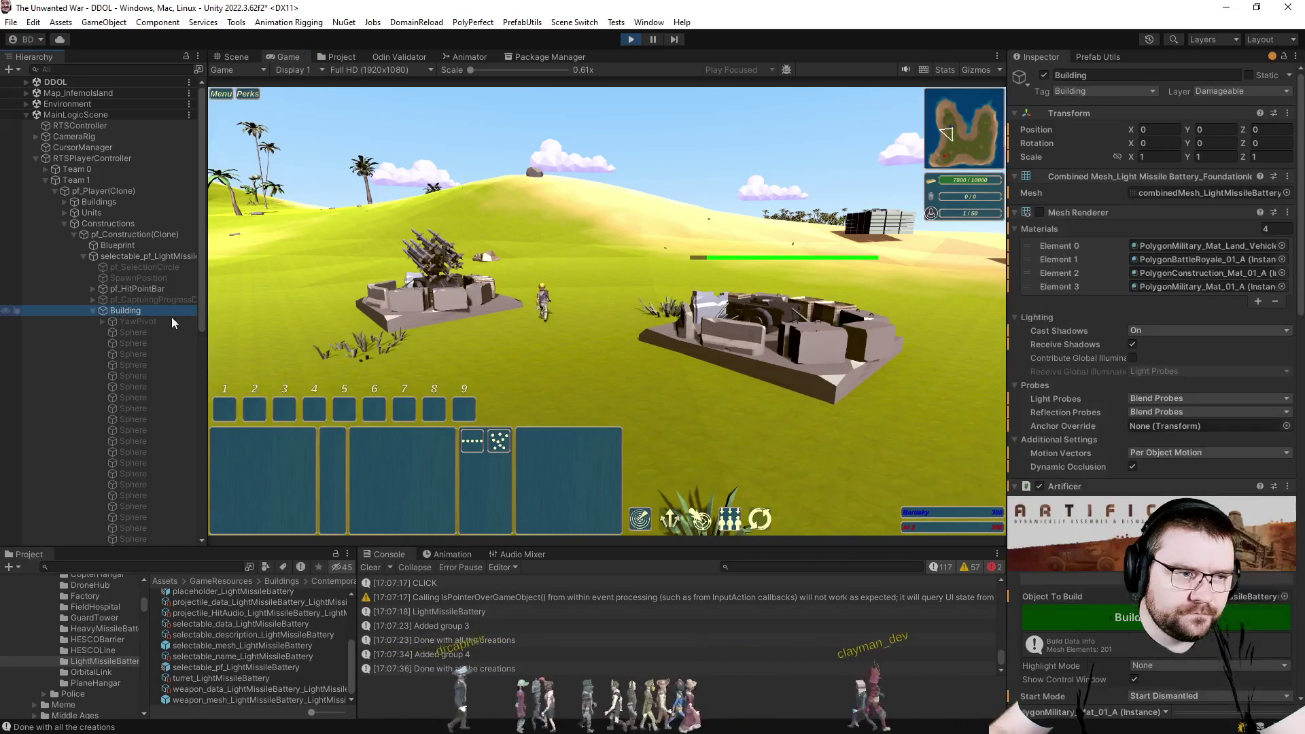
left_click(1213, 192)
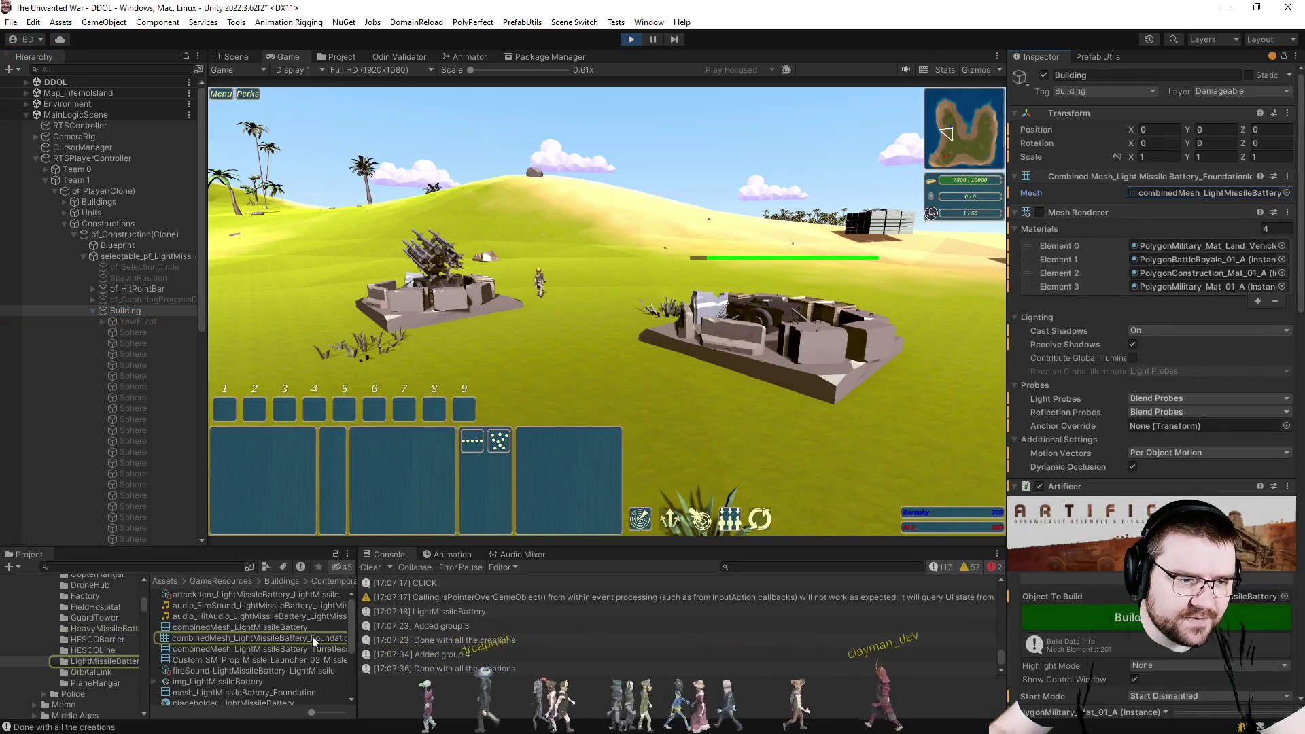
left_click(260, 639)
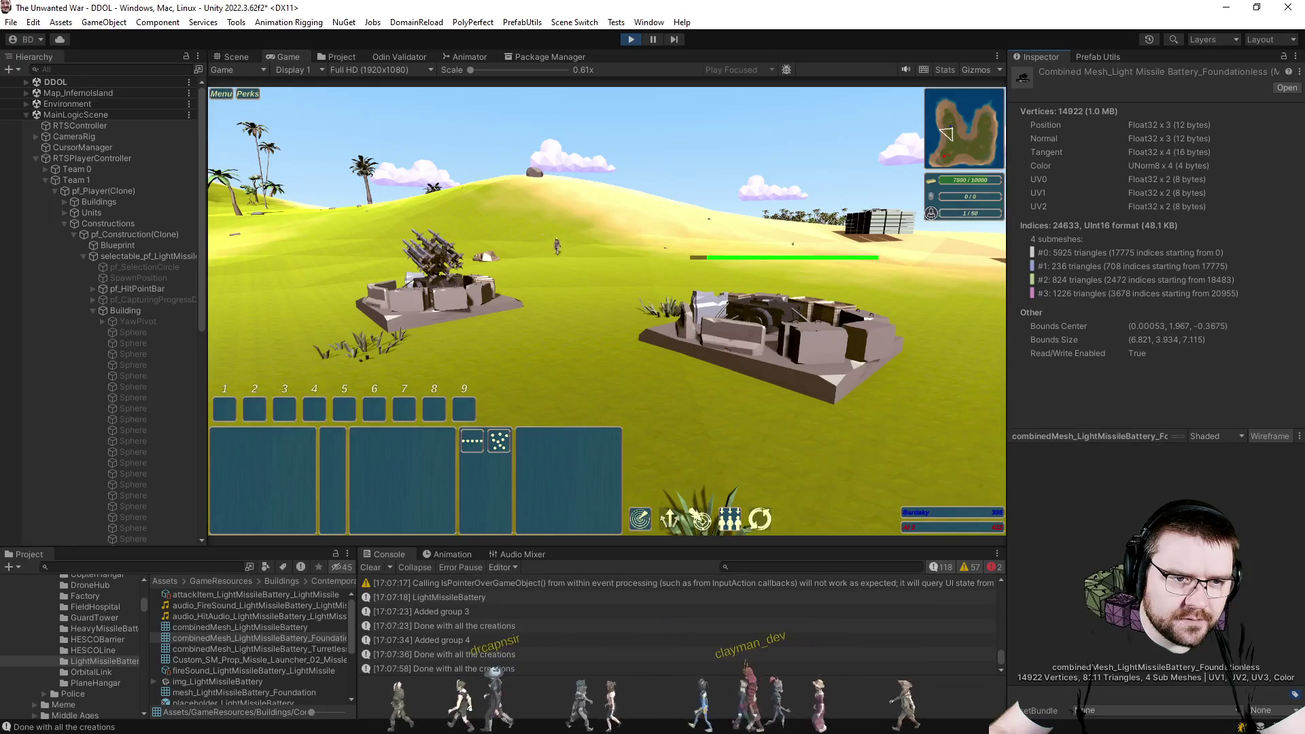
left_click(124, 310)
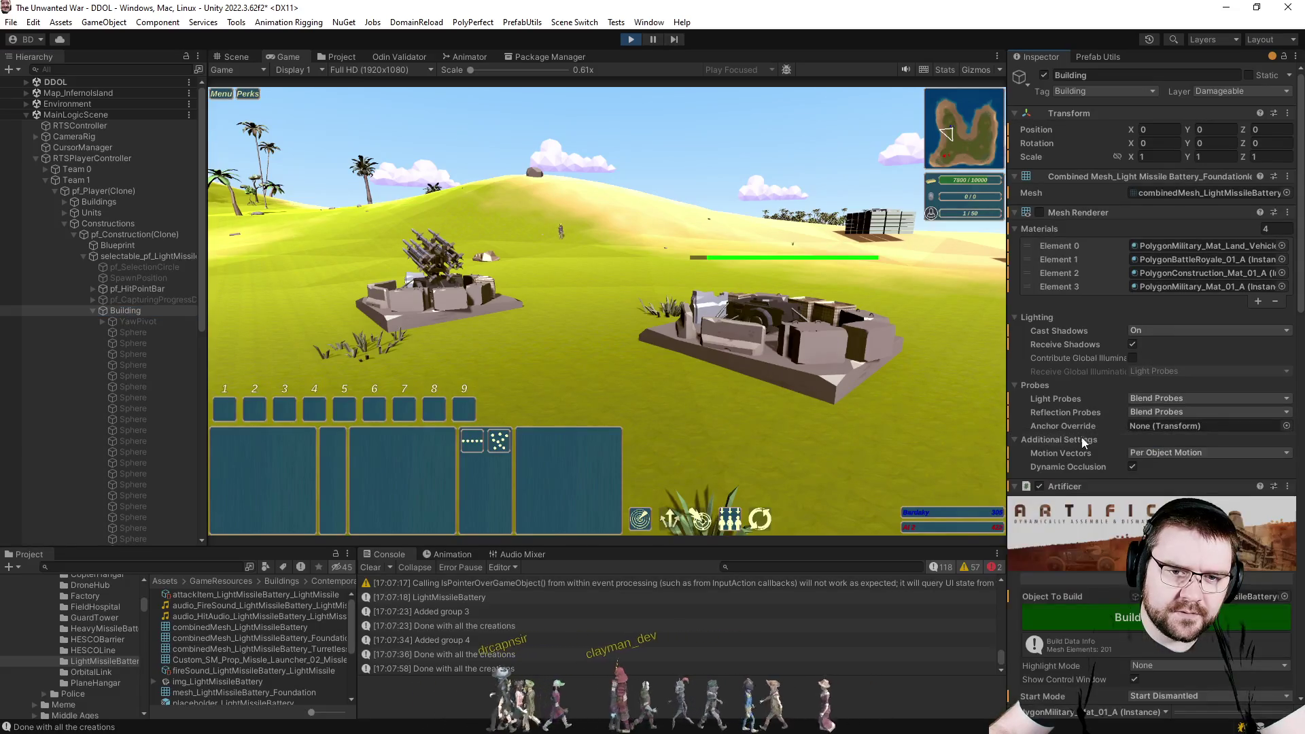
scroll(1195, 432, "down", 5)
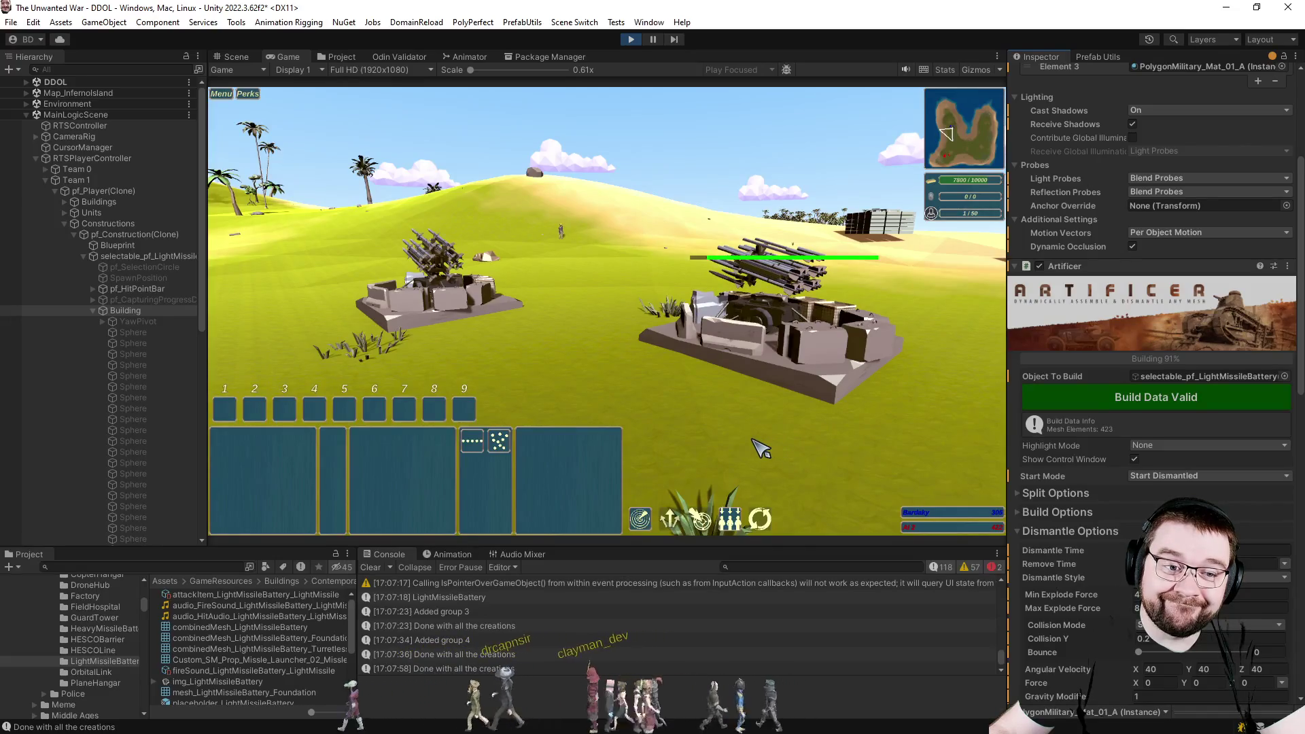
Orbit the game camera to watch the missile battery assemble, pausing and resuming along the way.
left_click_drag(824, 455, 758, 440)
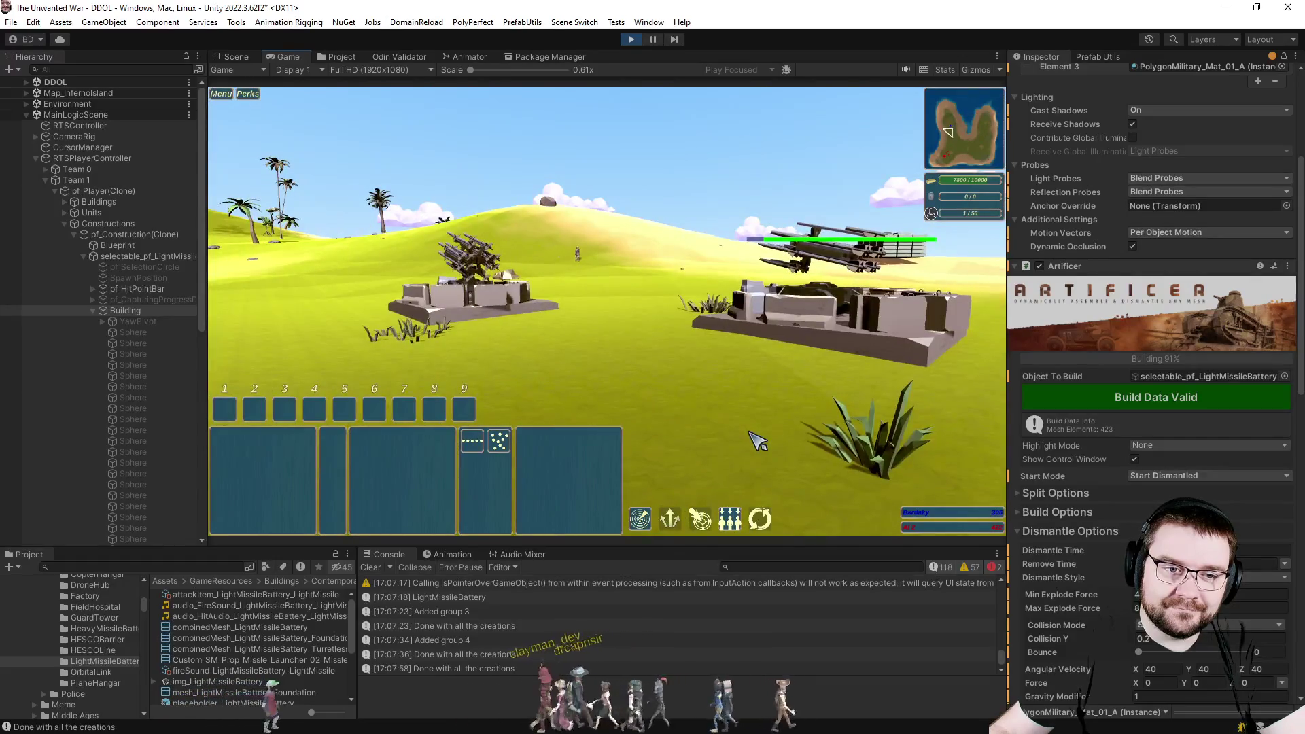
left_click_drag(758, 441, 712, 426)
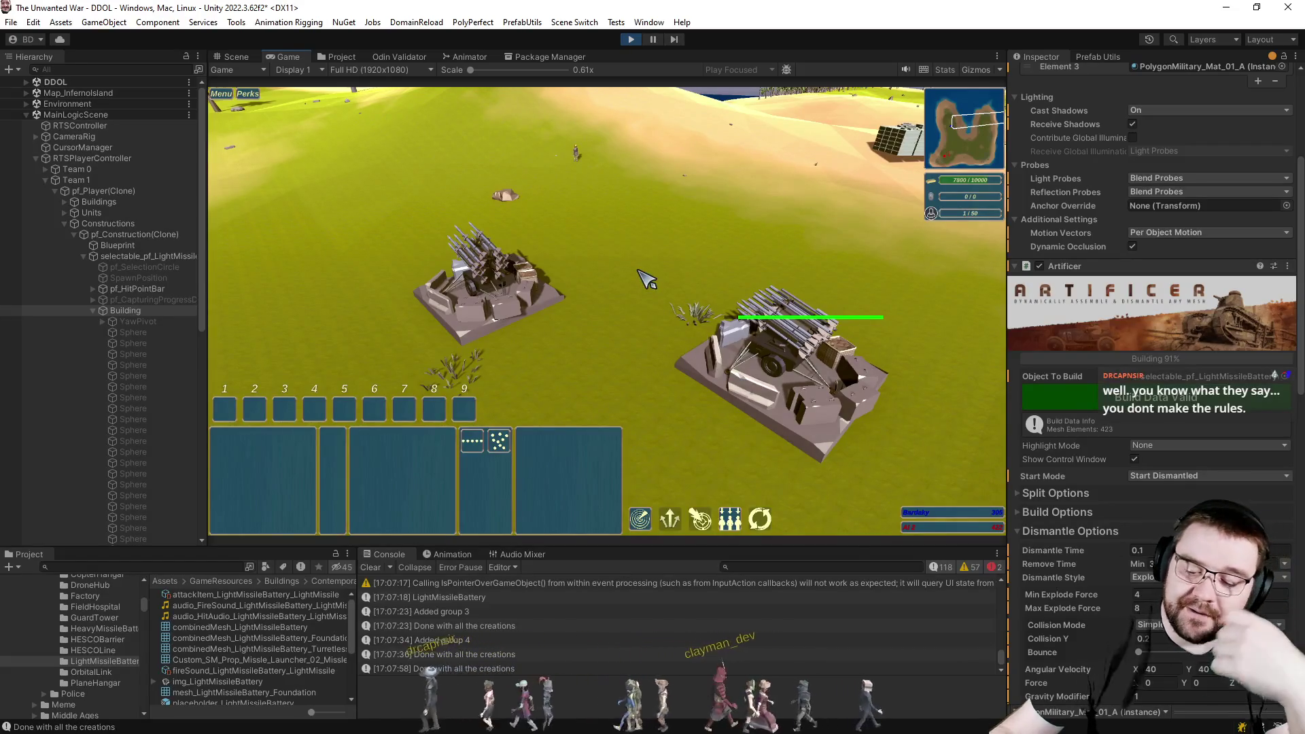
key("p")
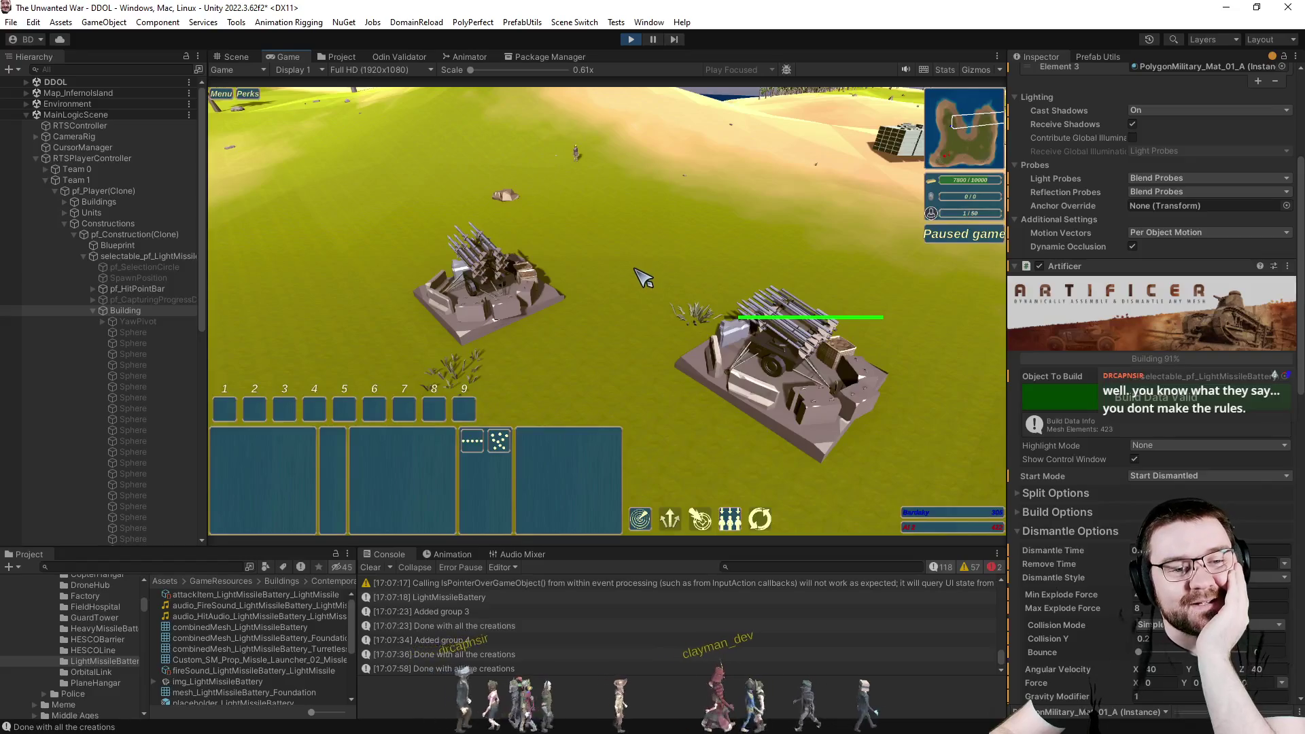
scroll(806, 474, "up", 5)
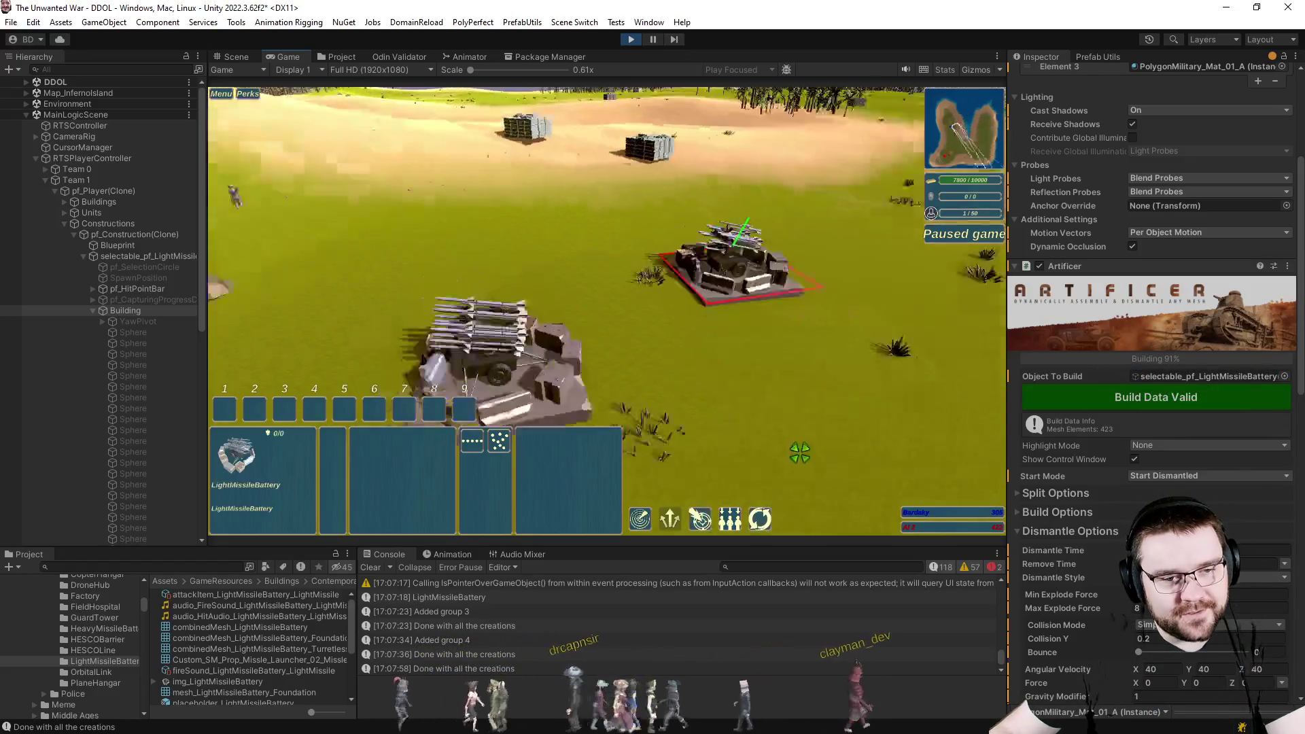
scroll(805, 459, "up", 5)
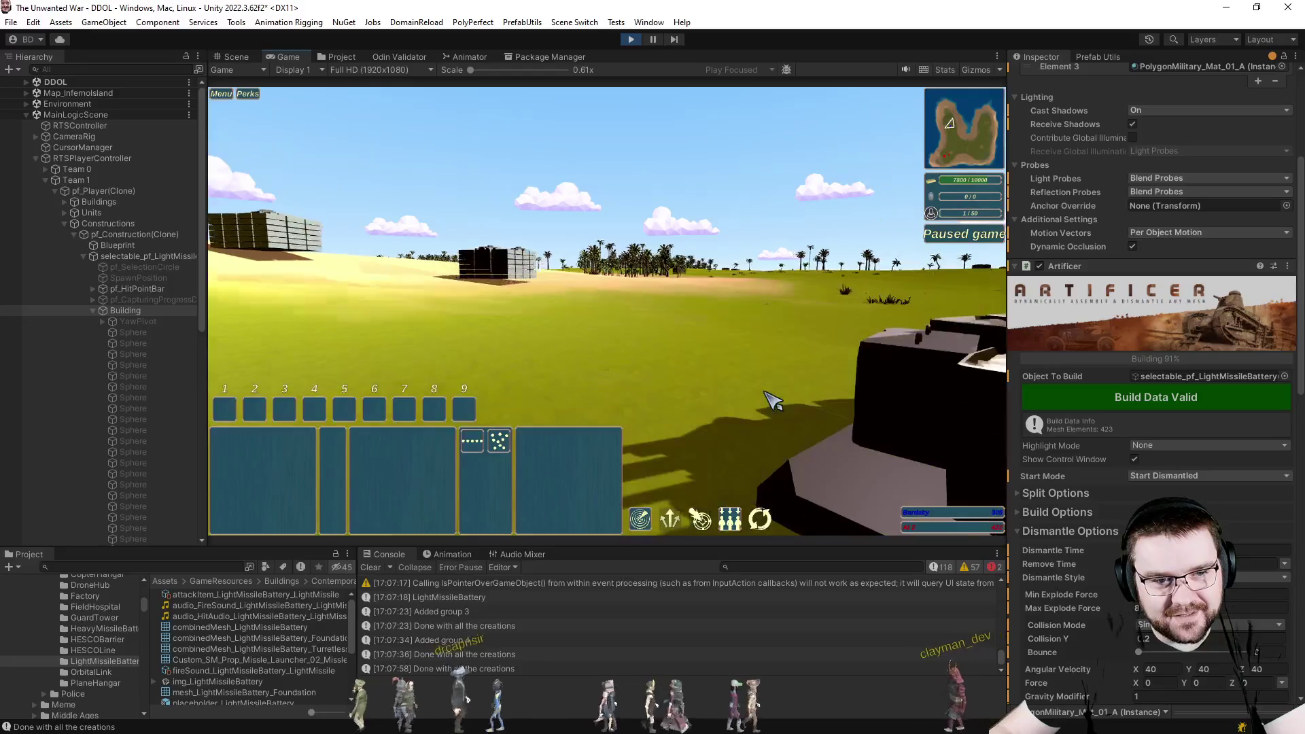
scroll(806, 435, "up", 5)
scroll(775, 408, "up", 5)
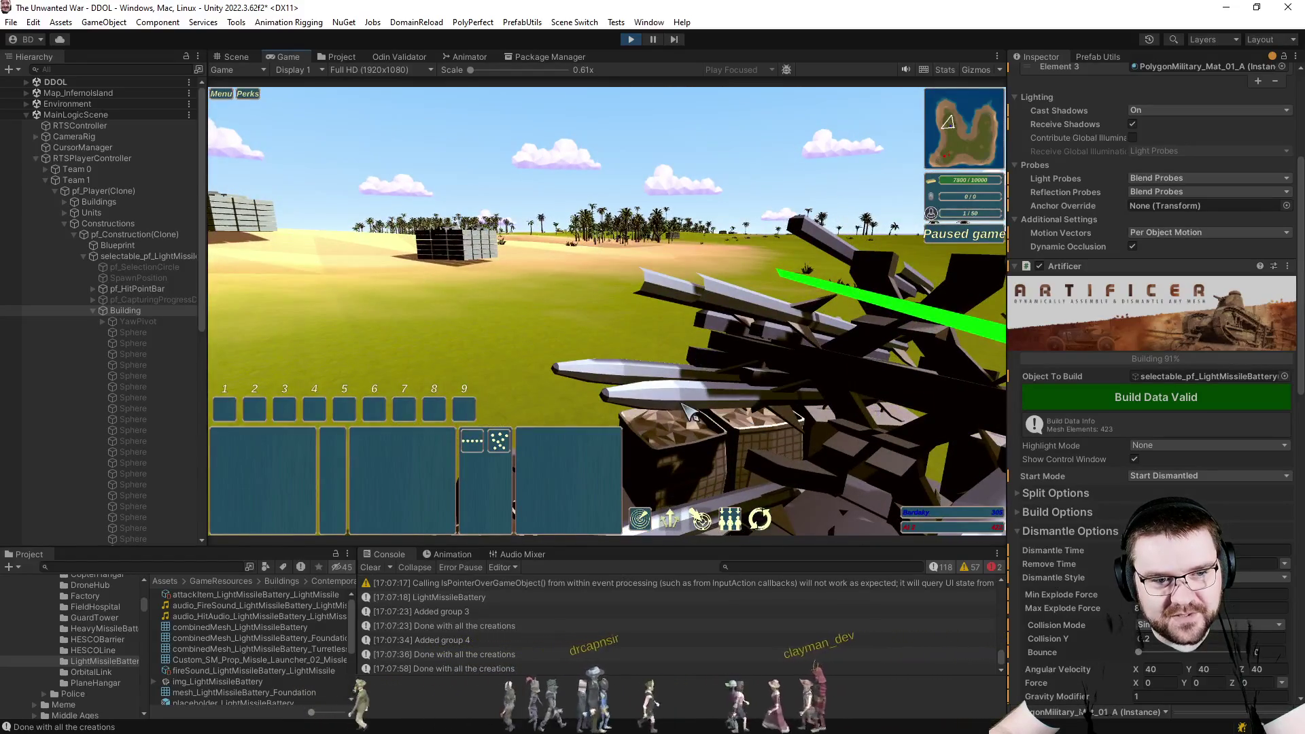
scroll(688, 411, "down", 5)
scroll(687, 410, "down", 5)
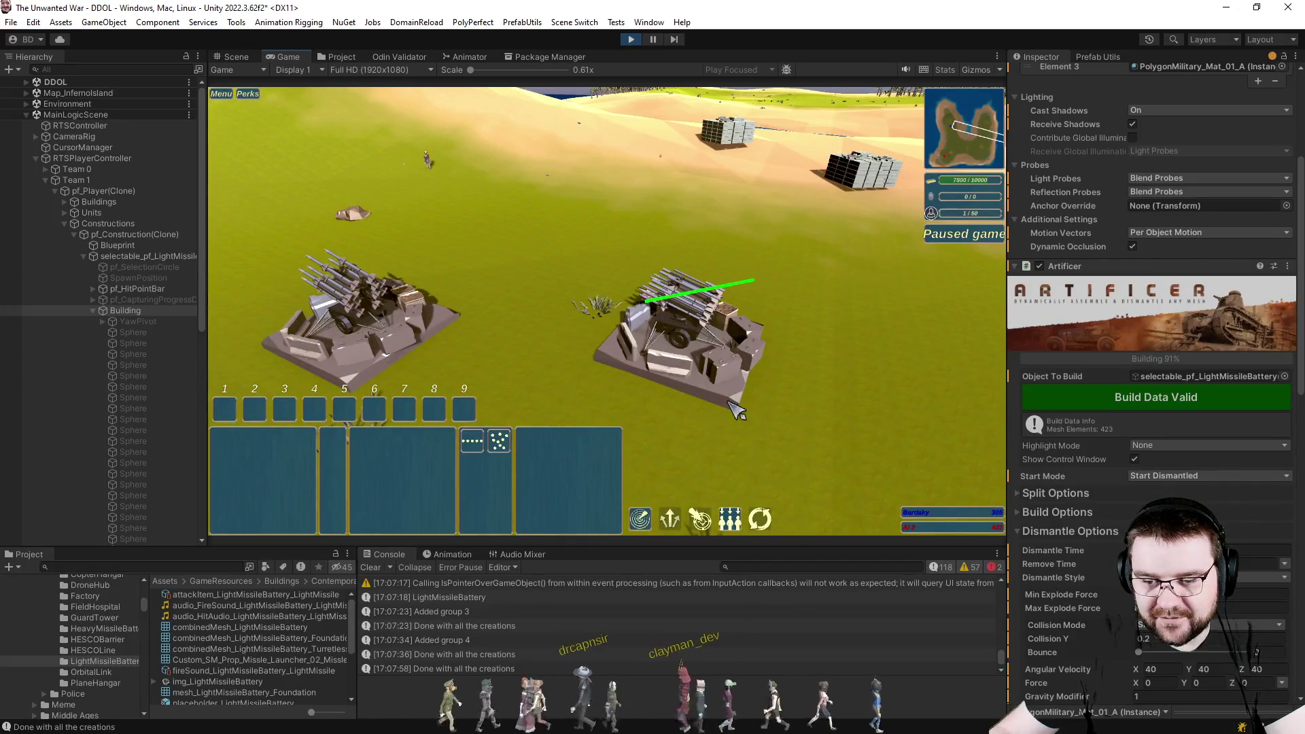
scroll(736, 409, "up", 5)
scroll(736, 408, "up", 3)
scroll(893, 414, "down", 4)
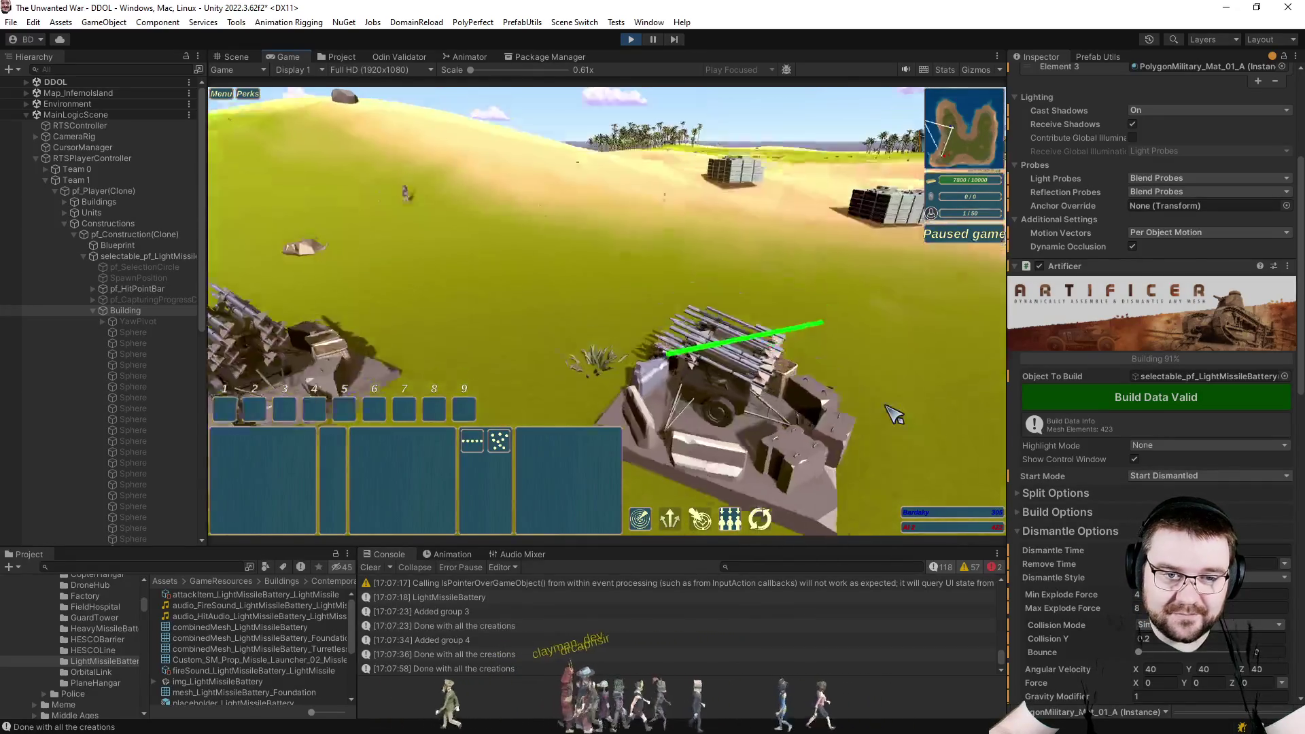
scroll(893, 413, "down", 5)
scroll(714, 388, "down", 3)
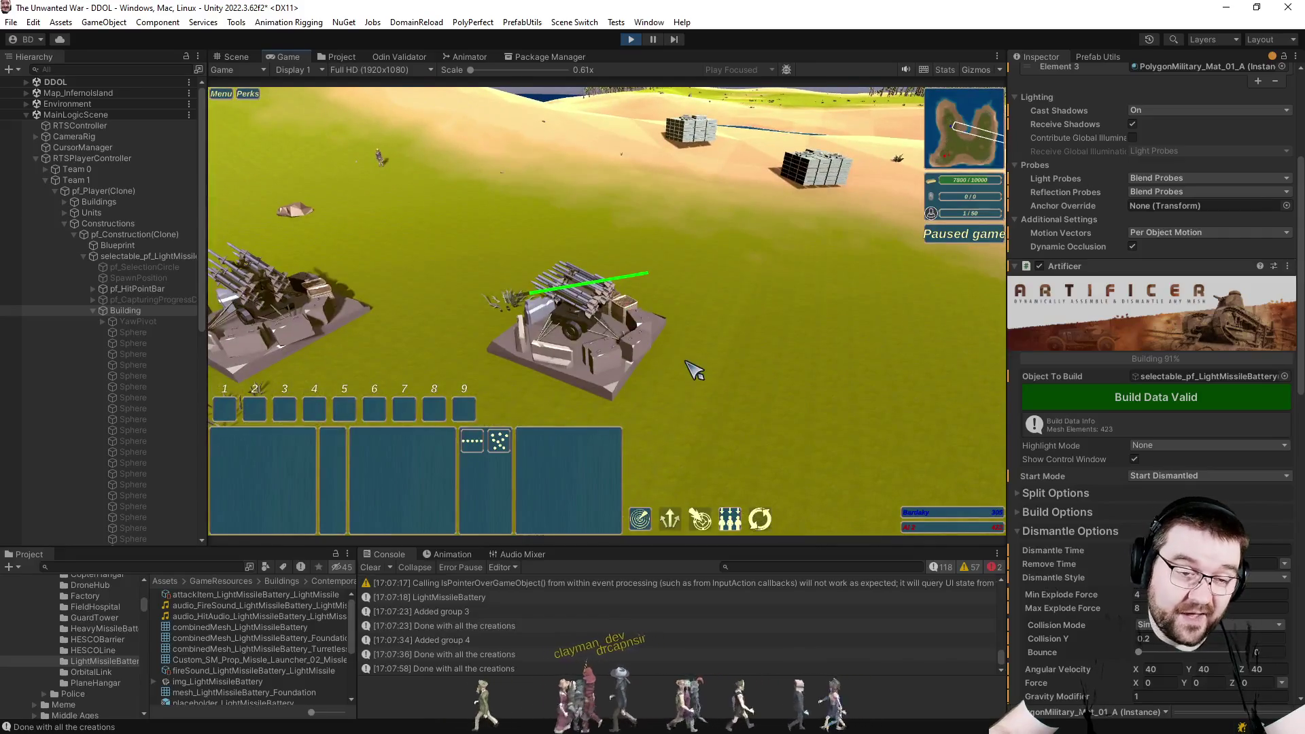
left_click_drag(695, 369, 700, 391)
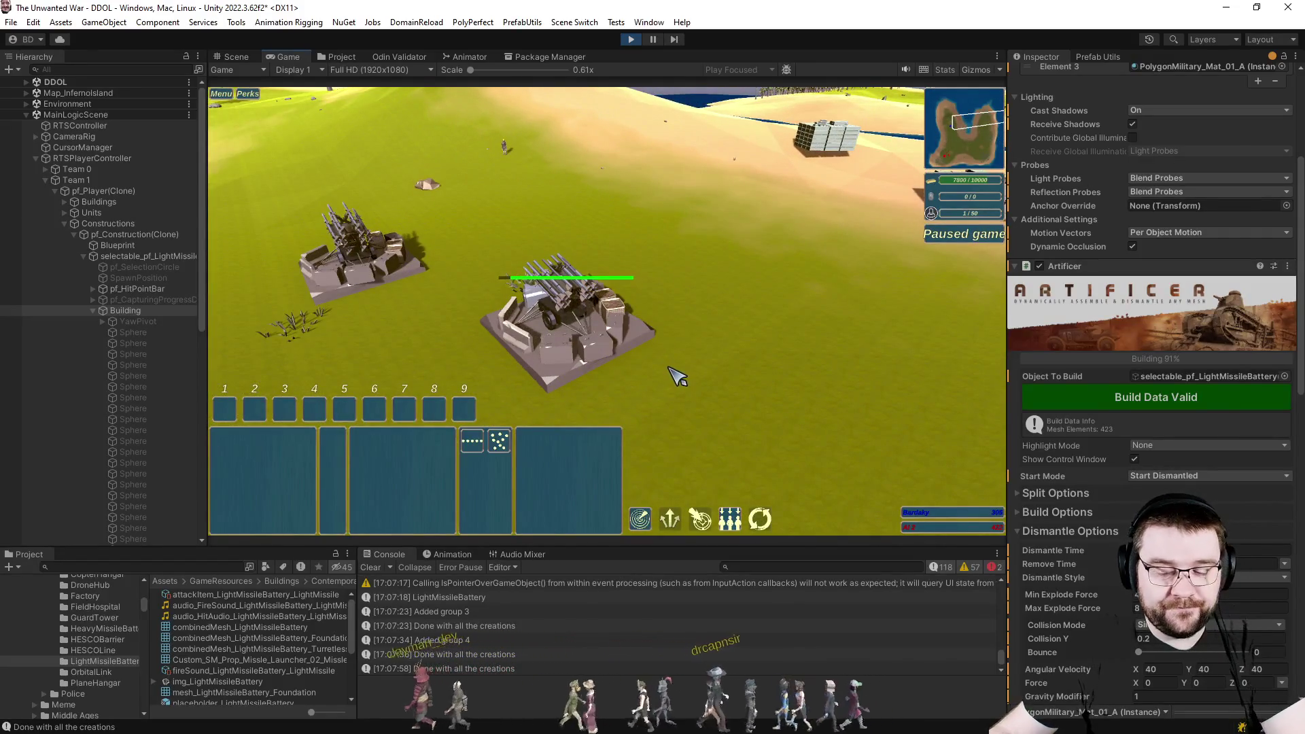
key("space")
left_click_drag(677, 377, 663, 408)
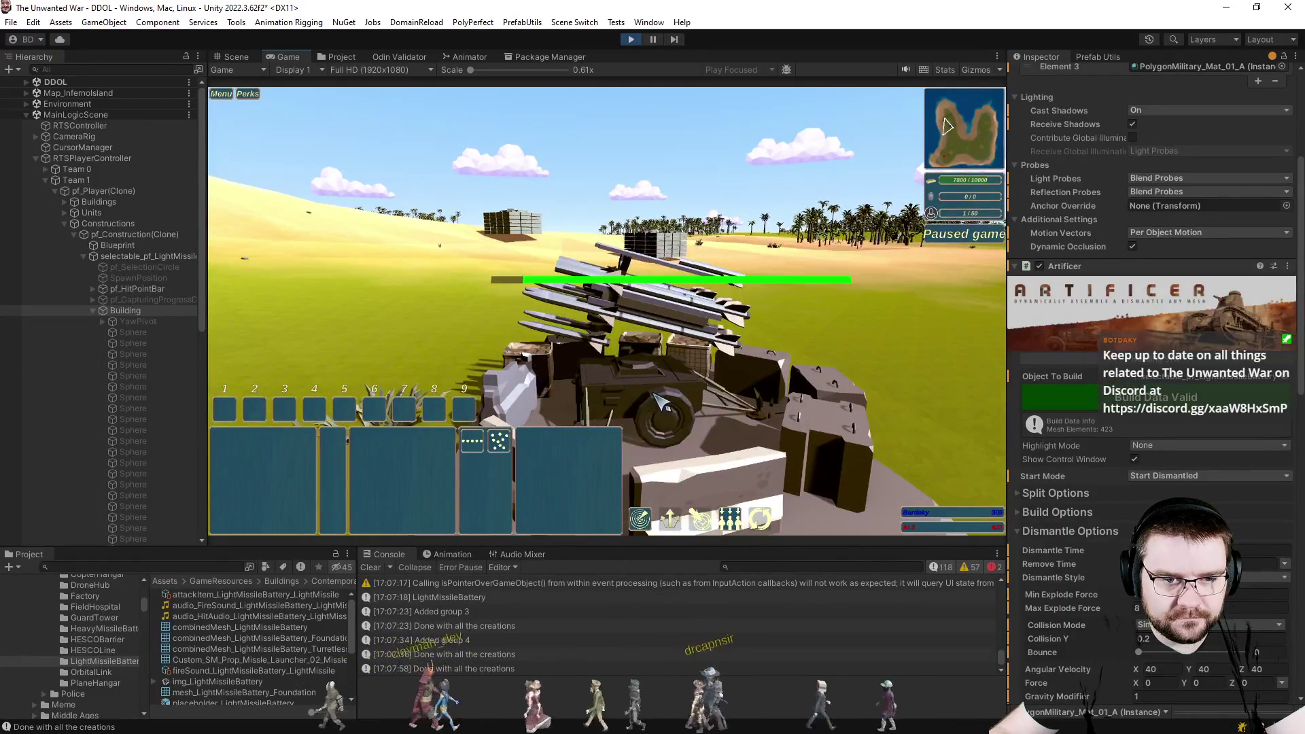
key("Escape")
scroll(633, 327, "down", 5)
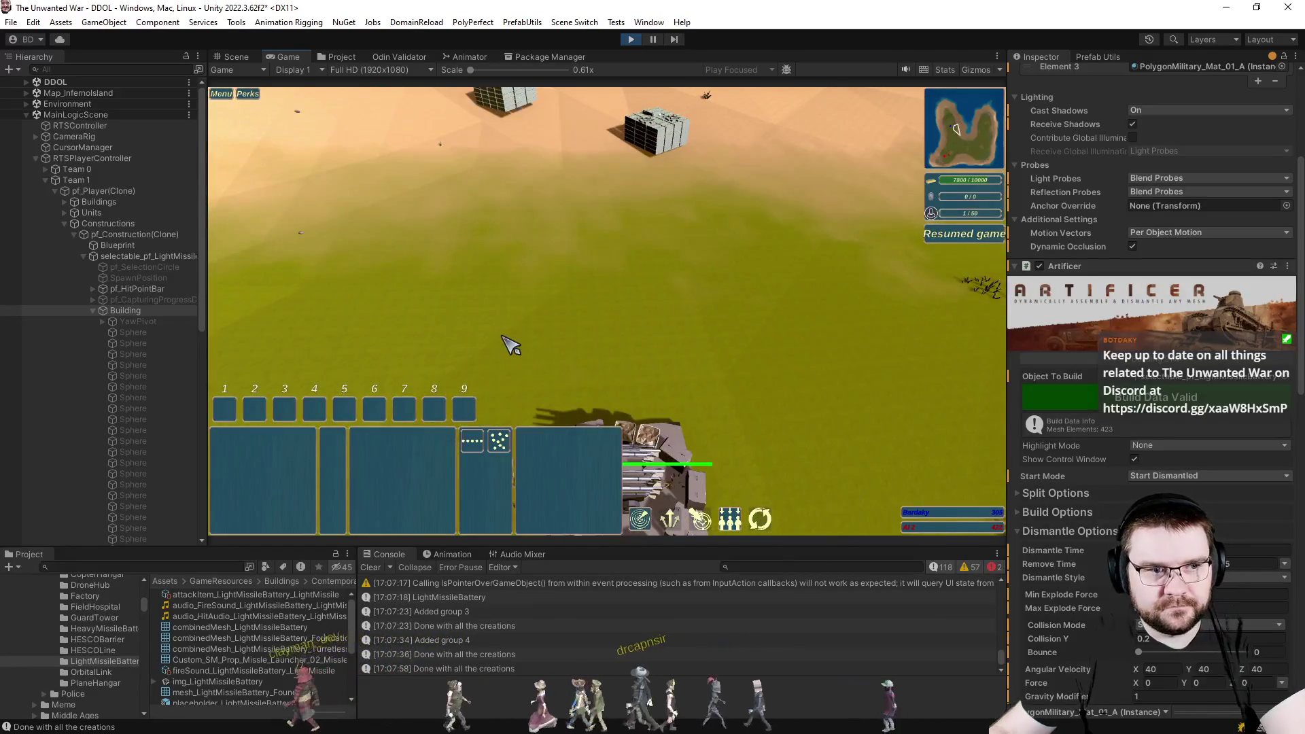
left_click_drag(450, 245, 714, 357)
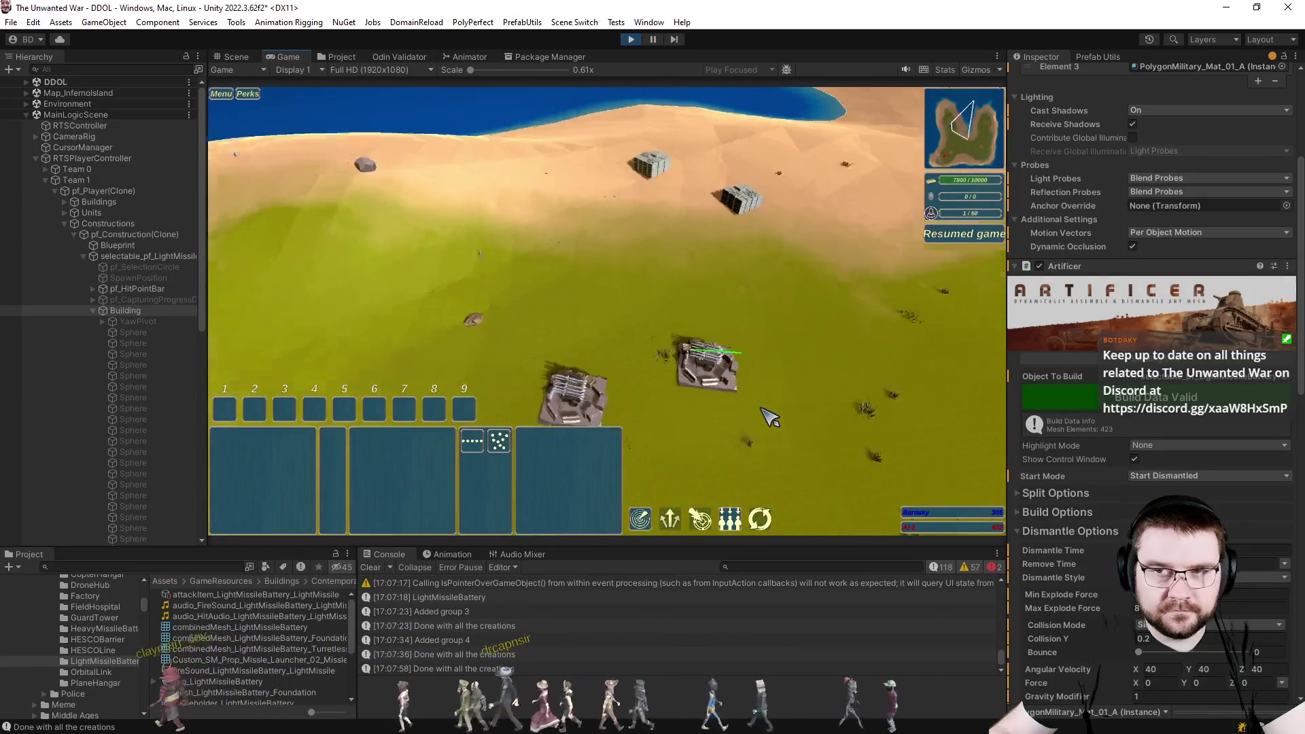
scroll(714, 388, "up", 4)
scroll(770, 416, "down", 3)
scroll(714, 388, "down", 3)
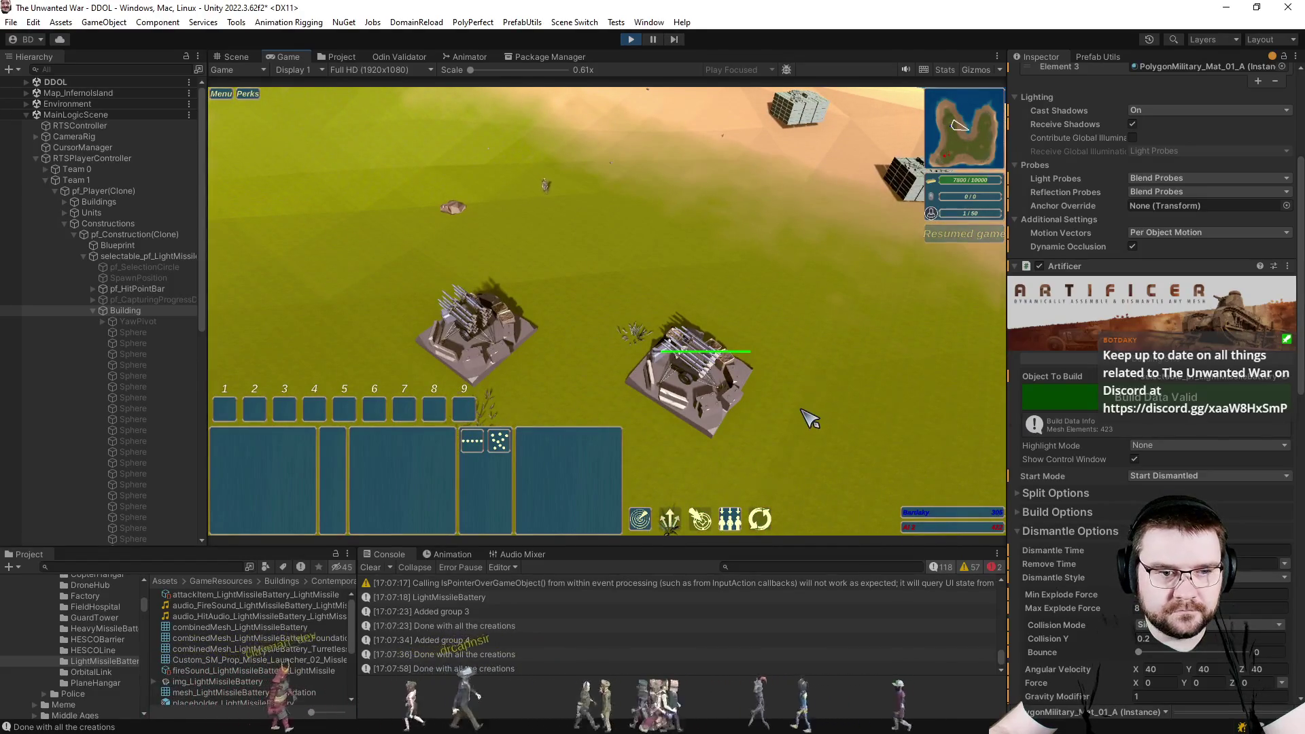
scroll(813, 418, "up", 1)
scroll(806, 388, "down", 3)
scroll(807, 387, "up", 2)
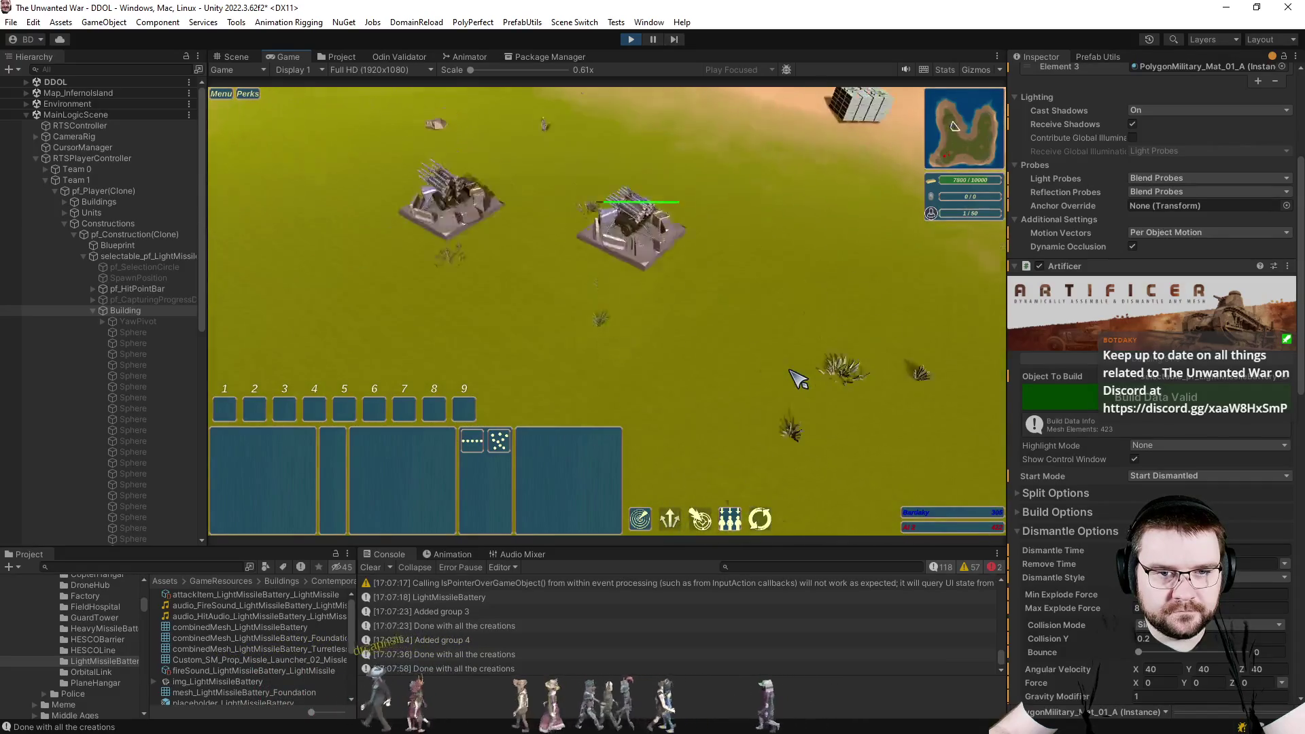
scroll(799, 380, "up", 5)
scroll(836, 381, "up", 2)
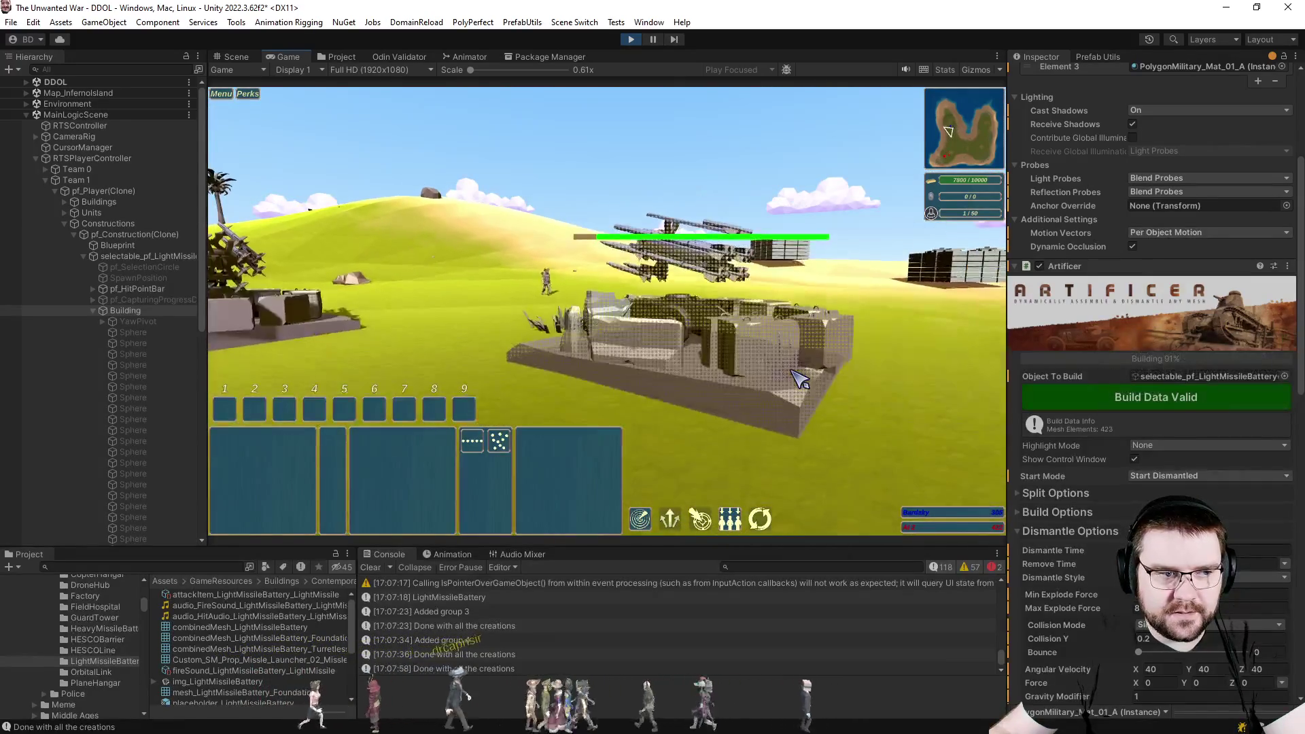
scroll(917, 403, "down", 1)
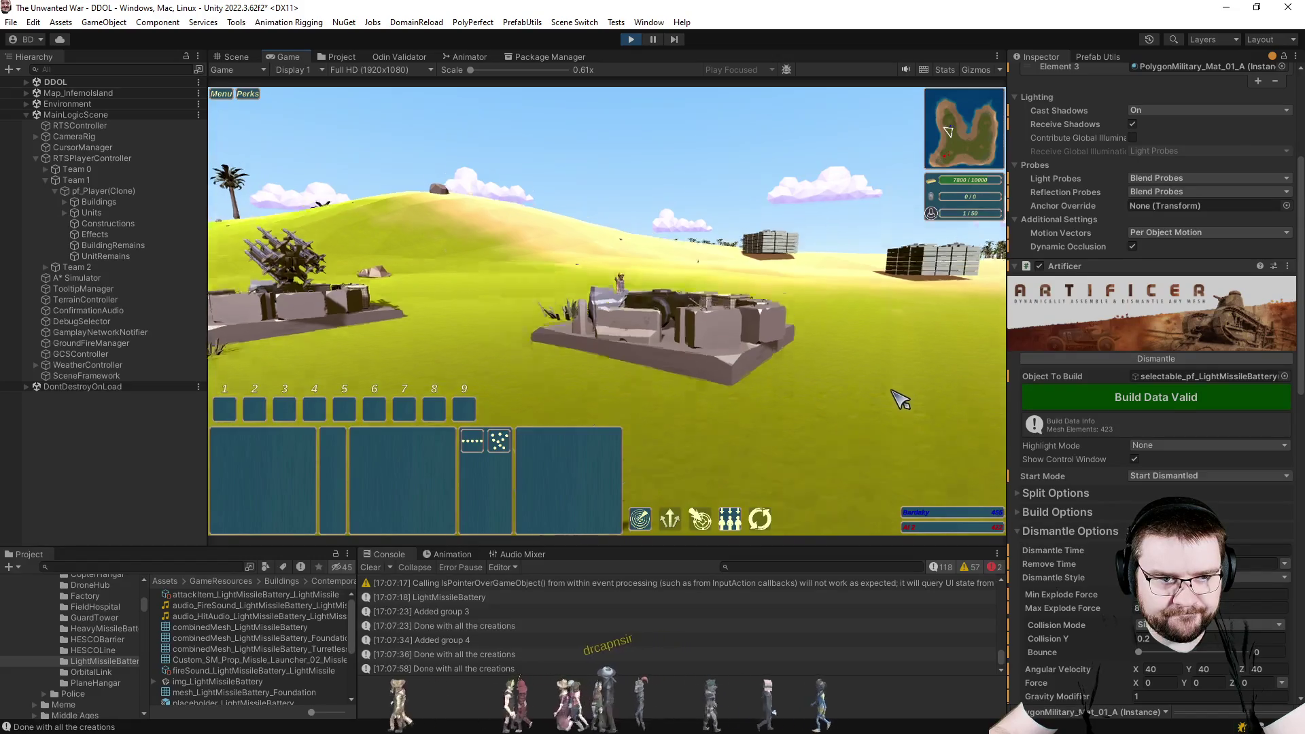
left_click_drag(911, 403, 658, 354)
Pause and stop the running game, then switch over to Visual Studio.
key("Escape")
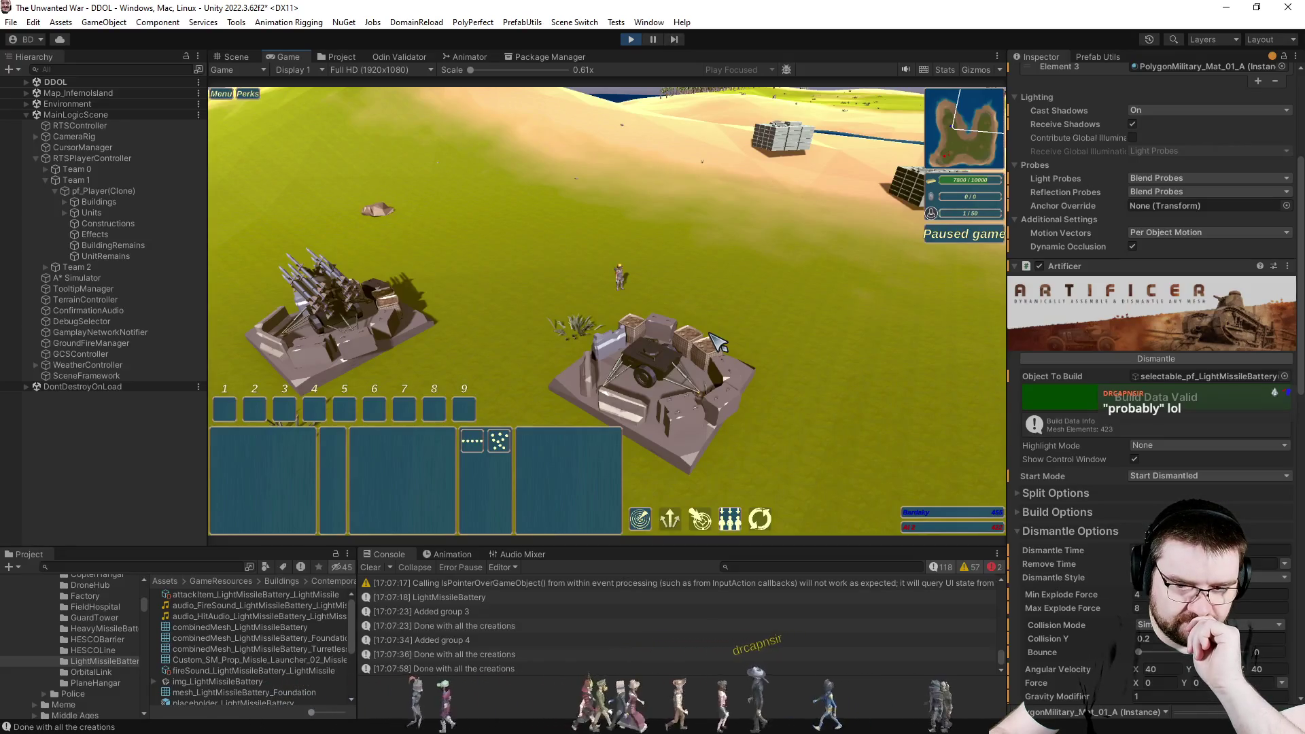
key("ctrl+p")
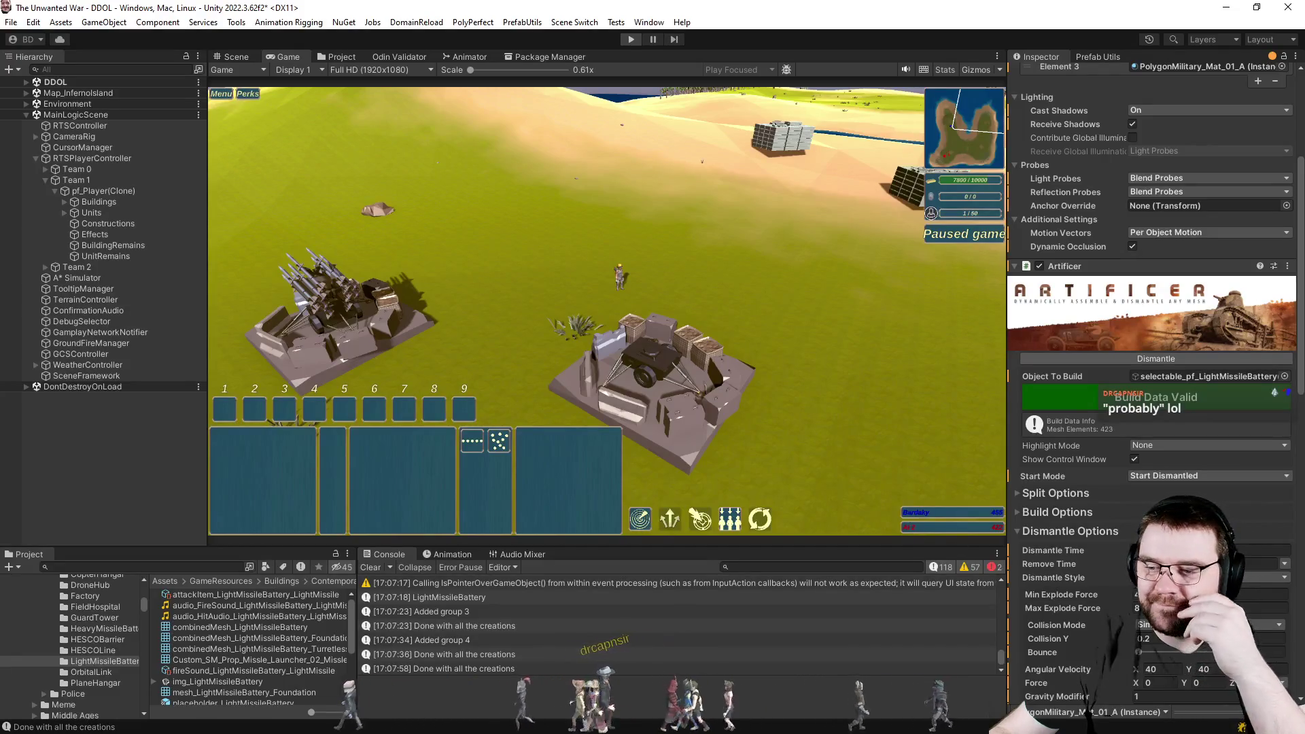
key("alt+Tab")
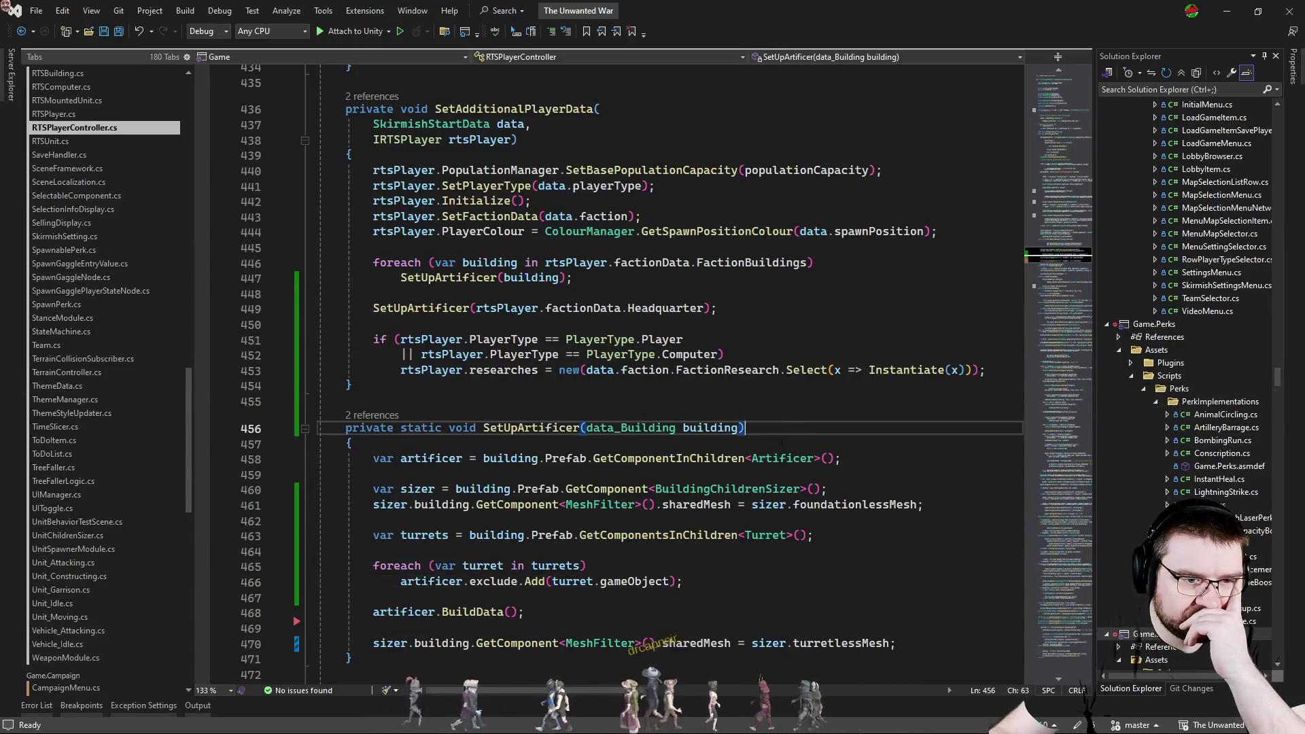
Review the turret-exclusion line in SetUpArtificer, then switch back to Unity.
left_click(712, 398)
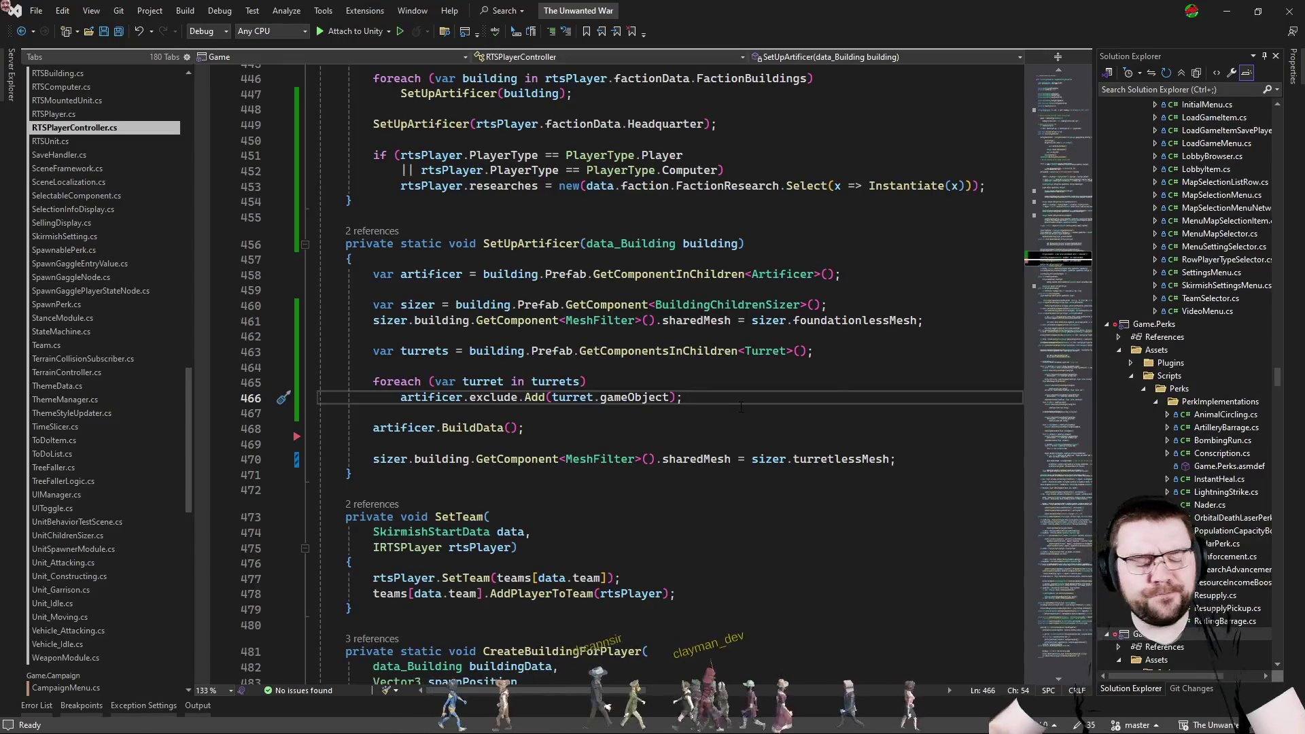
key("Down")
key("alt+Tab")
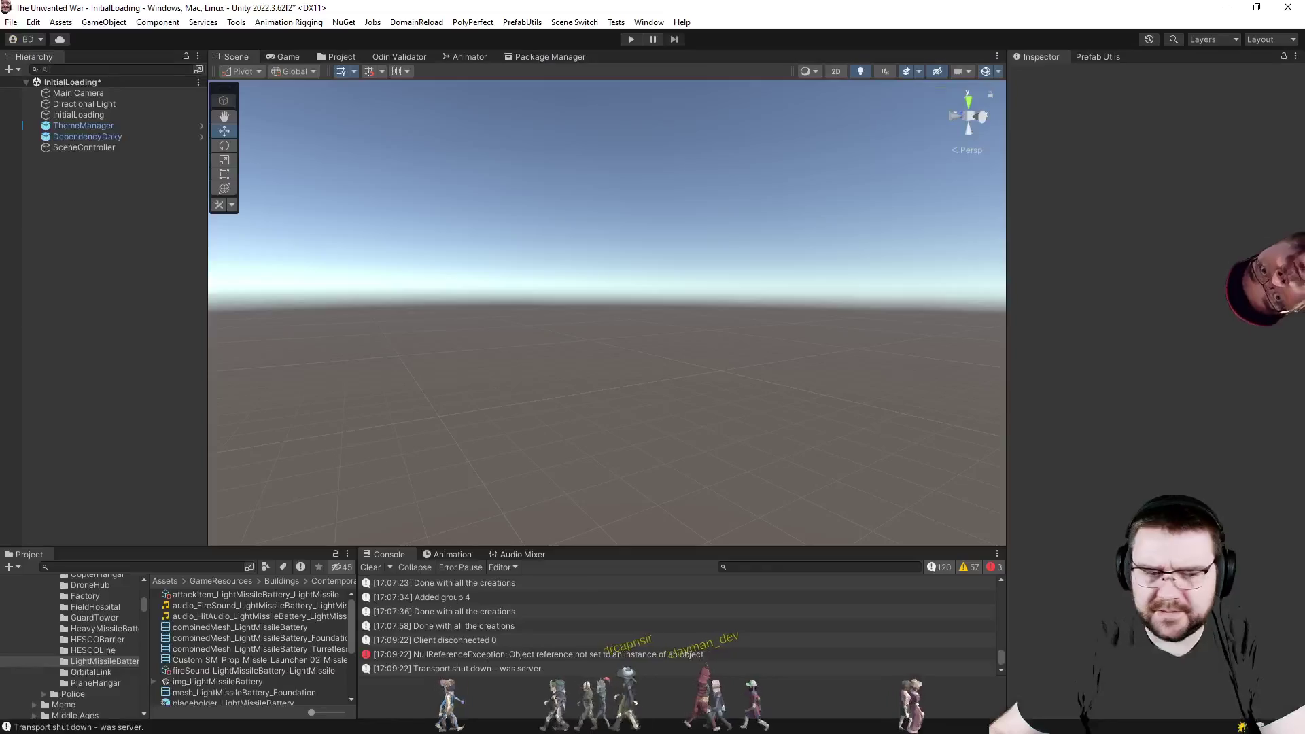
scroll(272, 664, "down", 3)
Open selectable_pf_LightMissileBattery and select its Building object.
left_click(231, 669)
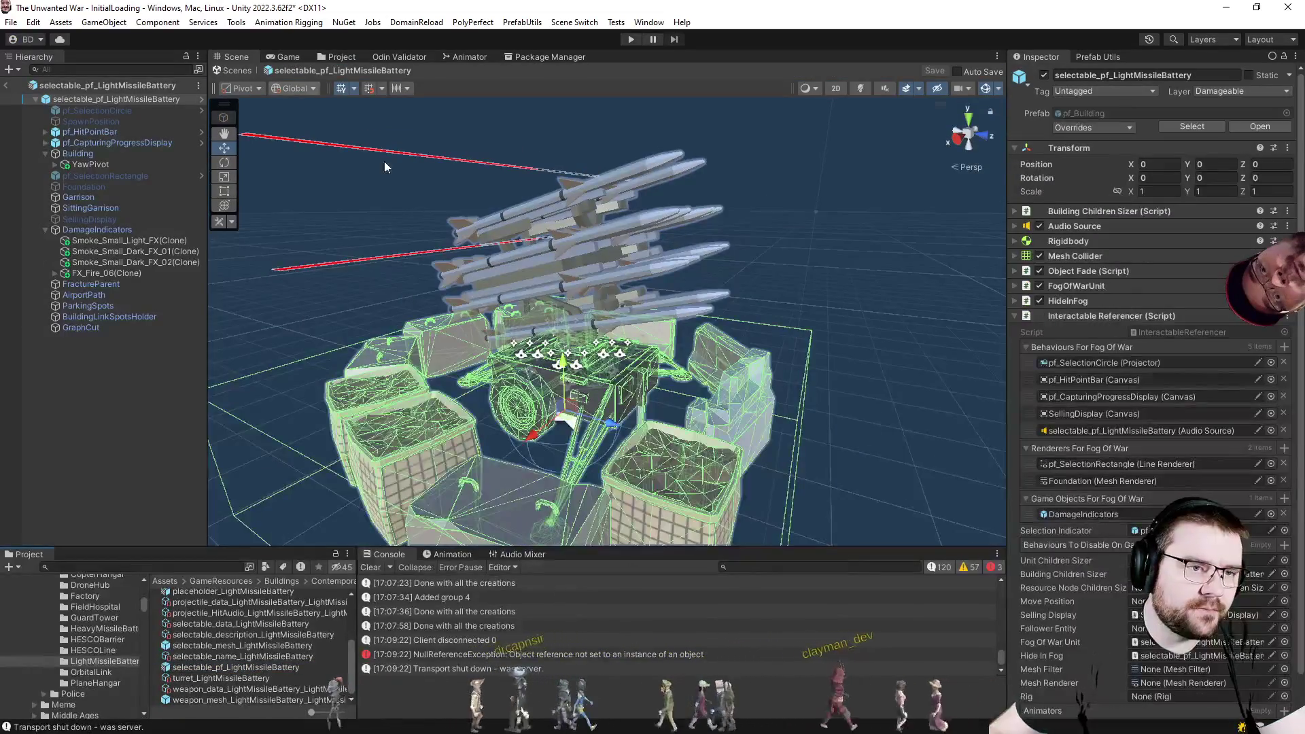
left_click(80, 153)
scroll(1163, 315, "down", 5)
scroll(1122, 255, "down", 5)
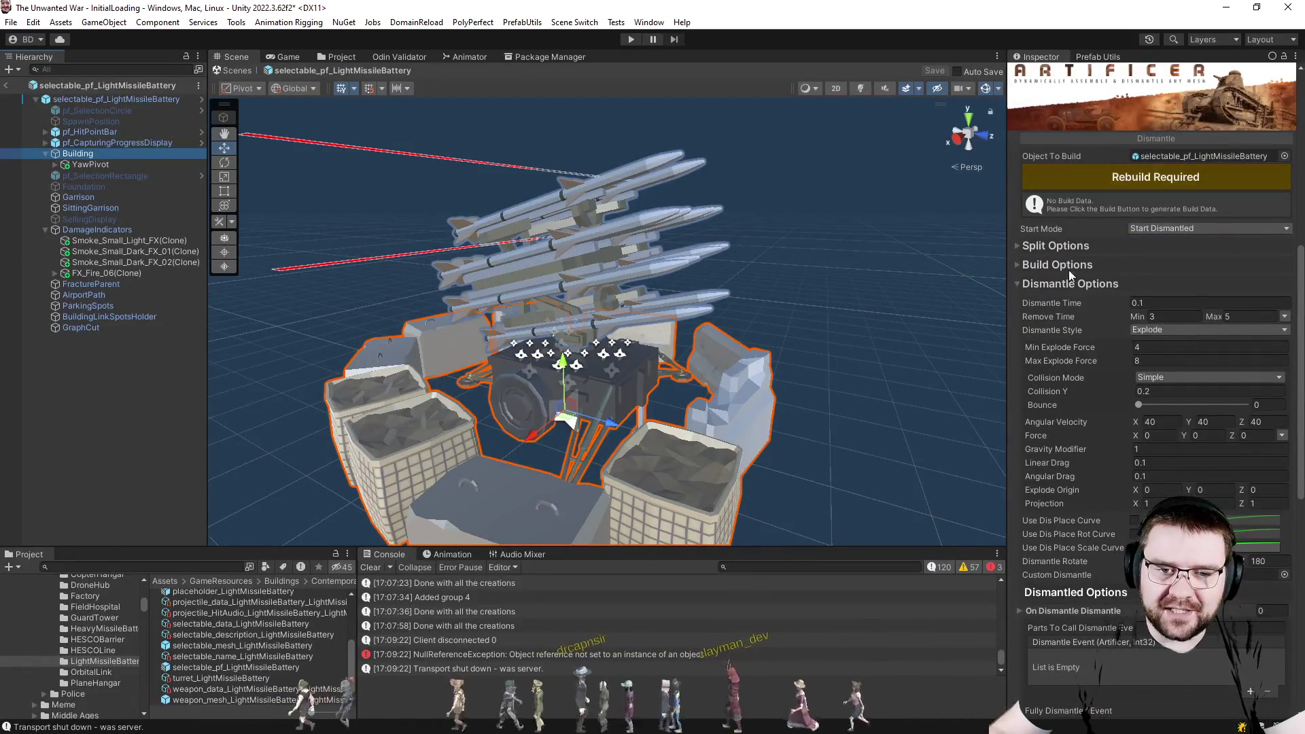
scroll(1122, 255, "down", 3)
scroll(1069, 291, "up", 3)
Expand the Artificer Split Options, confirm Split Mode stays Elements and check its help.
left_click(1036, 213)
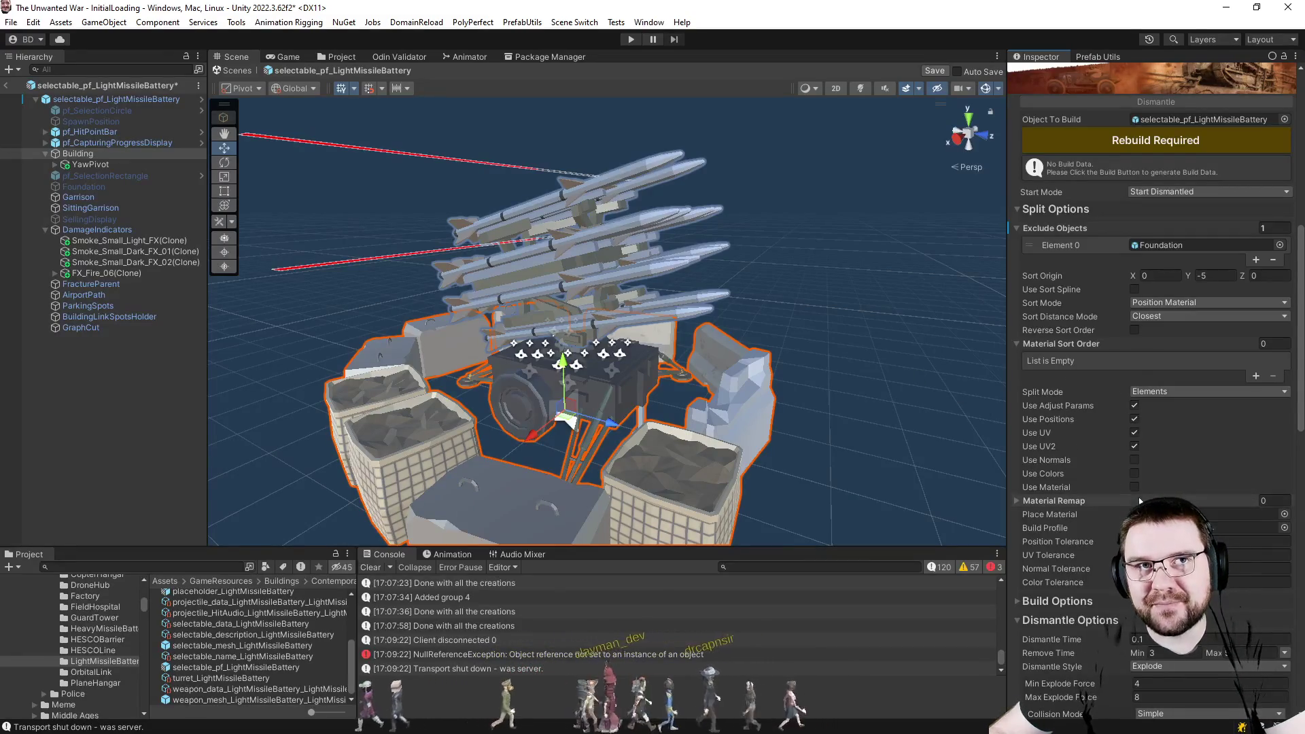
left_click(1187, 397)
left_click(1121, 401)
right_click(1101, 388)
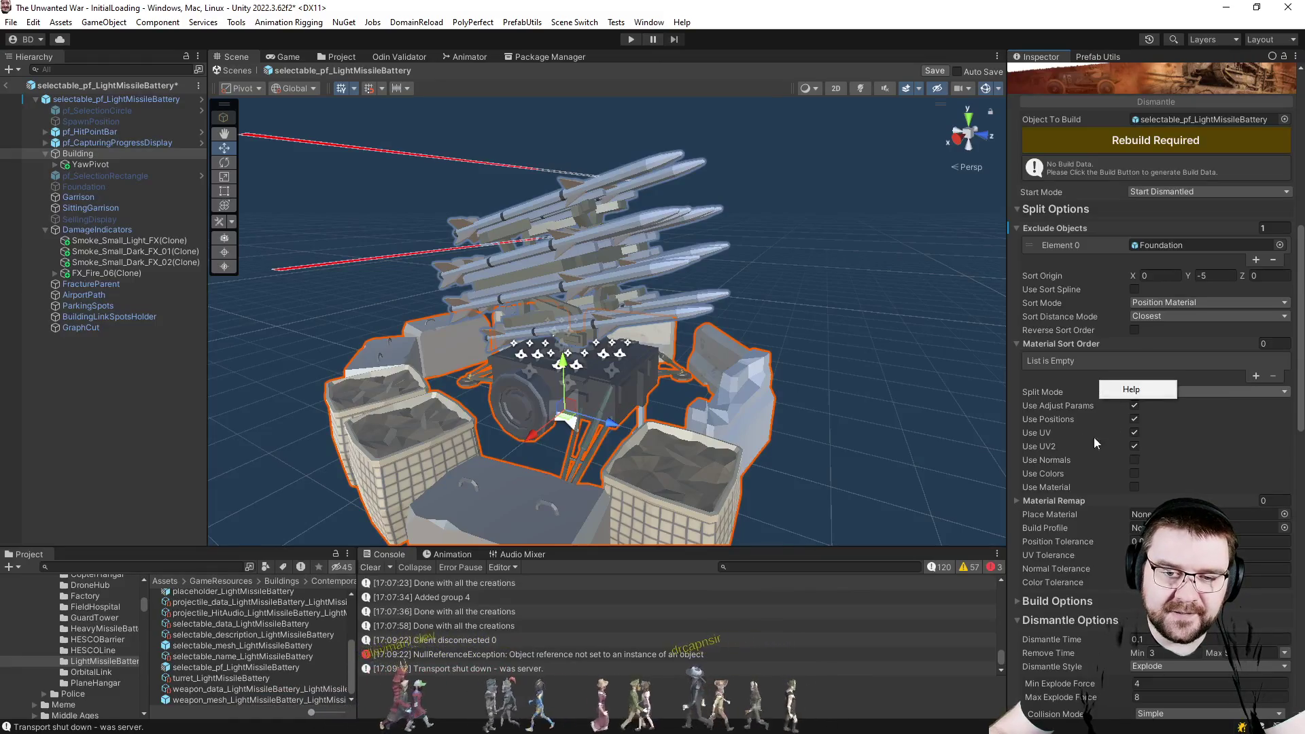
left_click(1135, 432)
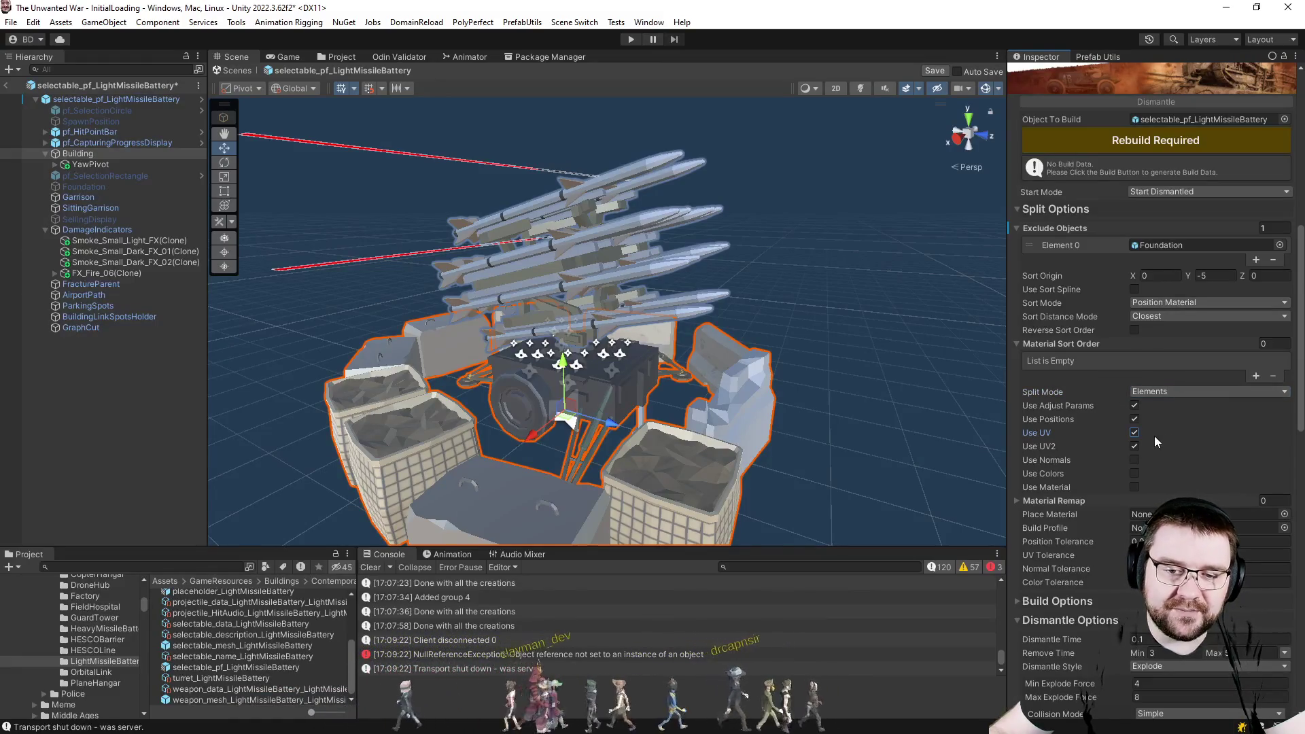
Check help for the Use Normals setting, then clear the prefab selection.
right_click(1099, 459)
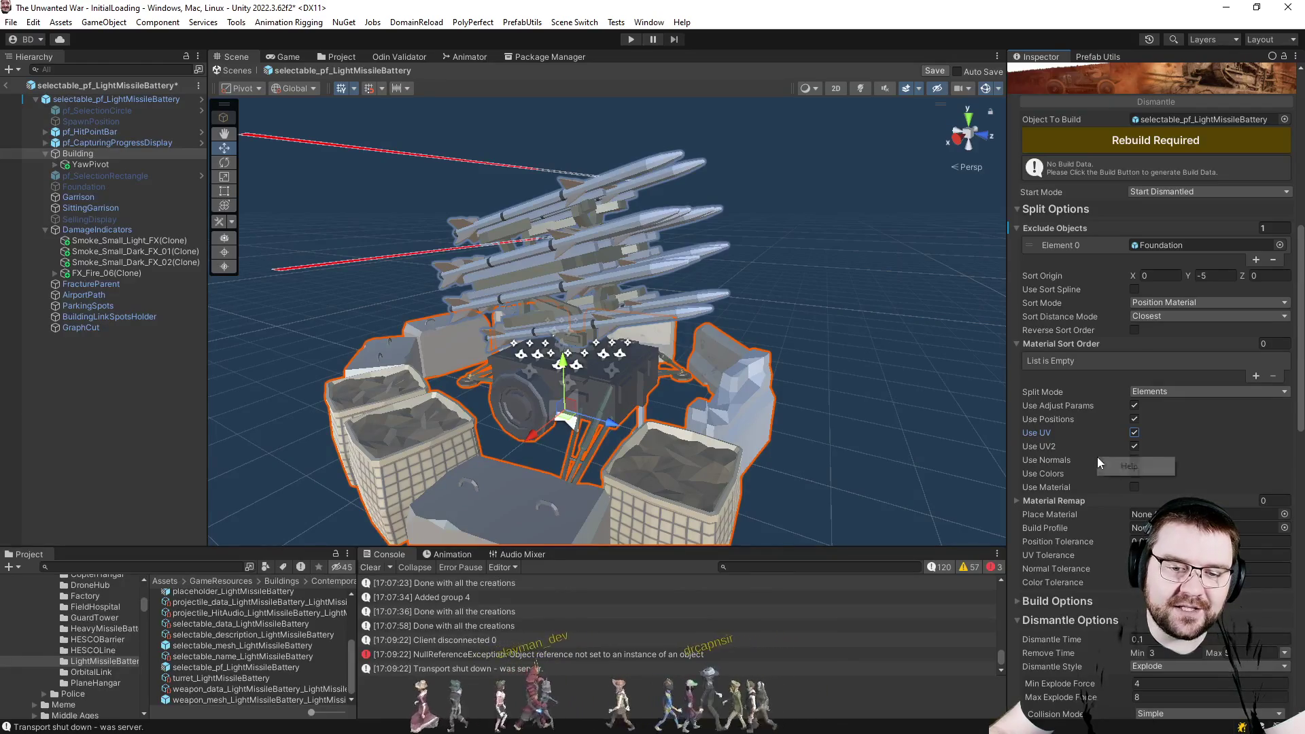
left_click(1218, 465)
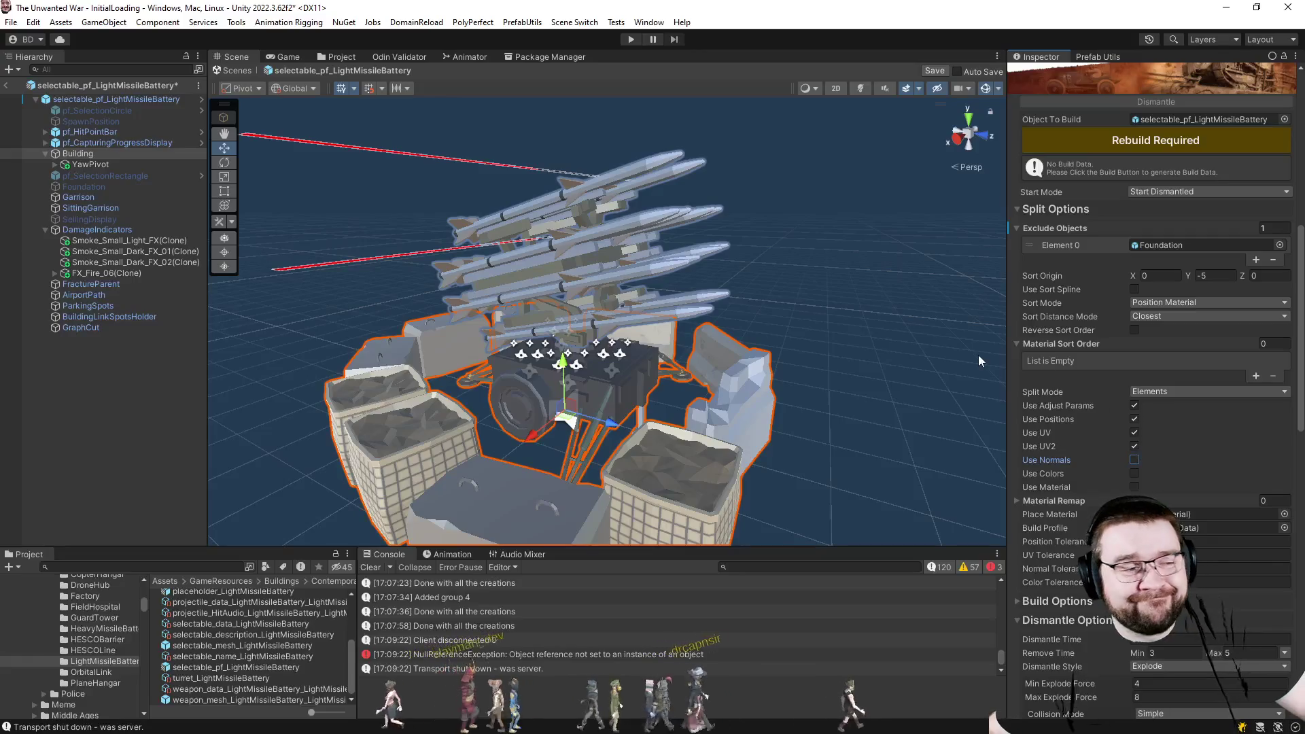
left_click(196, 400)
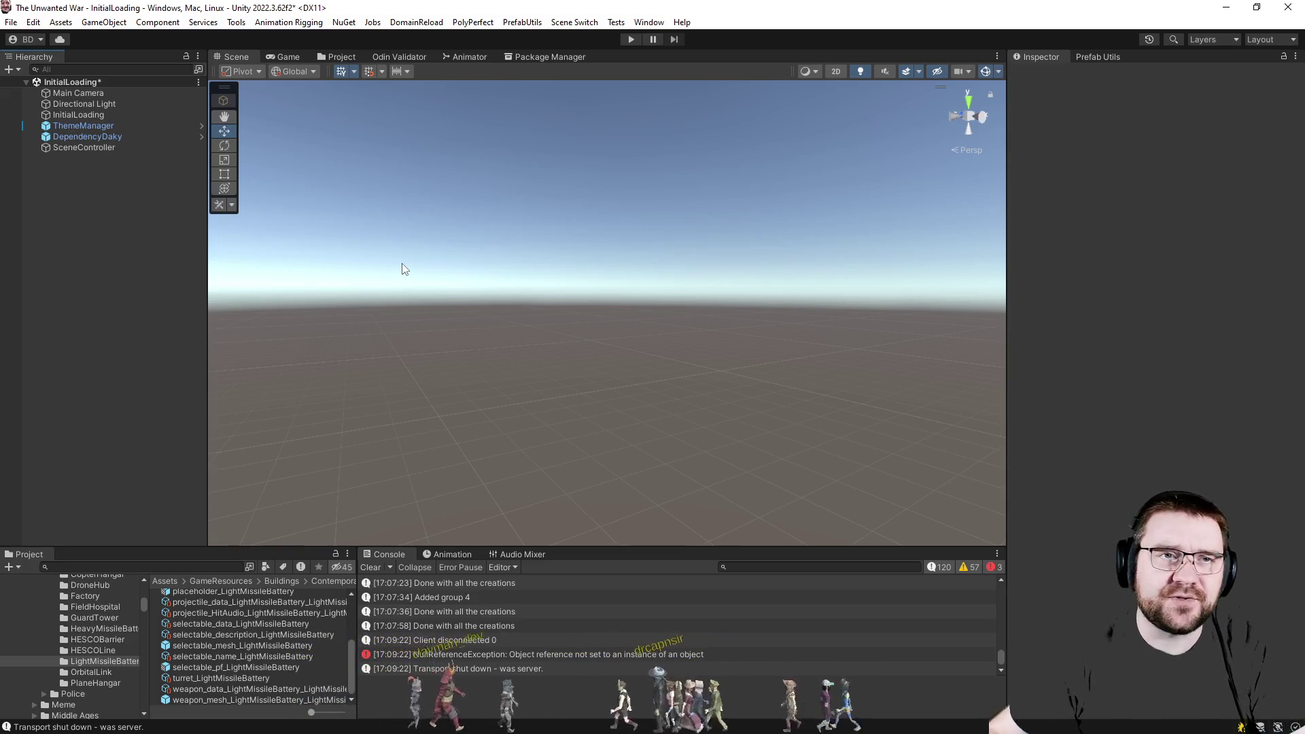
double_click(208, 666)
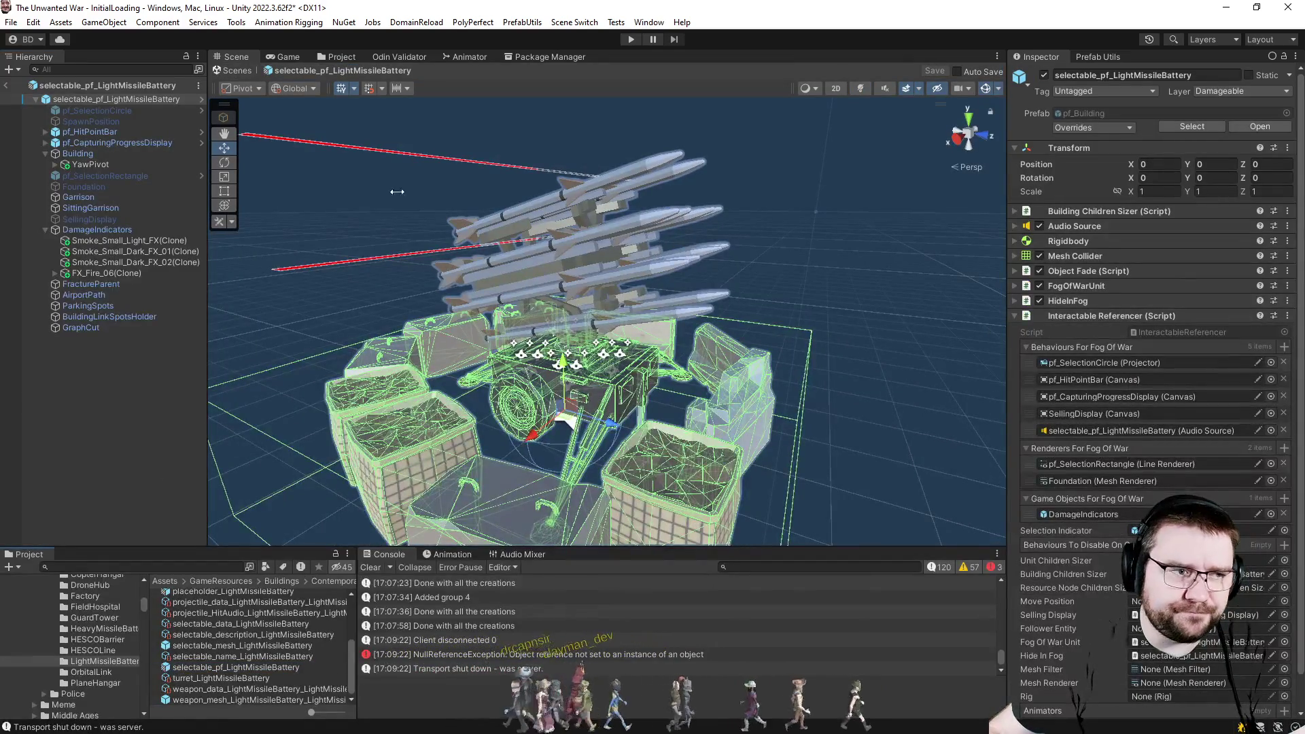
left_click(106, 175)
left_click(80, 154)
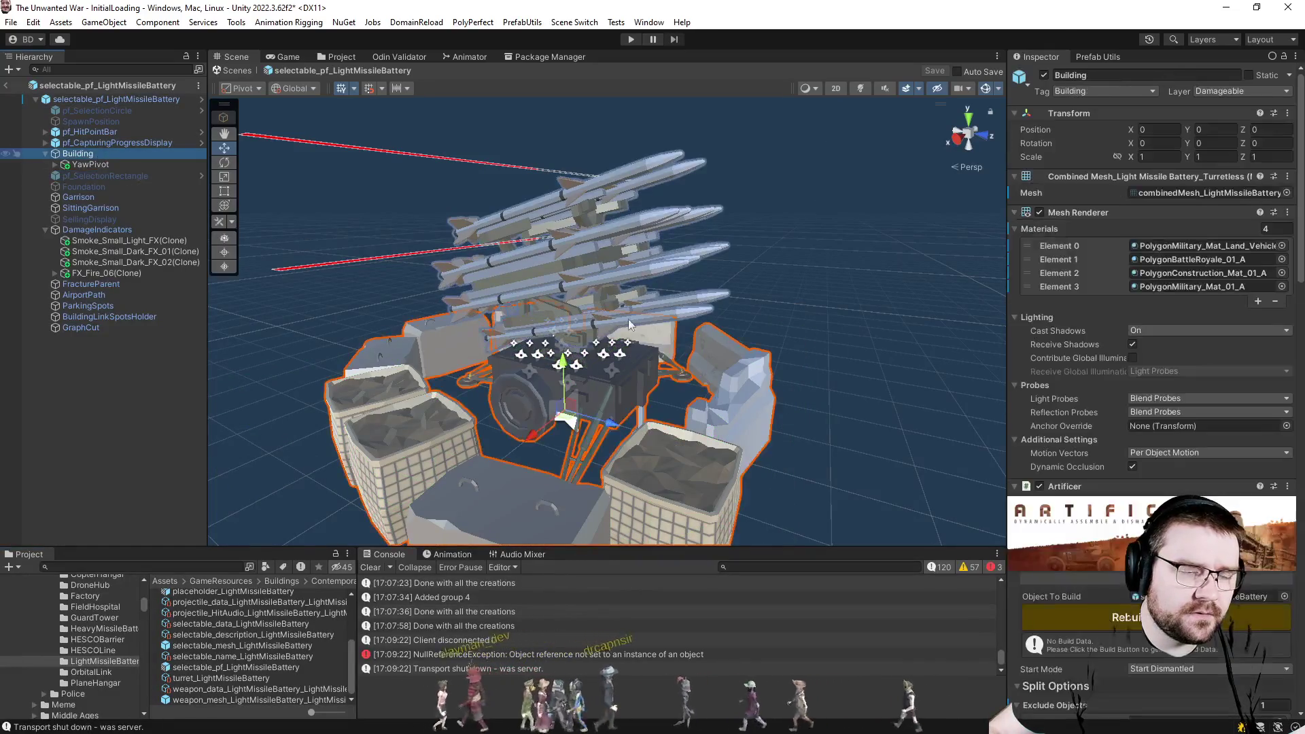
scroll(1064, 353, "down", 6)
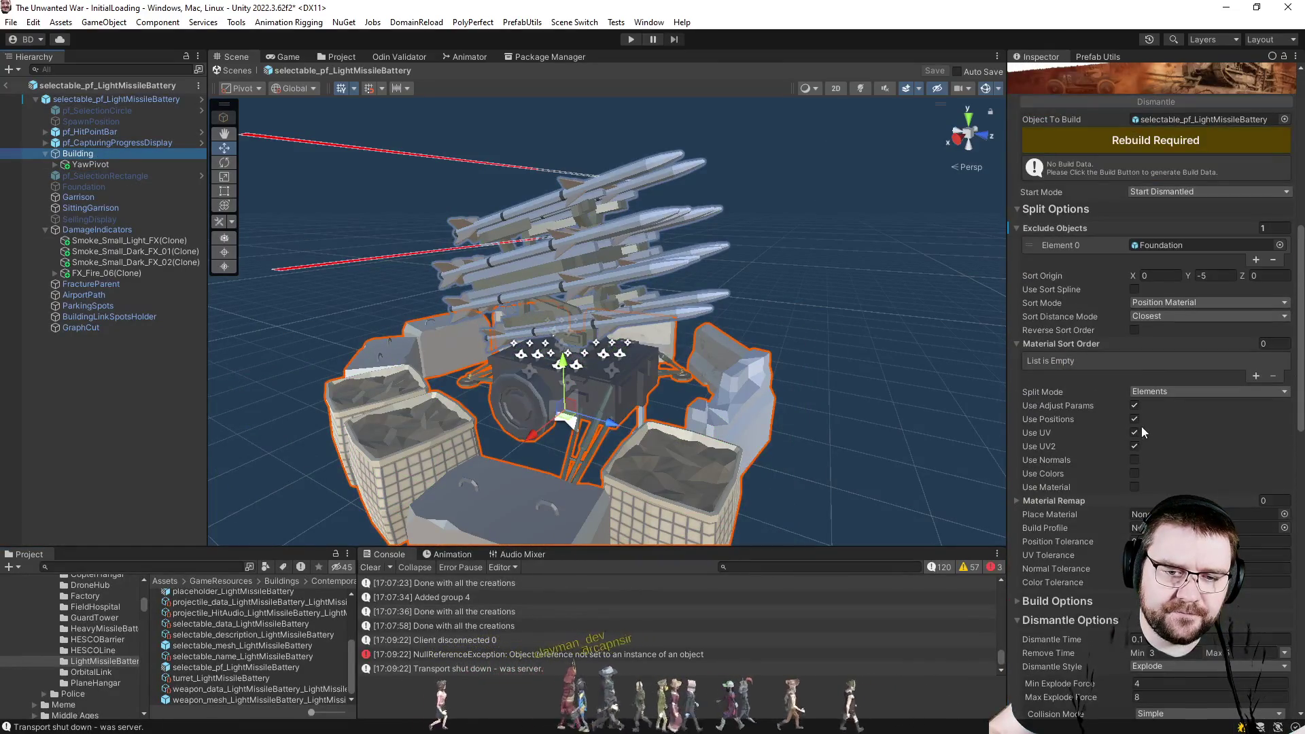
right_click(1051, 417)
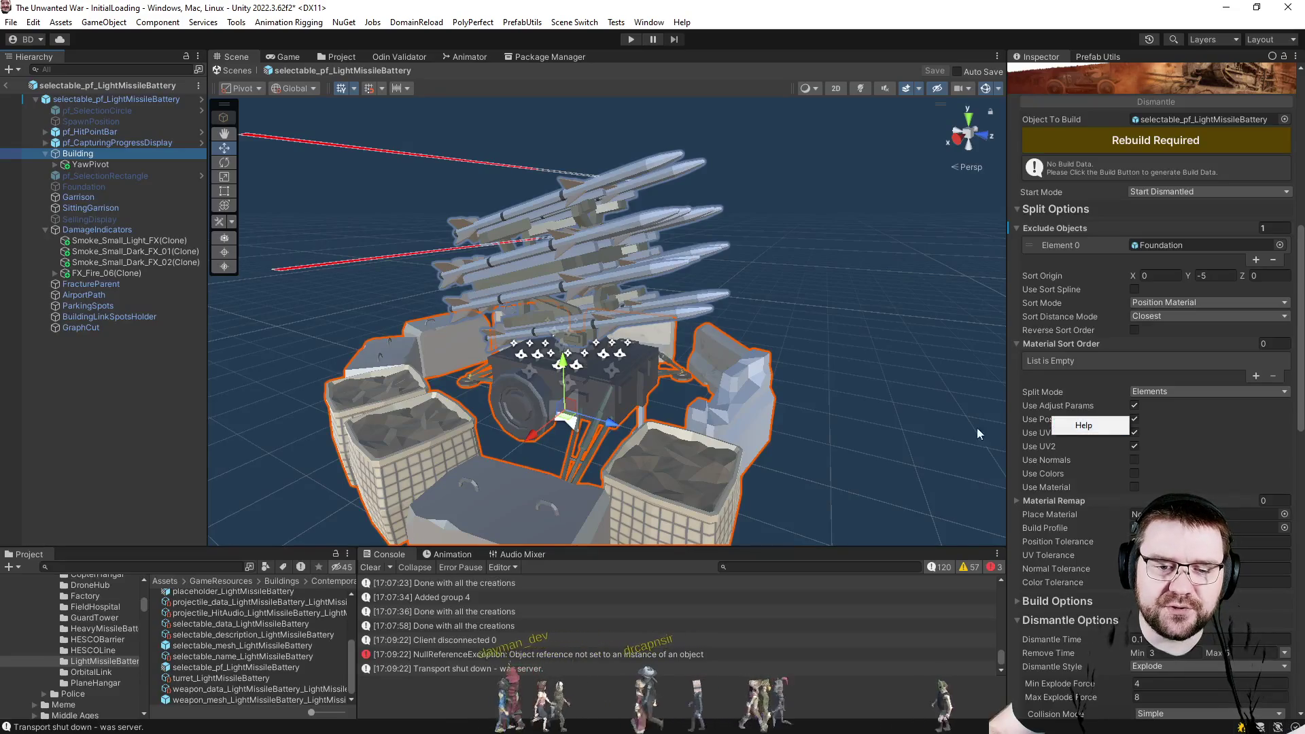
left_click(1194, 423)
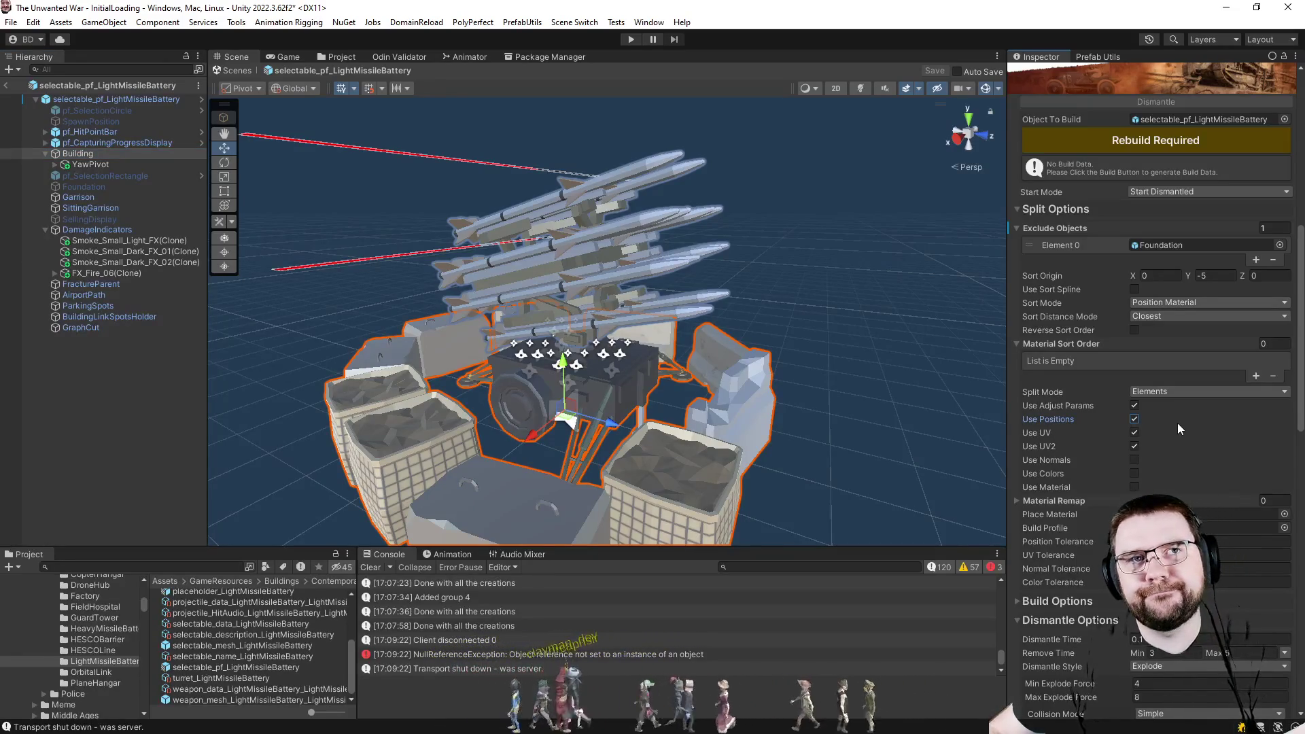
left_click(7, 85)
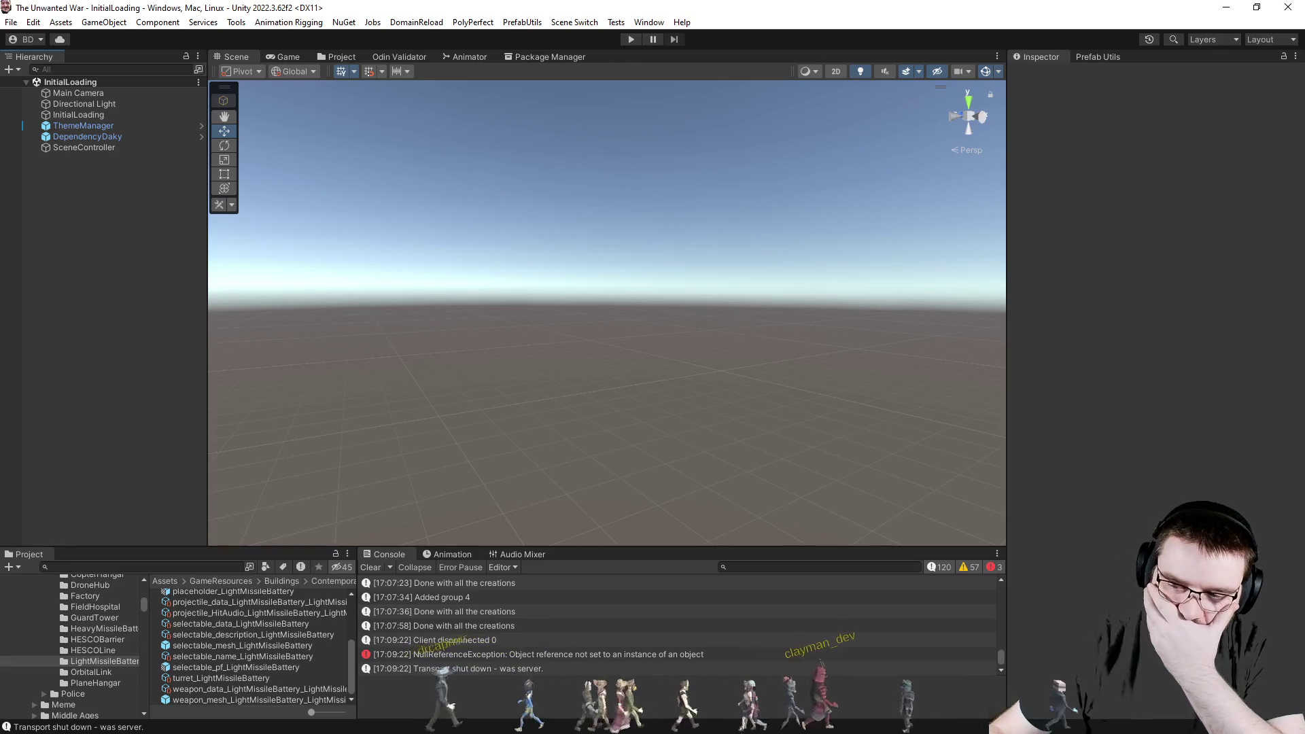
Start play mode in Unity, then return to Visual Studio at the line after the turret exclusion.
key("alt+Tab")
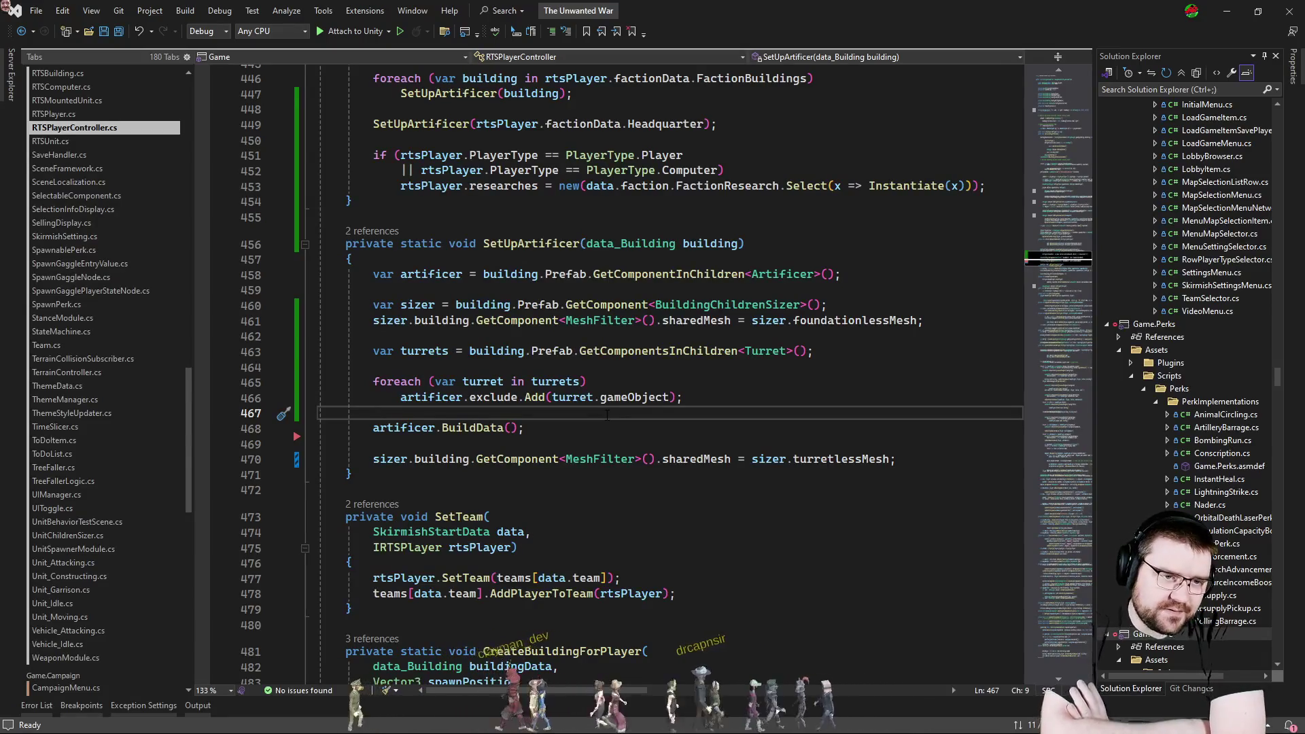
key("alt+Tab")
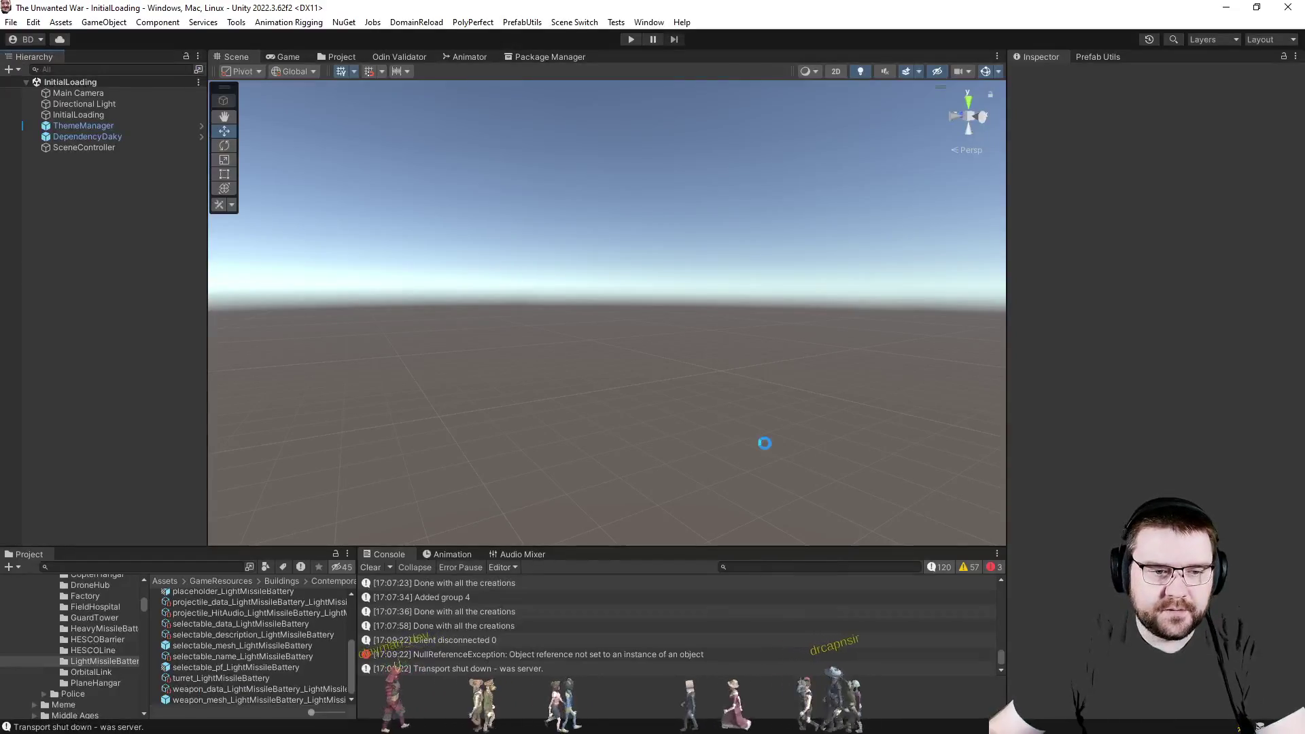
left_click(630, 39)
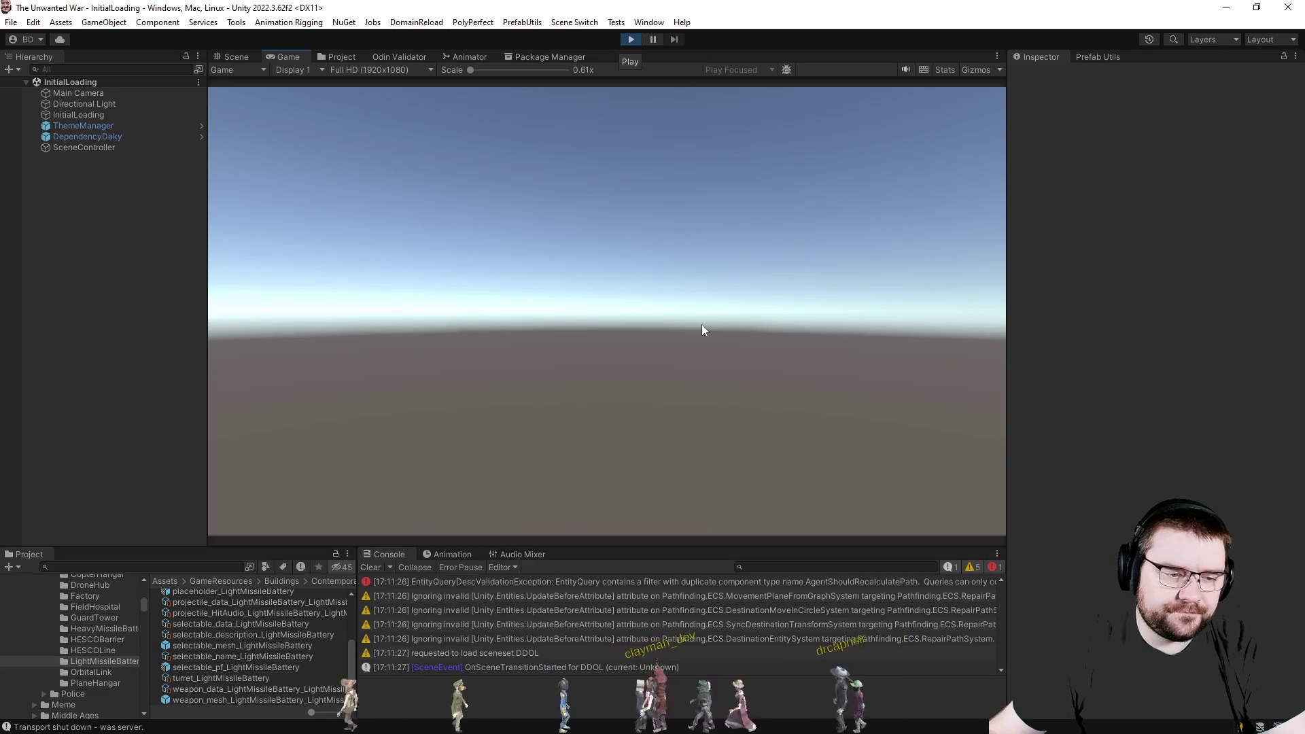
key("alt+Tab")
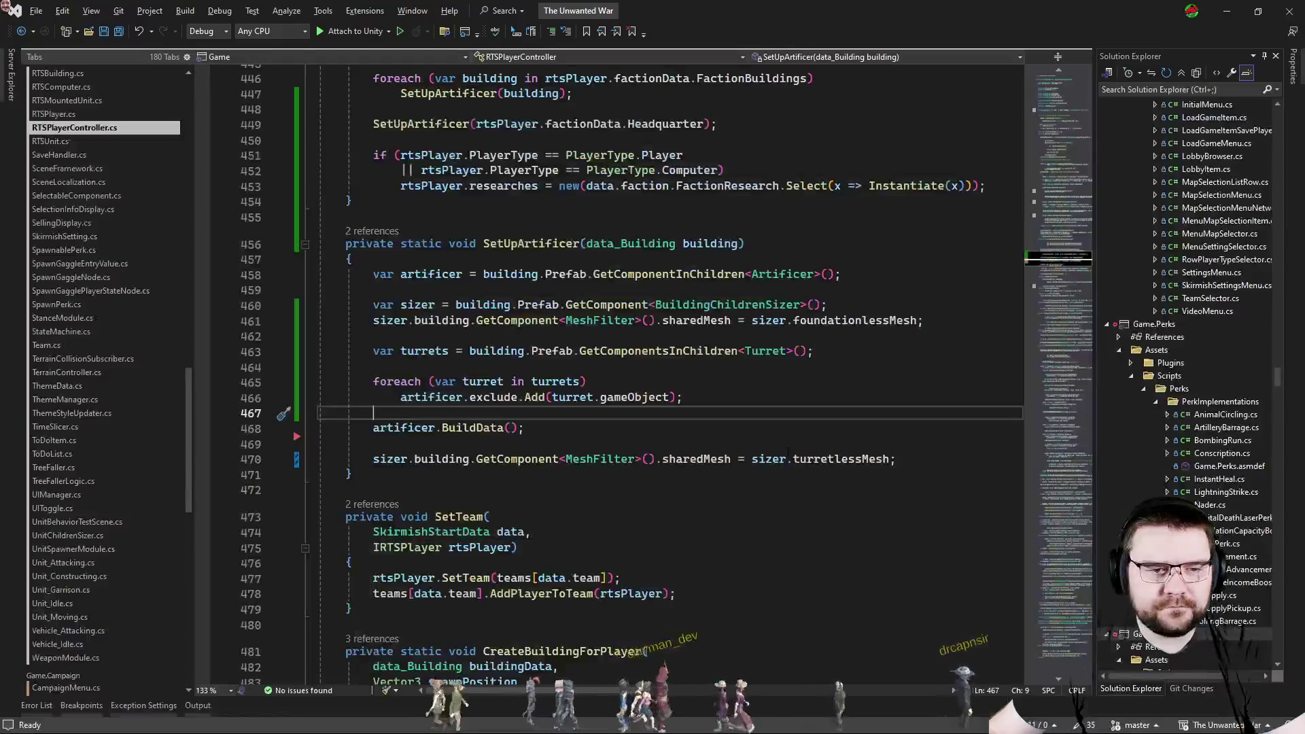
left_click(732, 411)
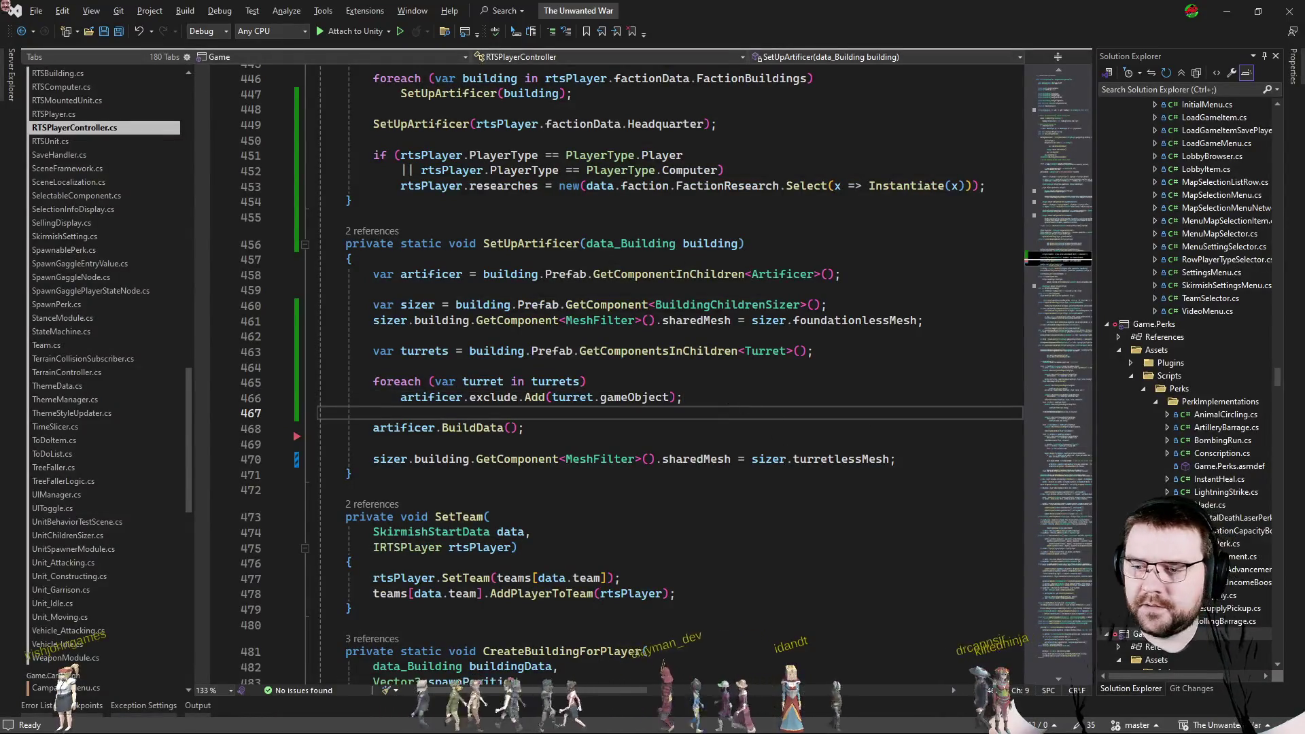